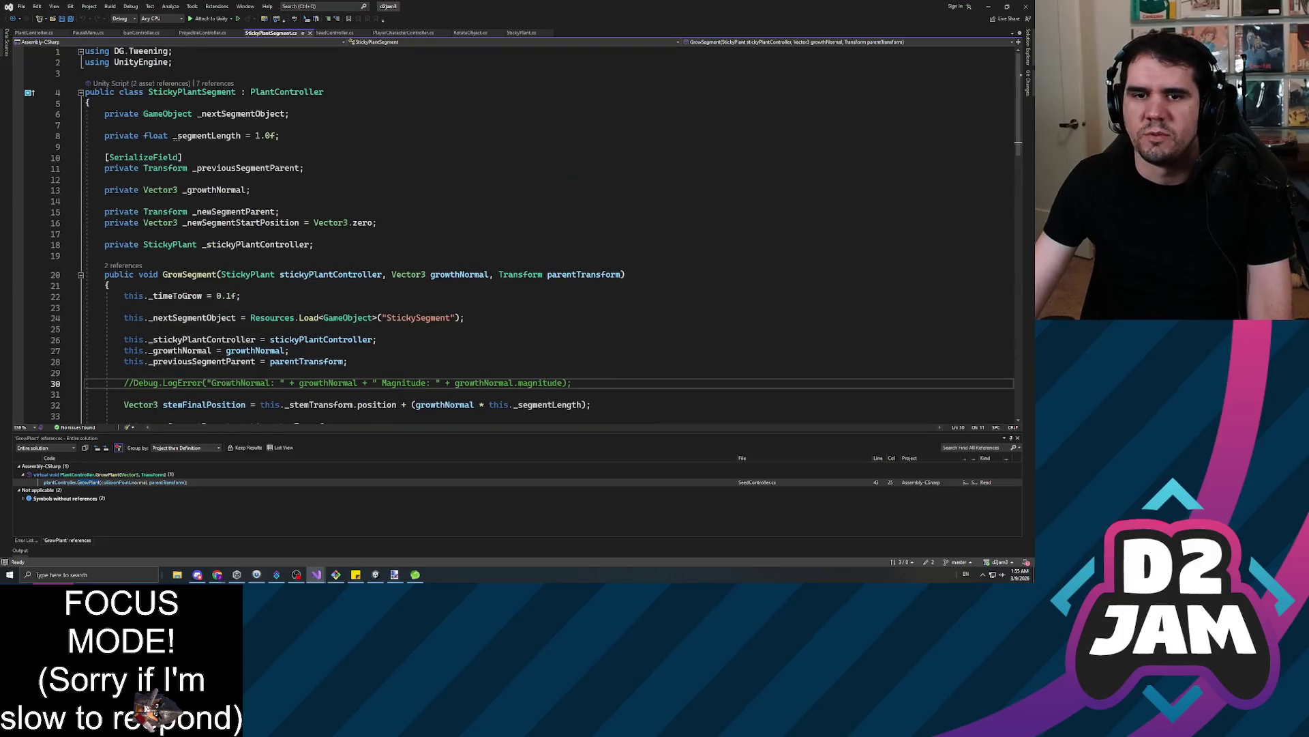
Open the vine prefab and expand vine to show its vineBody and vineLeaves parts
{"action": "key", "text": "alt+Tab"}
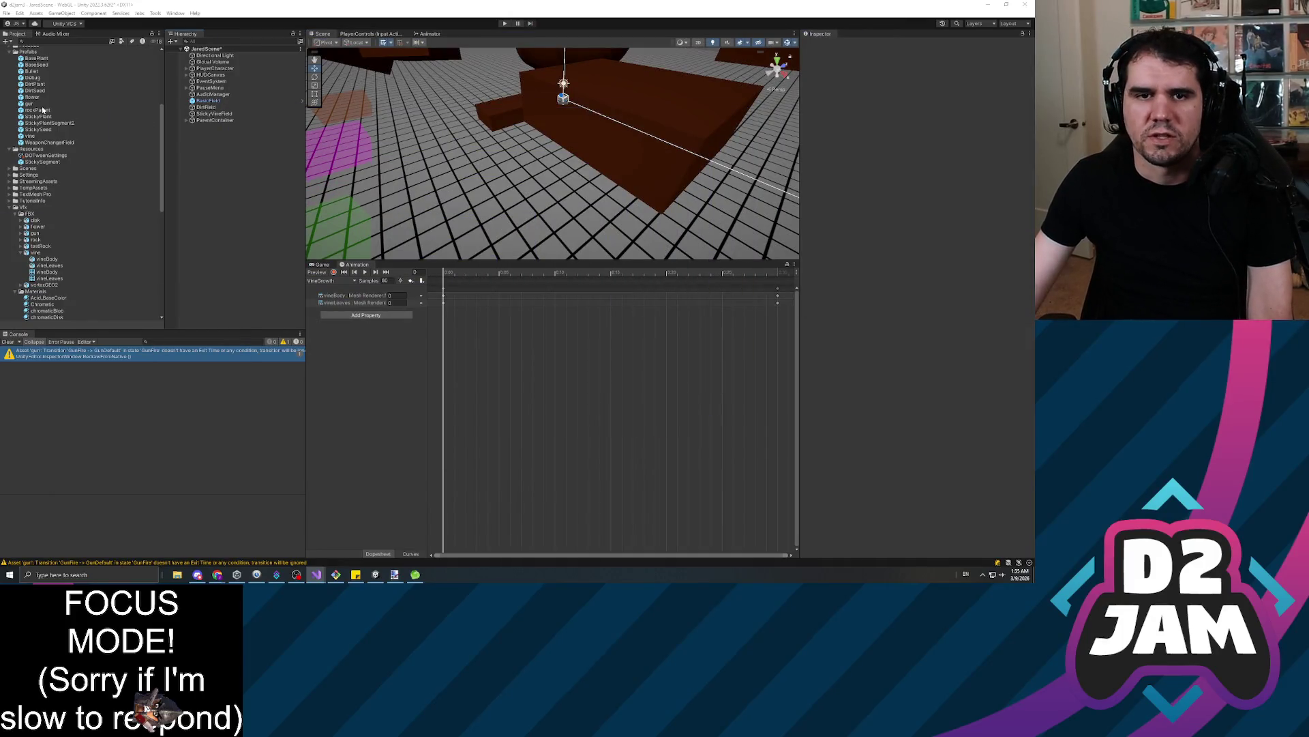
{"action": "left_click", "coordinate": [40, 130]}
{"action": "double_click", "coordinate": [30, 136]}
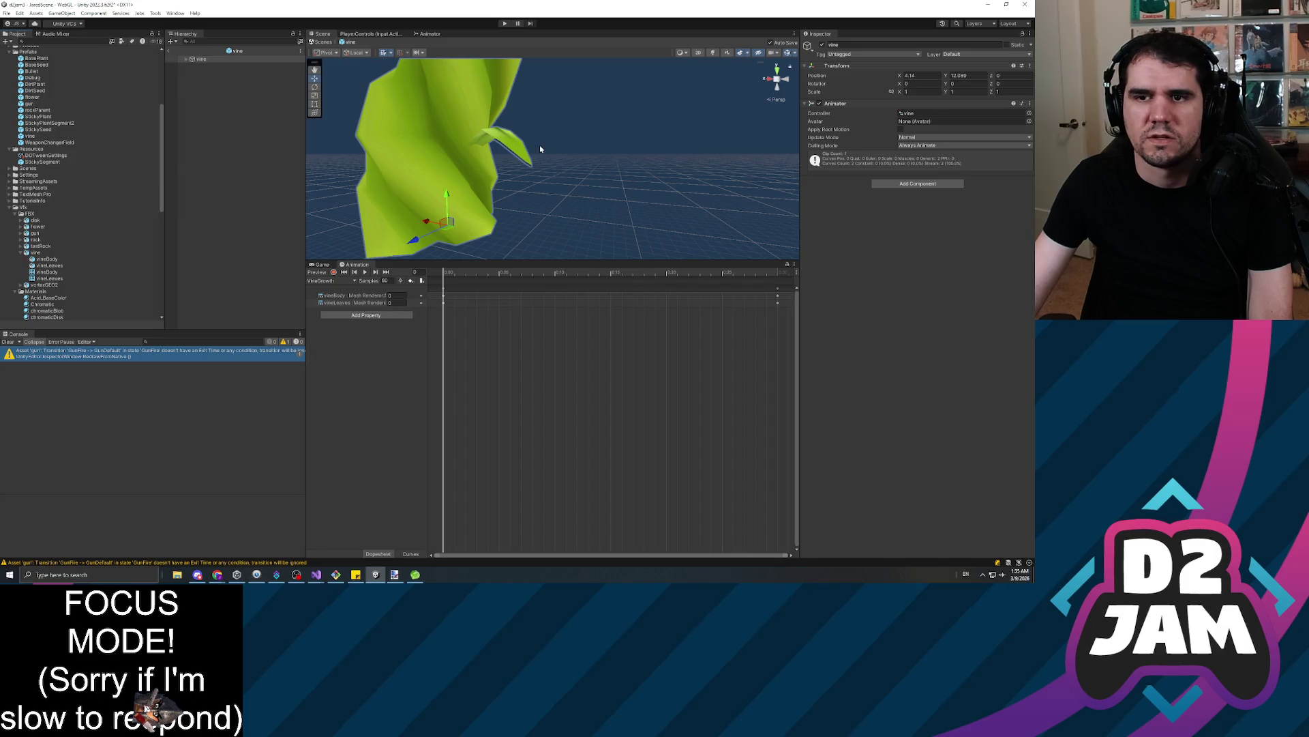
{"action": "scroll", "coordinate": [525, 145], "scroll_direction": "down", "scroll_amount": 3}
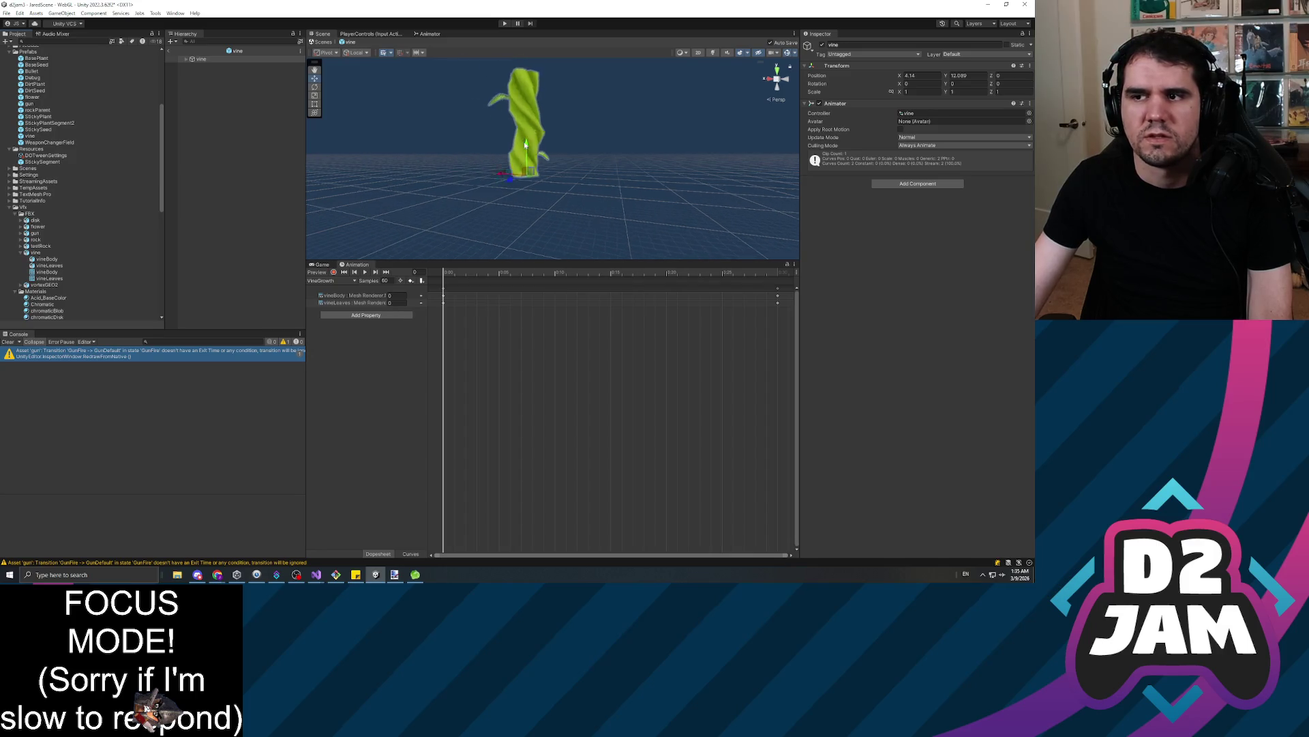
{"action": "left_click", "coordinate": [186, 59]}
{"action": "left_click", "coordinate": [215, 72]}
{"action": "key", "text": "Up"}
{"action": "key", "text": "Up"}
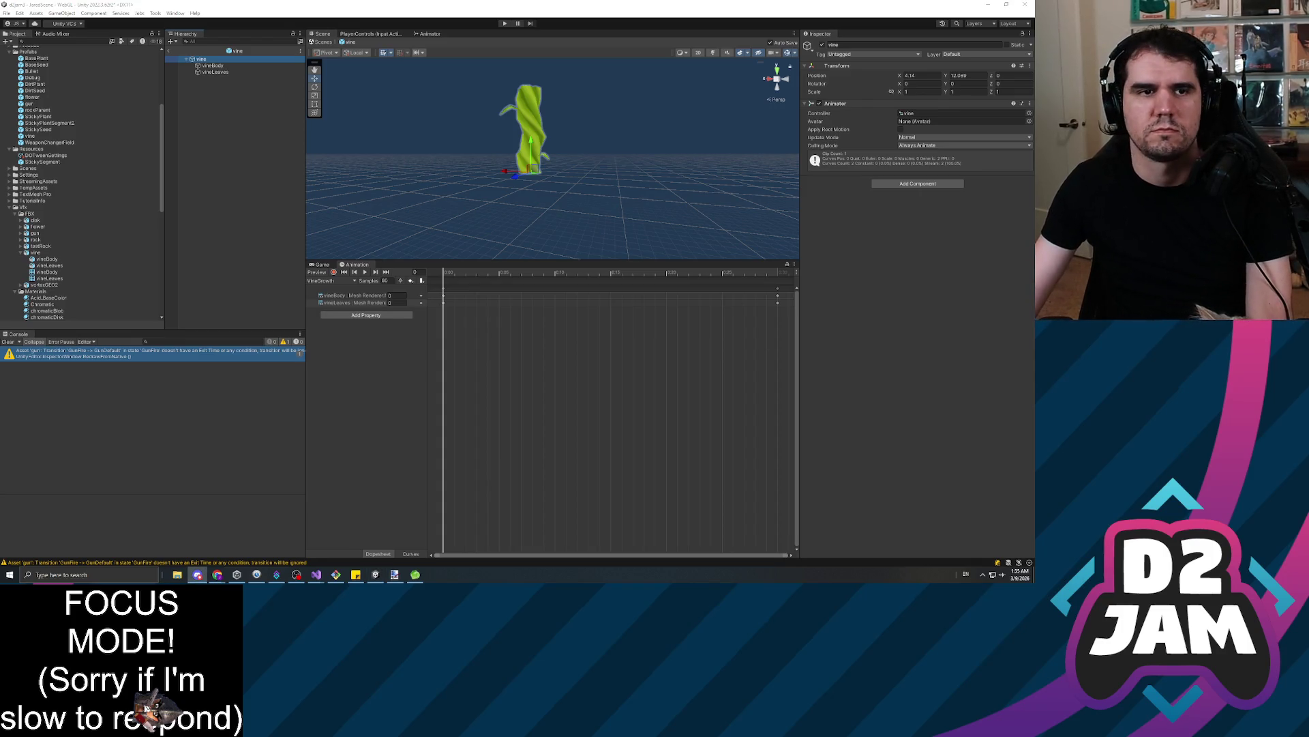
Look over the GrowSegment method in the segment script, then return to Unity
{"action": "key", "text": "alt+Tab"}
{"action": "scroll", "coordinate": [545, 232], "scroll_direction": "up", "scroll_amount": 5}
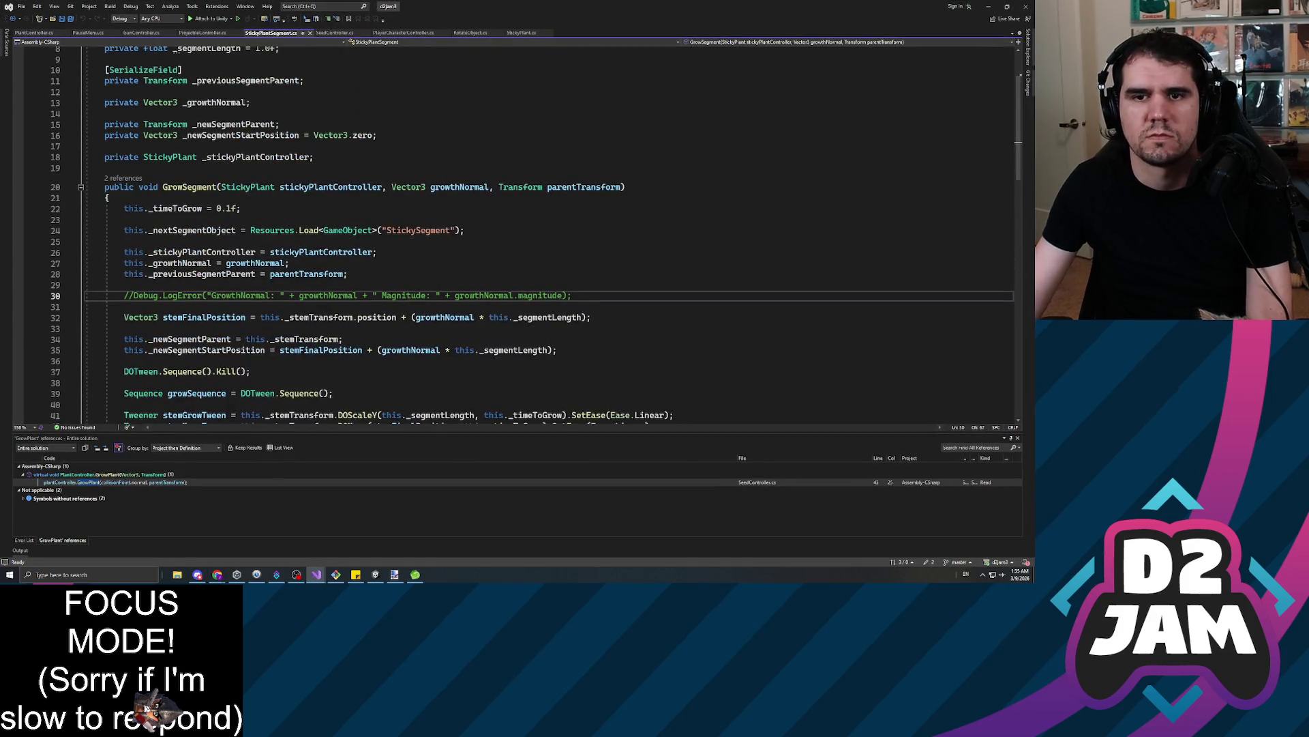
{"action": "left_click", "coordinate": [109, 198]}
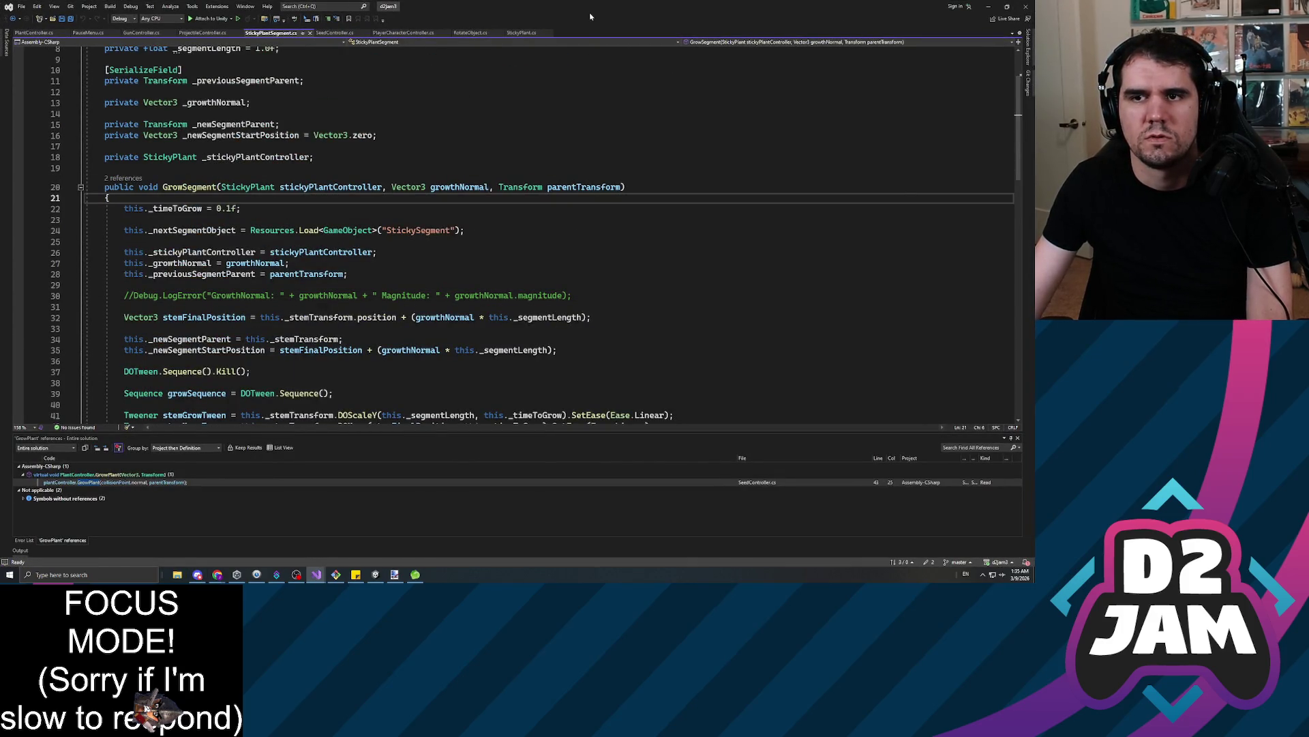
{"action": "key", "text": "alt+Tab"}
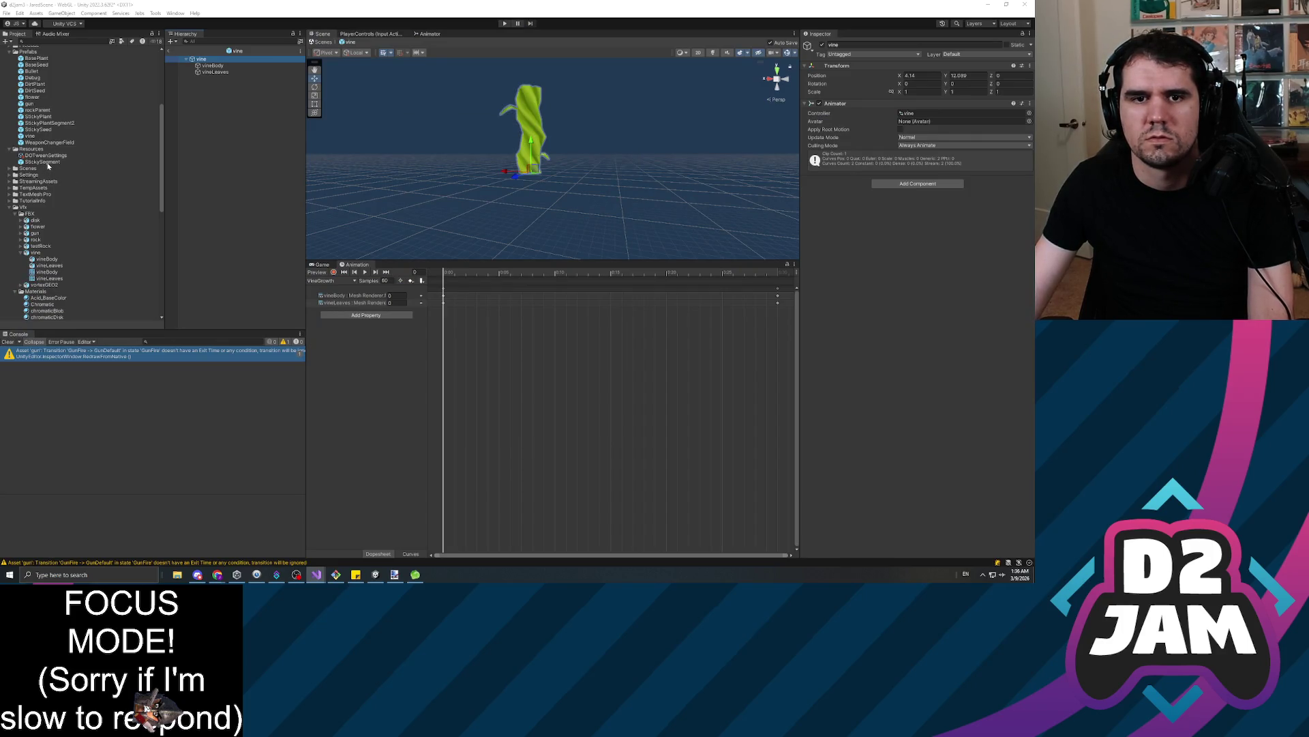
Open the StickySegment prefab and add a Box Collider to its vine object
{"action": "left_click", "coordinate": [42, 162]}
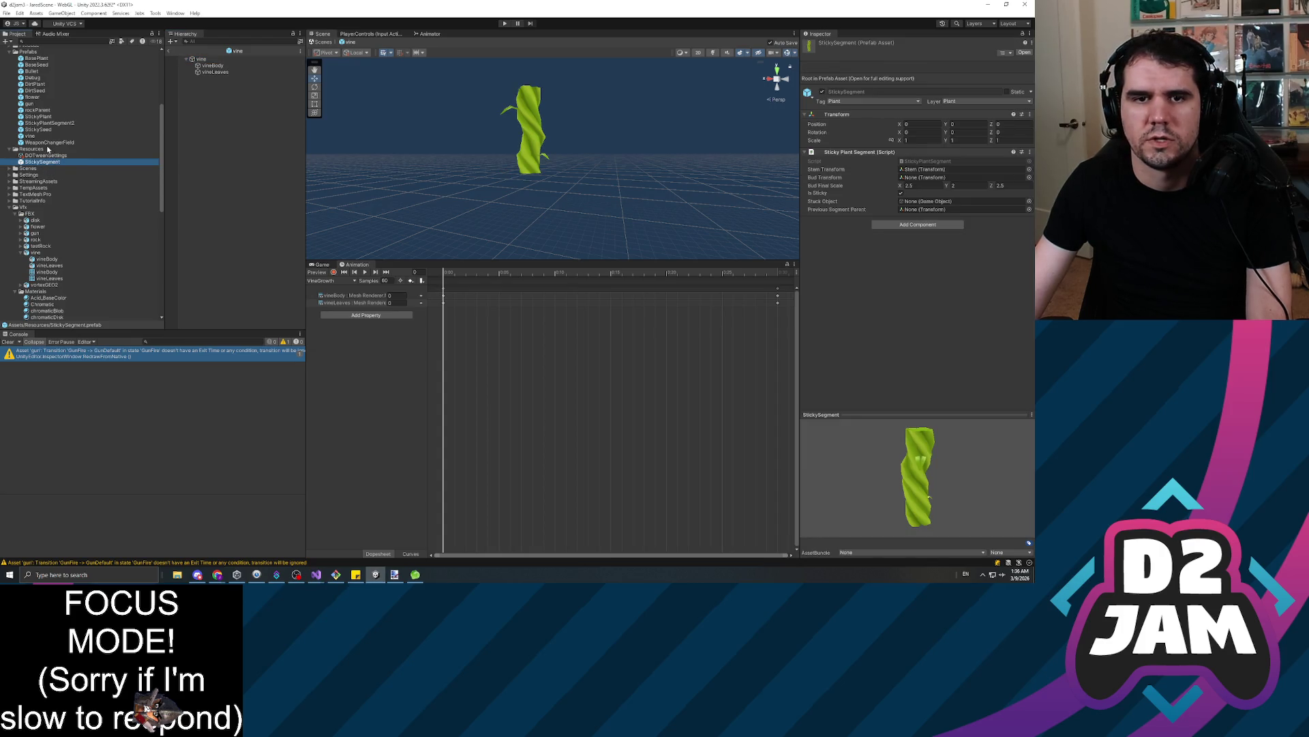
{"action": "double_click", "coordinate": [42, 162]}
{"action": "left_click", "coordinate": [224, 73]}
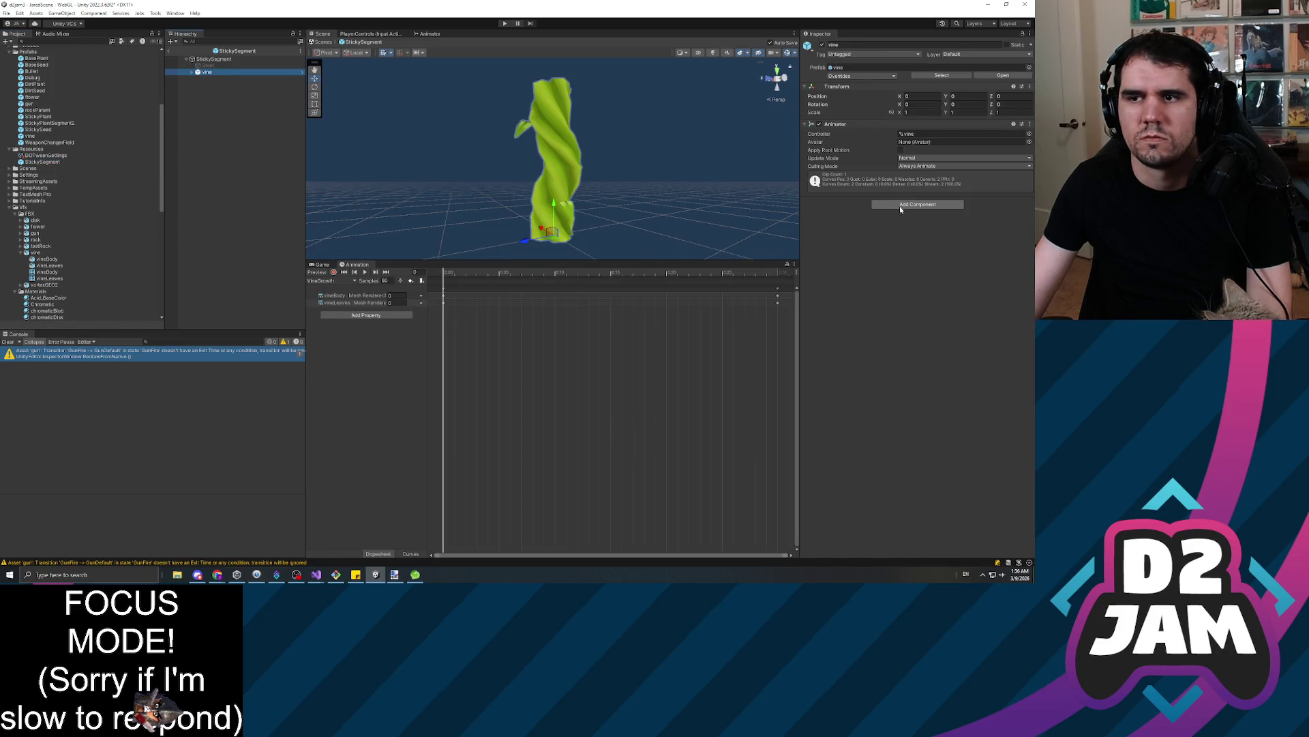
{"action": "left_click", "coordinate": [938, 203]}
{"action": "type", "text": "boxco"}
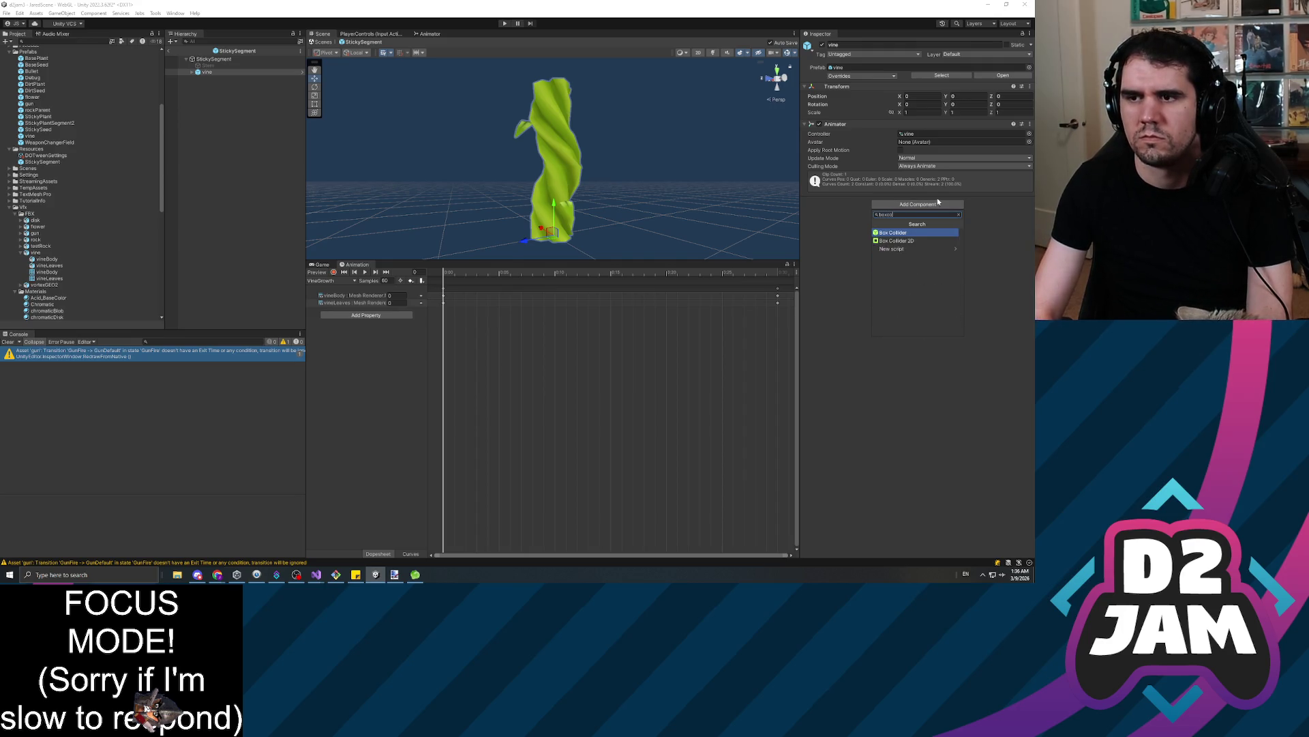
{"action": "key", "text": "Return"}
{"action": "scroll", "coordinate": [665, 162], "scroll_direction": "down", "scroll_amount": 2}
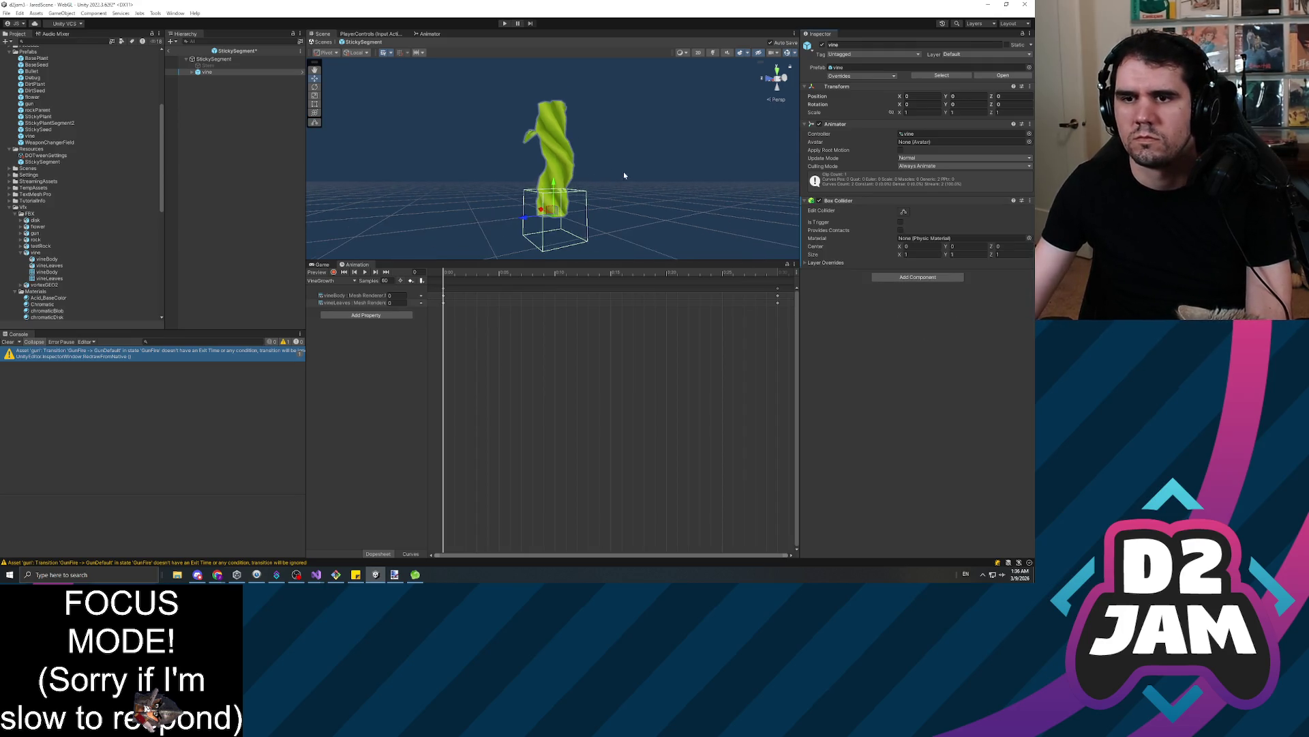
Set the Box Collider centre Y to about 0.45 and its height to about 2.2
{"action": "left_click_drag", "start_coordinate": [948, 246], "coordinate": [953, 244]}
{"action": "scroll", "coordinate": [660, 215], "scroll_direction": "up", "scroll_amount": 5}
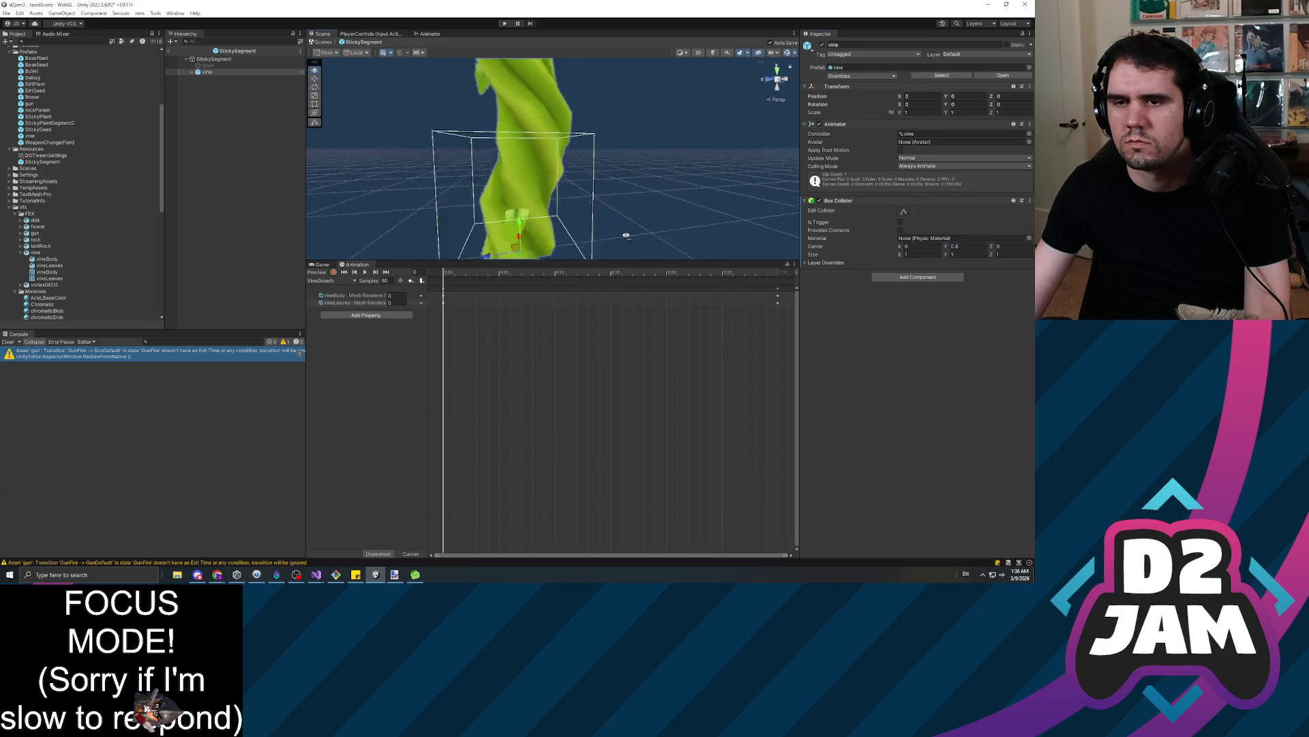
{"action": "mouse_move", "coordinate": [477, 205]}
{"action": "left_mouse_down"}
{"action": "mouse_move", "coordinate": [555, 222]}
{"action": "mouse_move", "coordinate": [740, 84]}
{"action": "mouse_move", "coordinate": [667, 155]}
{"action": "left_mouse_up"}
{"action": "left_click_drag", "start_coordinate": [585, 102], "coordinate": [580, 129]}
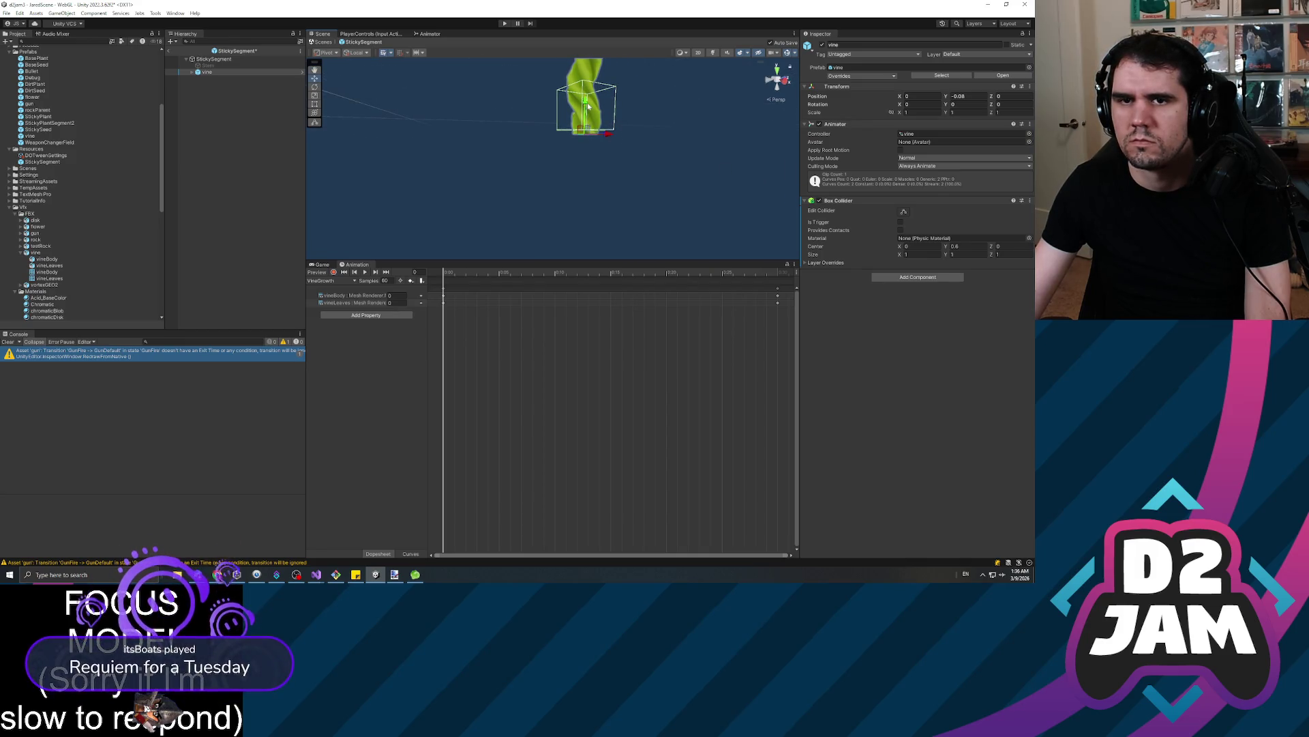
{"action": "key", "text": "ctrl+z"}
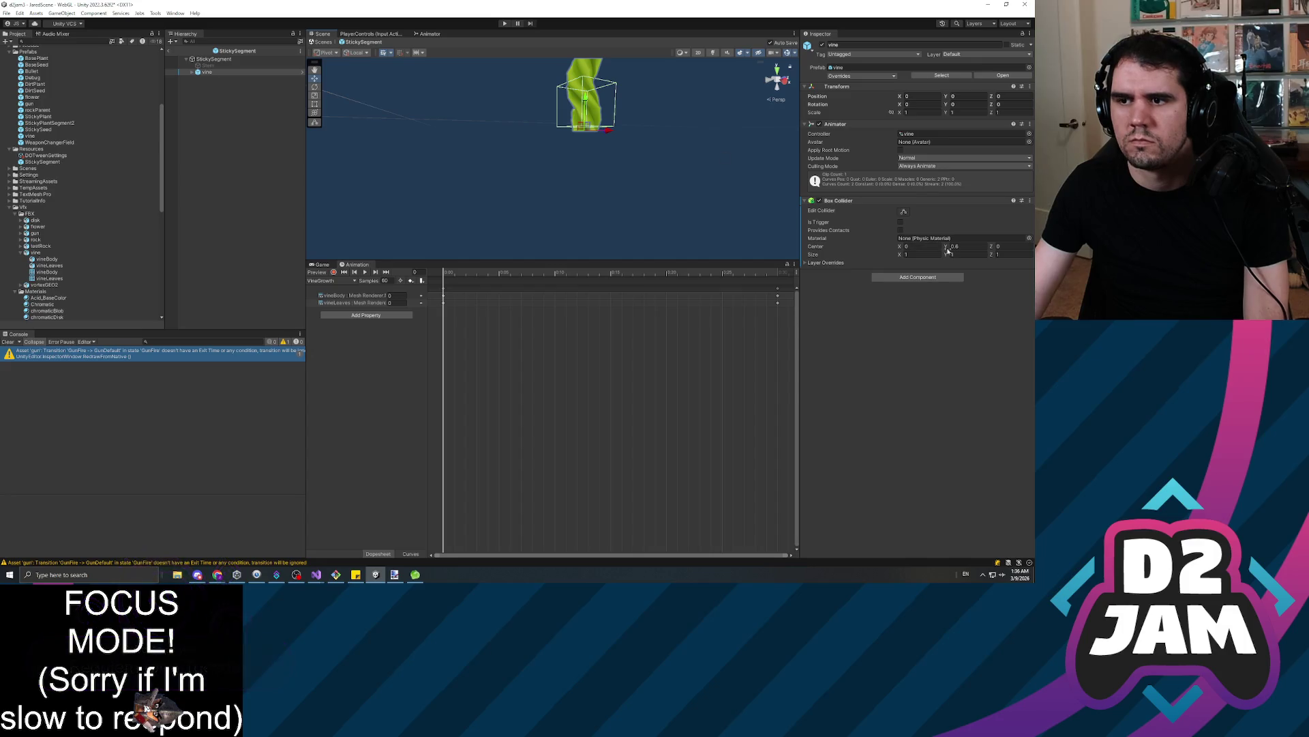
{"action": "left_click_drag", "start_coordinate": [948, 248], "coordinate": [946, 247]}
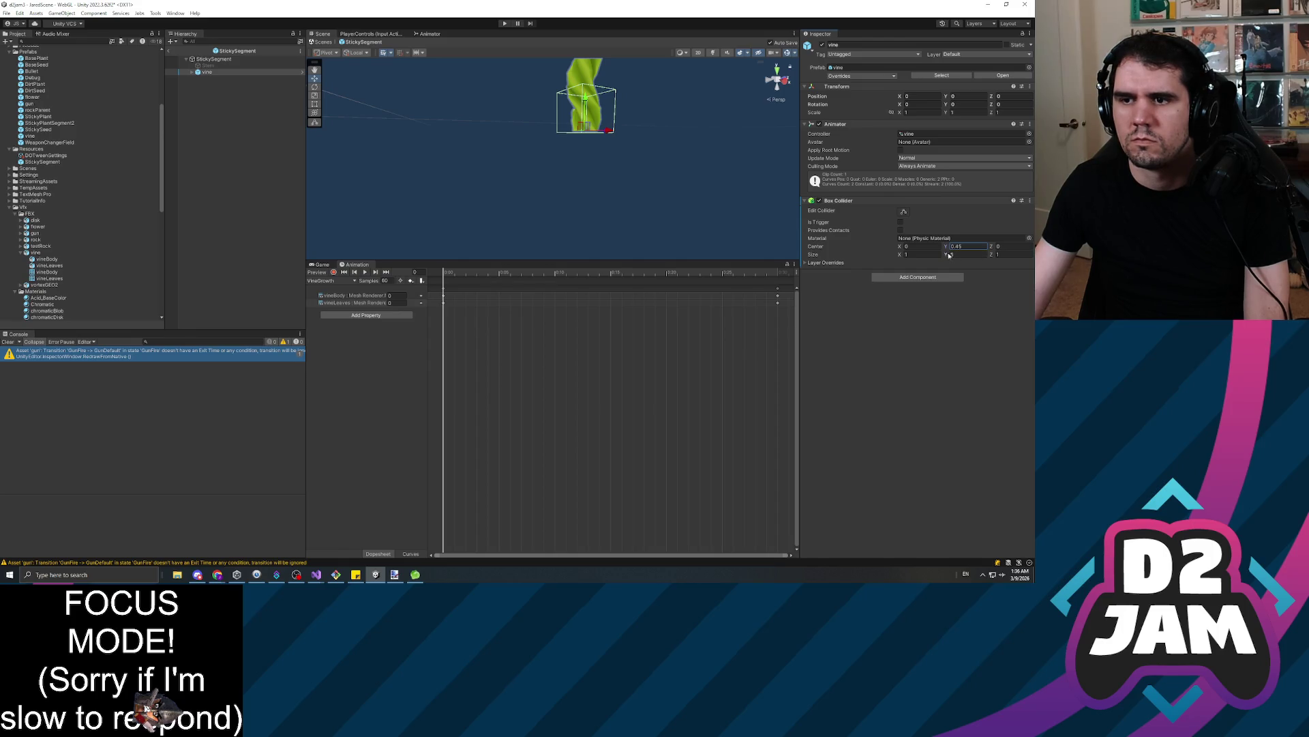
{"action": "mouse_move", "coordinate": [745, 124]}
{"action": "left_mouse_down"}
{"action": "mouse_move", "coordinate": [628, 146]}
{"action": "mouse_move", "coordinate": [625, 43]}
{"action": "mouse_move", "coordinate": [805, 214]}
{"action": "left_mouse_up"}
{"action": "mouse_move", "coordinate": [945, 258]}
{"action": "left_mouse_down"}
{"action": "mouse_move", "coordinate": [962, 261]}
{"action": "mouse_move", "coordinate": [960, 250]}
{"action": "left_mouse_up"}
Check the fit from the Right view and stretch the collider to about 2.33 high
{"action": "left_click", "coordinate": [790, 79]}
{"action": "left_click_drag", "start_coordinate": [714, 146], "coordinate": [715, 151]}
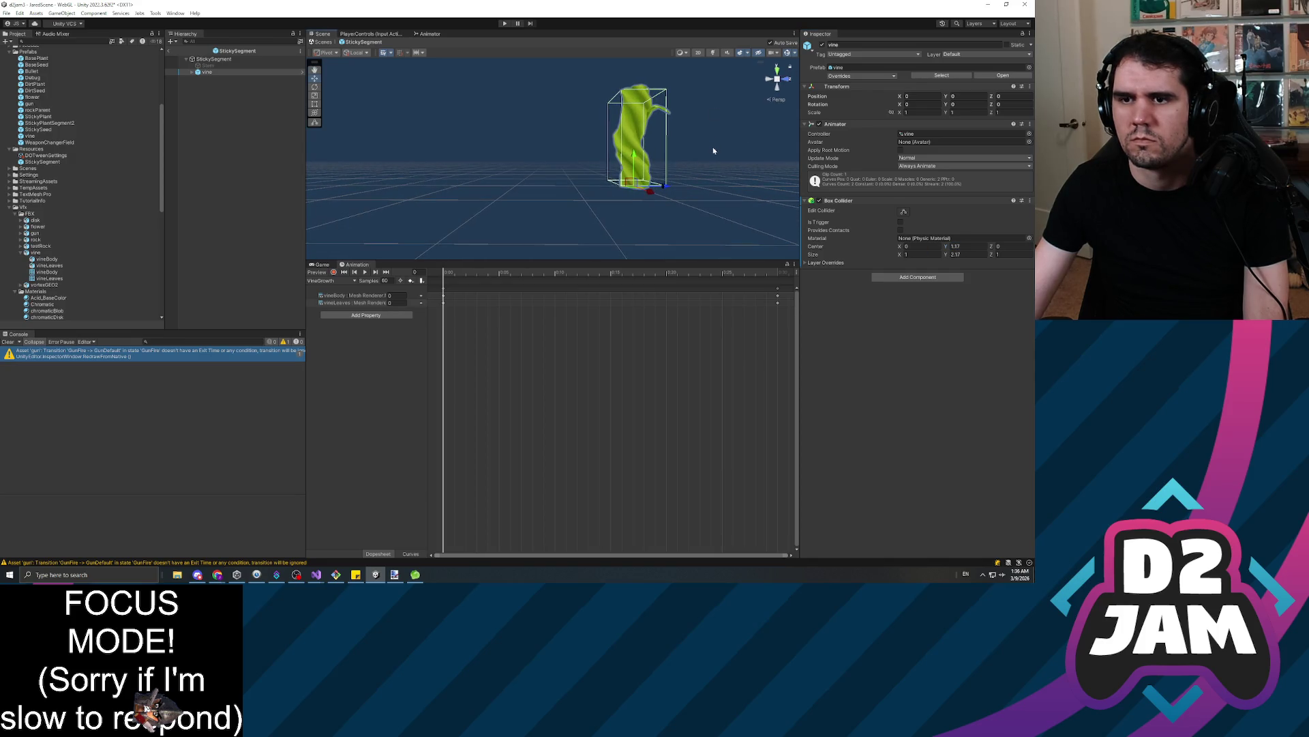
{"action": "left_click", "coordinate": [790, 79]}
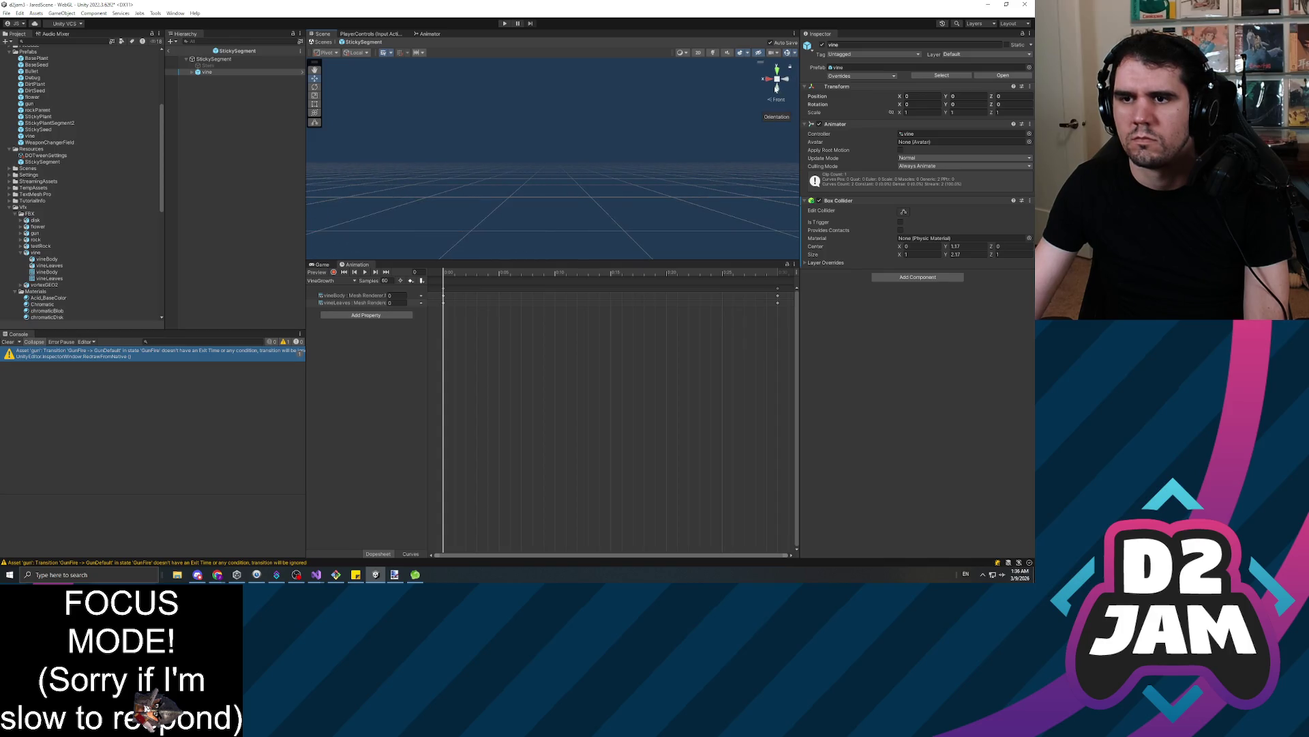
{"action": "mouse_move", "coordinate": [683, 137]}
{"action": "left_mouse_down"}
{"action": "mouse_move", "coordinate": [649, 152]}
{"action": "mouse_move", "coordinate": [700, 142]}
{"action": "left_mouse_up"}
{"action": "left_click", "coordinate": [764, 81]}
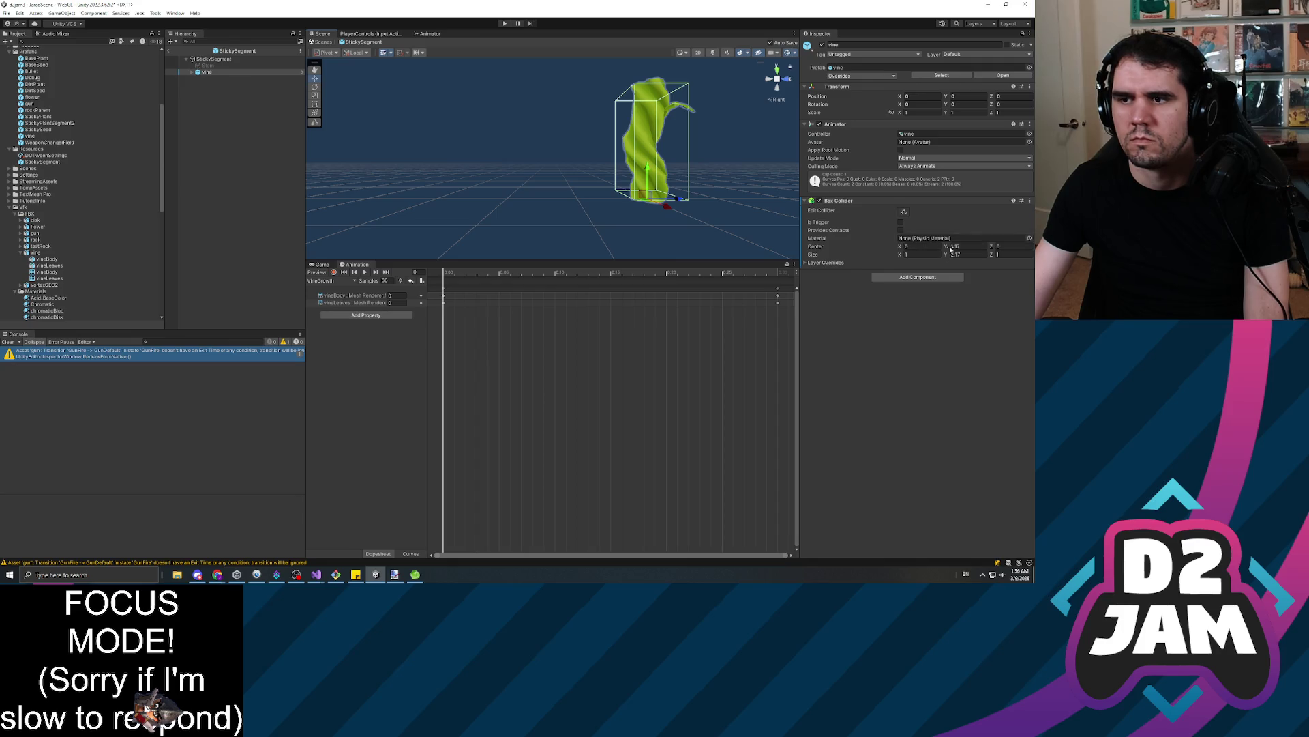
{"action": "left_click_drag", "start_coordinate": [951, 250], "coordinate": [952, 250]}
{"action": "left_click_drag", "start_coordinate": [950, 257], "coordinate": [952, 257]}
{"action": "left_click_drag", "start_coordinate": [546, 171], "coordinate": [563, 581]}
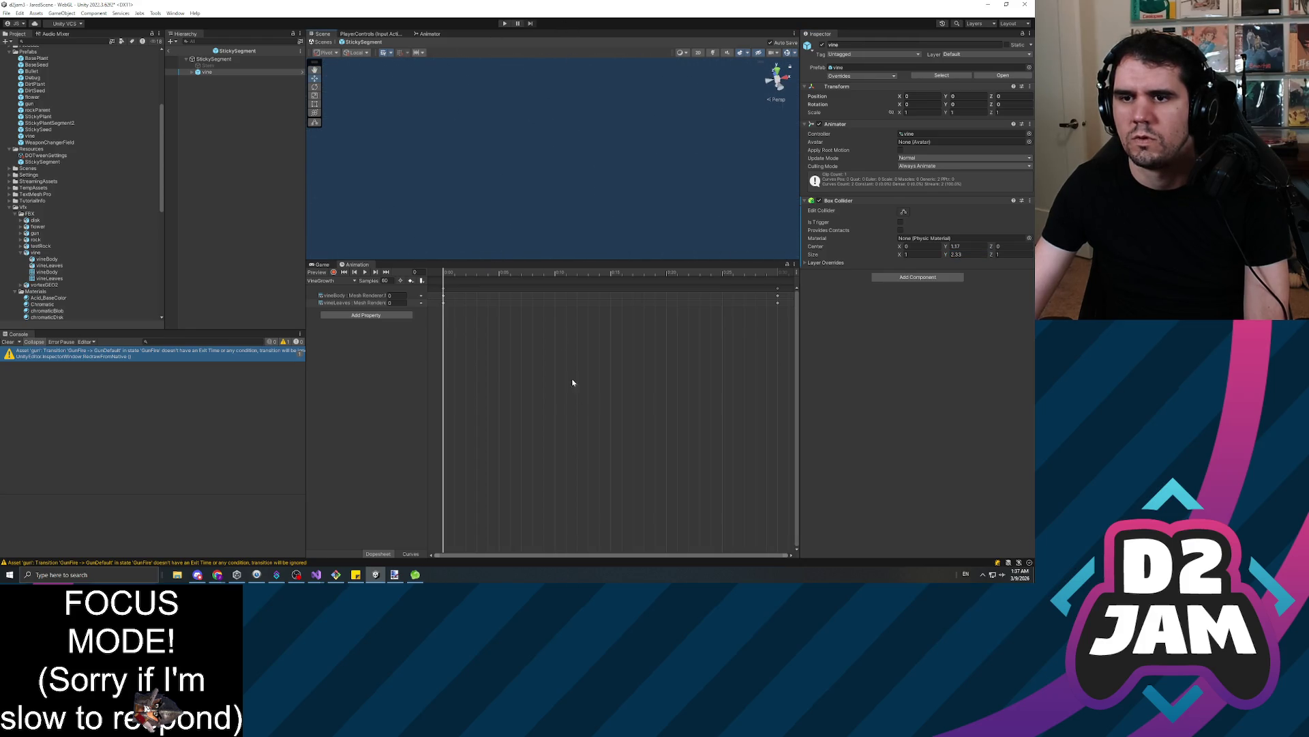
{"action": "mouse_move", "coordinate": [570, 132]}
{"action": "left_mouse_down"}
{"action": "mouse_move", "coordinate": [394, 118]}
{"action": "mouse_move", "coordinate": [478, 123]}
{"action": "mouse_move", "coordinate": [463, 106]}
{"action": "mouse_move", "coordinate": [391, 199]}
{"action": "mouse_move", "coordinate": [468, 228]}
{"action": "mouse_move", "coordinate": [520, 152]}
{"action": "mouse_move", "coordinate": [490, 263]}
{"action": "mouse_move", "coordinate": [576, 193]}
{"action": "mouse_move", "coordinate": [570, 155]}
{"action": "mouse_move", "coordinate": [705, 200]}
{"action": "mouse_move", "coordinate": [644, 171]}
{"action": "mouse_move", "coordinate": [600, 219]}
{"action": "mouse_move", "coordinate": [552, 106]}
{"action": "mouse_move", "coordinate": [586, 48]}
{"action": "mouse_move", "coordinate": [502, 71]}
{"action": "mouse_move", "coordinate": [613, 202]}
{"action": "mouse_move", "coordinate": [720, 181]}
{"action": "left_mouse_up"}
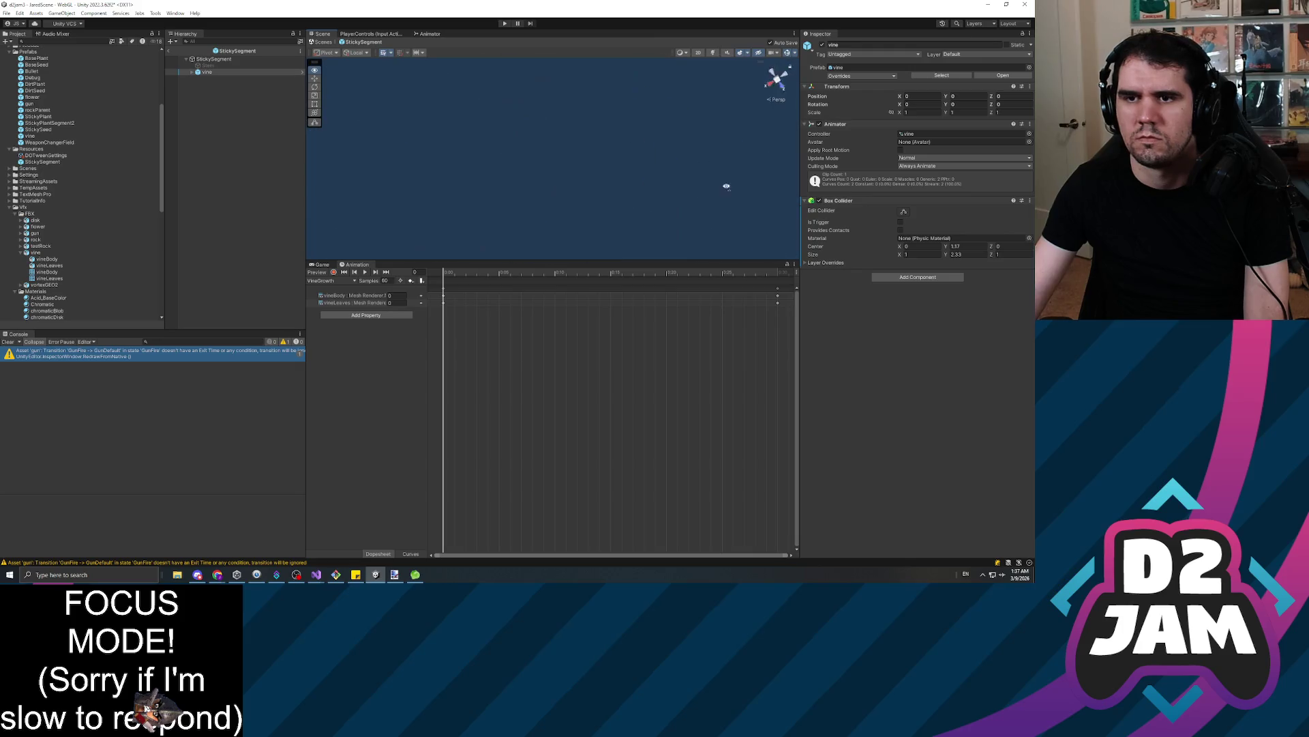
Select the vine and frame it in the Scene view, orbiting around it
{"action": "mouse_move", "coordinate": [455, 283]}
{"action": "left_mouse_down"}
{"action": "mouse_move", "coordinate": [973, 389]}
{"action": "mouse_move", "coordinate": [468, 211]}
{"action": "mouse_move", "coordinate": [791, 350]}
{"action": "mouse_move", "coordinate": [459, 274]}
{"action": "mouse_move", "coordinate": [229, 191]}
{"action": "left_mouse_up"}
{"action": "left_click", "coordinate": [204, 72]}
{"action": "key", "text": "f"}
{"action": "scroll", "coordinate": [577, 171], "scroll_direction": "up", "scroll_amount": 3}
{"action": "mouse_move", "coordinate": [577, 171]}
{"action": "left_mouse_down"}
{"action": "mouse_move", "coordinate": [559, 179]}
{"action": "mouse_move", "coordinate": [675, 145]}
{"action": "left_mouse_up"}
{"action": "key", "text": "f"}
{"action": "scroll", "coordinate": [558, 180], "scroll_direction": "up", "scroll_amount": 3}
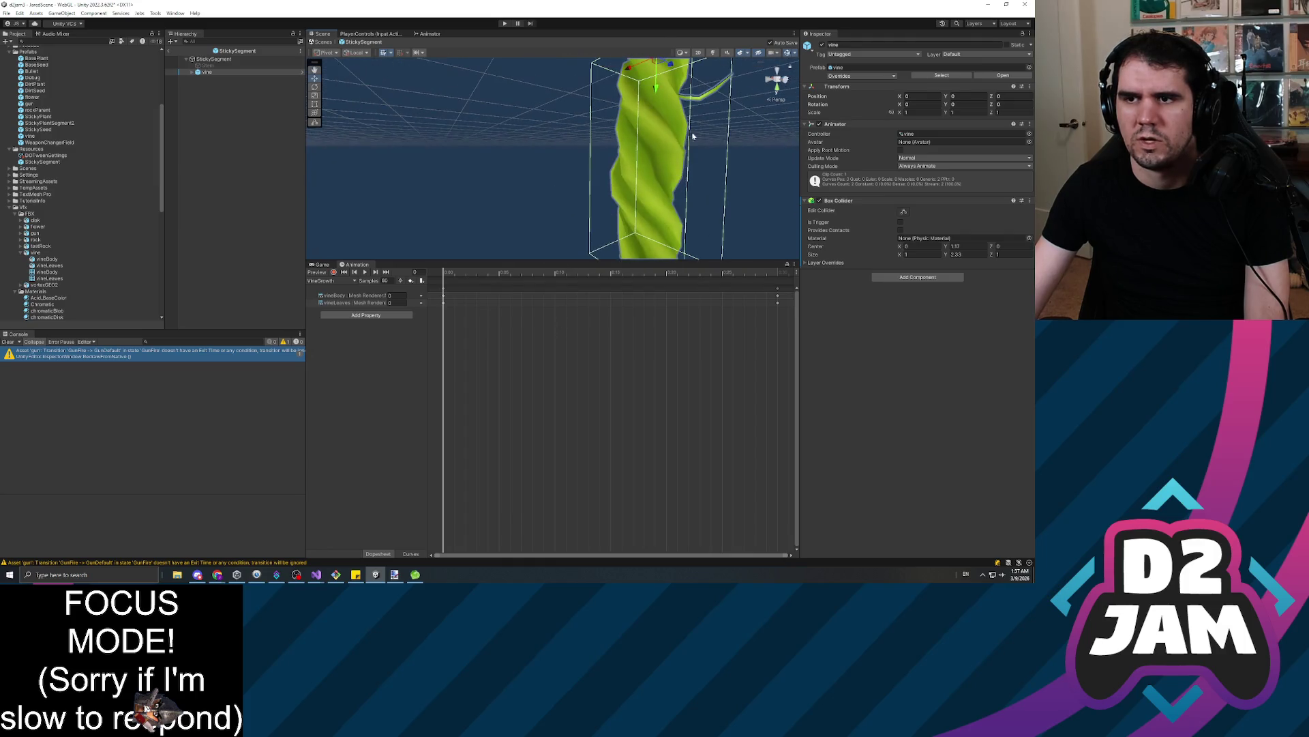
Compare Top and perspective views of the collider, then open the Box Collider's component menu
{"action": "left_click", "coordinate": [777, 89]}
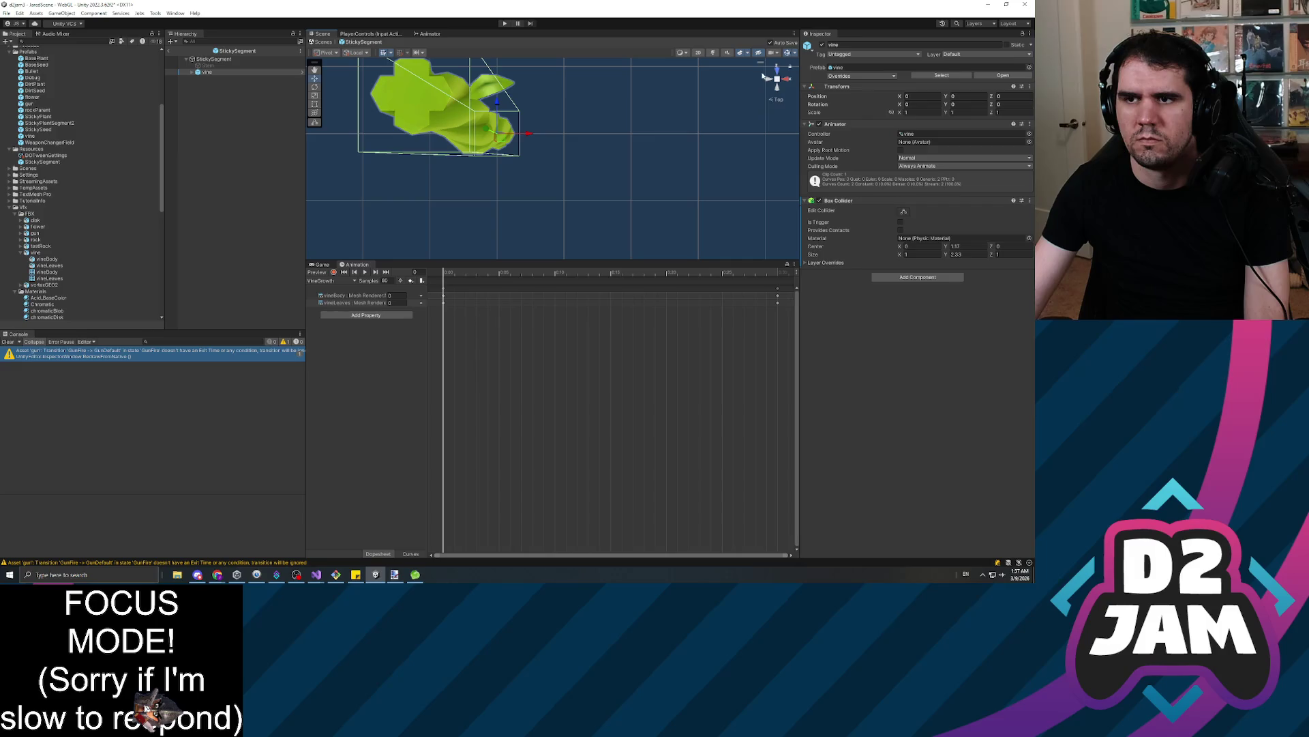
{"action": "left_click", "coordinate": [778, 70]}
{"action": "left_click_drag", "start_coordinate": [539, 152], "coordinate": [573, 150]}
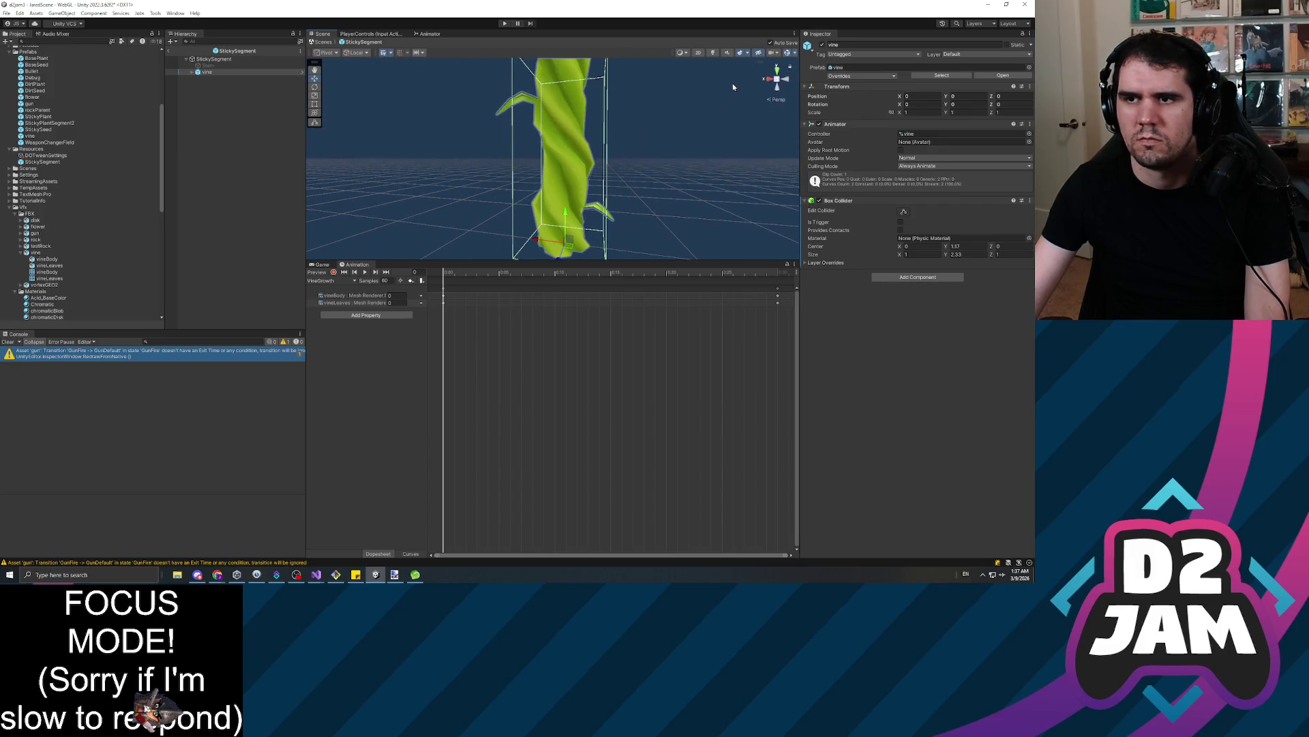
{"action": "left_click", "coordinate": [777, 70]}
{"action": "left_click", "coordinate": [968, 254]}
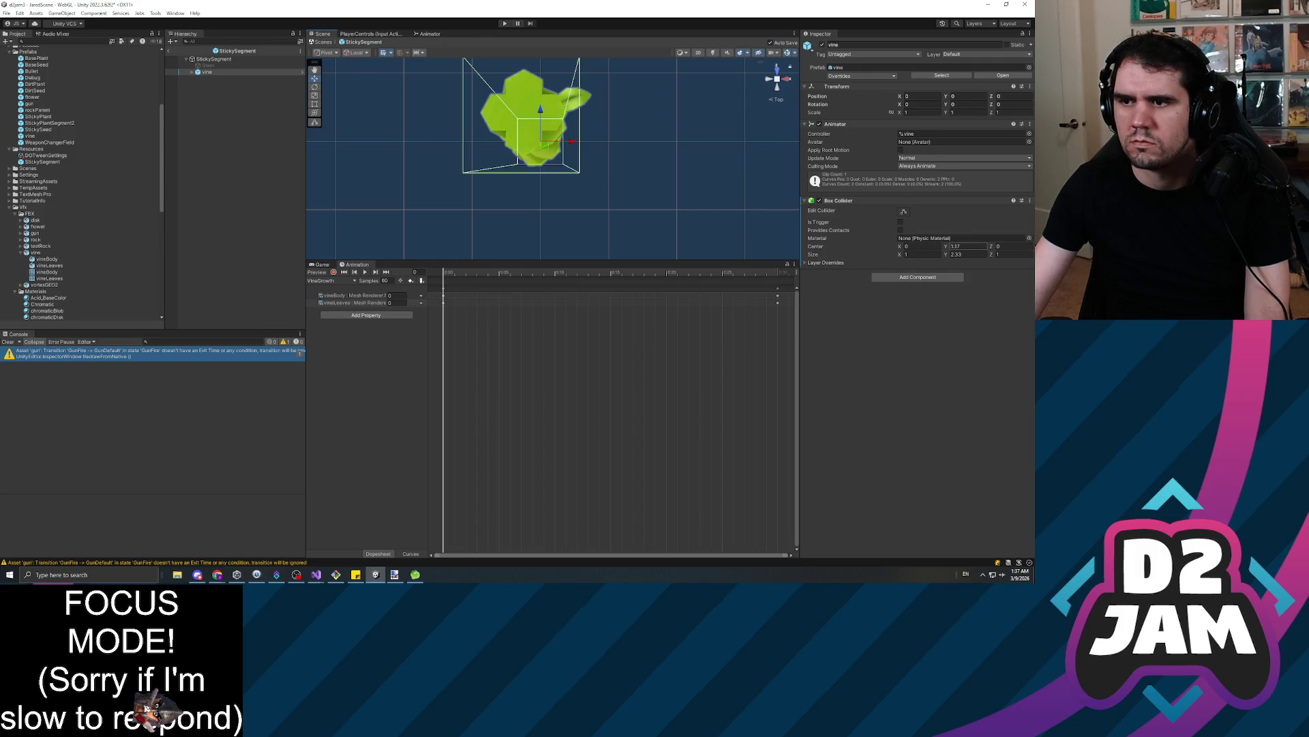
{"action": "left_click", "coordinate": [1030, 200]}
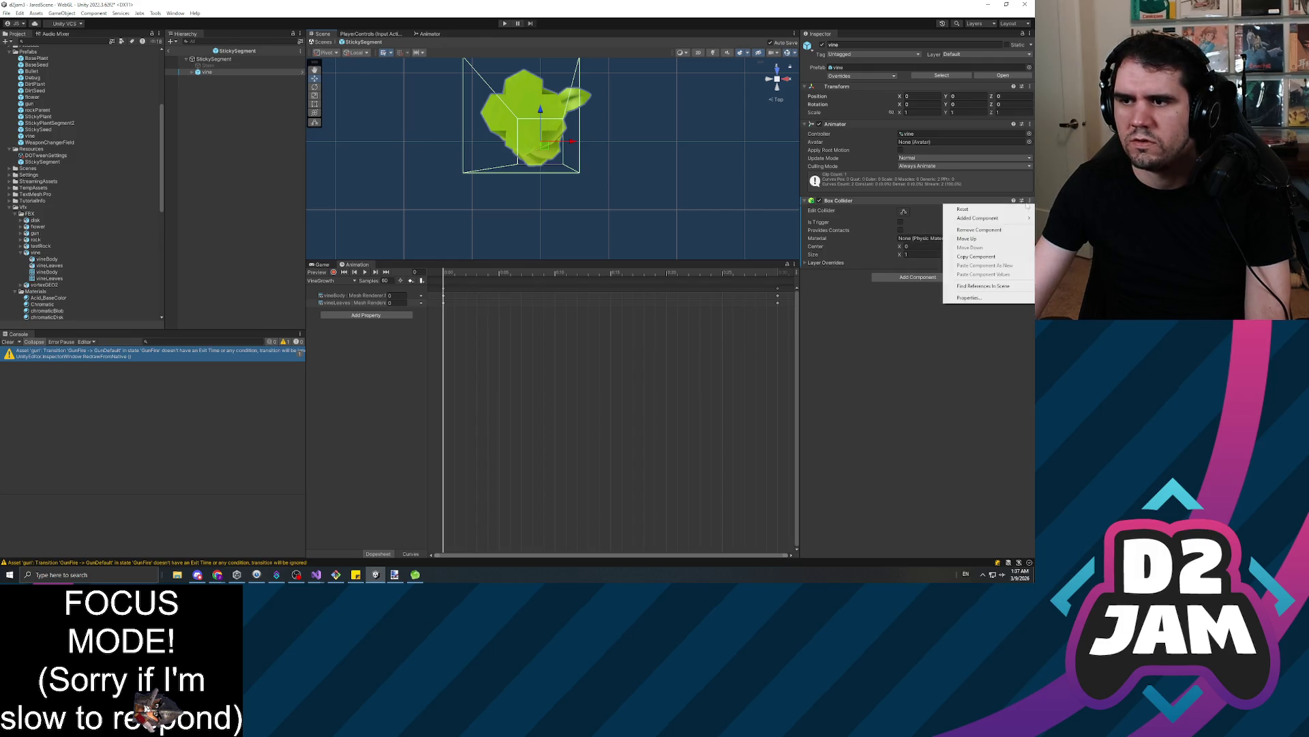
Remove the Box Collider and add a Capsule Collider to the vine instead
{"action": "left_click", "coordinate": [979, 230]}
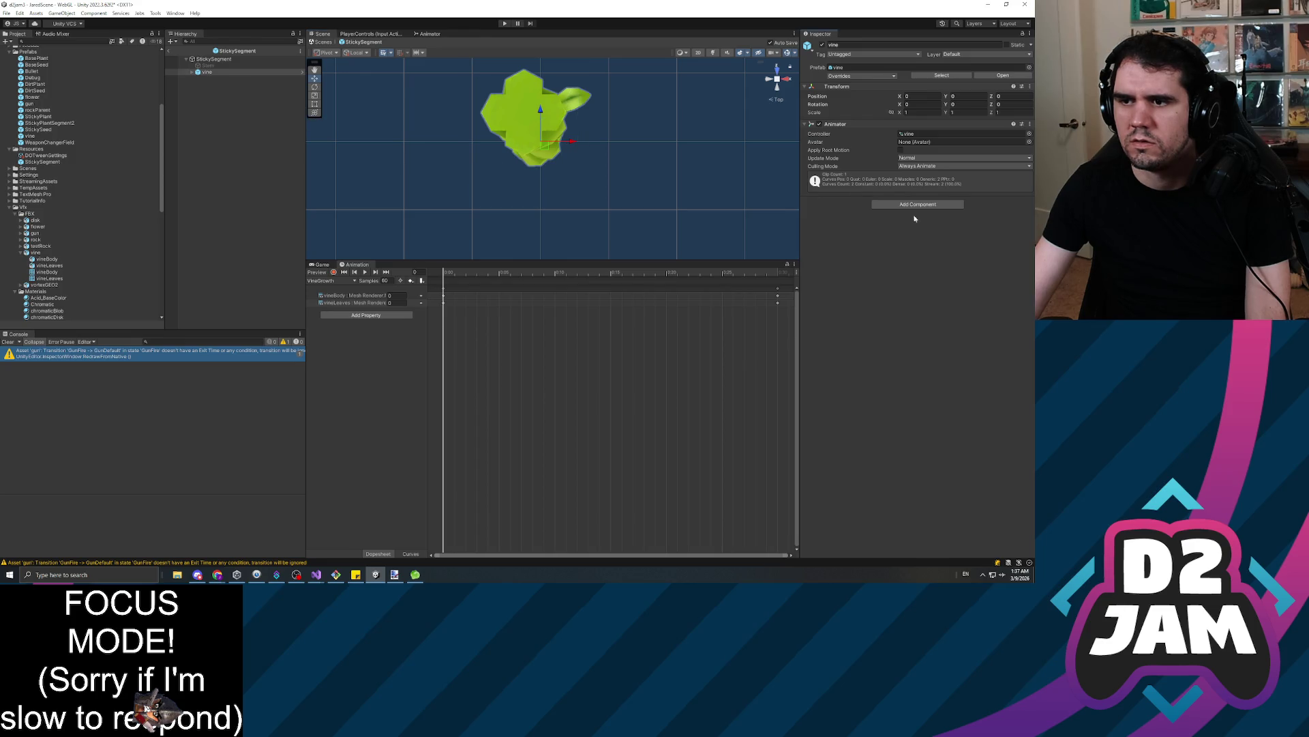
{"action": "left_click", "coordinate": [918, 204]}
{"action": "type", "text": "capsule"}
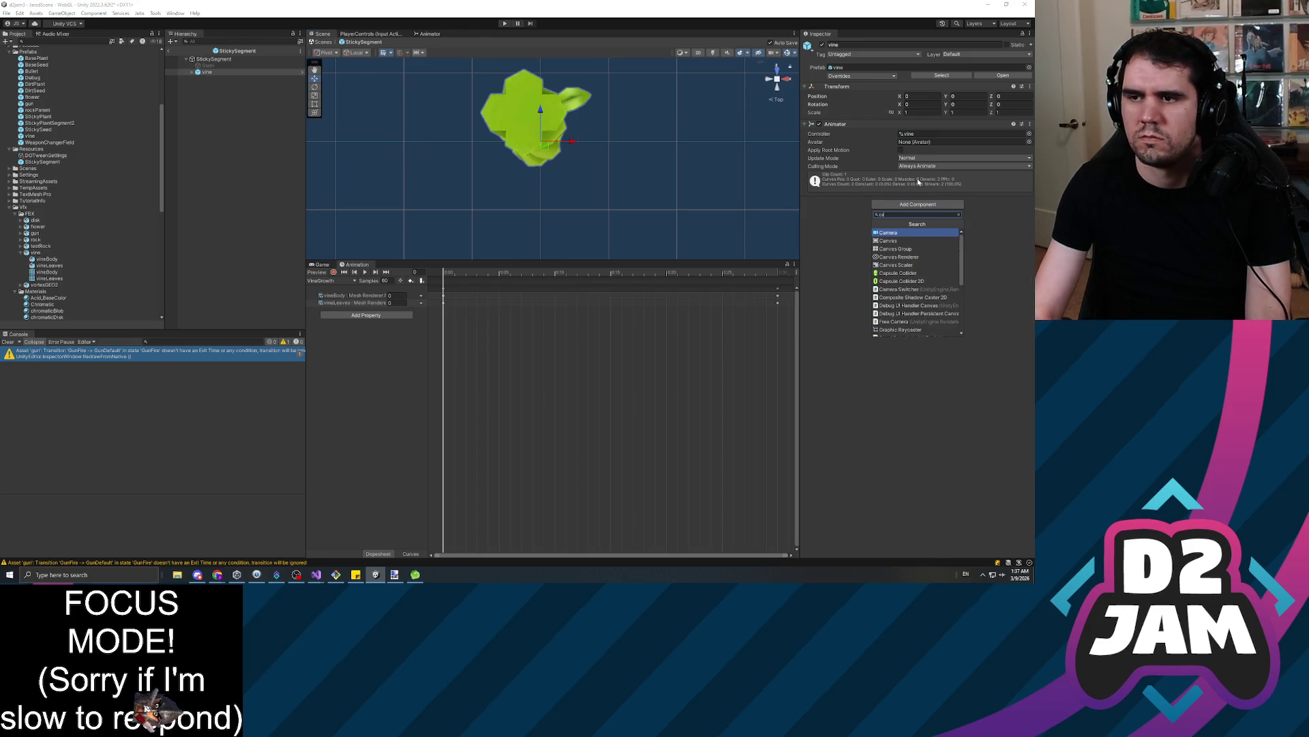
{"action": "key", "text": "Return"}
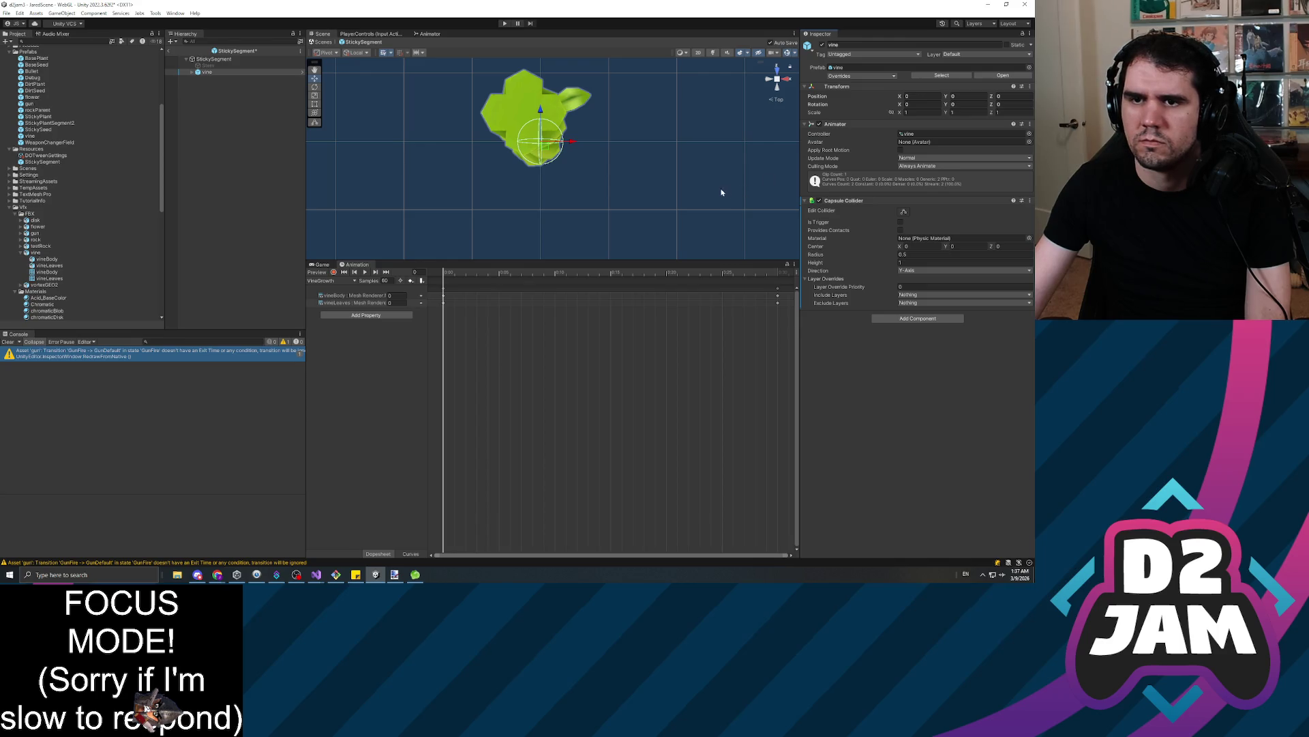
Shrink the Capsule Collider radius to 0.45 around the vine
{"action": "left_click_drag", "start_coordinate": [895, 257], "coordinate": [901, 254]}
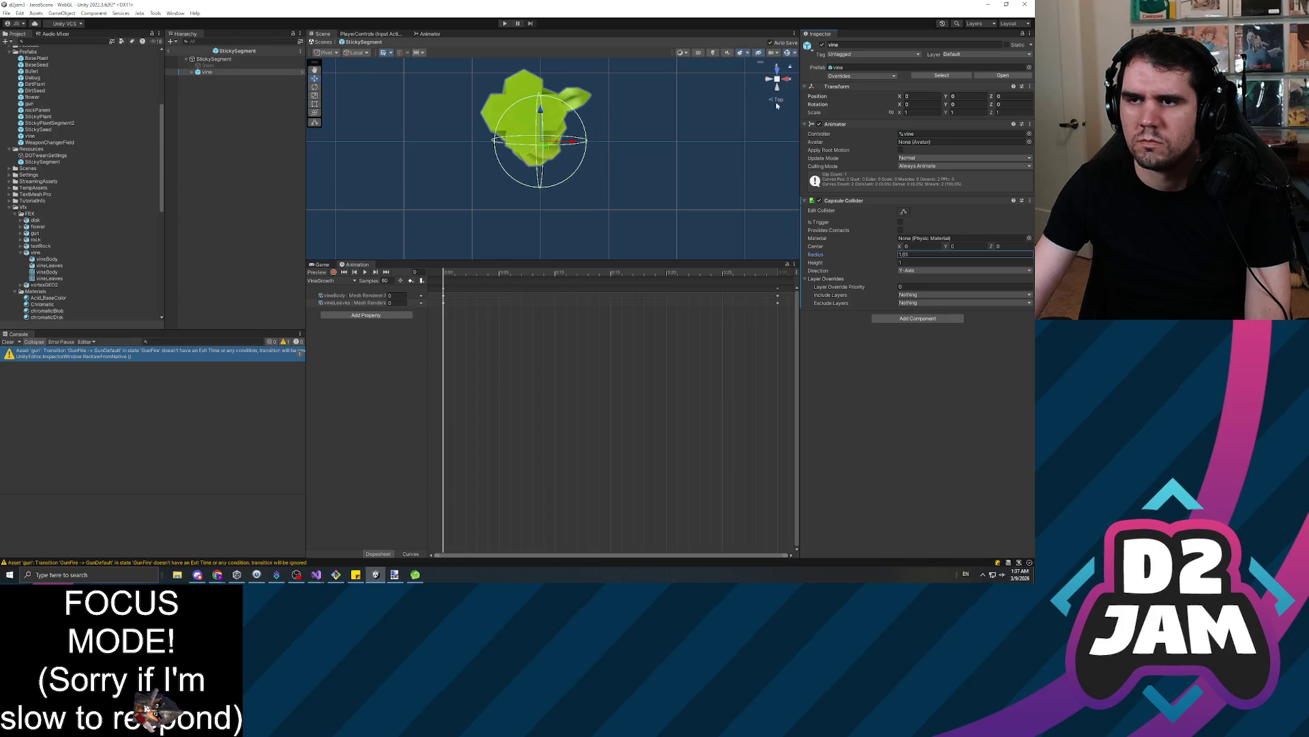
{"action": "left_click", "coordinate": [788, 80]}
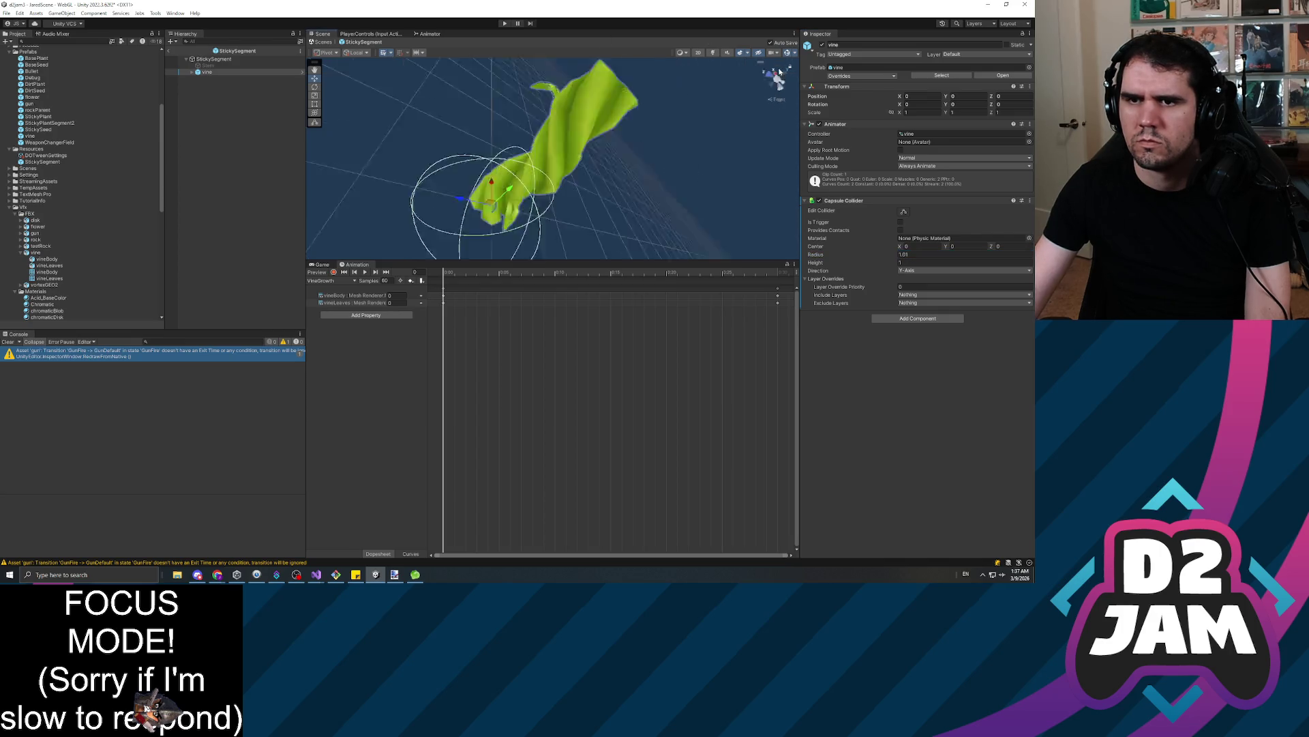
{"action": "scroll", "coordinate": [631, 174], "scroll_direction": "up", "scroll_amount": 1}
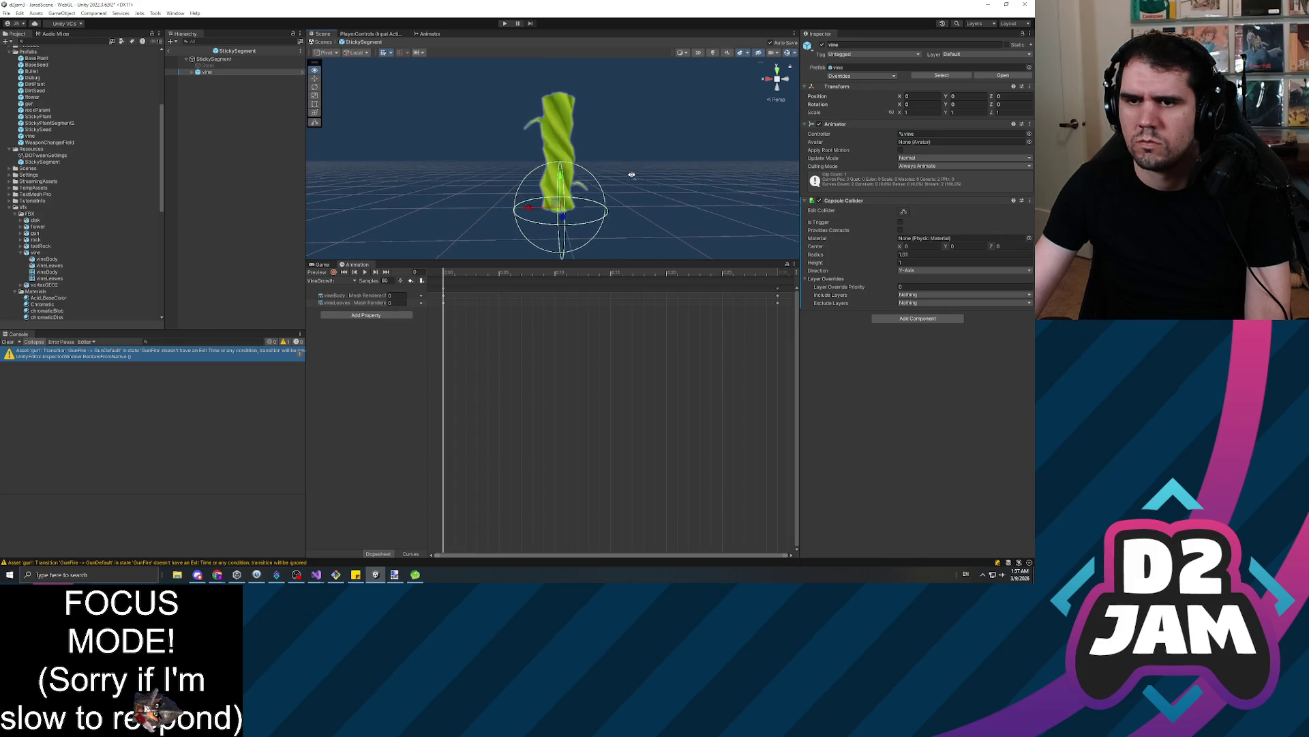
{"action": "mouse_move", "coordinate": [896, 253]}
{"action": "left_mouse_down"}
{"action": "mouse_move", "coordinate": [888, 262]}
{"action": "mouse_move", "coordinate": [936, 268]}
{"action": "mouse_move", "coordinate": [964, 250]}
{"action": "left_mouse_up"}
{"action": "left_click", "coordinate": [964, 254]}
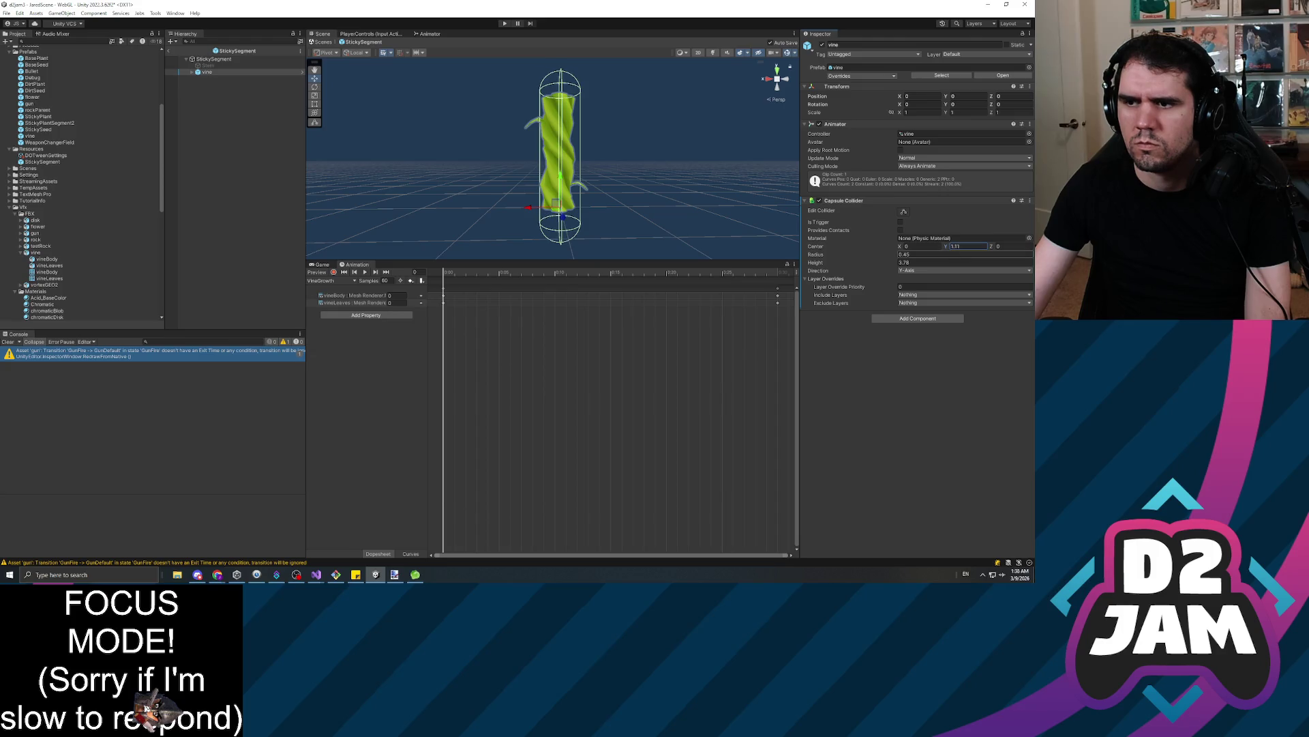
Set the capsule height to 3.16 and raise its center Y to line up with the vine
{"action": "left_click", "coordinate": [898, 263]}
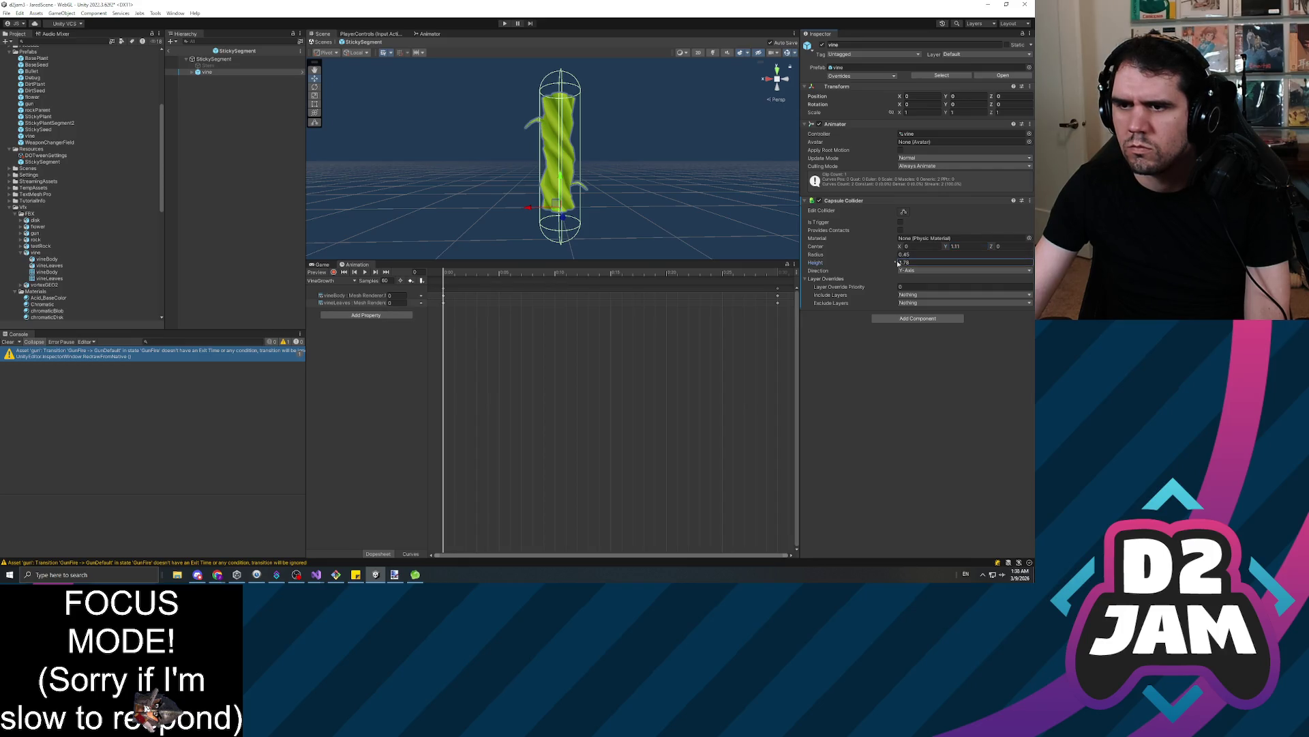
{"action": "mouse_move", "coordinate": [898, 263]}
{"action": "left_mouse_down"}
{"action": "mouse_move", "coordinate": [872, 251]}
{"action": "mouse_move", "coordinate": [949, 248]}
{"action": "left_mouse_up"}
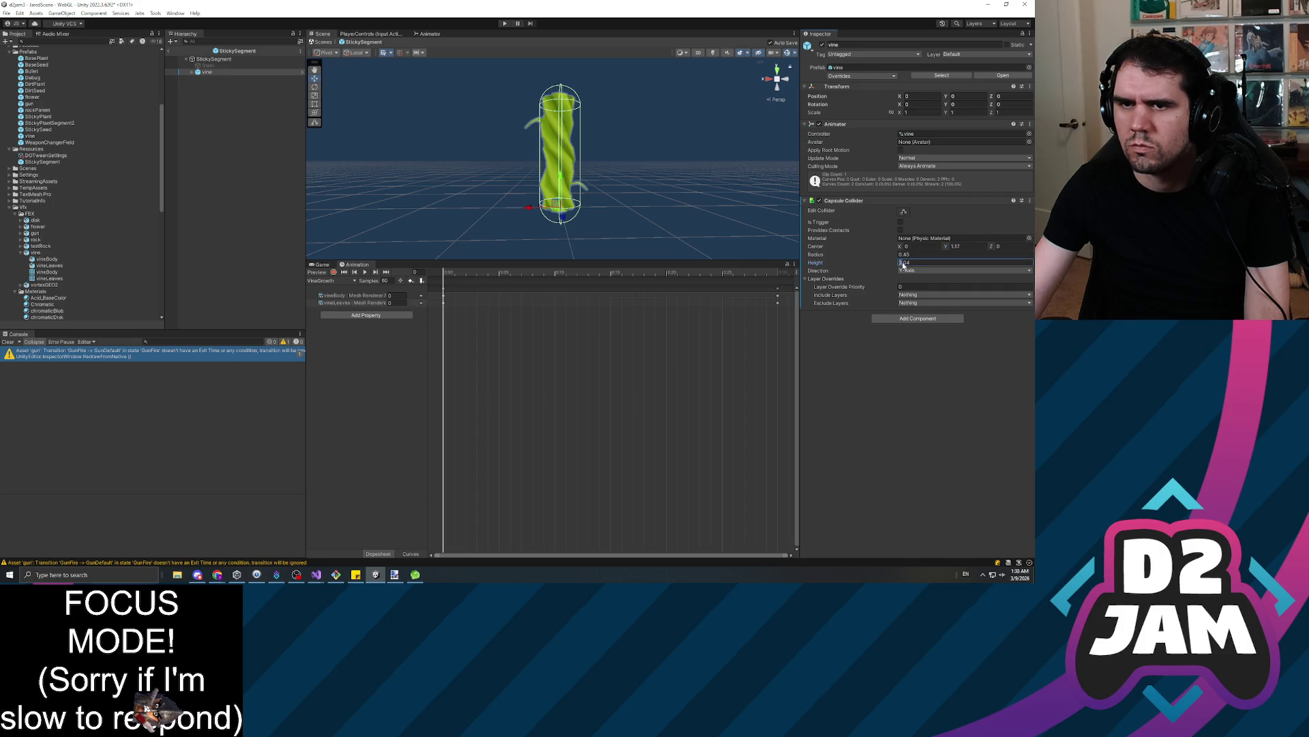
{"action": "left_click_drag", "start_coordinate": [897, 266], "coordinate": [904, 265]}
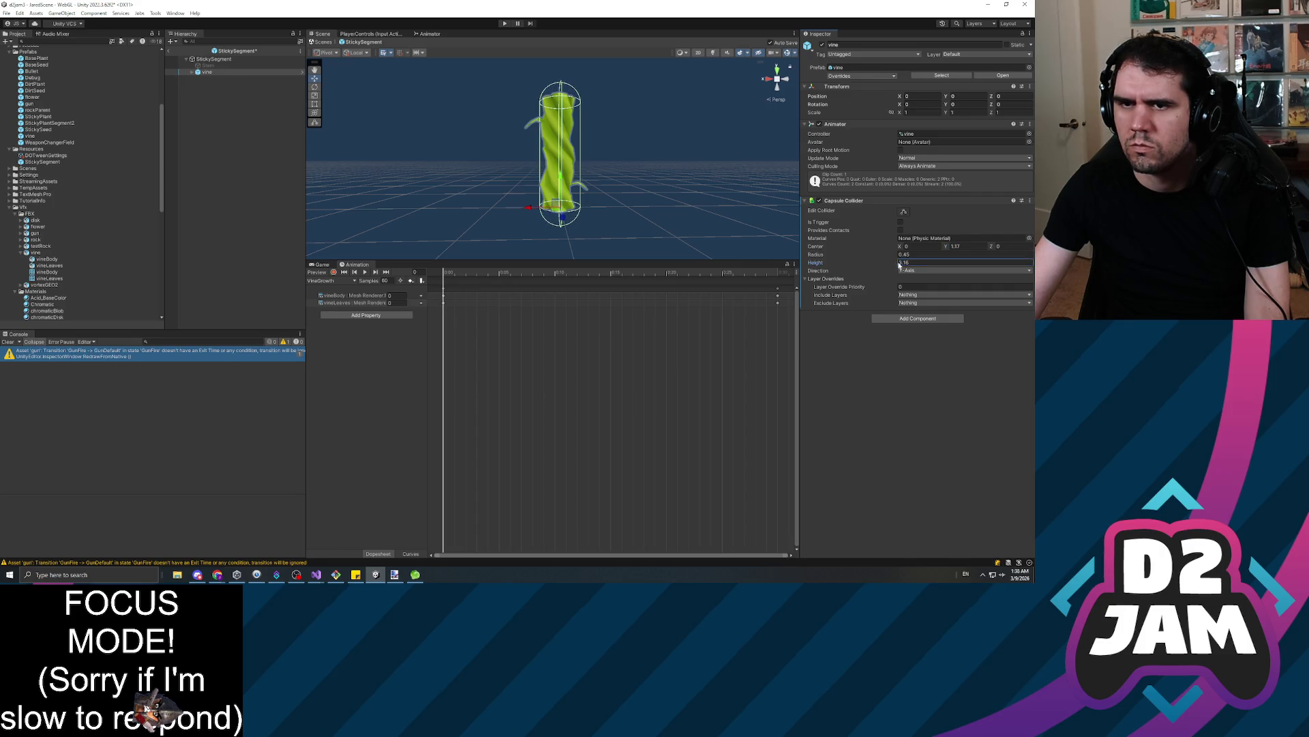
{"action": "left_click", "coordinate": [953, 247]}
{"action": "left_click_drag", "start_coordinate": [946, 248], "coordinate": [946, 249]}
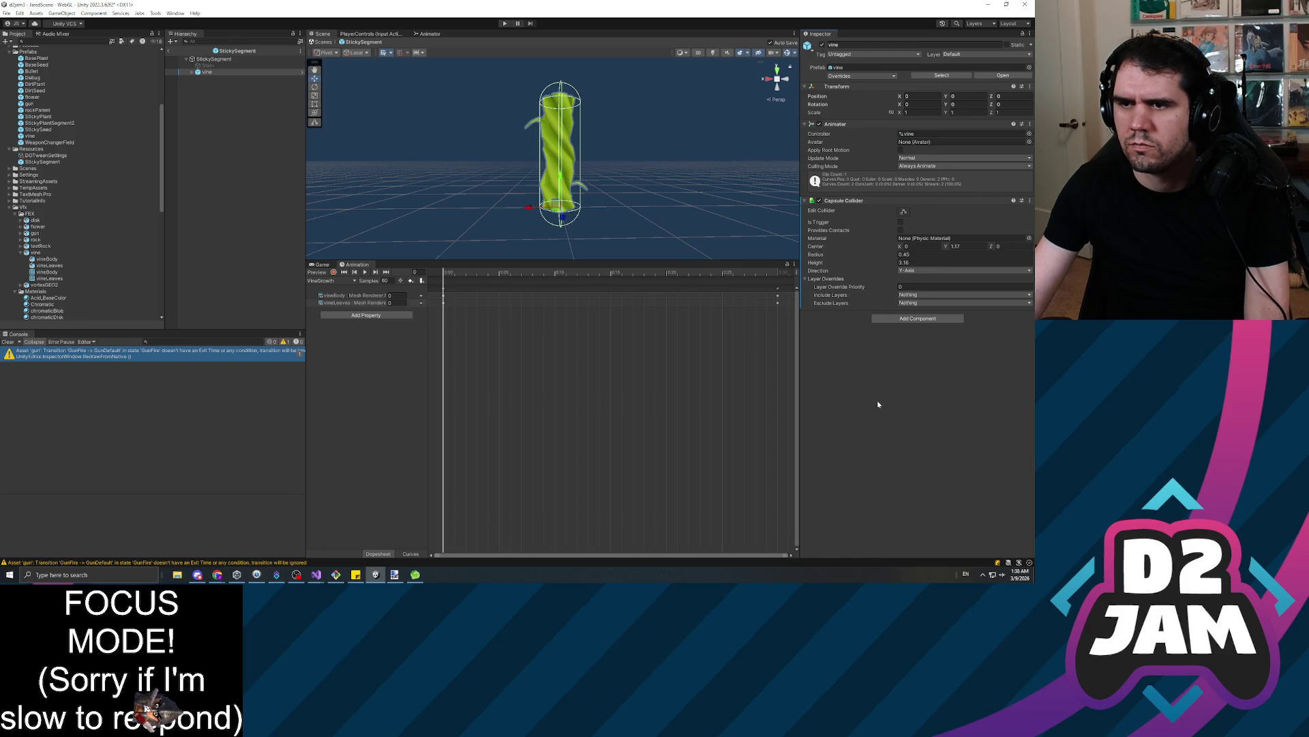
Orbit and reframe the vine to check the capsule's fit, then reselect vine
{"action": "scroll", "coordinate": [523, 165], "scroll_direction": "up", "scroll_amount": 10}
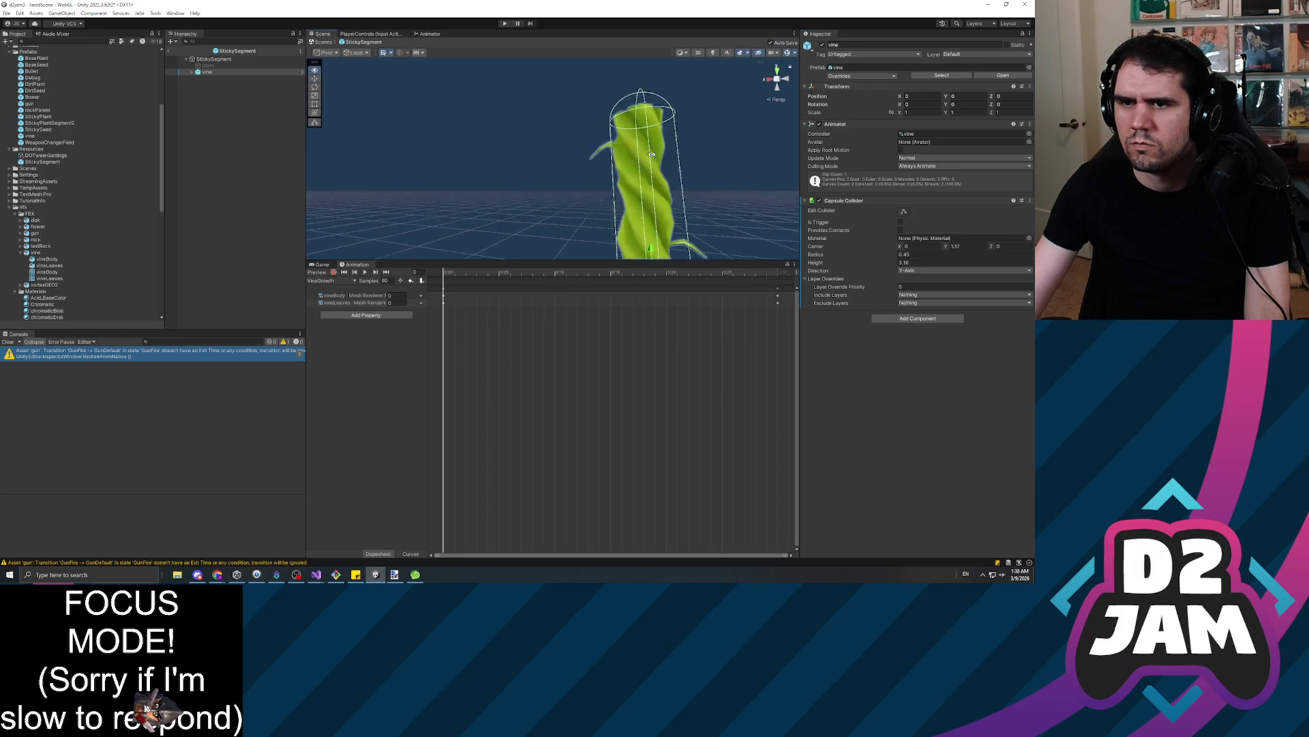
{"action": "mouse_move", "coordinate": [523, 166]}
{"action": "left_mouse_down"}
{"action": "mouse_move", "coordinate": [482, 214]}
{"action": "mouse_move", "coordinate": [511, 219]}
{"action": "mouse_move", "coordinate": [485, 341]}
{"action": "mouse_move", "coordinate": [508, 383]}
{"action": "left_mouse_up"}
{"action": "key", "text": "f"}
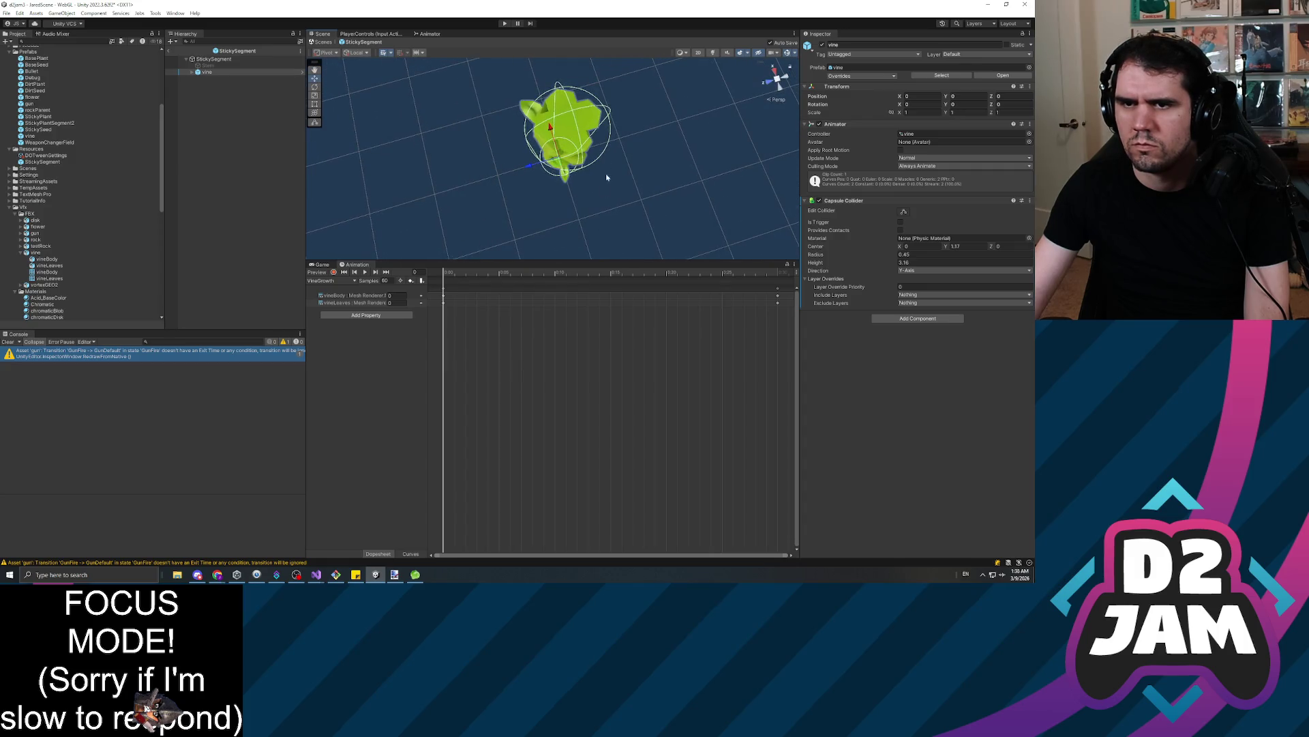
{"action": "mouse_move", "coordinate": [607, 177]}
{"action": "left_mouse_down"}
{"action": "mouse_move", "coordinate": [559, 204]}
{"action": "mouse_move", "coordinate": [546, 198]}
{"action": "left_mouse_up"}
{"action": "left_click", "coordinate": [233, 149]}
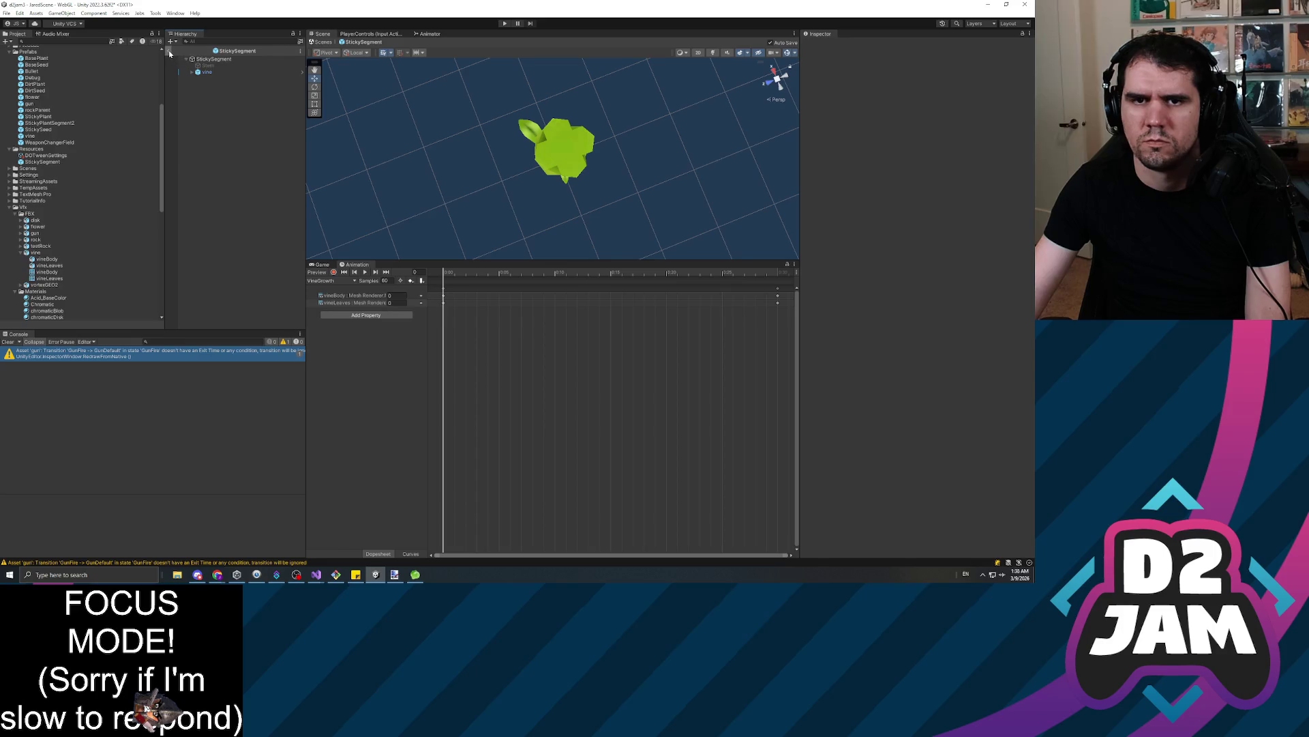
{"action": "left_click", "coordinate": [205, 71]}
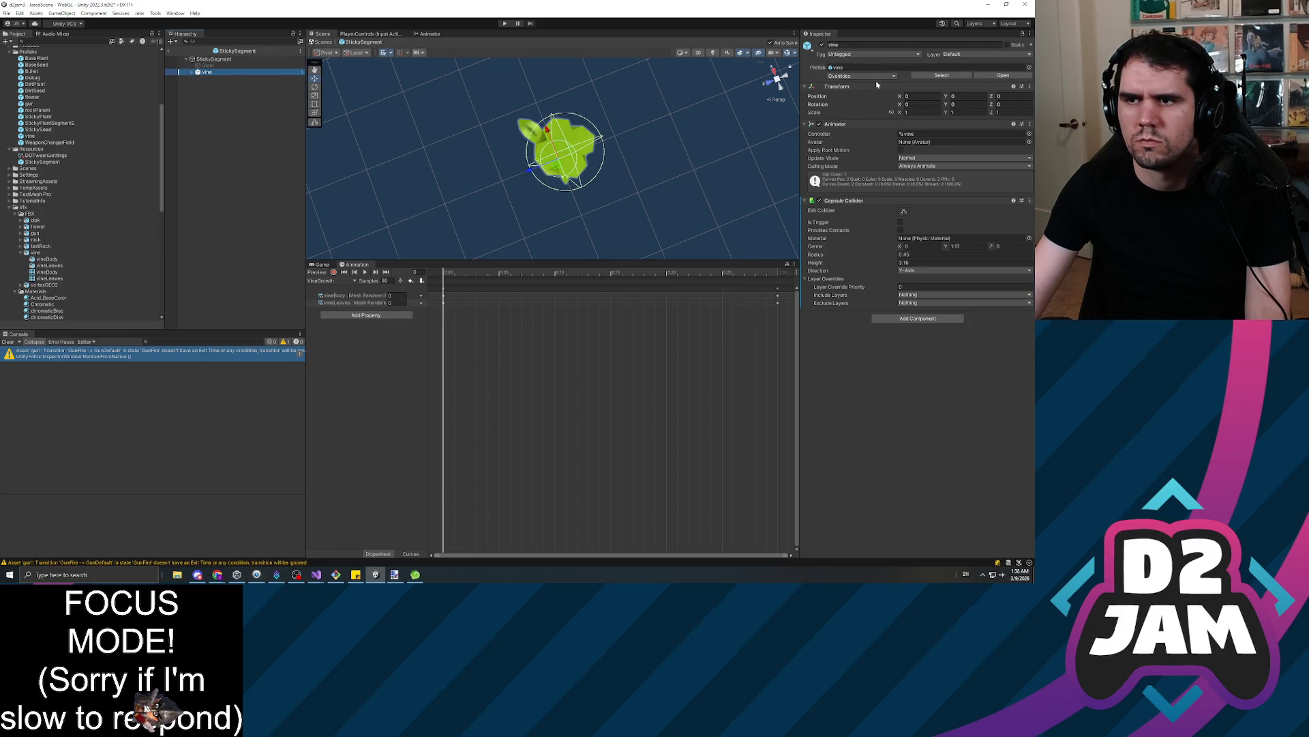
Apply All overrides to save the capsule collider into the StickySegment prefab
{"action": "left_click", "coordinate": [877, 76]}
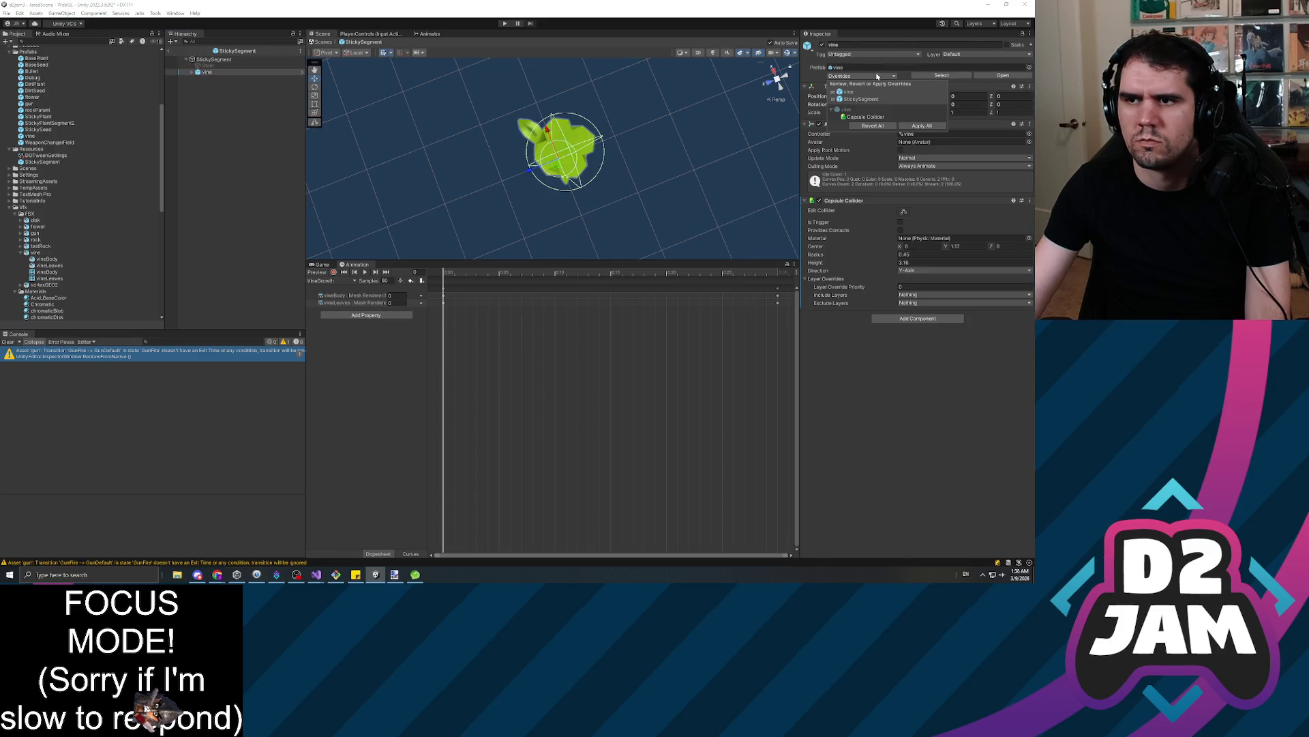
{"action": "left_click", "coordinate": [927, 127]}
{"action": "mouse_move", "coordinate": [671, 172]}
{"action": "left_mouse_down"}
{"action": "mouse_move", "coordinate": [620, 164]}
{"action": "mouse_move", "coordinate": [626, 195]}
{"action": "left_mouse_up"}
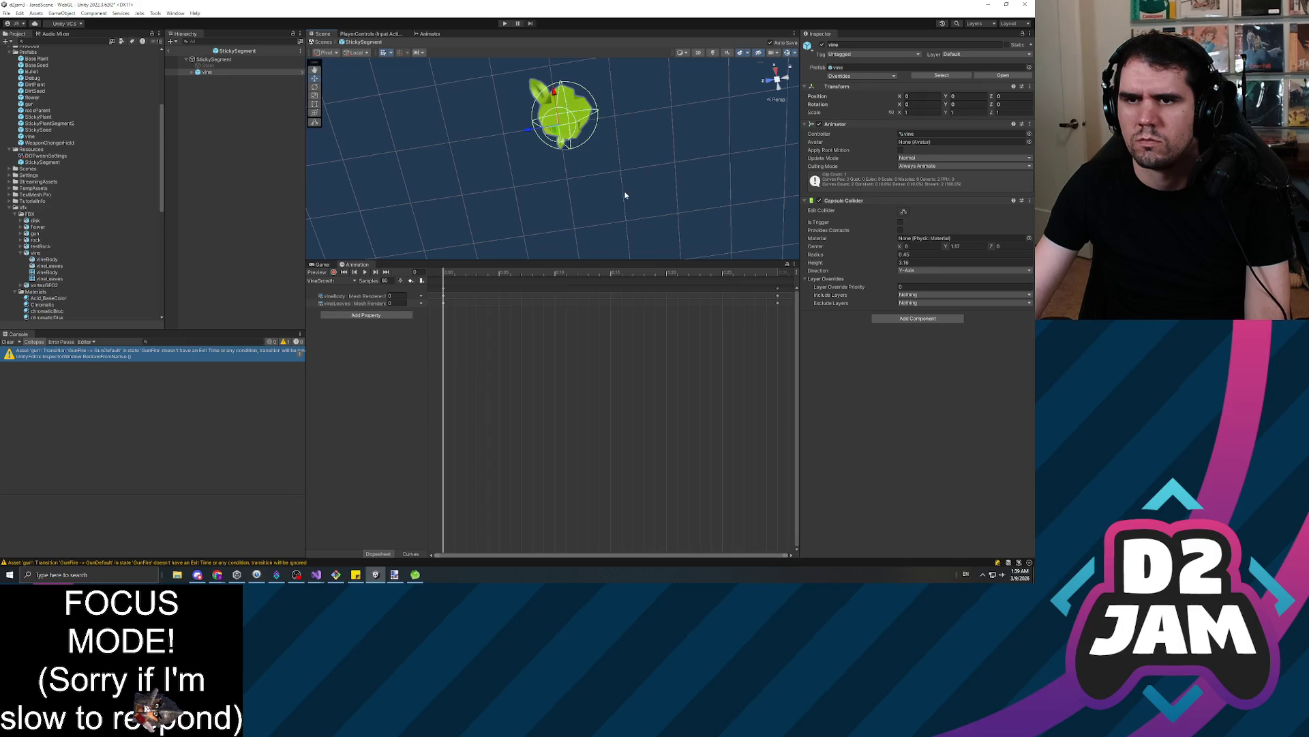
{"action": "left_click", "coordinate": [213, 59]}
{"action": "left_click", "coordinate": [214, 72]}
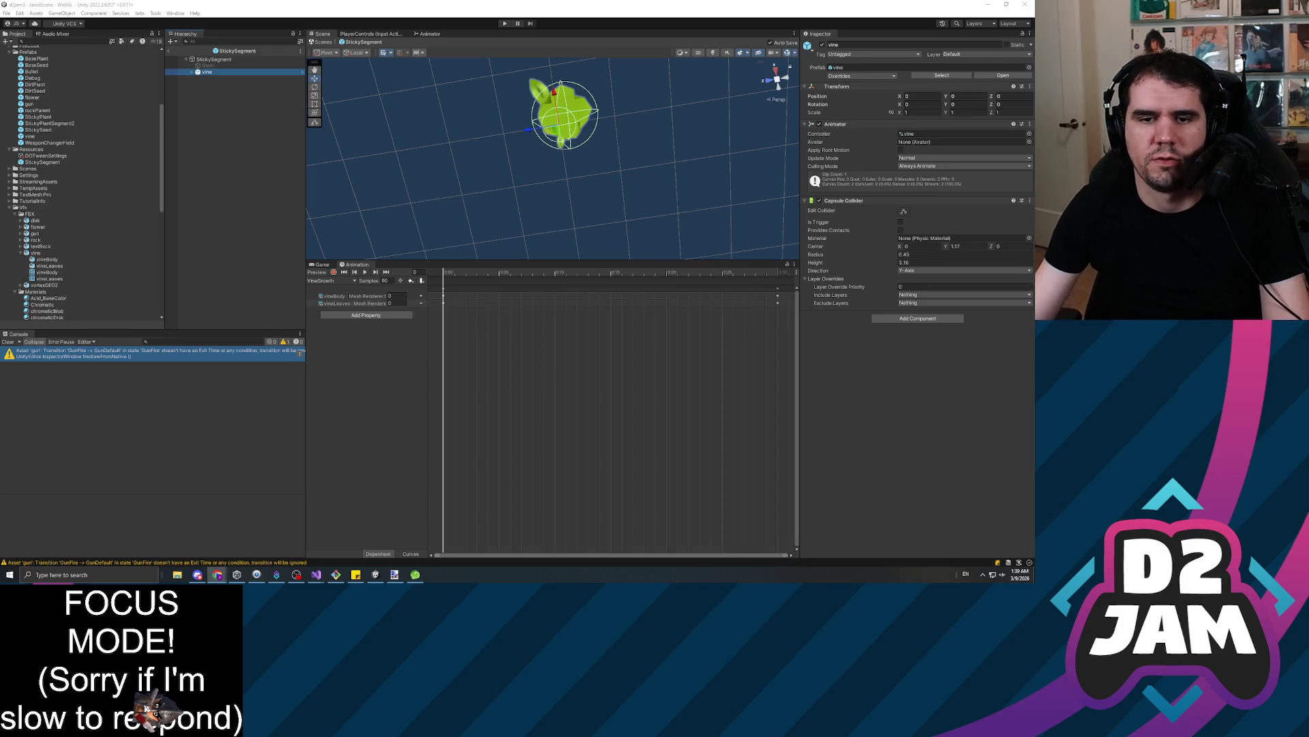
Deselect the vine and switch the Scene view to 2D
{"action": "left_click", "coordinate": [228, 252]}
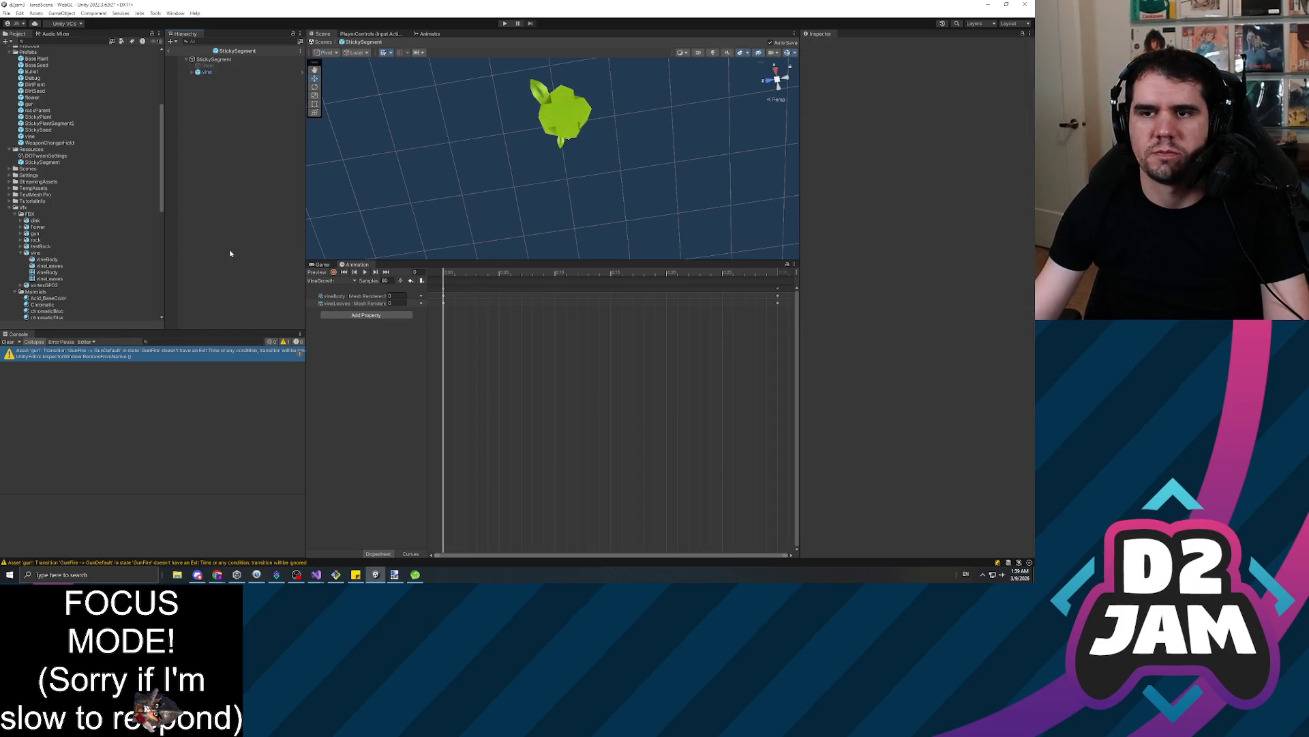
{"action": "mouse_move", "coordinate": [665, 129]}
{"action": "left_mouse_down"}
{"action": "mouse_move", "coordinate": [944, 272]}
{"action": "mouse_move", "coordinate": [761, 90]}
{"action": "left_mouse_up"}
{"action": "left_click", "coordinate": [698, 53]}
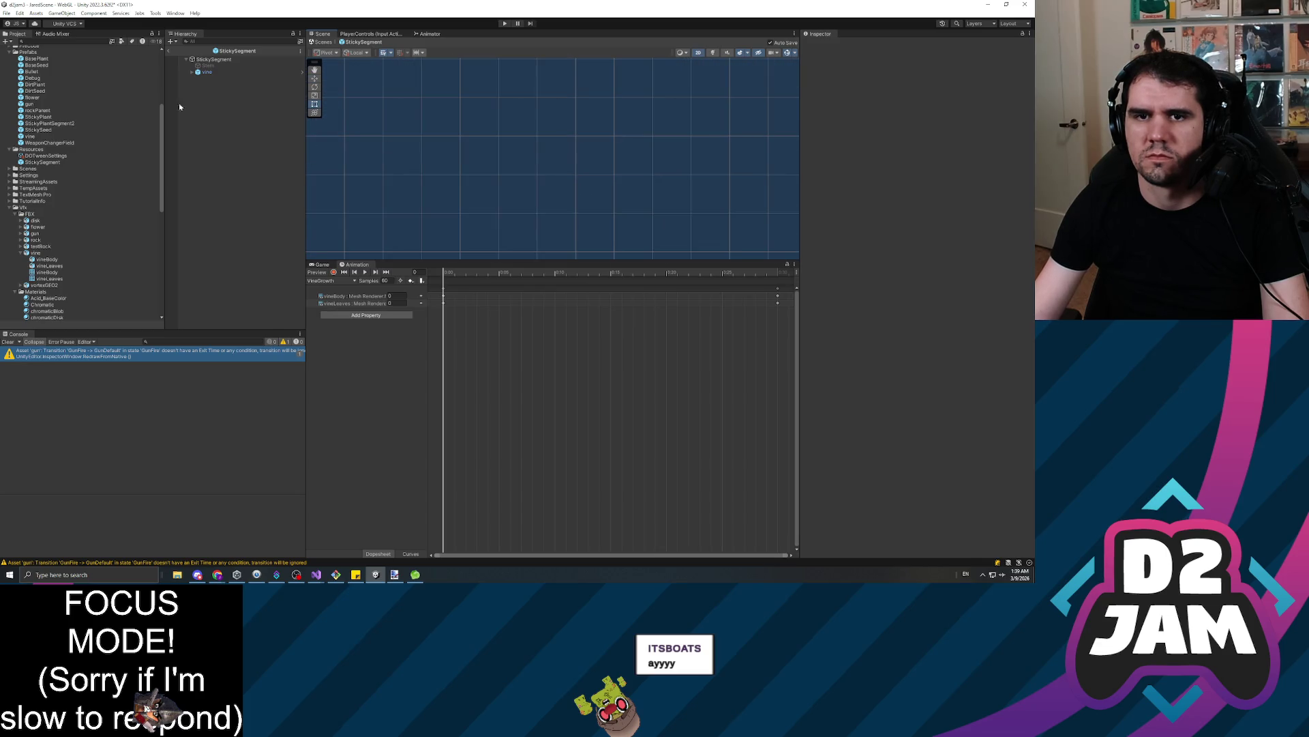
Return to 3D, select StickySegment to view its script settings, then switch to StickyPlantSegment.cs
{"action": "double_click", "coordinate": [206, 72]}
{"action": "left_click", "coordinate": [696, 55]}
{"action": "left_click", "coordinate": [252, 146]}
{"action": "left_click", "coordinate": [214, 59]}
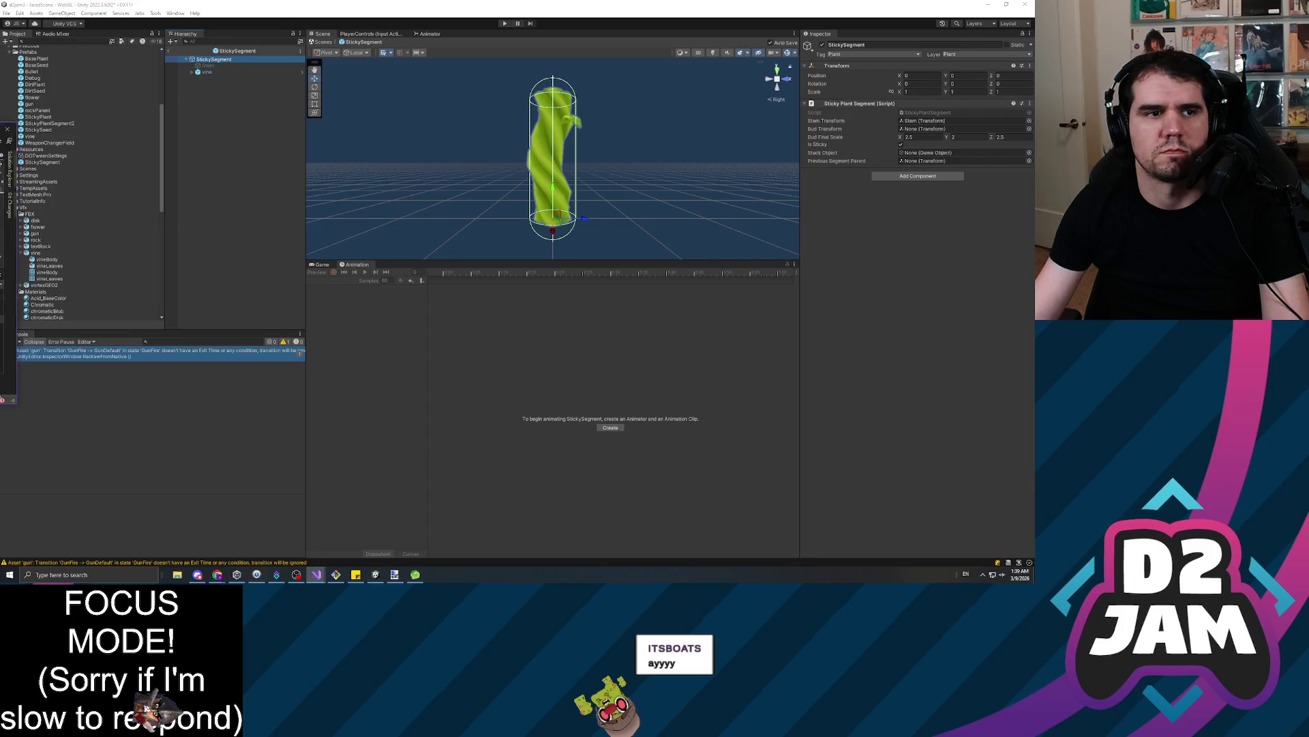
{"action": "key", "text": "alt+Tab"}
{"action": "scroll", "coordinate": [532, 231], "scroll_direction": "up", "scroll_amount": 2}
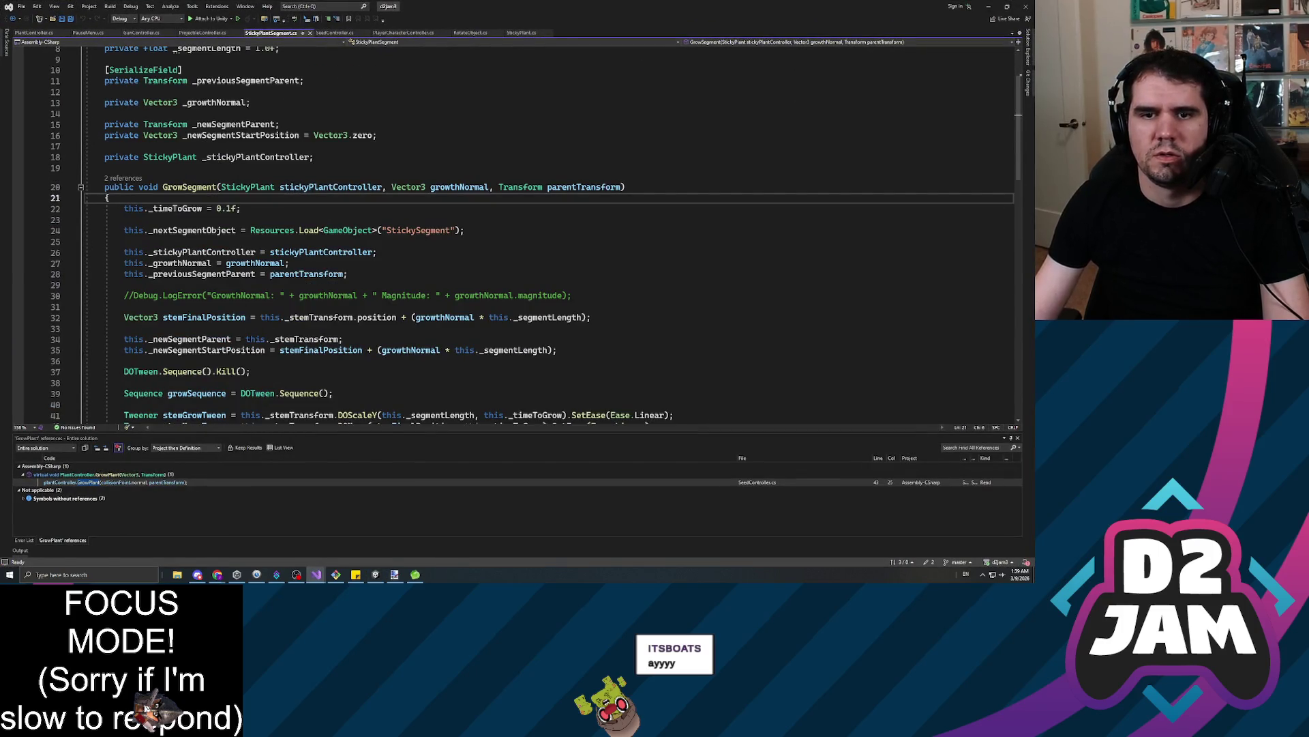
Scroll through StickyPlantSegment.cs to review the script
{"action": "scroll", "coordinate": [534, 235], "scroll_direction": "up", "scroll_amount": 2}
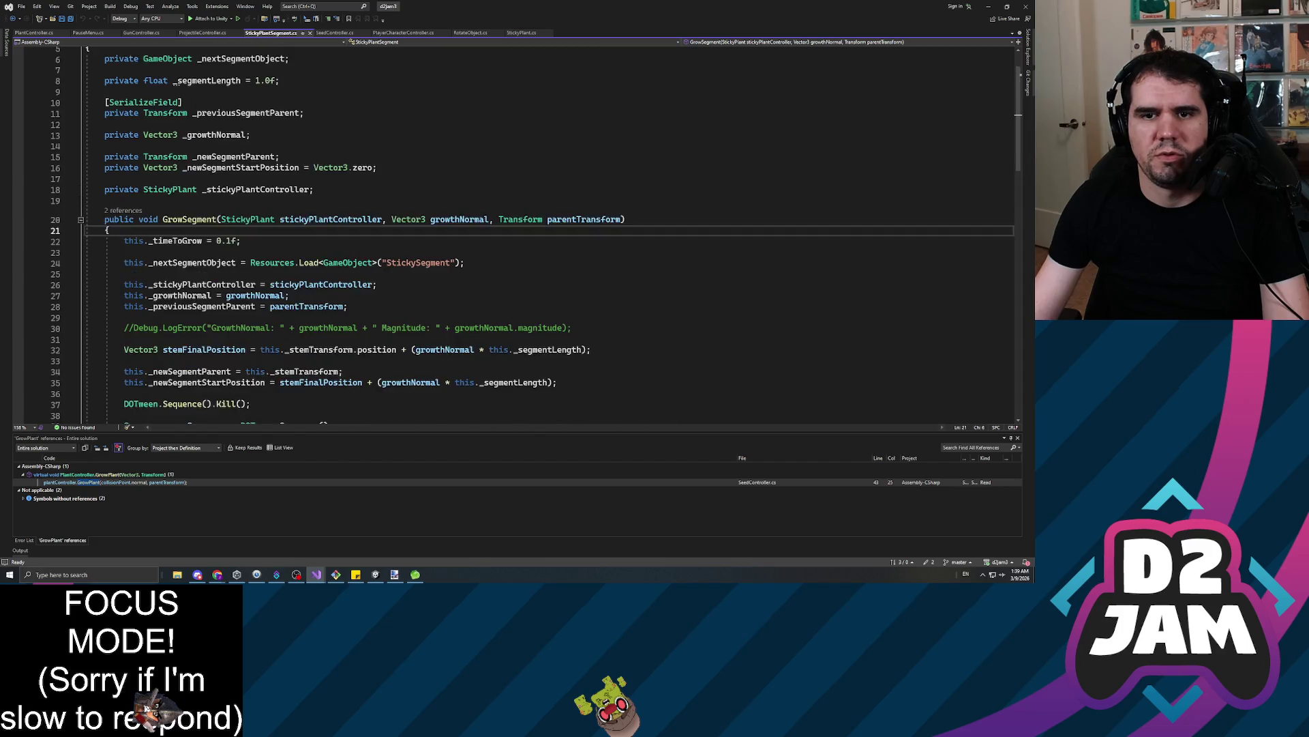
{"action": "mouse_move", "coordinate": [478, 254]}
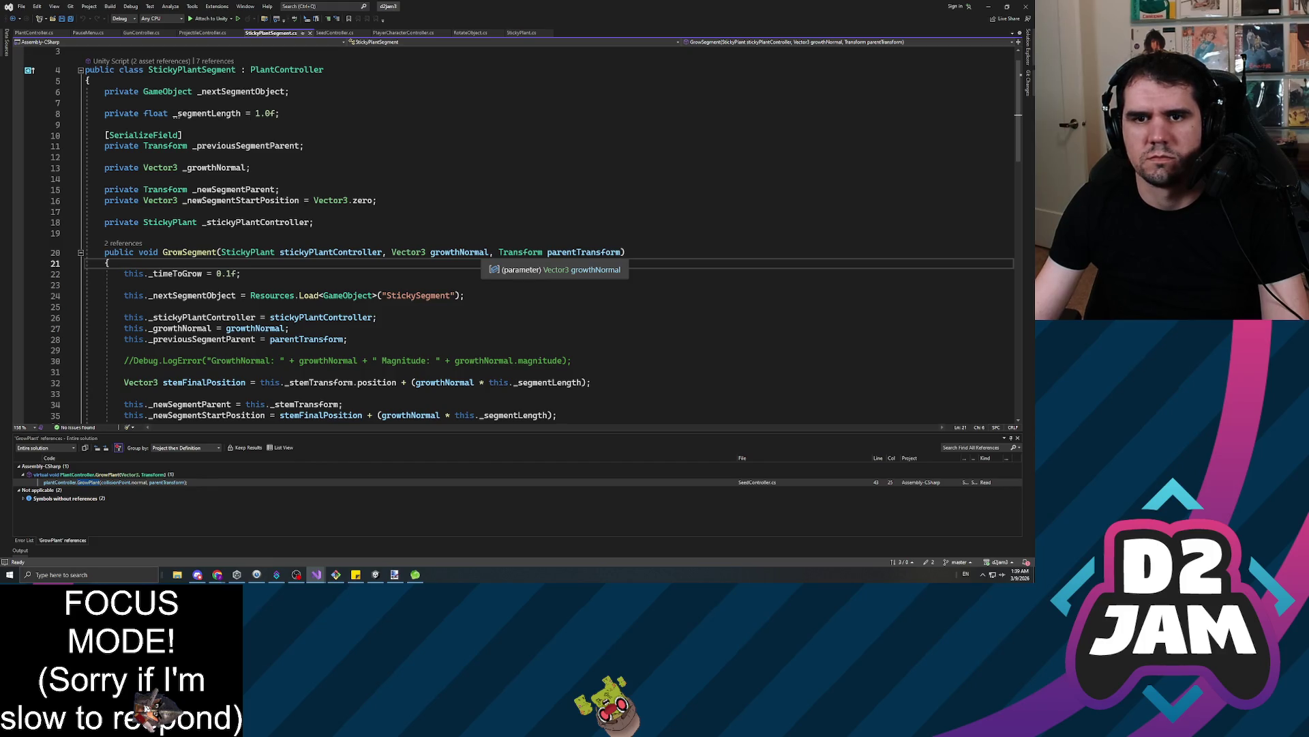
{"action": "scroll", "coordinate": [477, 253], "scroll_direction": "down", "scroll_amount": 3}
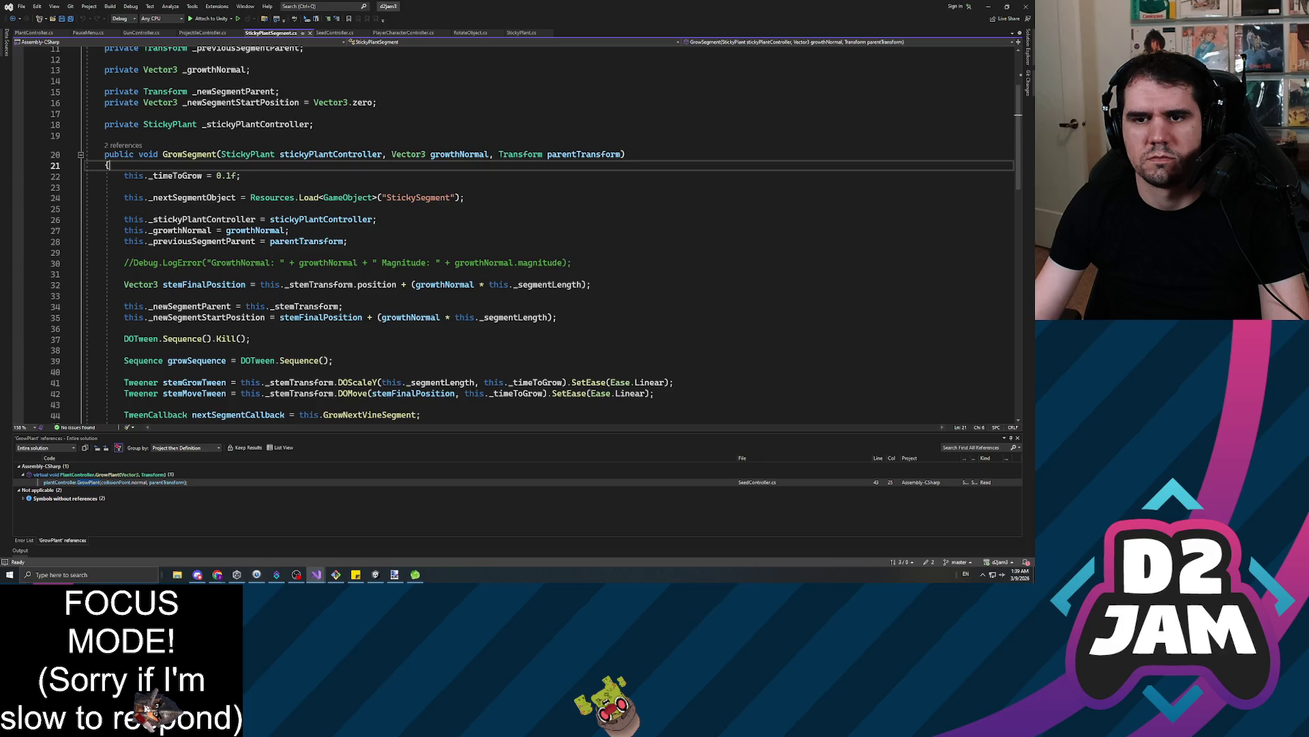
{"action": "scroll", "coordinate": [478, 254], "scroll_direction": "down", "scroll_amount": 2}
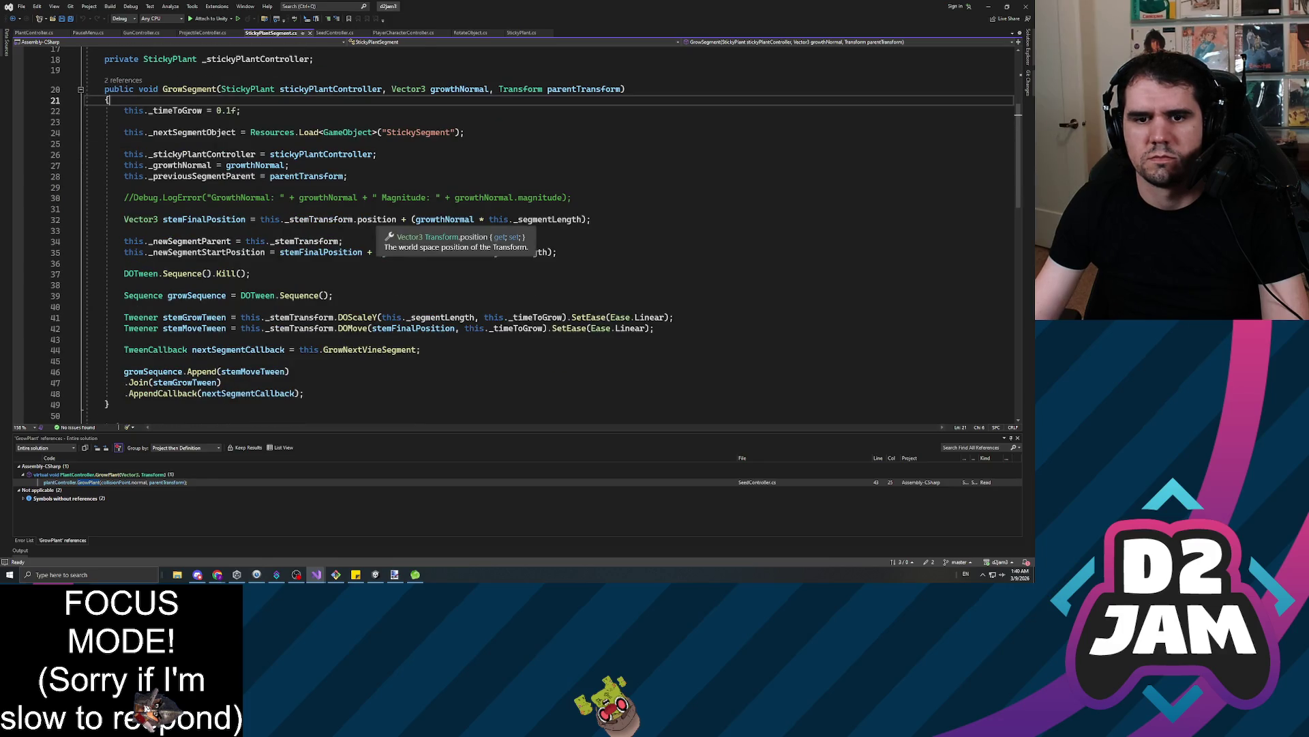
{"action": "scroll", "coordinate": [477, 254], "scroll_direction": "down", "scroll_amount": 2}
{"action": "scroll", "coordinate": [535, 236], "scroll_direction": "down", "scroll_amount": 3}
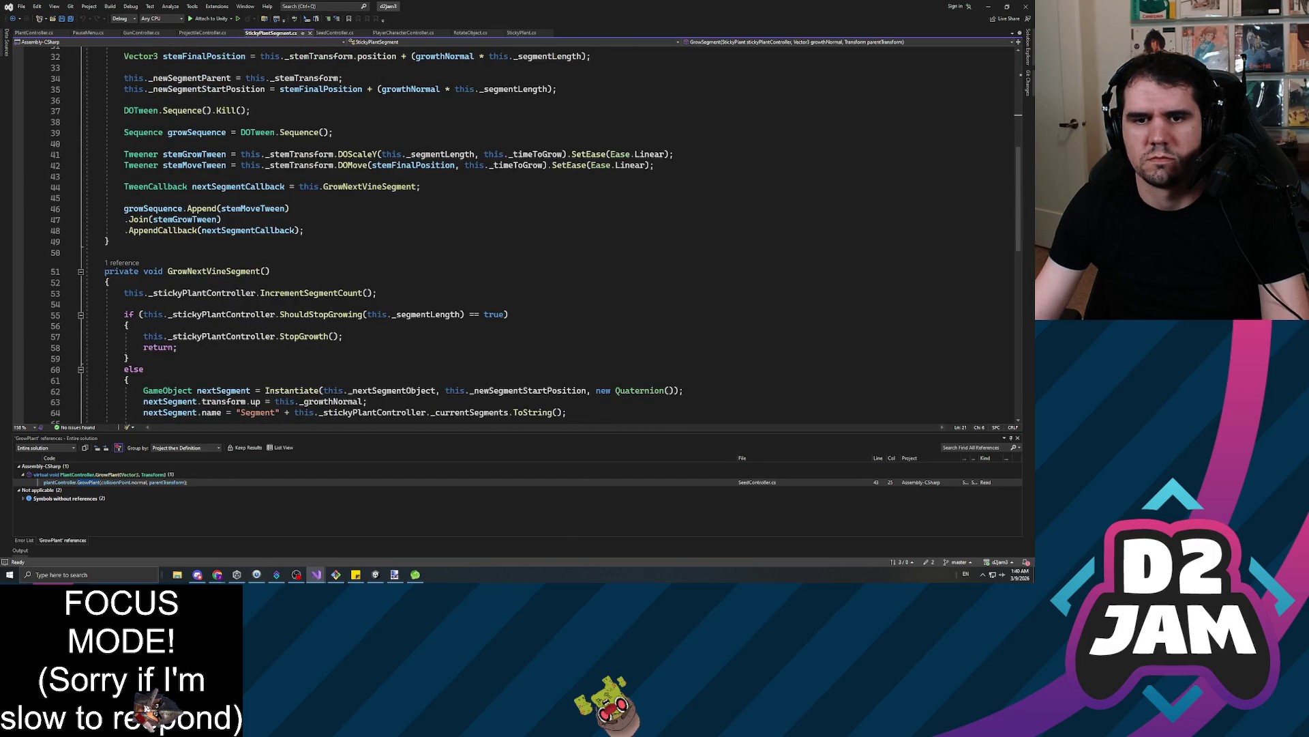
{"action": "mouse_move", "coordinate": [347, 315]}
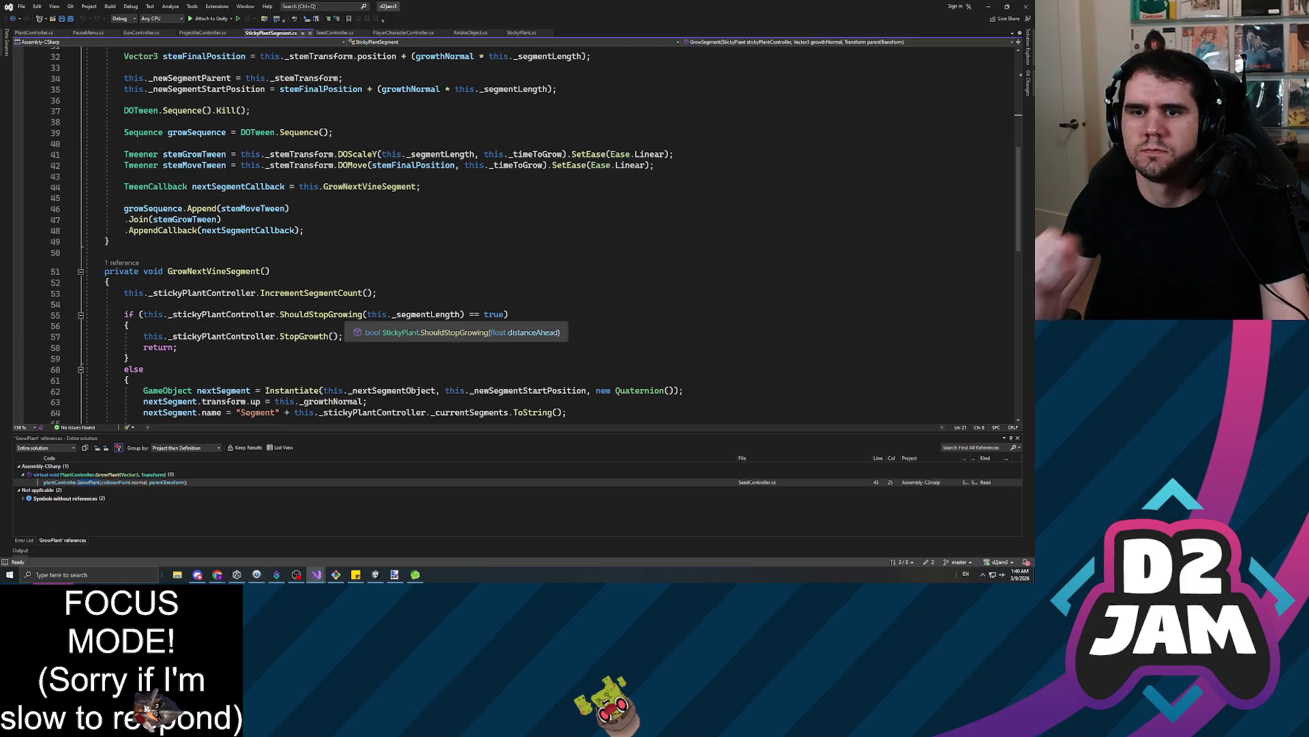
{"action": "scroll", "coordinate": [532, 235], "scroll_direction": "up", "scroll_amount": 4}
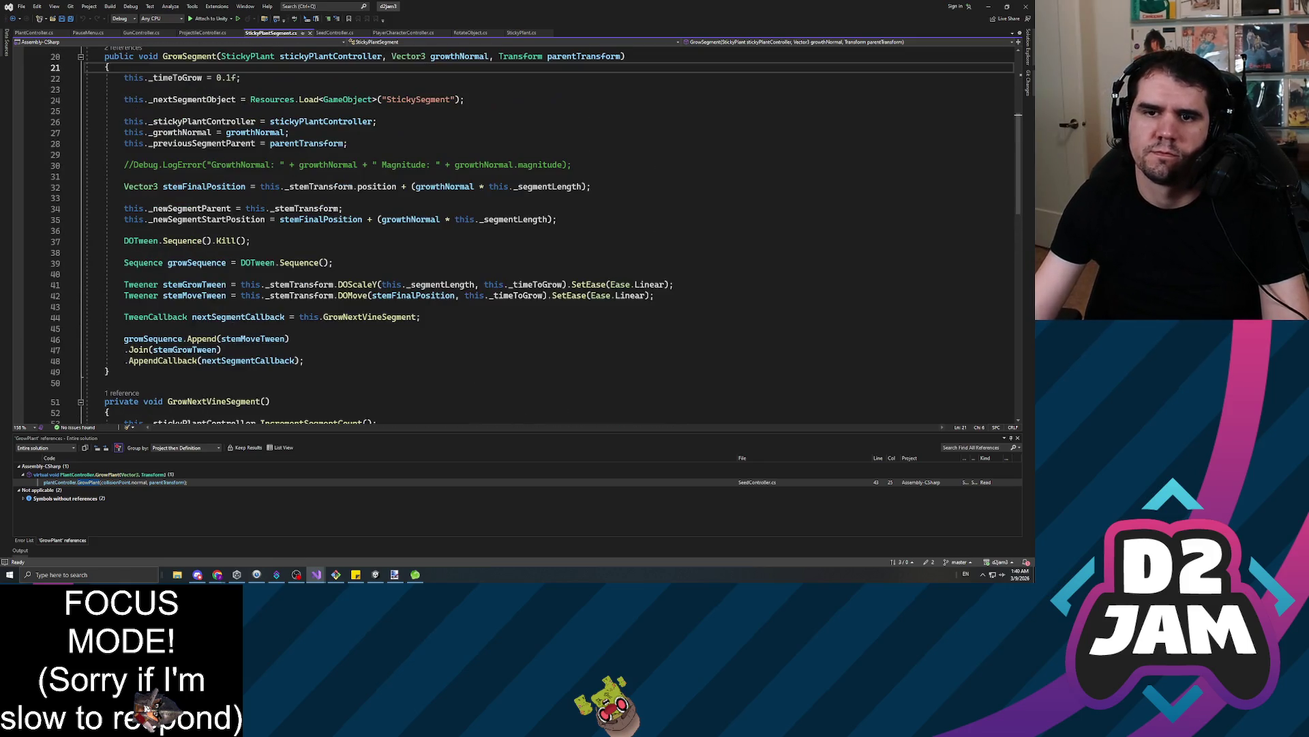
{"action": "scroll", "coordinate": [534, 234], "scroll_direction": "up", "scroll_amount": 2}
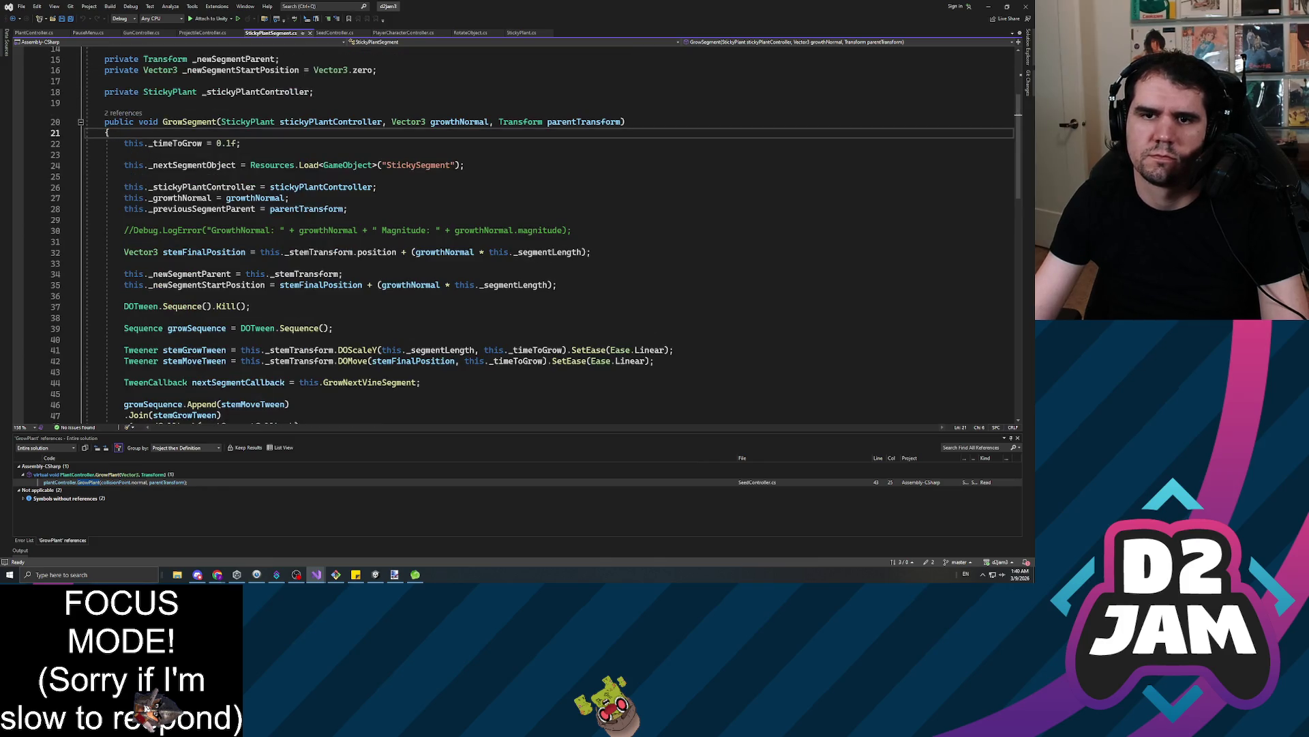
Inspect the grow-time value and the growthNormal and parentTransform lines 27-28
{"action": "left_click", "coordinate": [227, 143]}
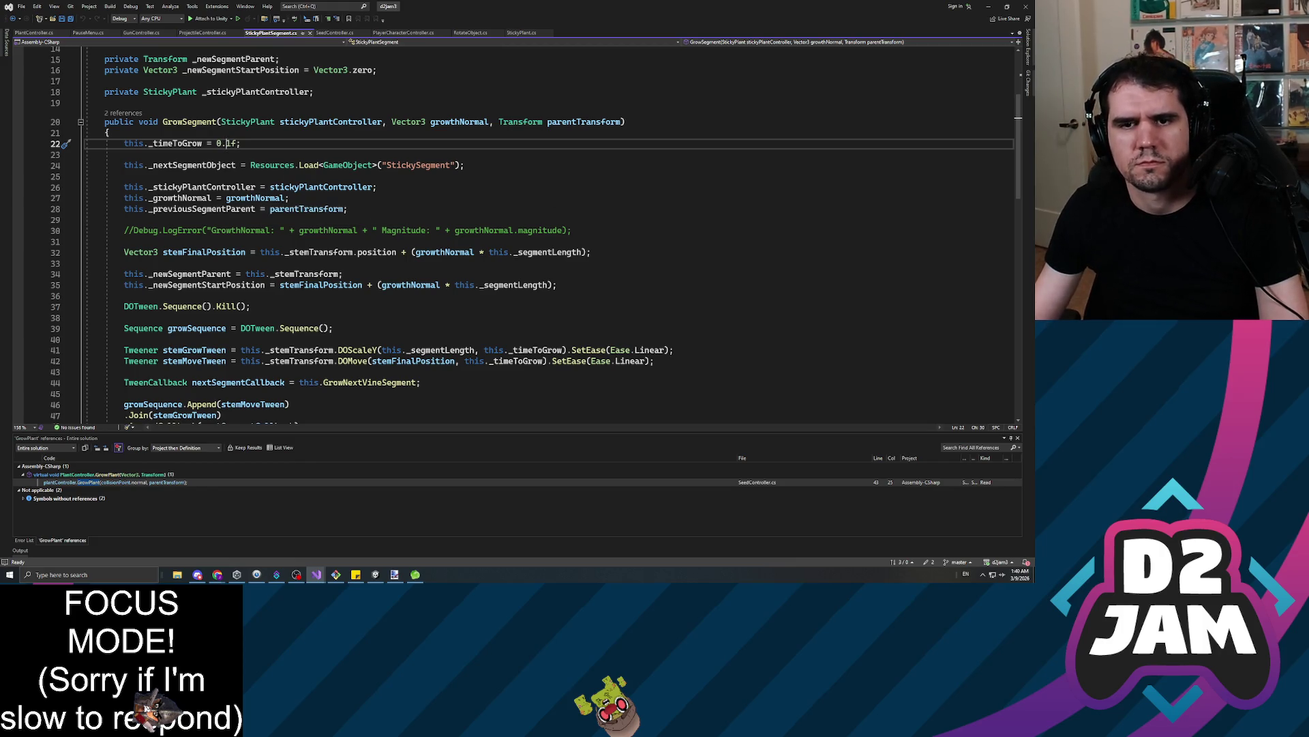
{"action": "scroll", "coordinate": [225, 157], "scroll_direction": "down", "scroll_amount": 1}
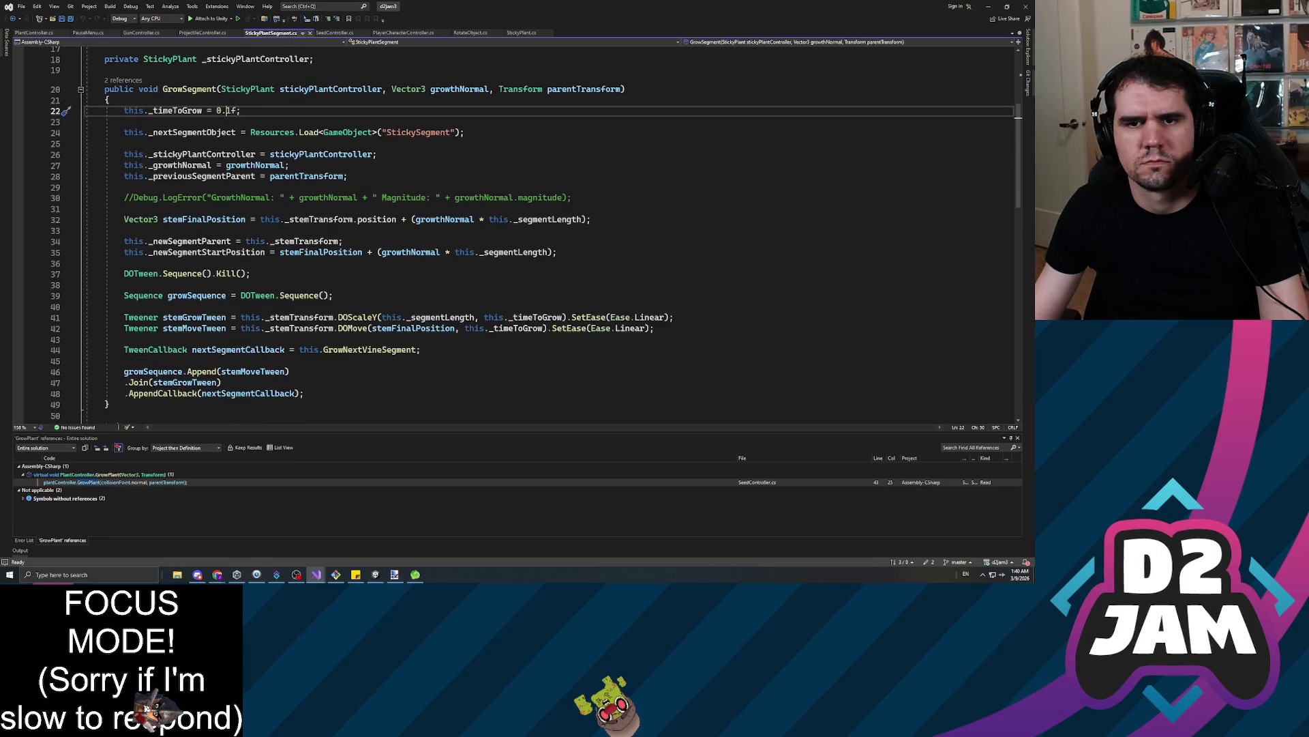
{"action": "left_click", "coordinate": [225, 165]}
{"action": "left_click", "coordinate": [286, 176]}
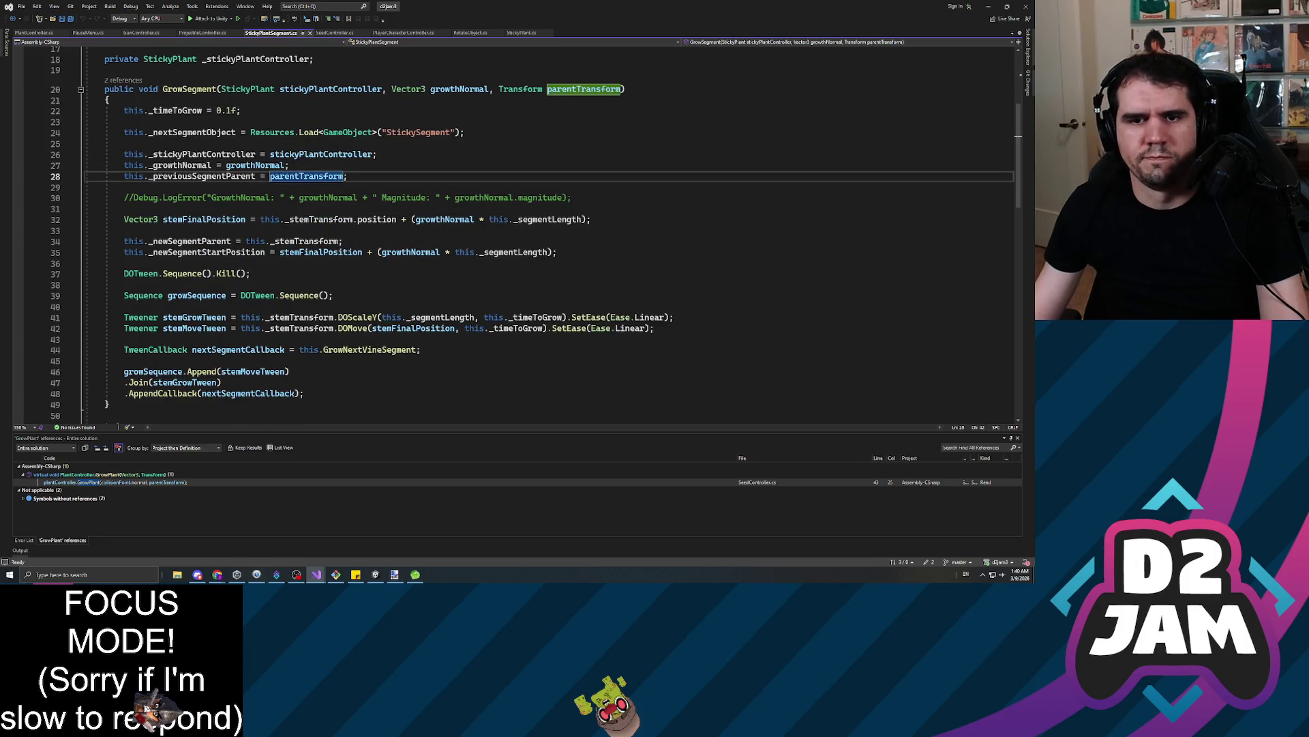
{"action": "scroll", "coordinate": [532, 235], "scroll_direction": "down", "scroll_amount": 5}
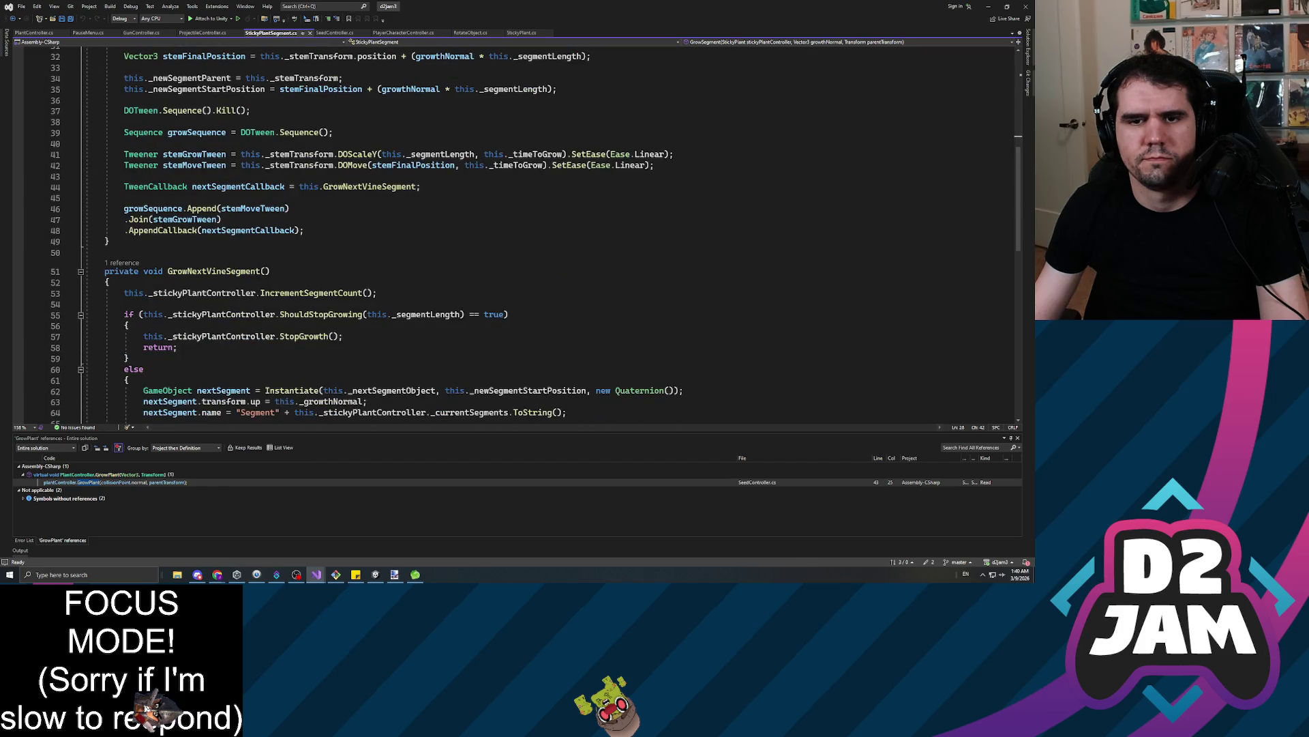
{"action": "scroll", "coordinate": [402, 188], "scroll_direction": "down", "scroll_amount": 8}
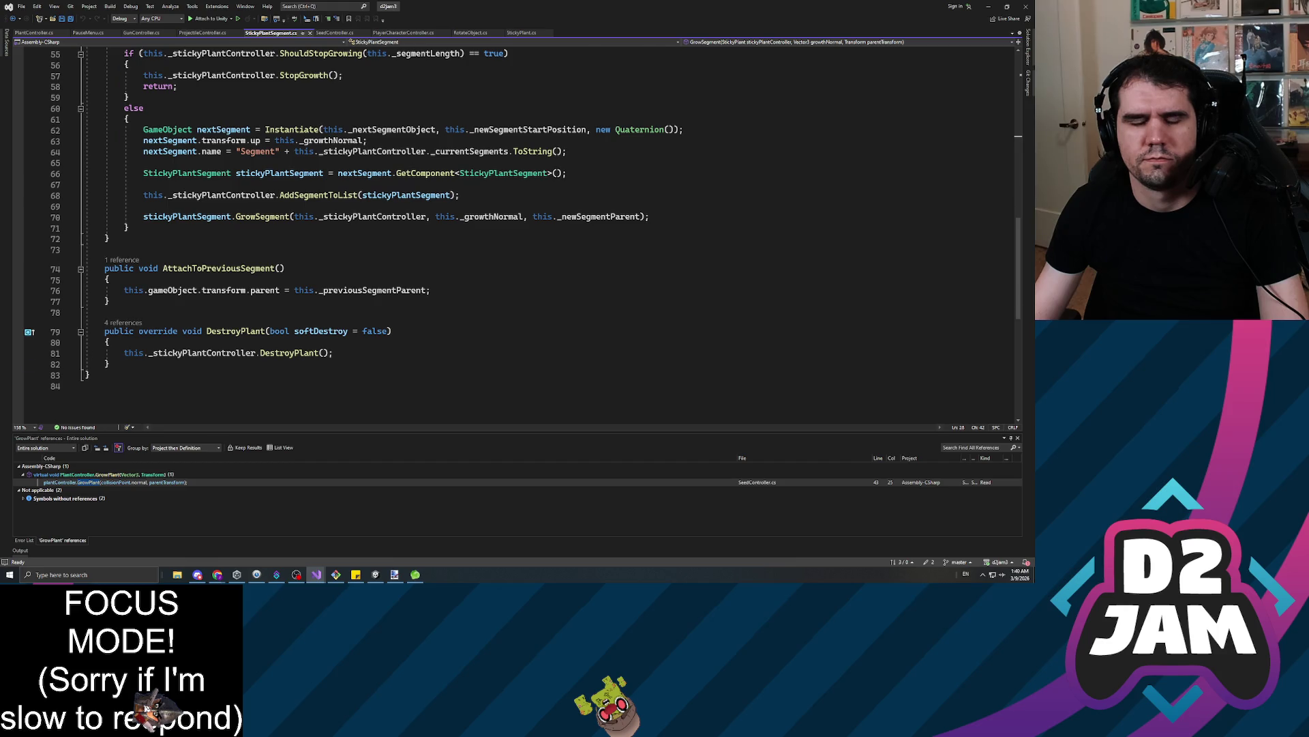
{"action": "scroll", "coordinate": [532, 235], "scroll_direction": "up", "scroll_amount": 18}
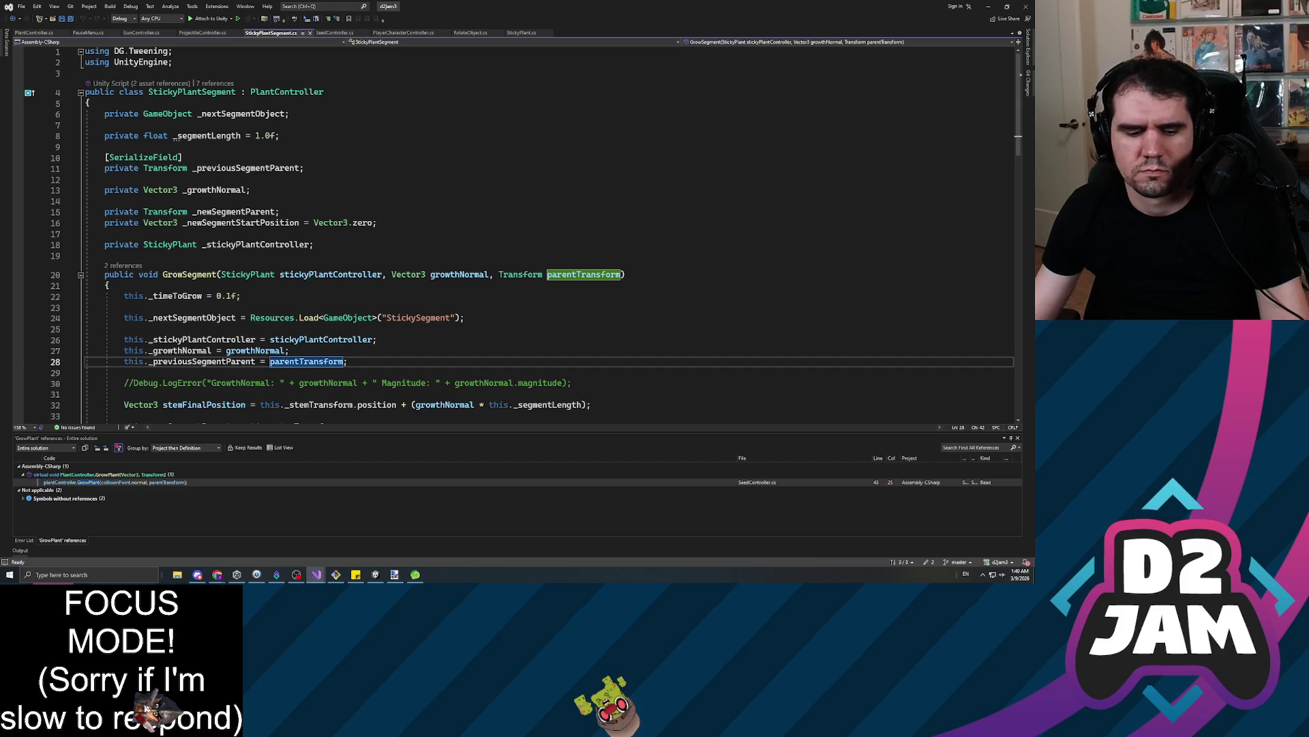
{"action": "scroll", "coordinate": [466, 243], "scroll_direction": "down", "scroll_amount": 6}
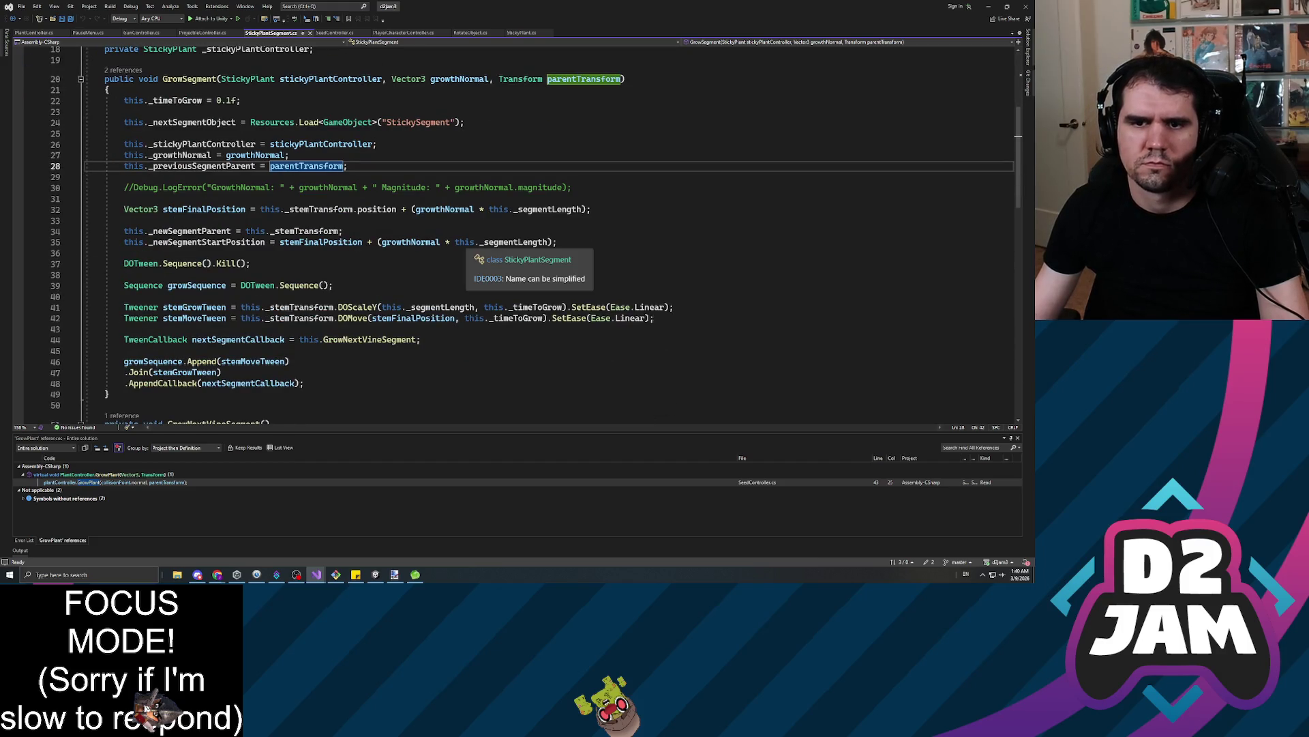
{"action": "scroll", "coordinate": [535, 234], "scroll_direction": "up", "scroll_amount": 4}
Insert a blank line above GrowSegment and move to the line after its closing brace
{"action": "left_click", "coordinate": [104, 190]}
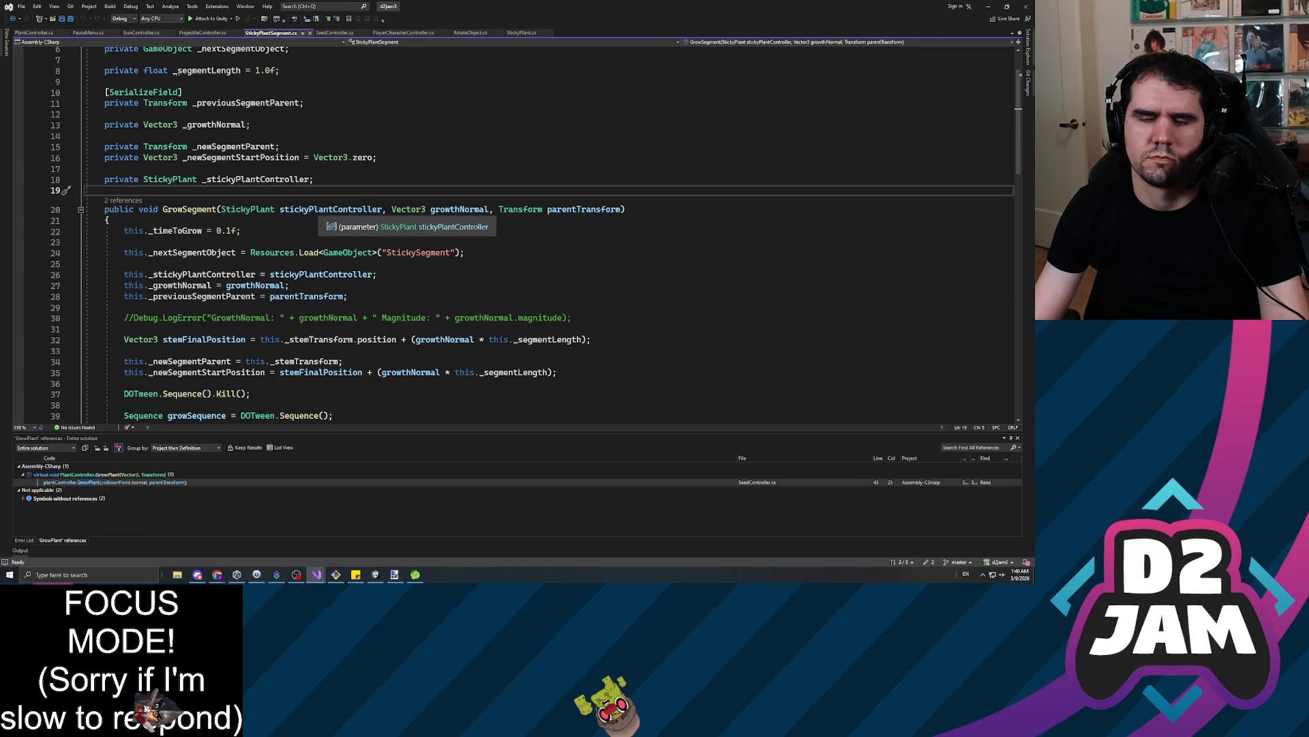
{"action": "key", "text": "Return"}
{"action": "scroll", "coordinate": [478, 273], "scroll_direction": "down", "scroll_amount": 8}
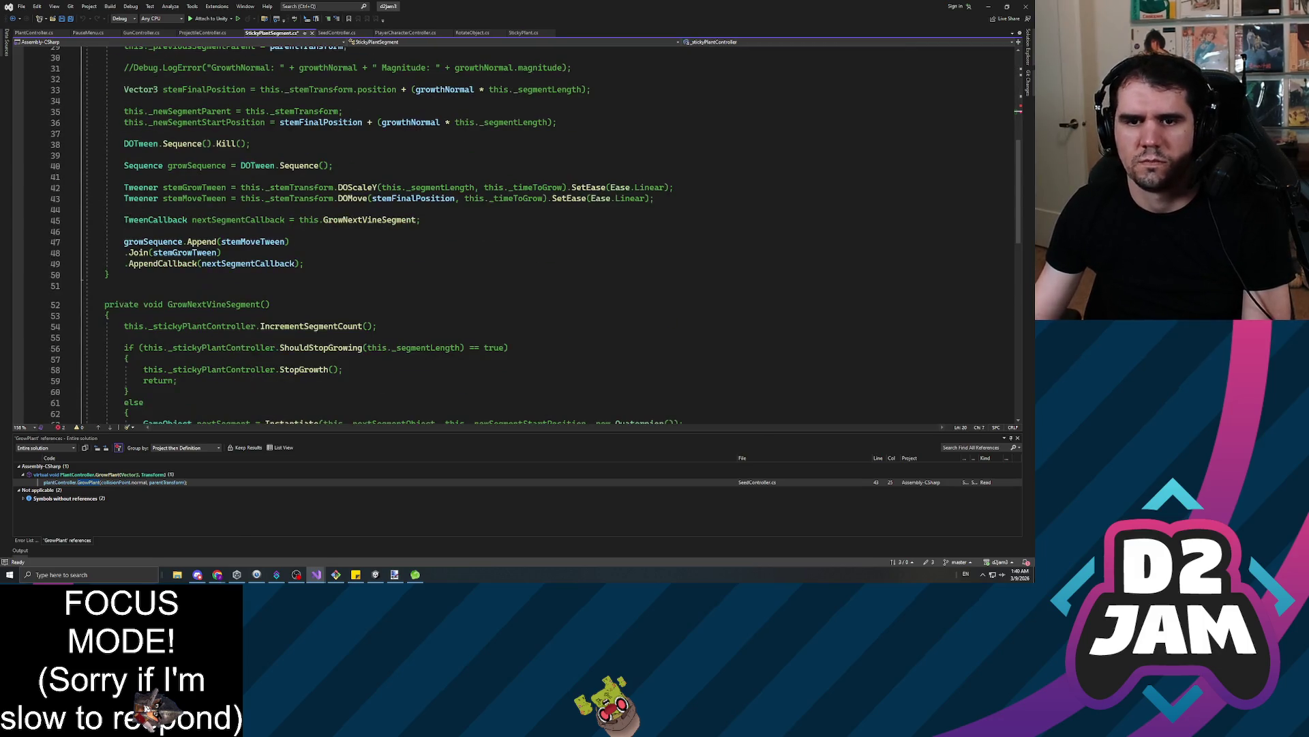
{"action": "left_click", "coordinate": [104, 286]}
{"action": "type", "text": "*/"}
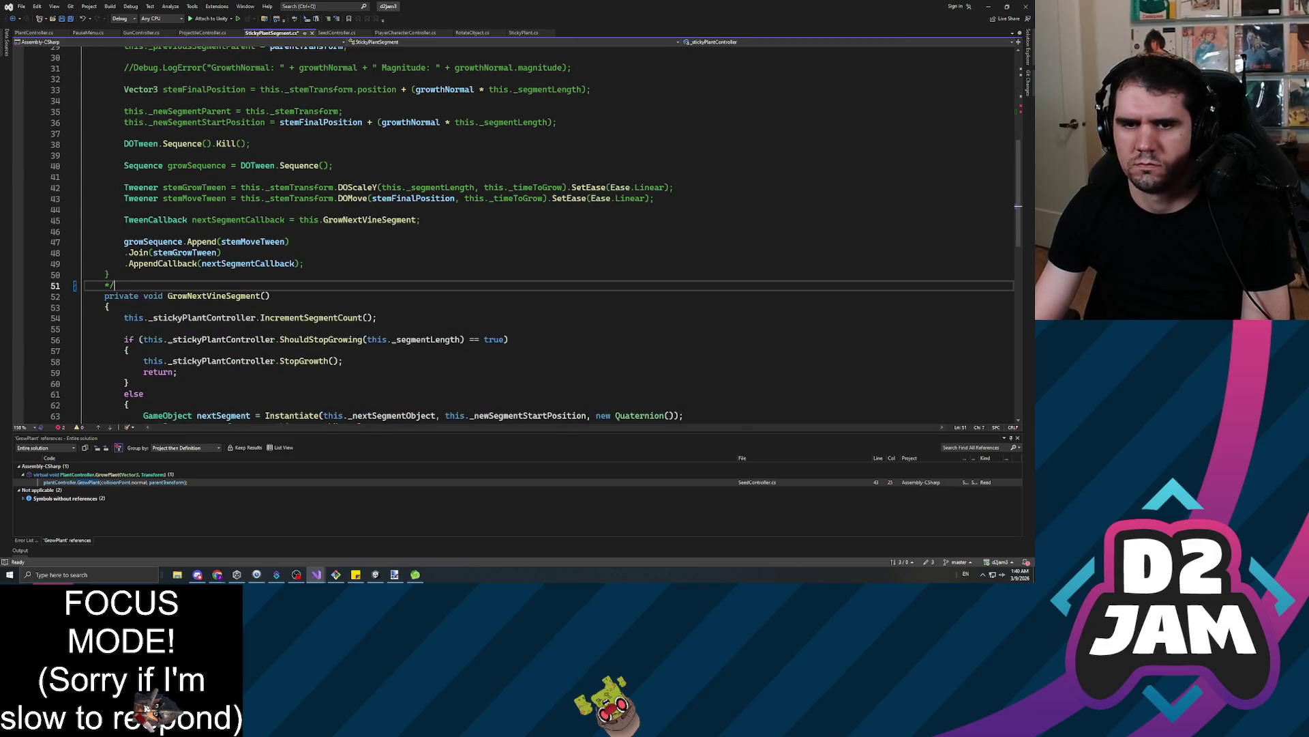
Type a new empty public void GrowSegment() method with braces above the commented-out original
{"action": "scroll", "coordinate": [518, 232], "scroll_direction": "up", "scroll_amount": 10}
{"action": "left_click", "coordinate": [104, 266]}
{"action": "key", "text": "Return"}
{"action": "key", "text": "Return"}
{"action": "key", "text": "Up"}
{"action": "key", "text": "Up"}
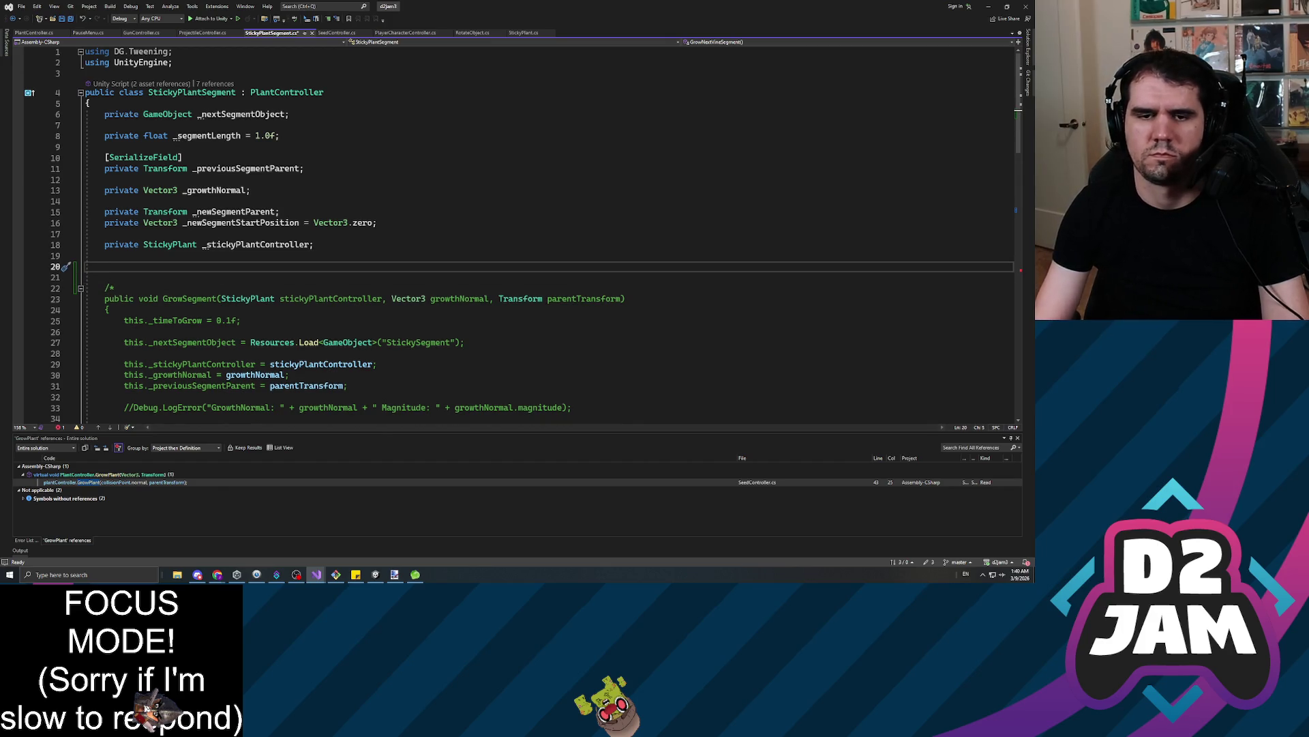
{"action": "type", "text": "blic void GrowSegment()"}
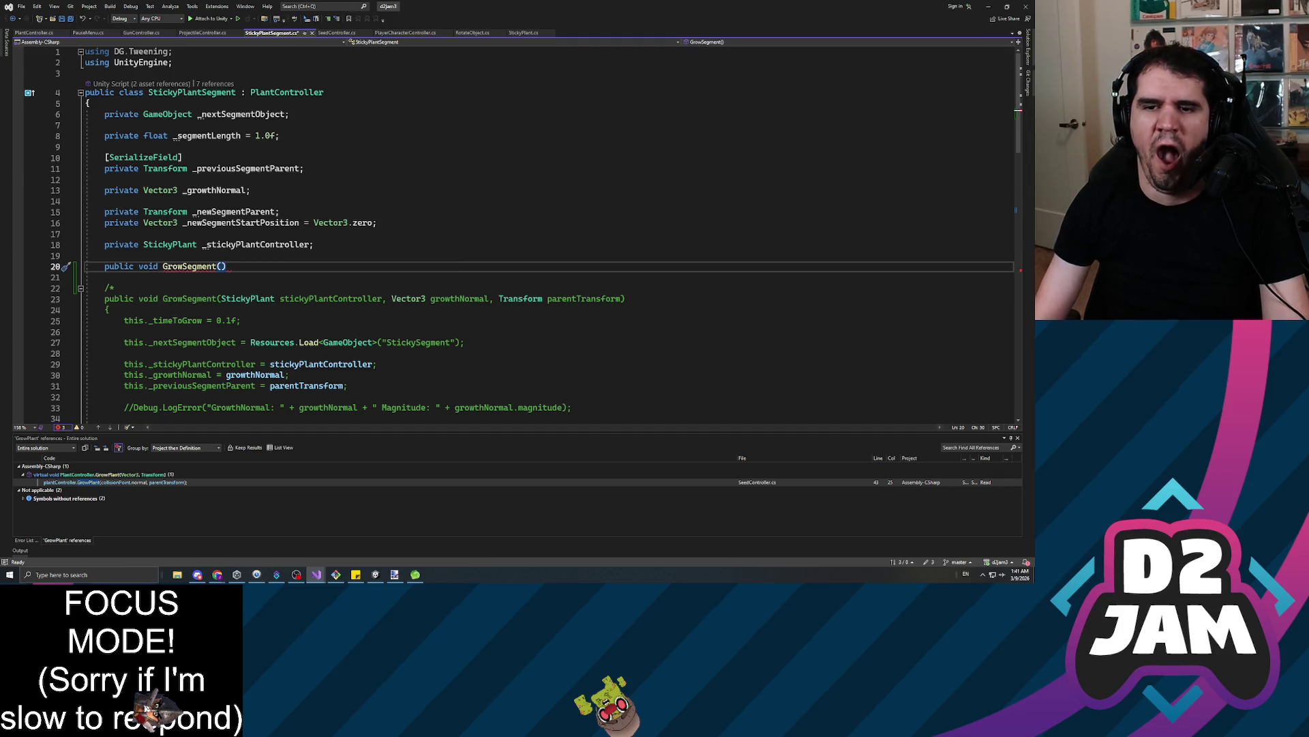
{"action": "key", "text": "Return"}
{"action": "type", "text": "{"}
{"action": "key", "text": "Return"}
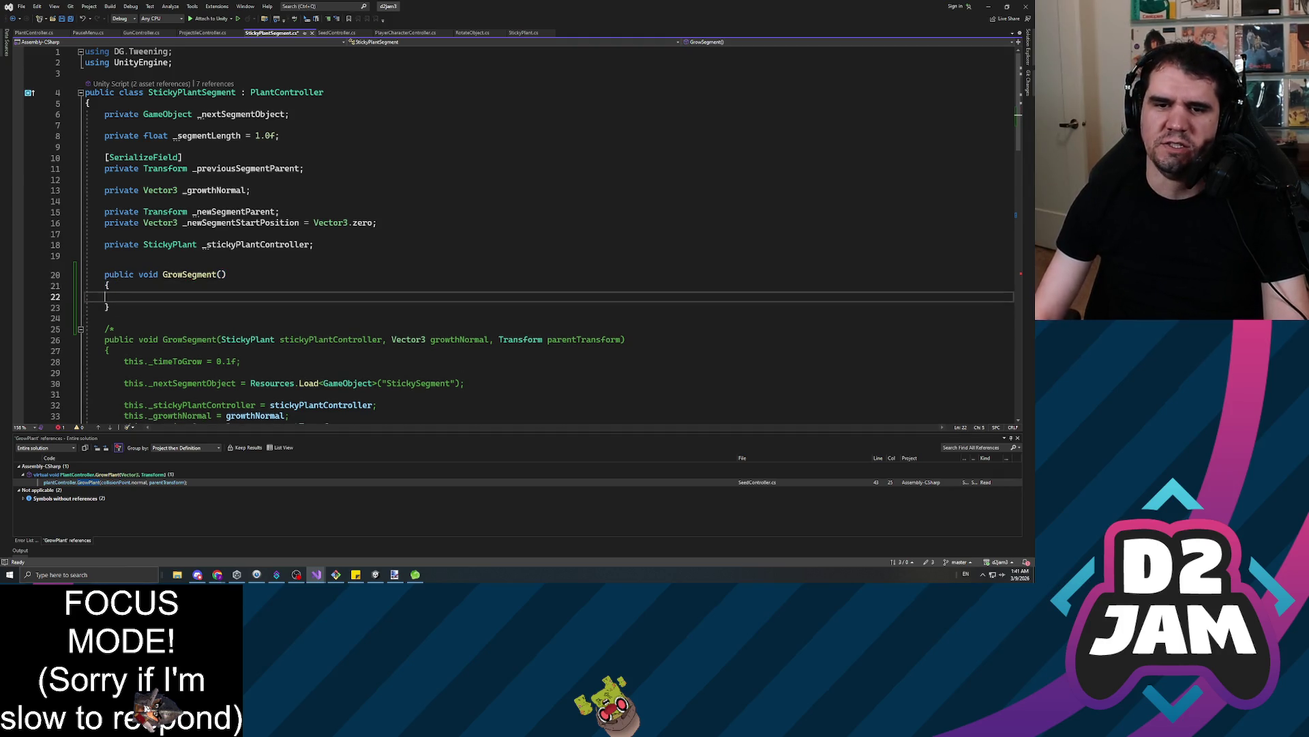
Copy the old three-parameter signature onto the new GrowSegment and save the script
{"action": "scroll", "coordinate": [546, 232], "scroll_direction": "down", "scroll_amount": 2}
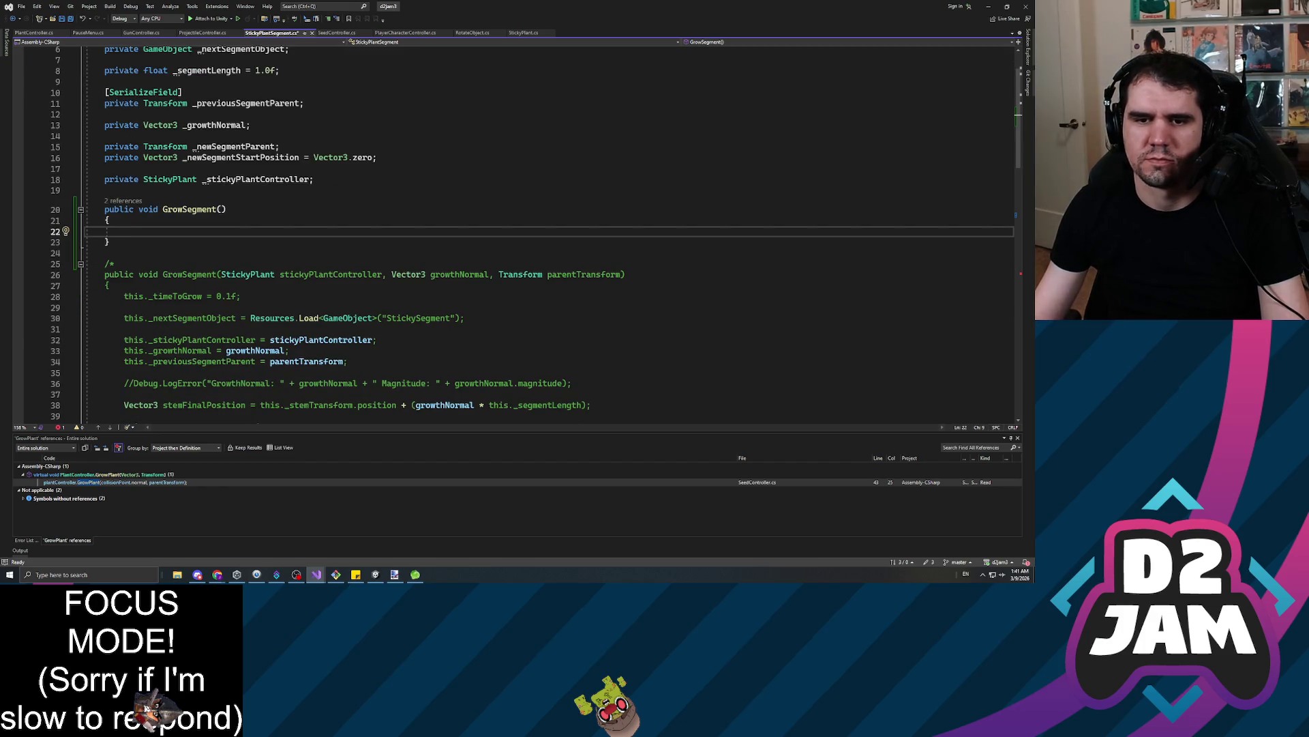
{"action": "double_click", "coordinate": [331, 274]}
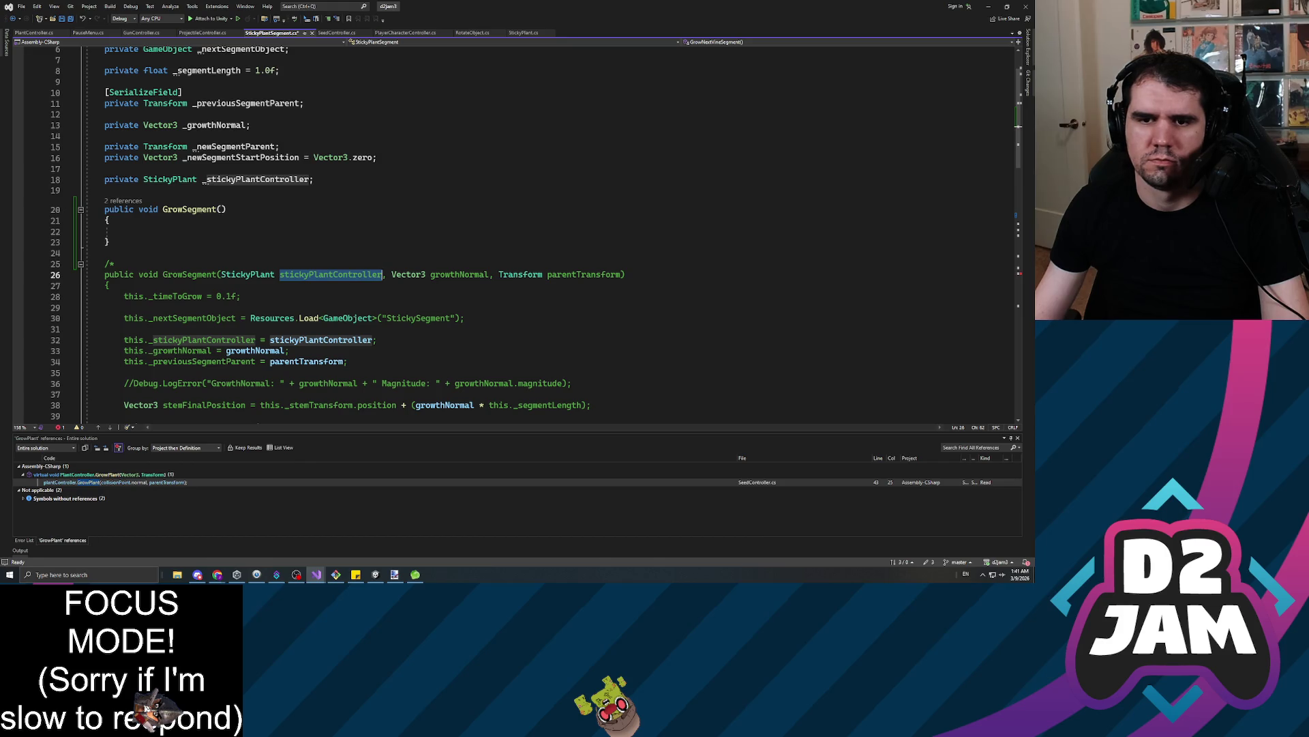
{"action": "left_click", "coordinate": [119, 274]}
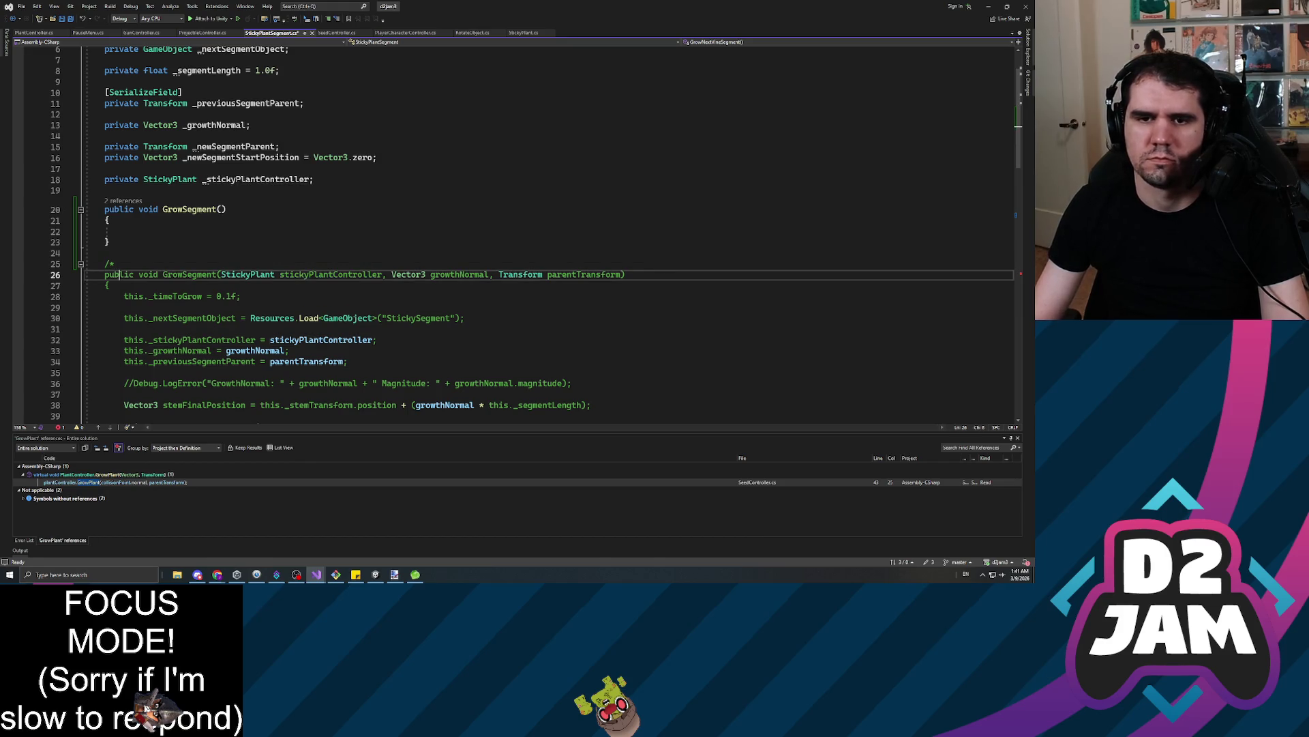
{"action": "key", "text": "shift+End"}
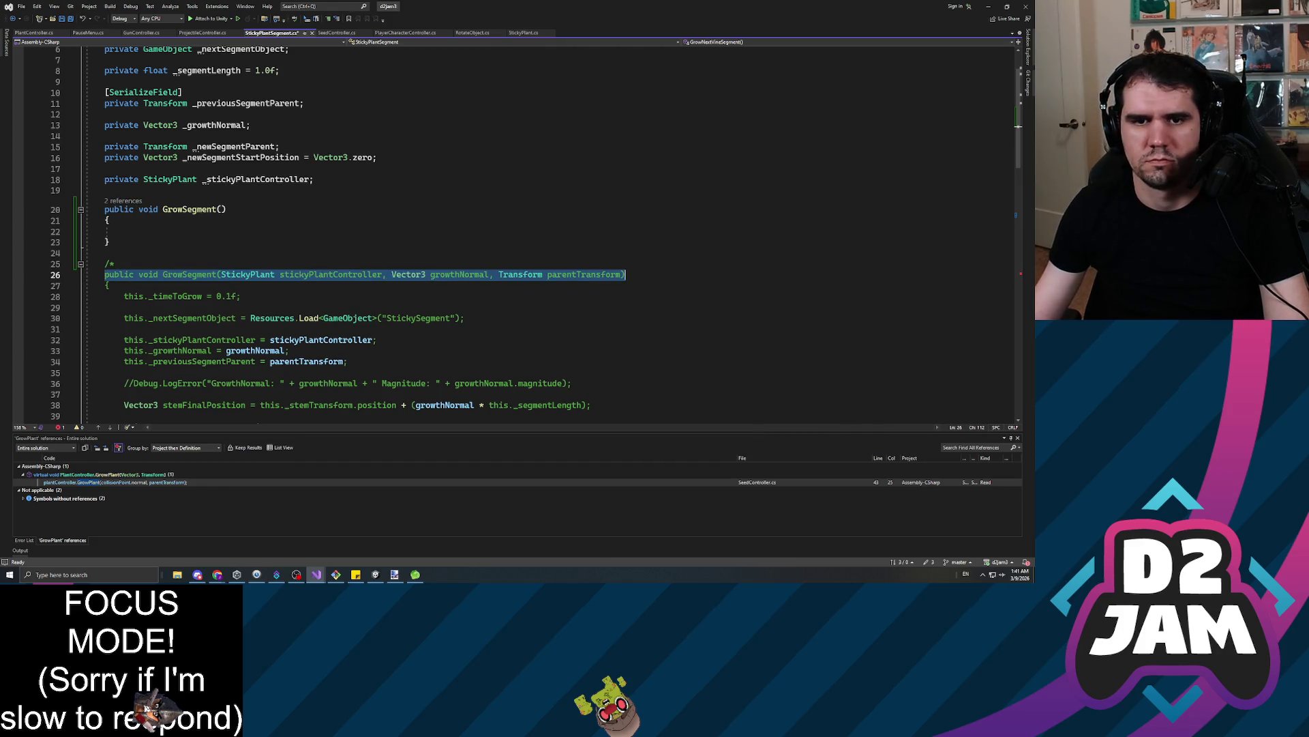
{"action": "key", "text": "ctrl+c"}
{"action": "key", "text": "Up"}
{"action": "key", "text": "Up"}
{"action": "key", "text": "Up"}
{"action": "key", "text": "Home"}
{"action": "key", "text": "ctrl+v"}
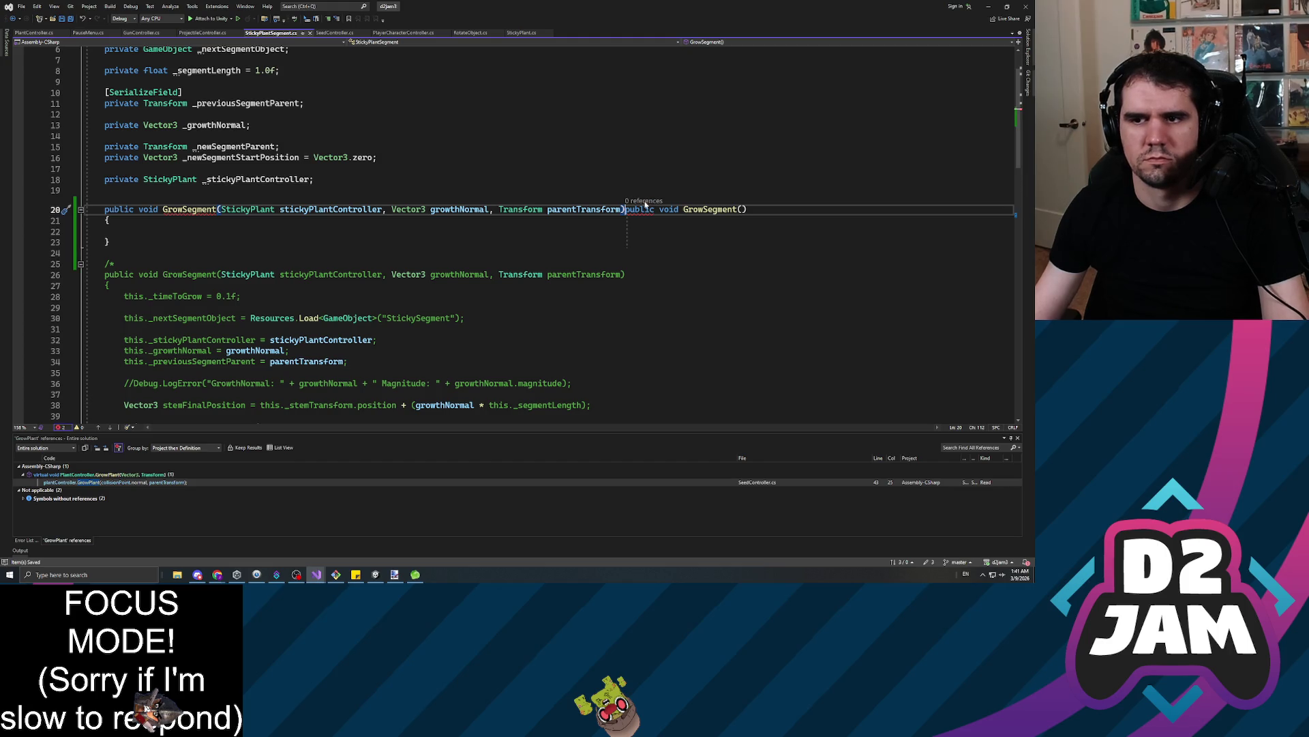
{"action": "key", "text": "shift+End"}
{"action": "key", "text": "Delete"}
{"action": "key", "text": "Down"}
{"action": "key", "text": "Down"}
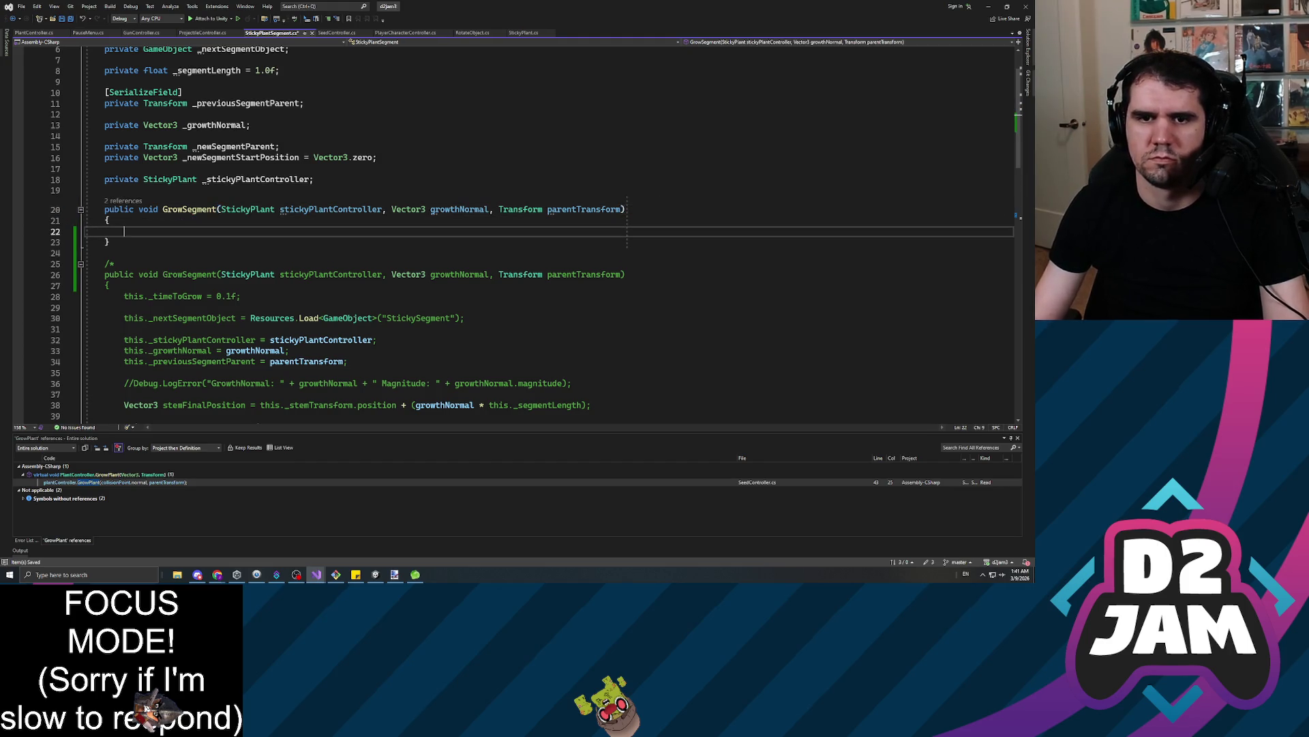
{"action": "key", "text": "ctrl+s"}
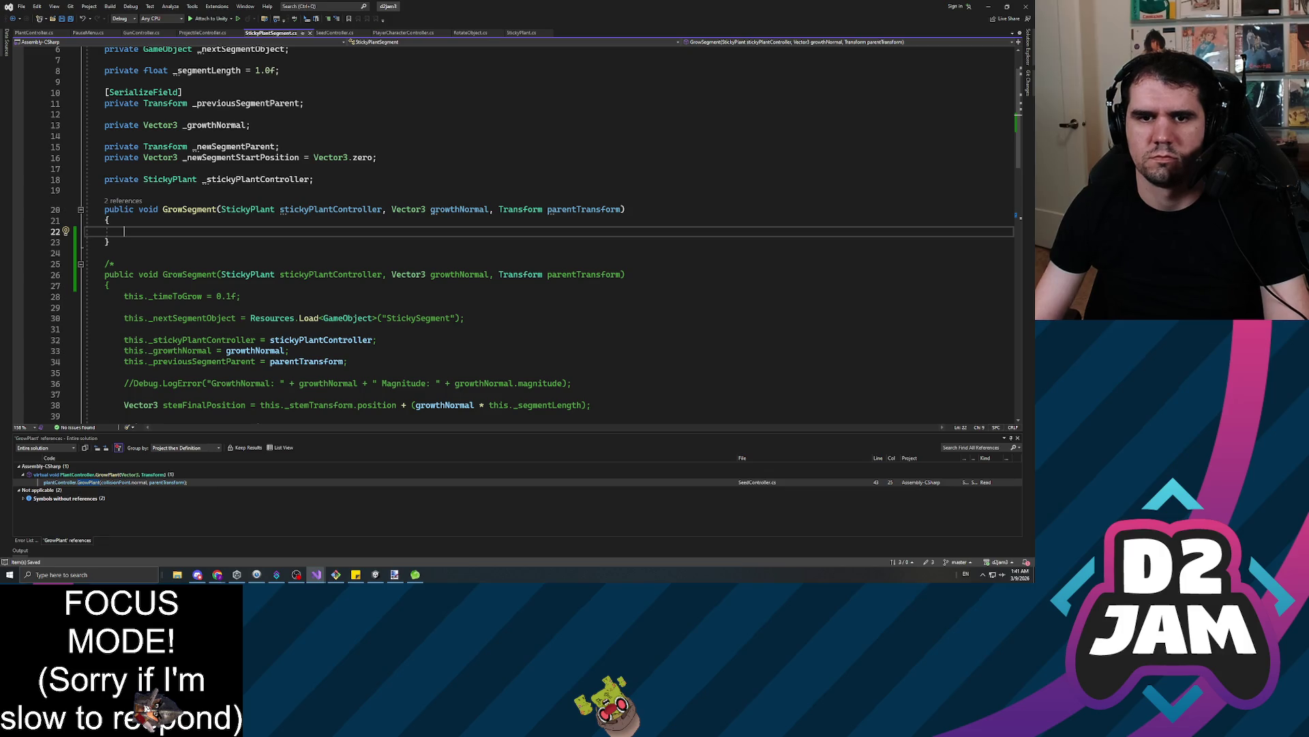
Copy the segment prefab loading statement into the new GrowSegment method's body
{"action": "scroll", "coordinate": [532, 232], "scroll_direction": "down", "scroll_amount": 2}
{"action": "left_click", "coordinate": [206, 252]}
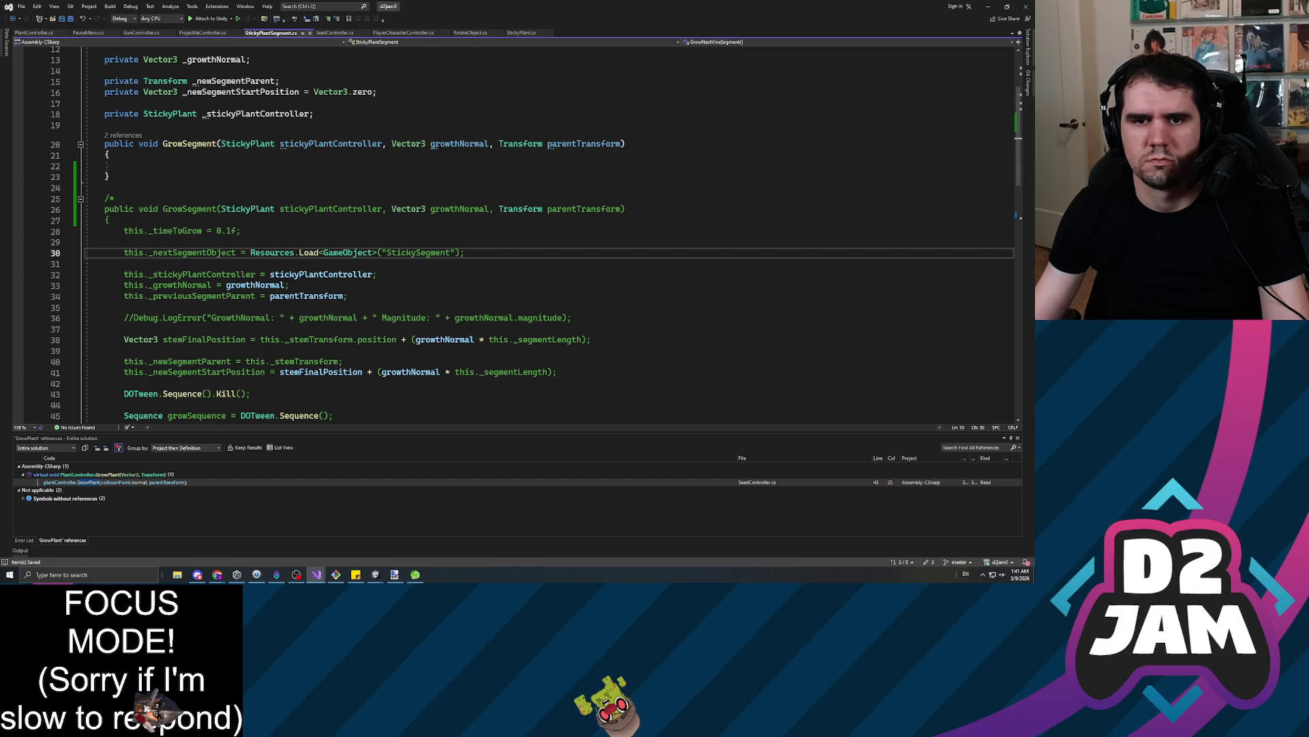
{"action": "key", "text": "shift+End"}
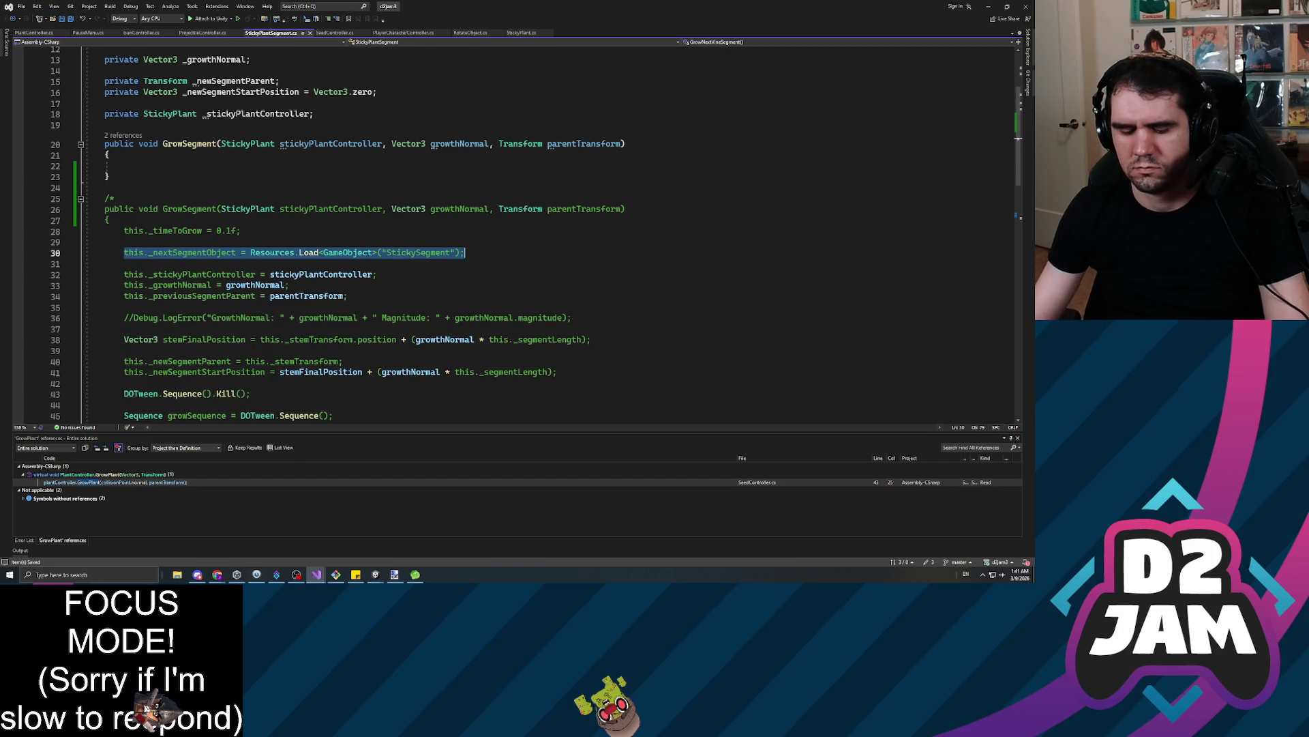
{"action": "key", "text": "ctrl+c"}
{"action": "left_click", "coordinate": [124, 166]}
{"action": "key", "text": "ctrl+v"}
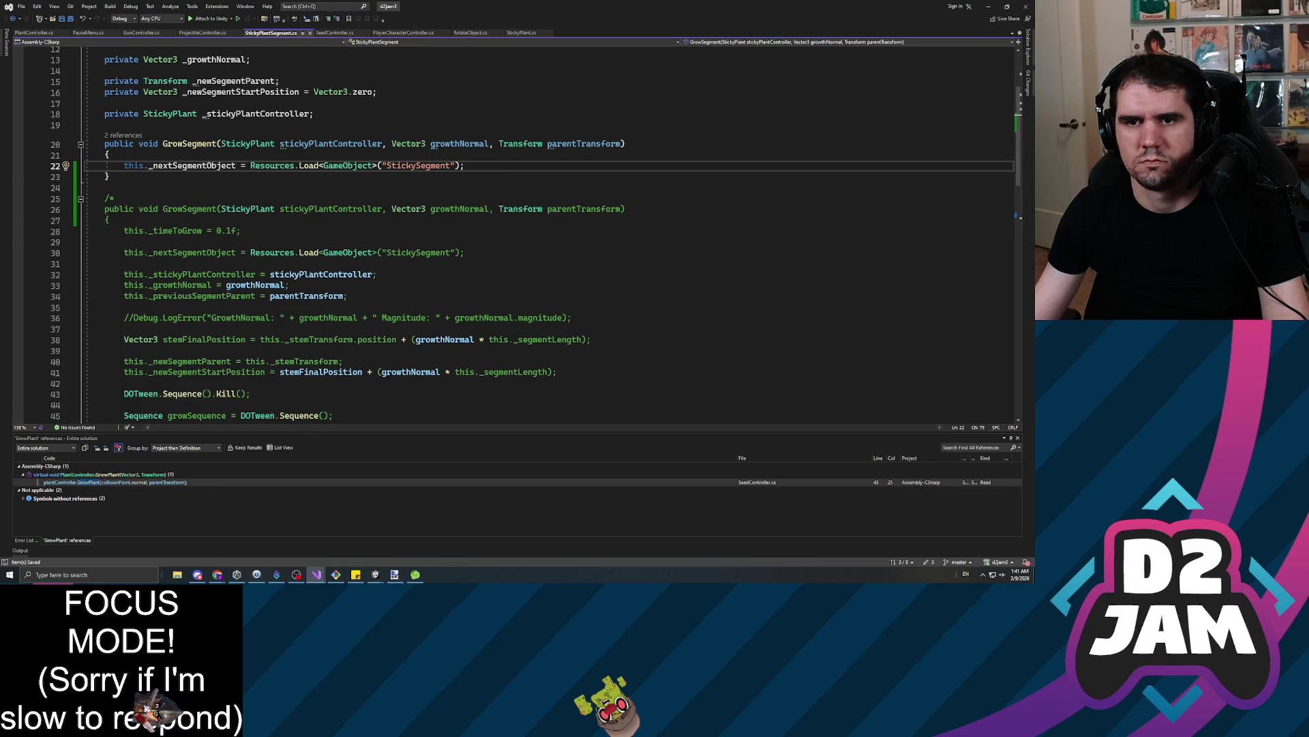
Copy the controller, growth normal and related field assignments into the new method
{"action": "left_click", "coordinate": [155, 274]}
{"action": "left_click", "coordinate": [286, 285]}
{"action": "left_click_drag", "start_coordinate": [347, 296], "coordinate": [124, 274]}
{"action": "key", "text": "ctrl+c"}
{"action": "left_click", "coordinate": [464, 165]}
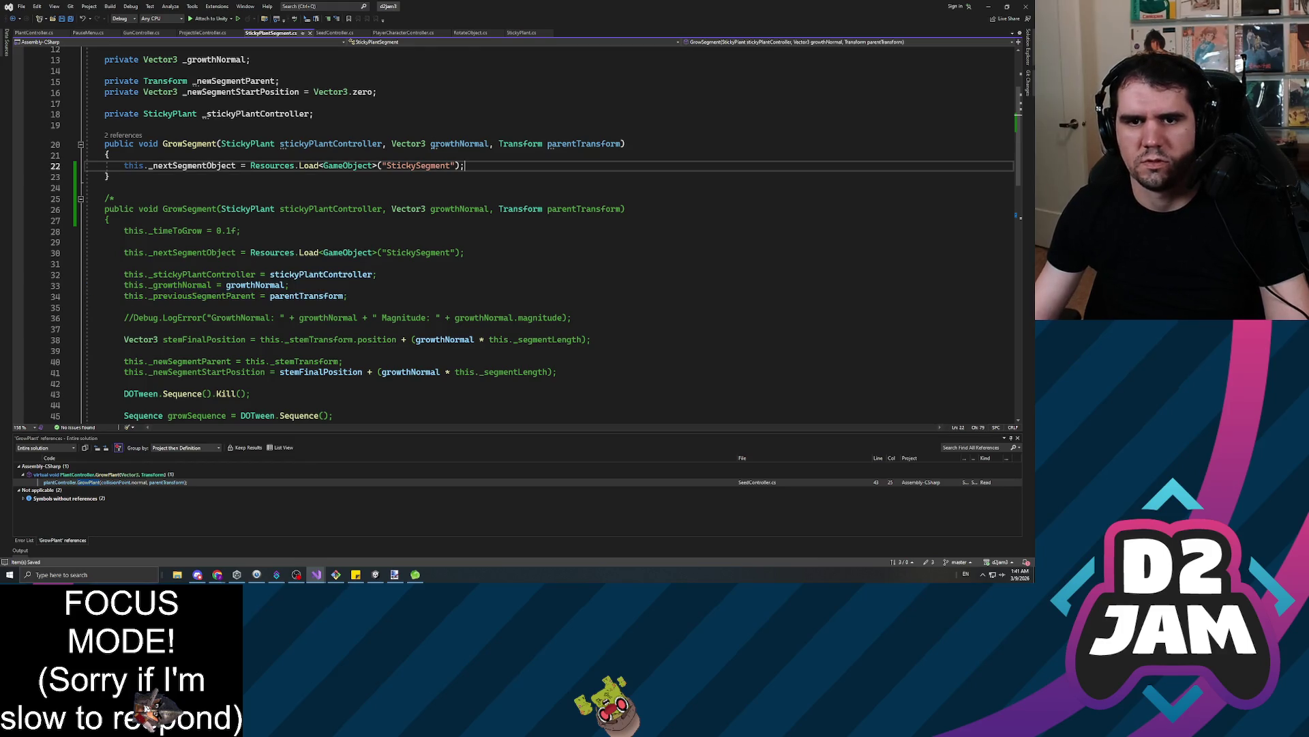
{"action": "key", "text": "Return"}
{"action": "key", "text": "ctrl+v"}
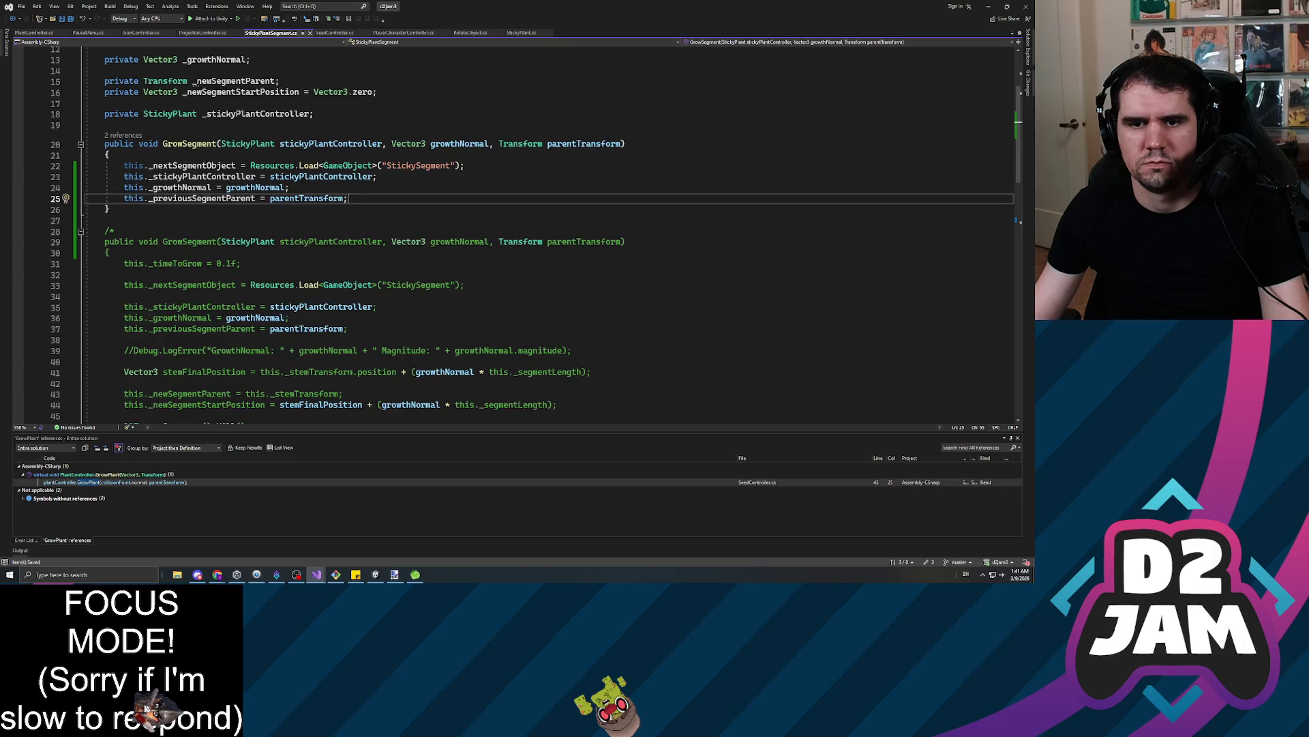
Copy the parent and segment start position assignments into the new method
{"action": "scroll", "coordinate": [546, 232], "scroll_direction": "down", "scroll_amount": 3}
{"action": "double_click", "coordinate": [240, 275]}
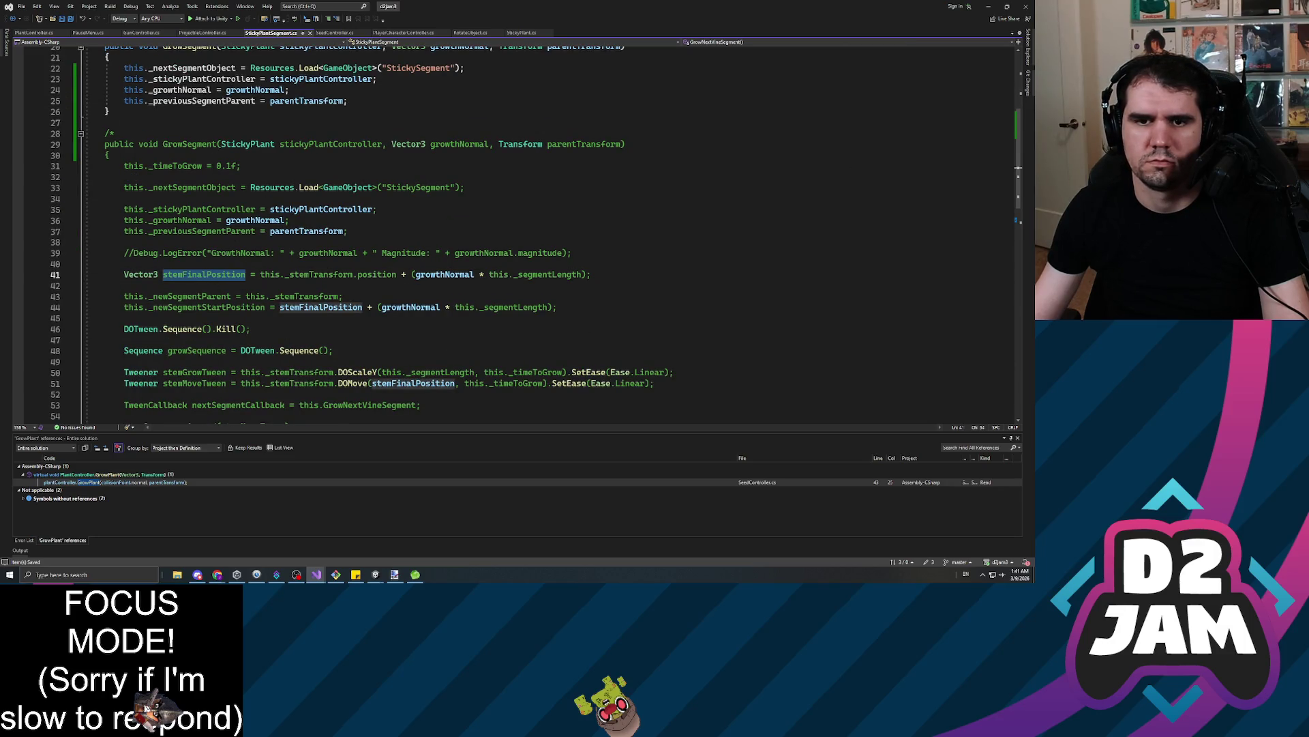
{"action": "left_click", "coordinate": [236, 308]}
{"action": "left_click_drag", "start_coordinate": [558, 308], "coordinate": [125, 296]}
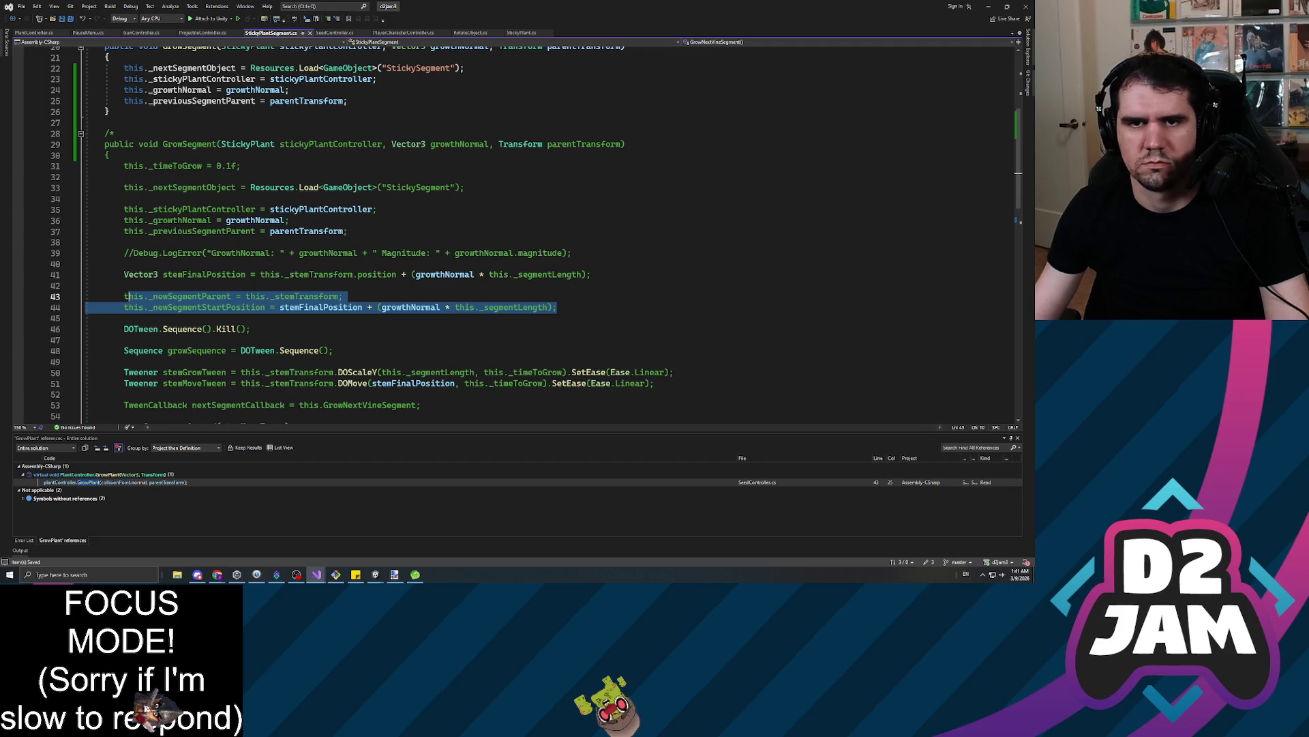
{"action": "key", "text": "ctrl+c"}
{"action": "left_click", "coordinate": [171, 122]}
{"action": "key", "text": "ctrl+v"}
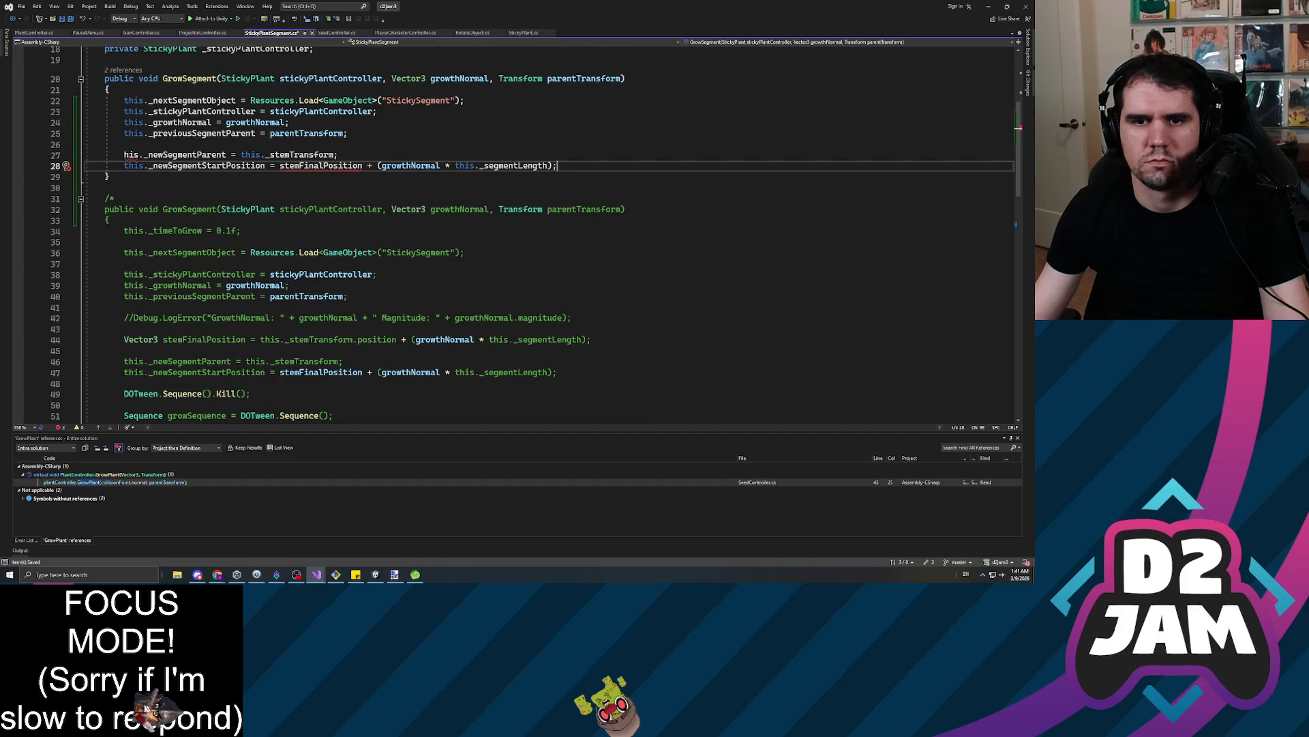
Undo the stray deletion on line 27 and paste the Vector3 stemFinalPosition calculation there
{"action": "double_click", "coordinate": [309, 165]}
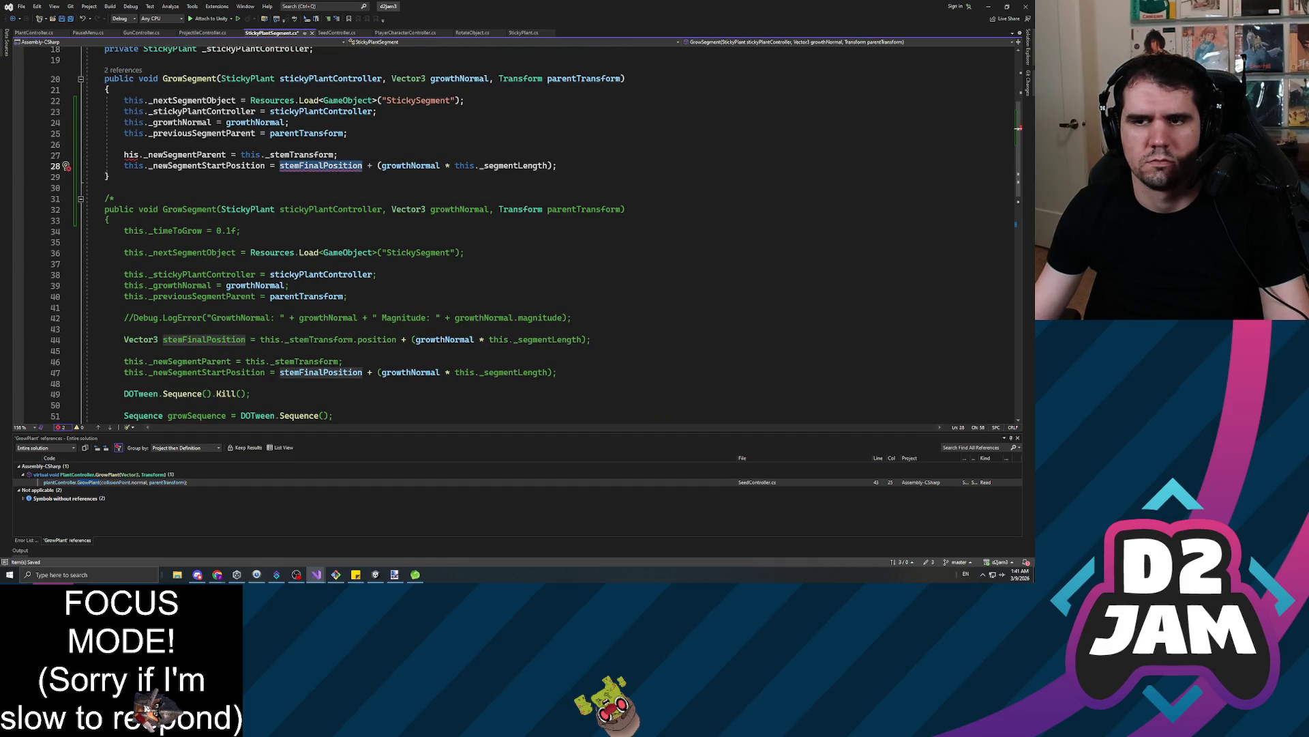
{"action": "scroll", "coordinate": [321, 166], "scroll_direction": "down", "scroll_amount": 1}
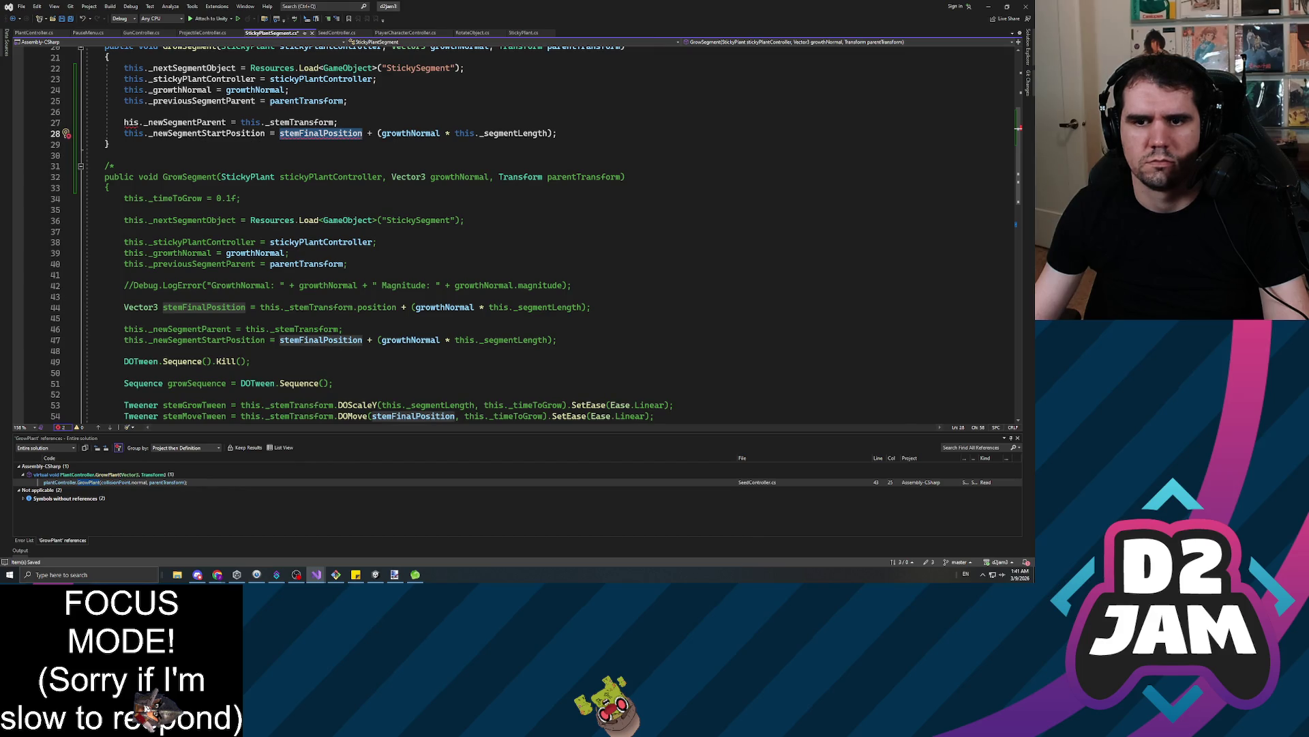
{"action": "left_click", "coordinate": [591, 307]}
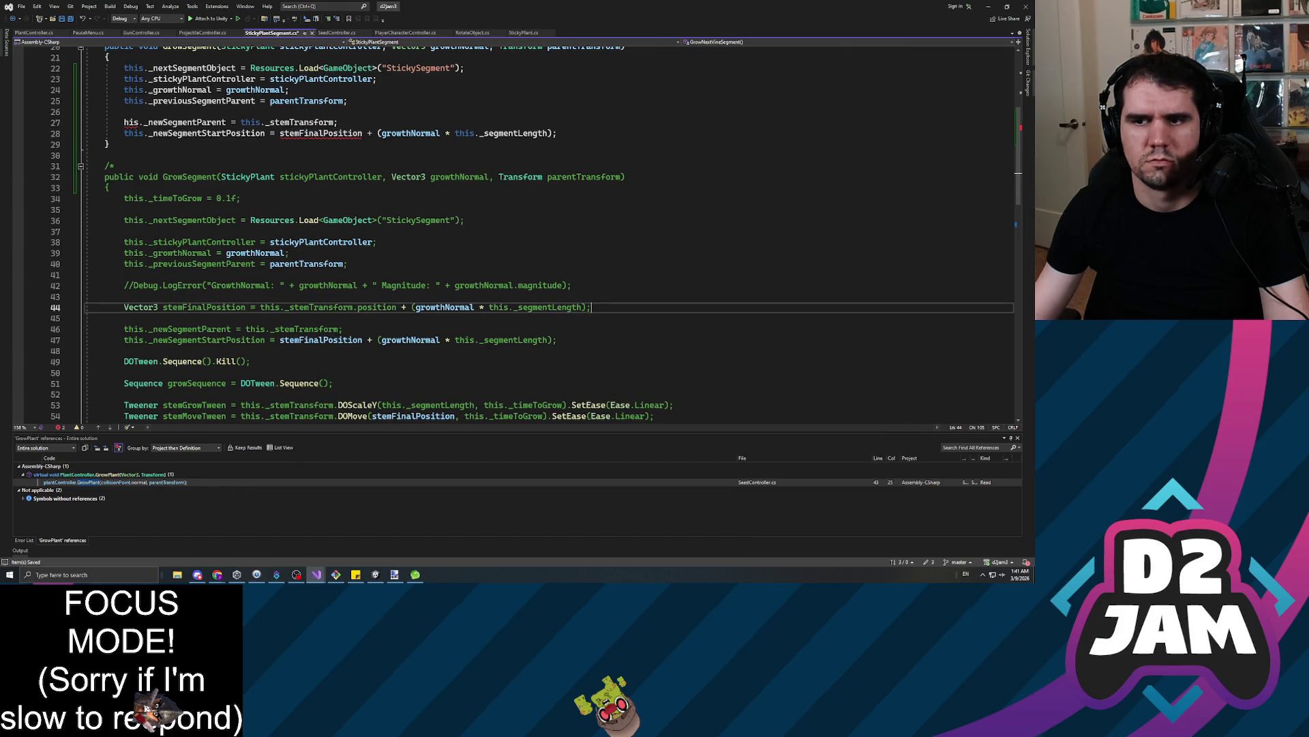
{"action": "key", "text": "shift+Home"}
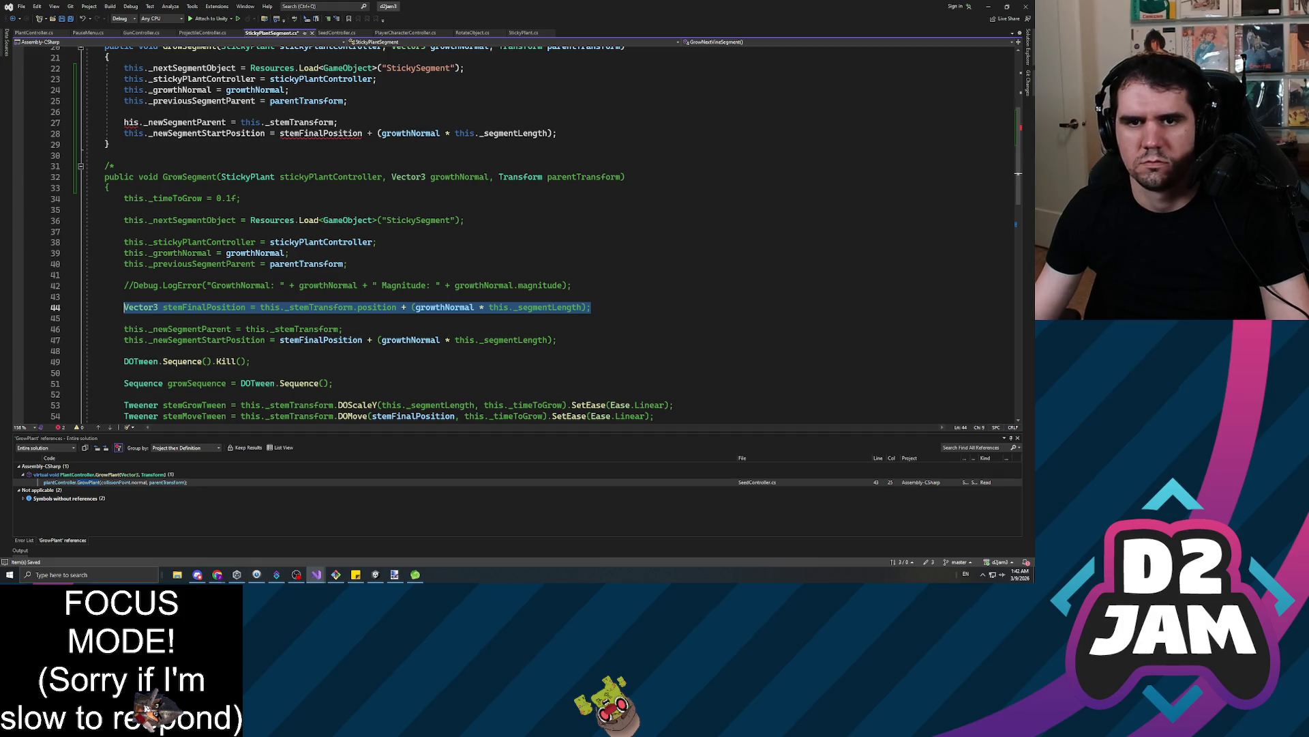
{"action": "left_click", "coordinate": [124, 111]}
{"action": "key", "text": "ctrl+z"}
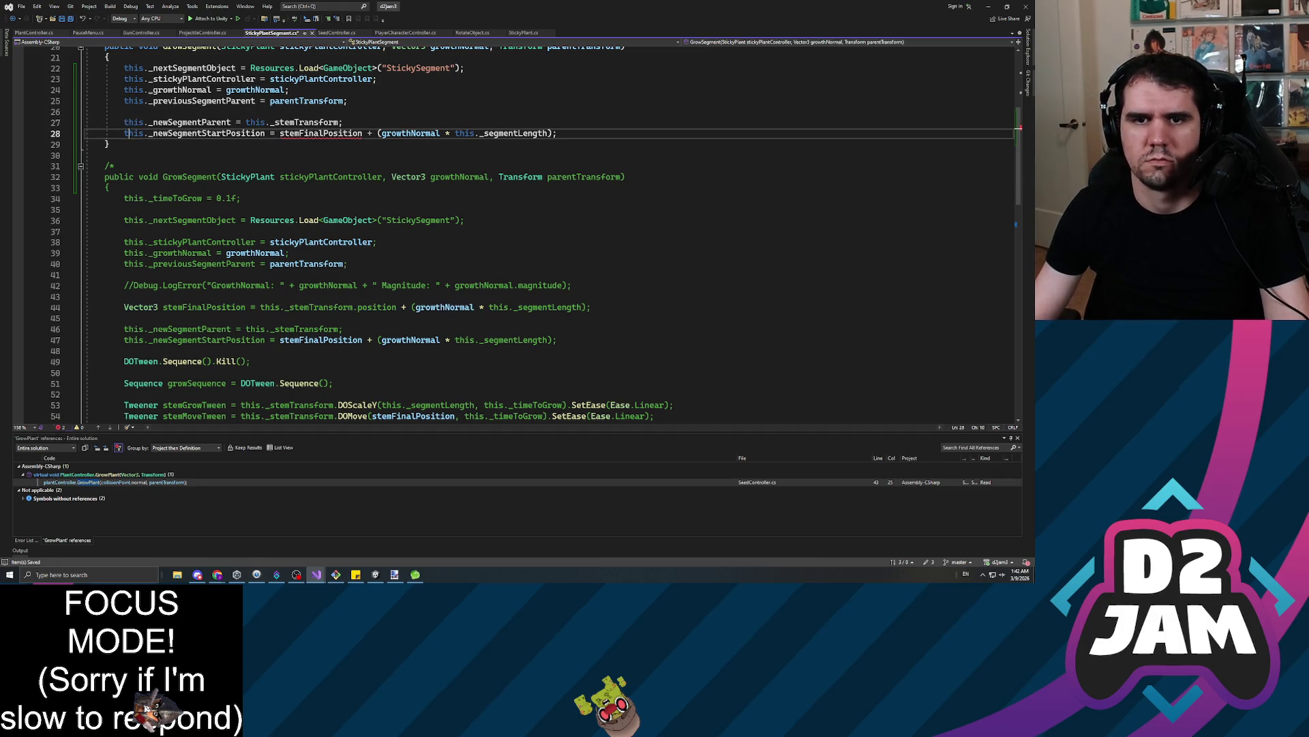
{"action": "key", "text": "Return"}
{"action": "key", "text": "Return"}
{"action": "key", "text": "Up"}
{"action": "key", "text": "ctrl+v"}
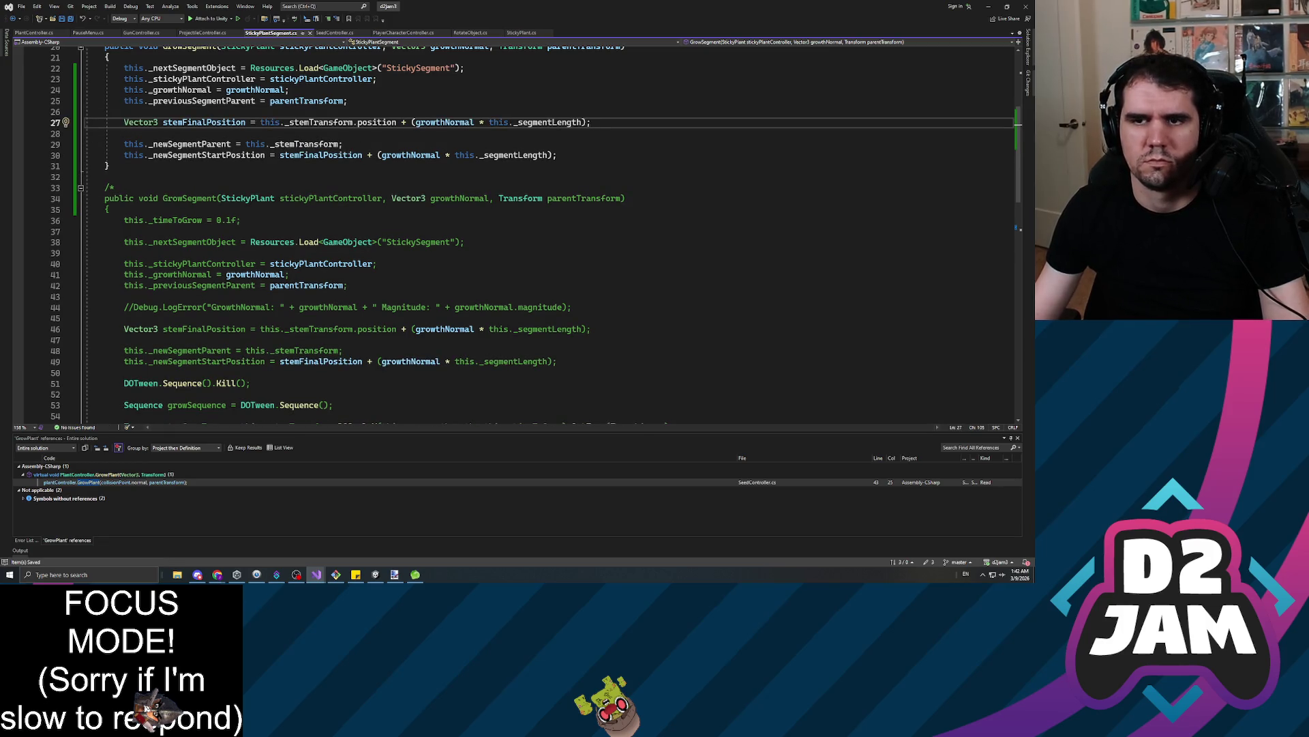
Review the rewritten GrowSegment code against the old commented tween method
{"action": "scroll", "coordinate": [535, 233], "scroll_direction": "up", "scroll_amount": 3}
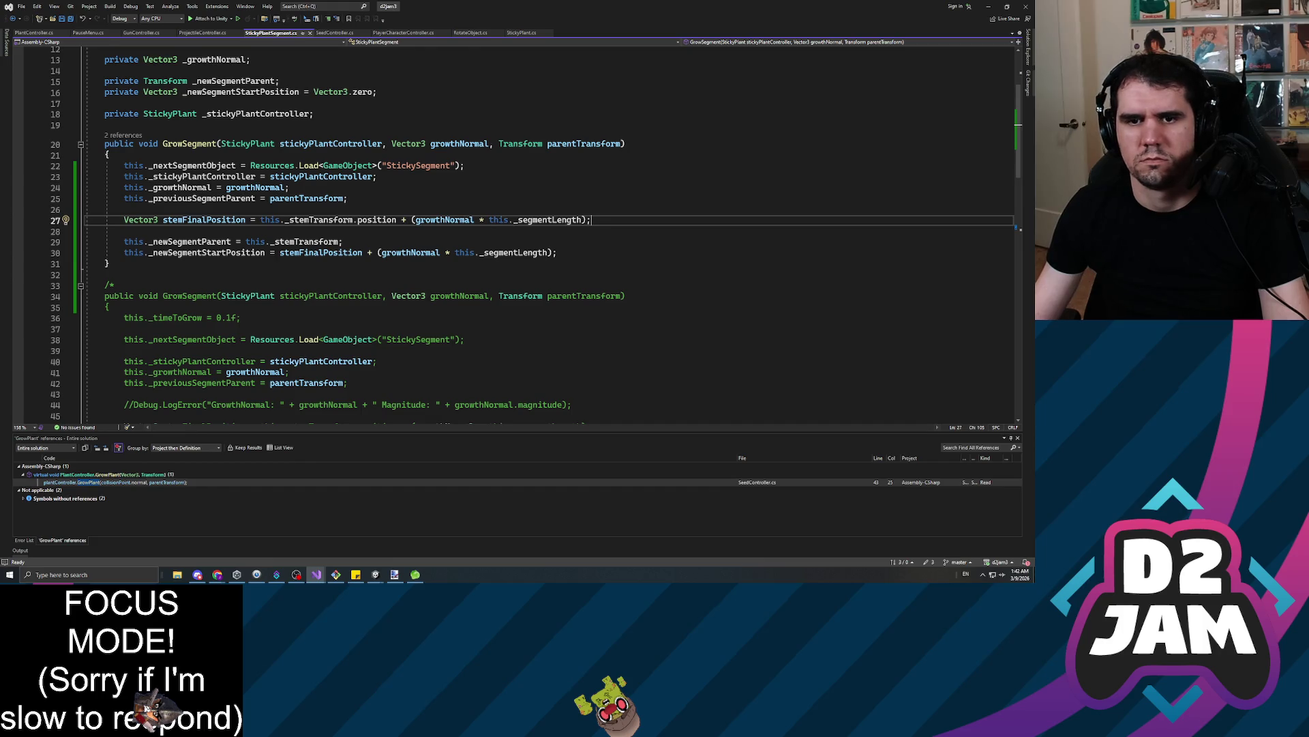
{"action": "scroll", "coordinate": [532, 233], "scroll_direction": "down", "scroll_amount": 3}
{"action": "scroll", "coordinate": [532, 233], "scroll_direction": "down", "scroll_amount": 3}
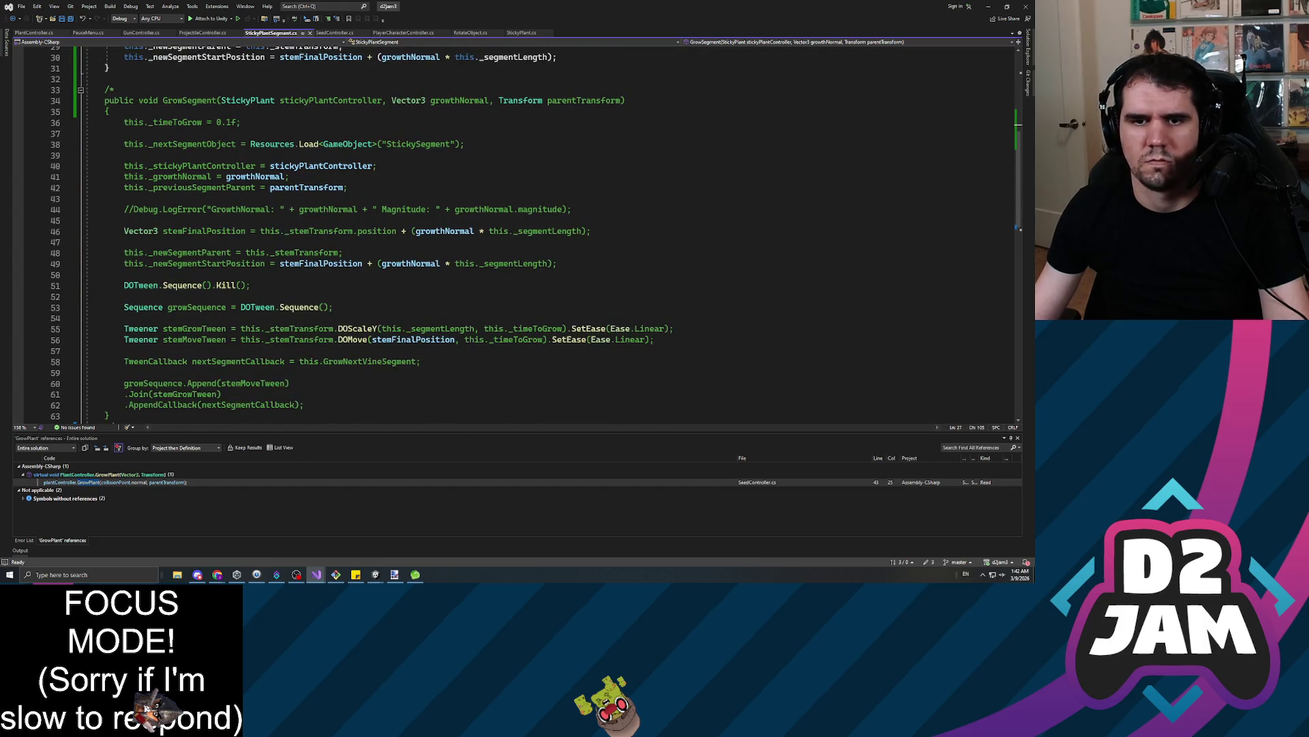
{"action": "mouse_move", "coordinate": [124, 285]}
{"action": "left_mouse_down"}
{"action": "mouse_move", "coordinate": [422, 361]}
{"action": "mouse_move", "coordinate": [343, 404]}
{"action": "left_mouse_up"}
{"action": "scroll", "coordinate": [343, 405], "scroll_direction": "down", "scroll_amount": 3}
{"action": "left_click", "coordinate": [270, 307]}
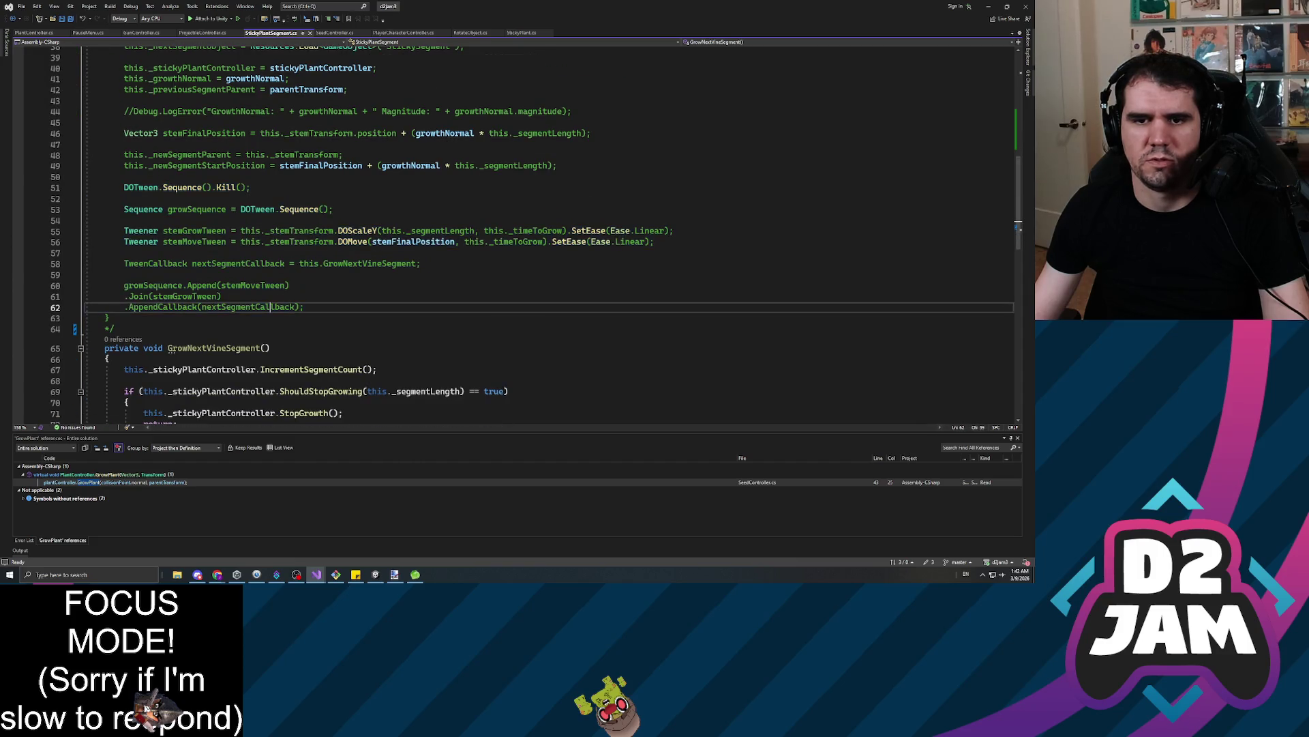
{"action": "scroll", "coordinate": [464, 253], "scroll_direction": "up", "scroll_amount": 10}
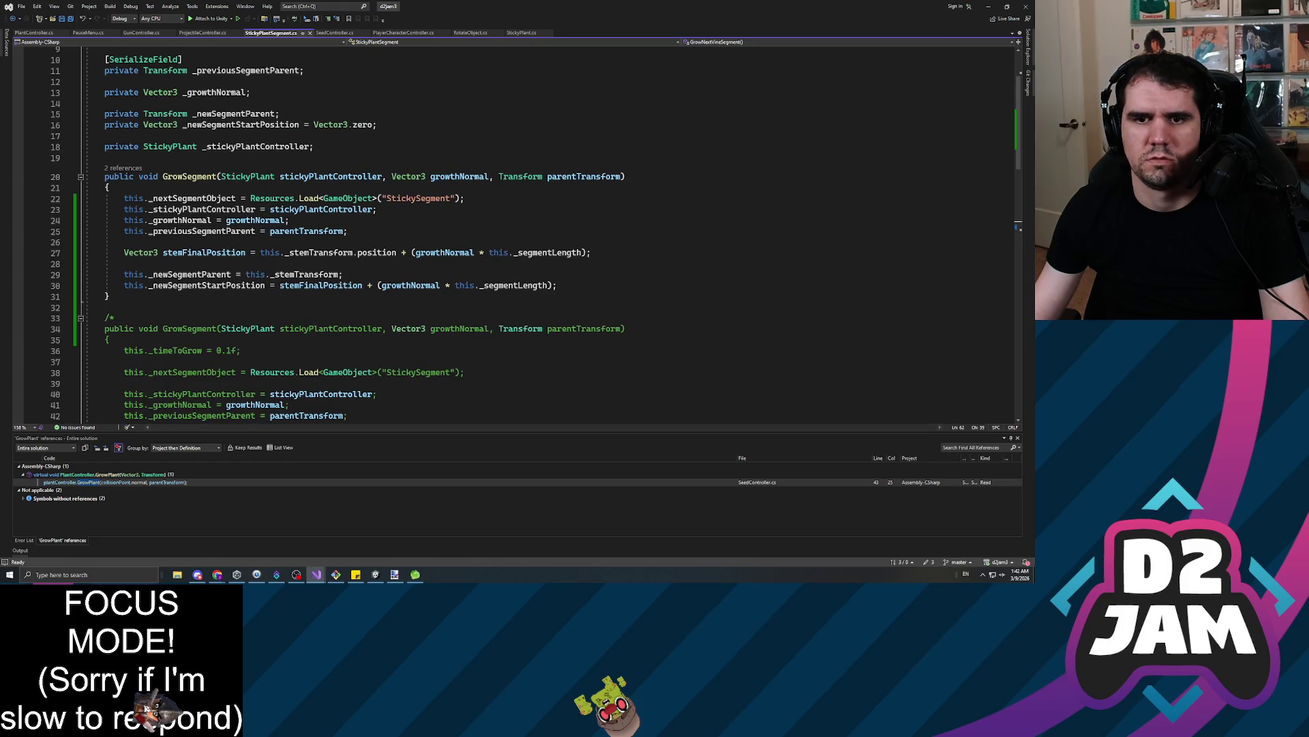
{"action": "left_click", "coordinate": [258, 285]}
{"action": "left_click", "coordinate": [558, 285]}
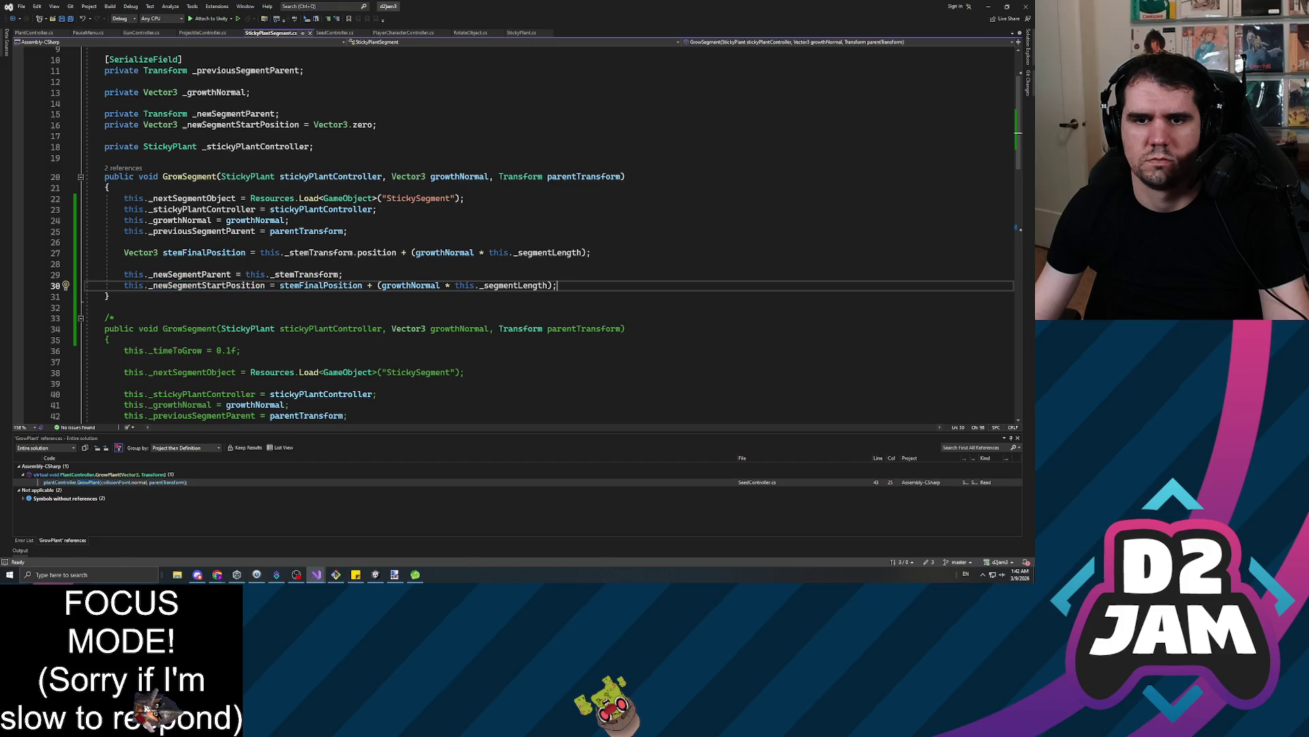
{"action": "scroll", "coordinate": [535, 234], "scroll_direction": "down", "scroll_amount": 1}
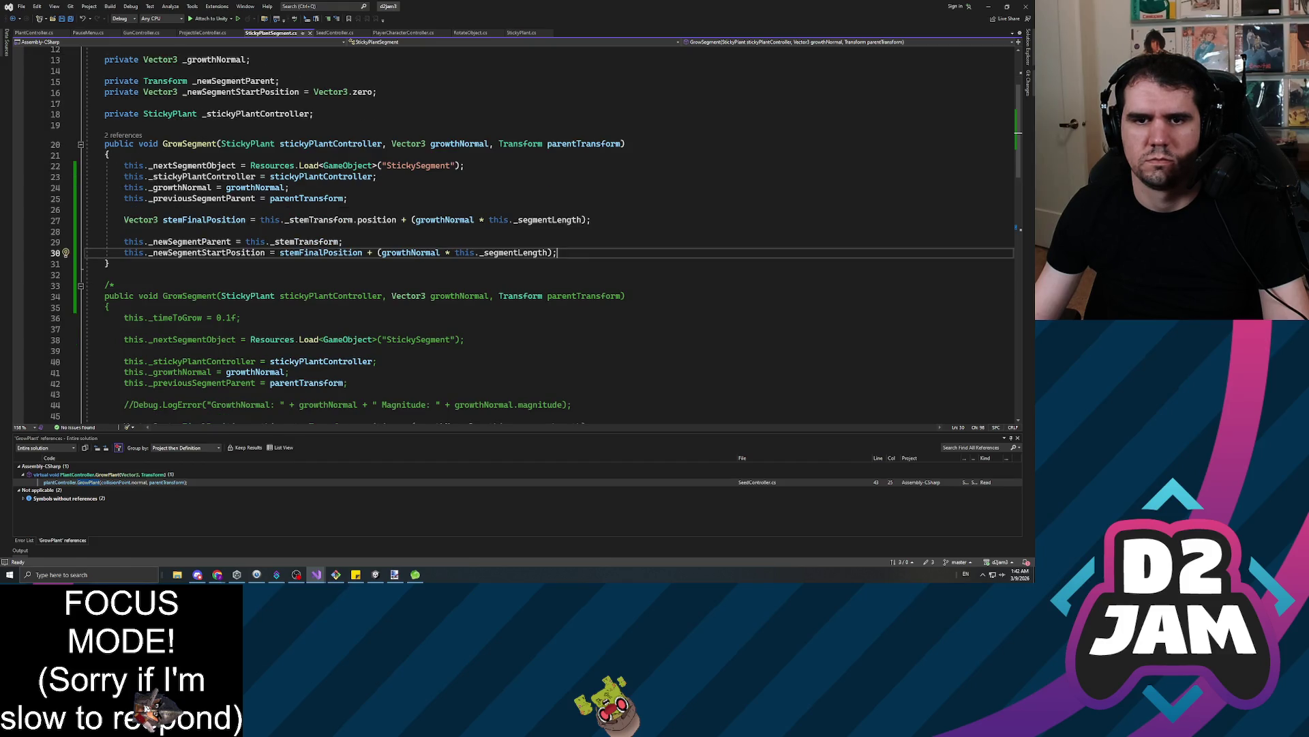
{"action": "scroll", "coordinate": [534, 234], "scroll_direction": "down", "scroll_amount": 1}
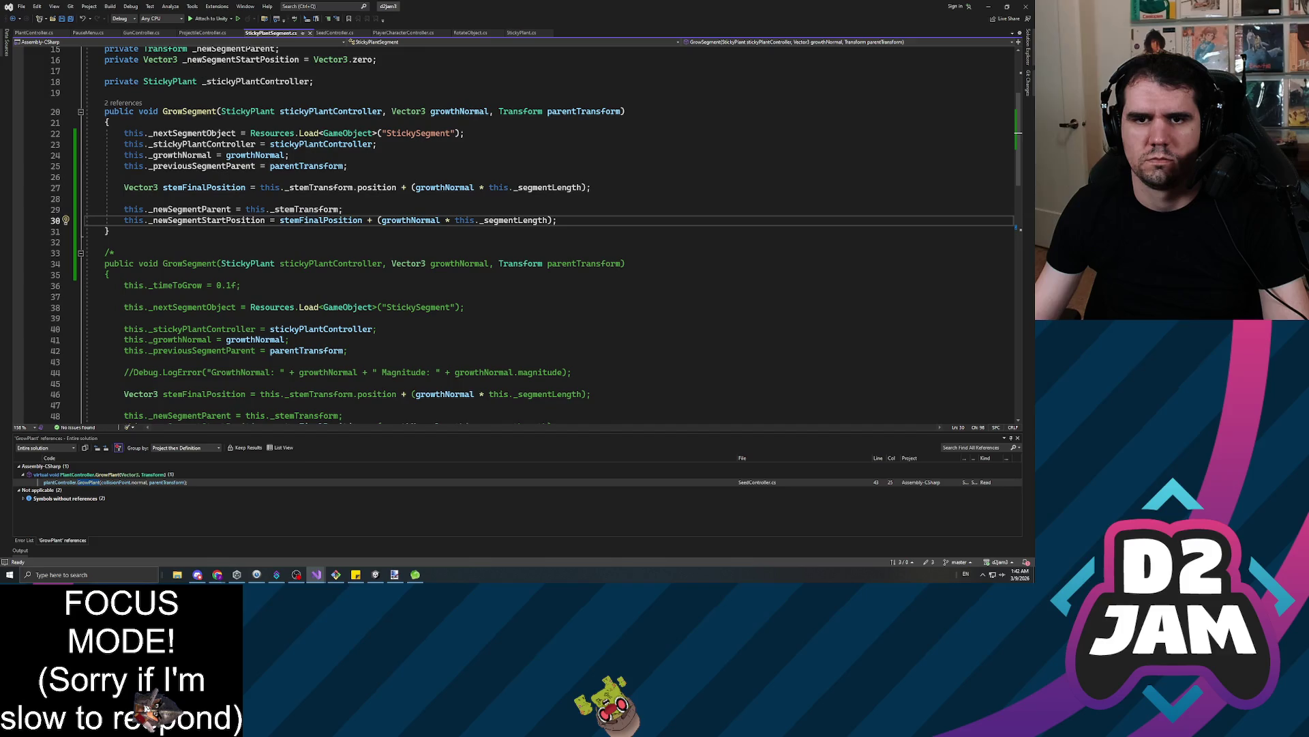
{"action": "scroll", "coordinate": [535, 234], "scroll_direction": "down", "scroll_amount": 1}
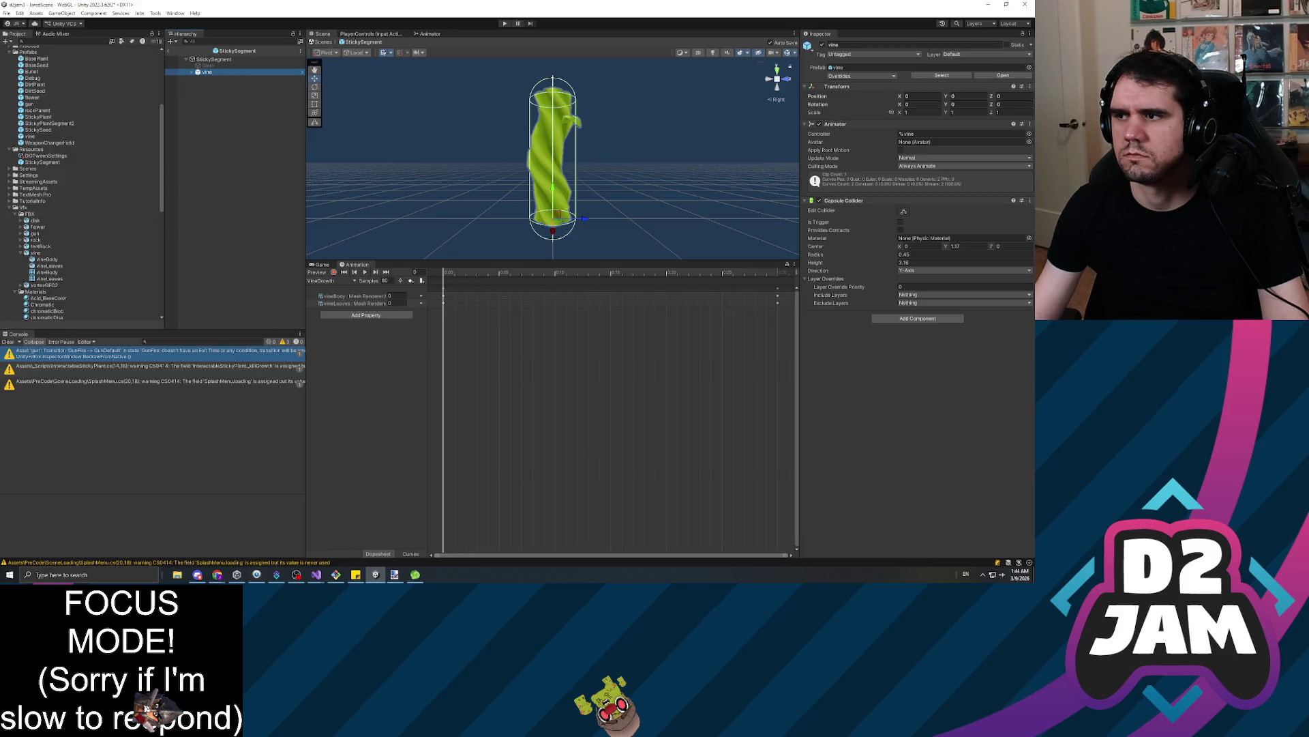
Select the StickySegment prefab root to show its Sticky Plant Segment script, then exit to JaredScene
{"action": "left_click", "coordinate": [221, 60]}
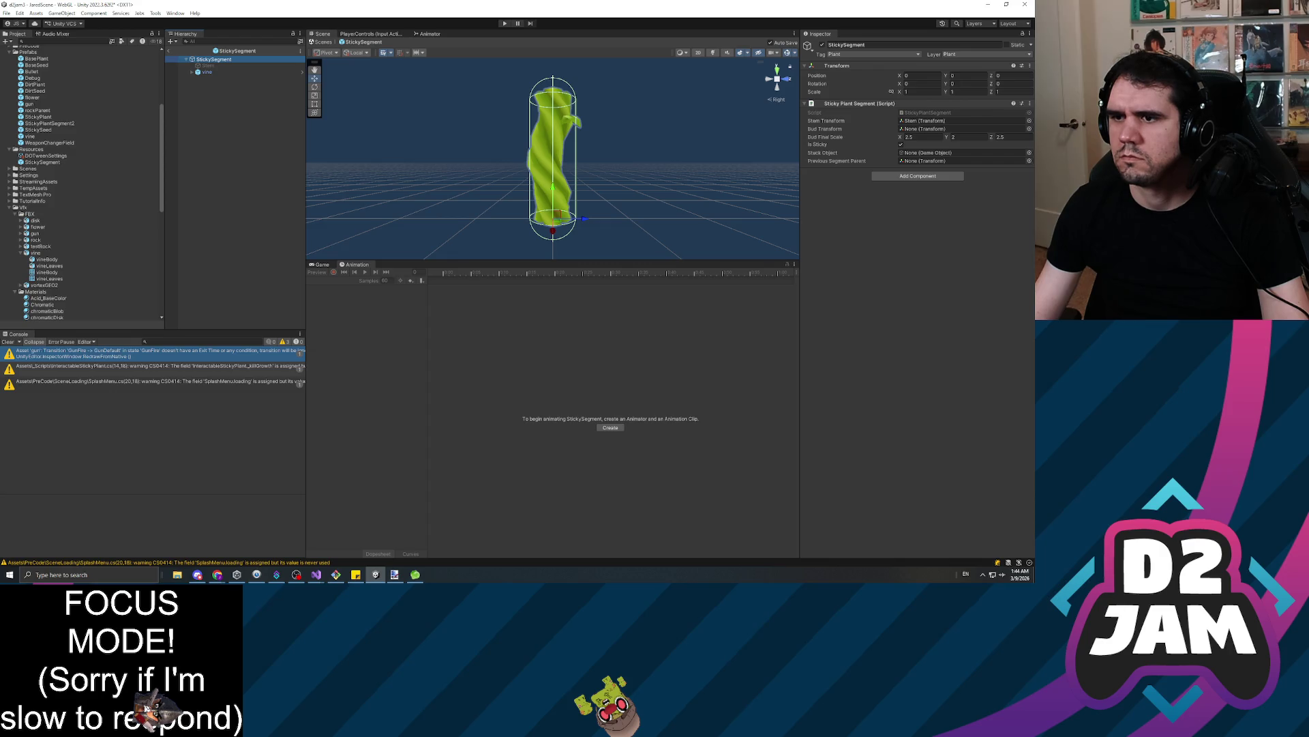
{"action": "key", "text": "alt+Tab"}
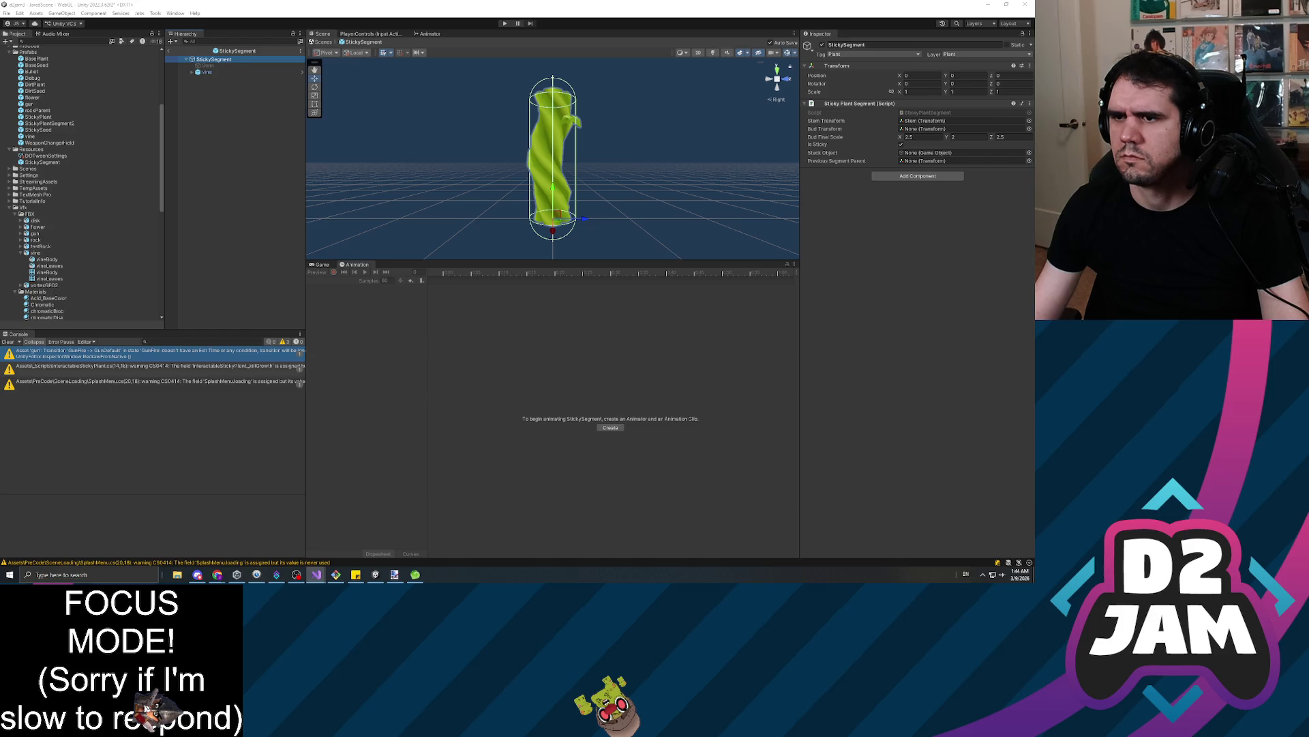
{"action": "left_click", "coordinate": [873, 262]}
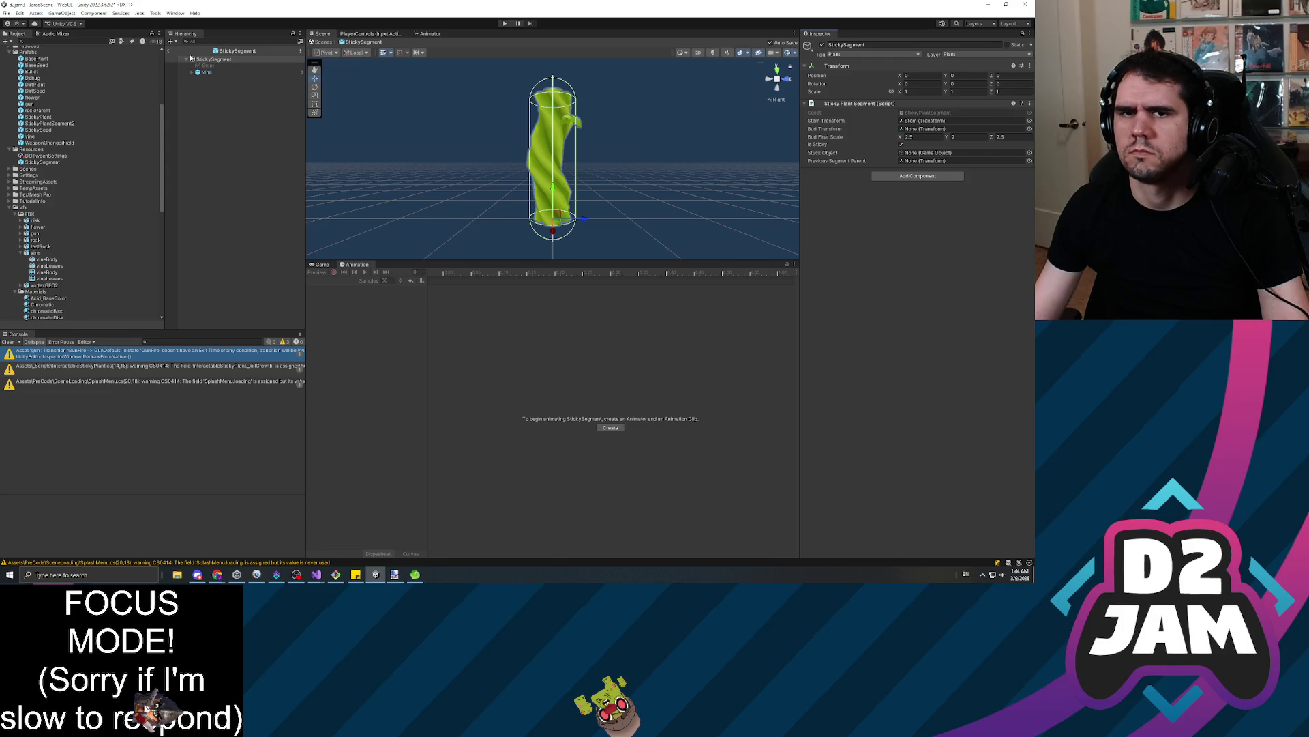
{"action": "left_click", "coordinate": [168, 52]}
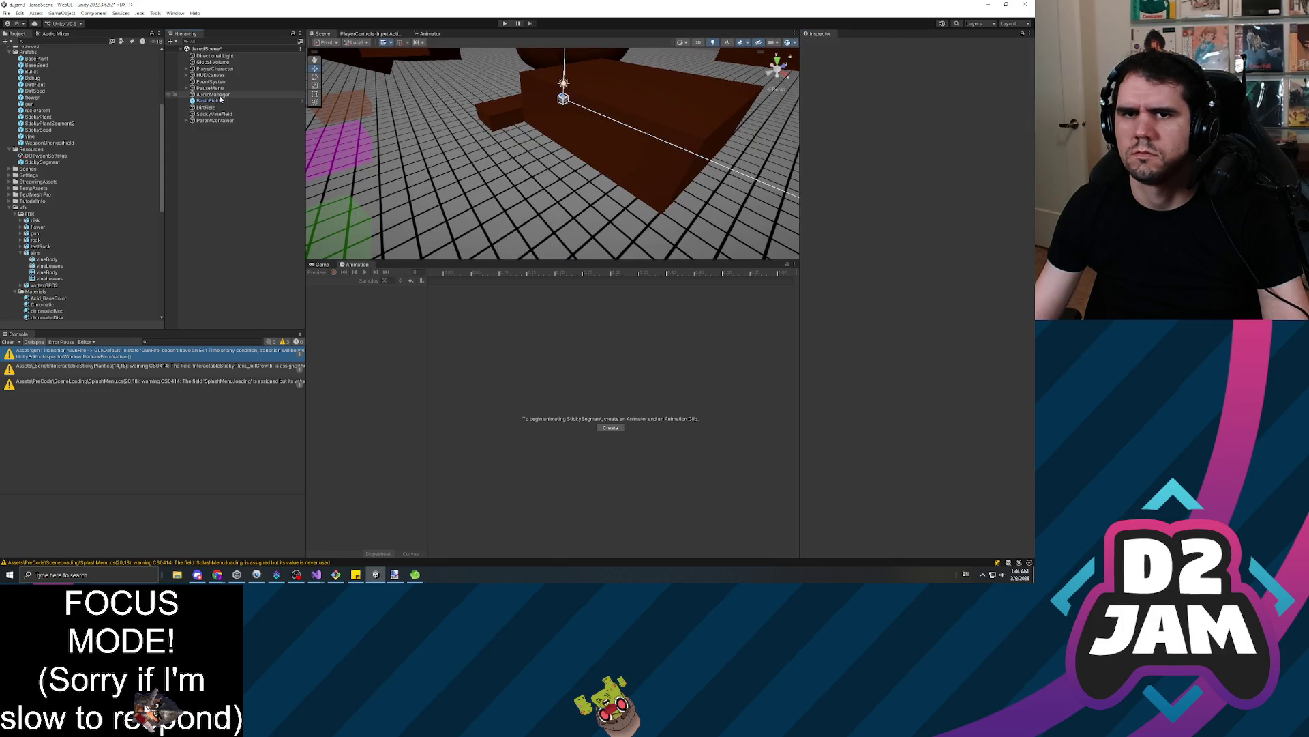
Play JaredScene, walk forward and fire a seed at the brown blocks, then pause and stop
{"action": "left_click", "coordinate": [505, 25]}
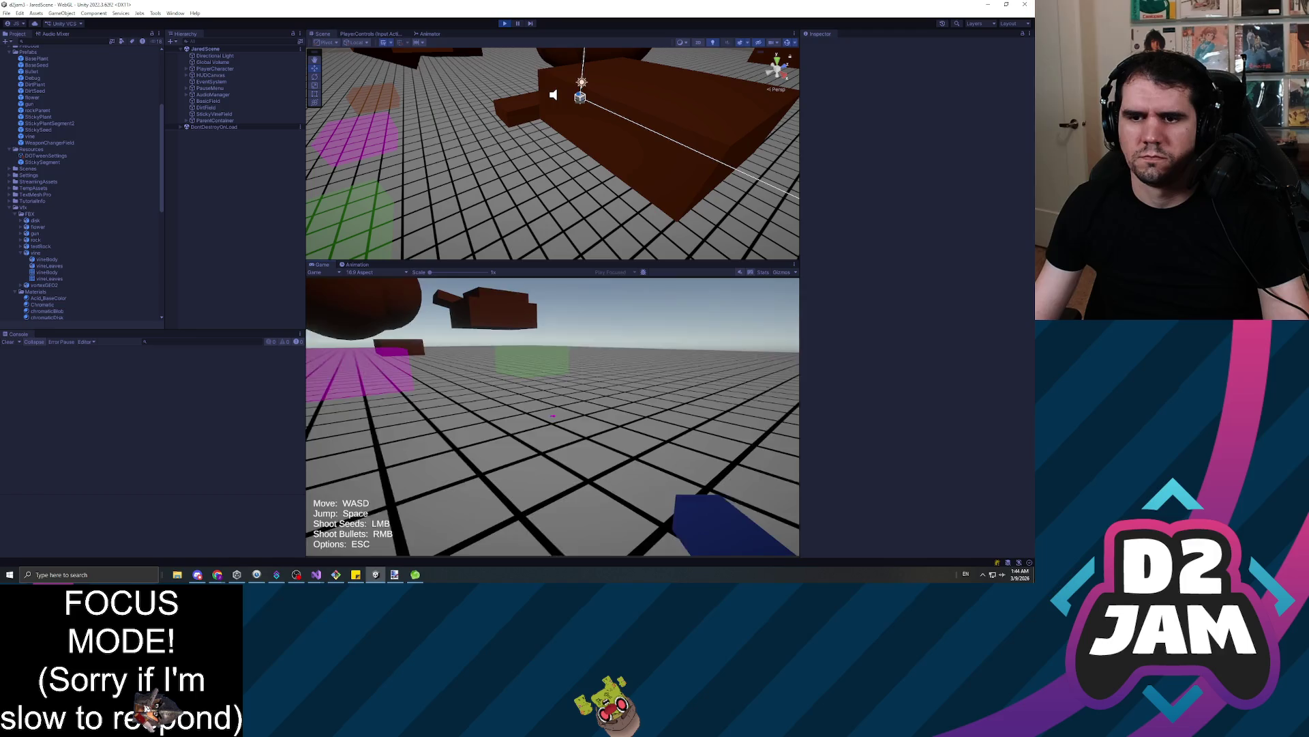
{"action": "key", "text": "w"}
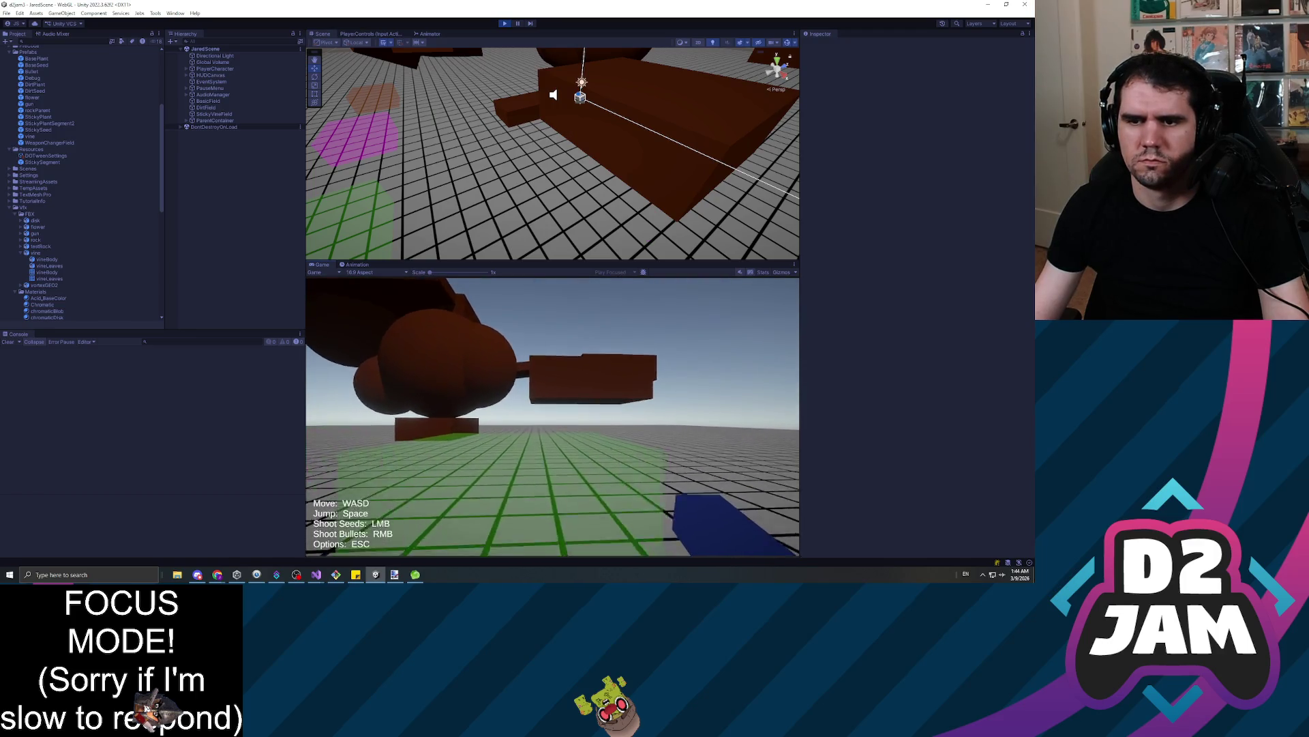
{"action": "left_click", "coordinate": [553, 416]}
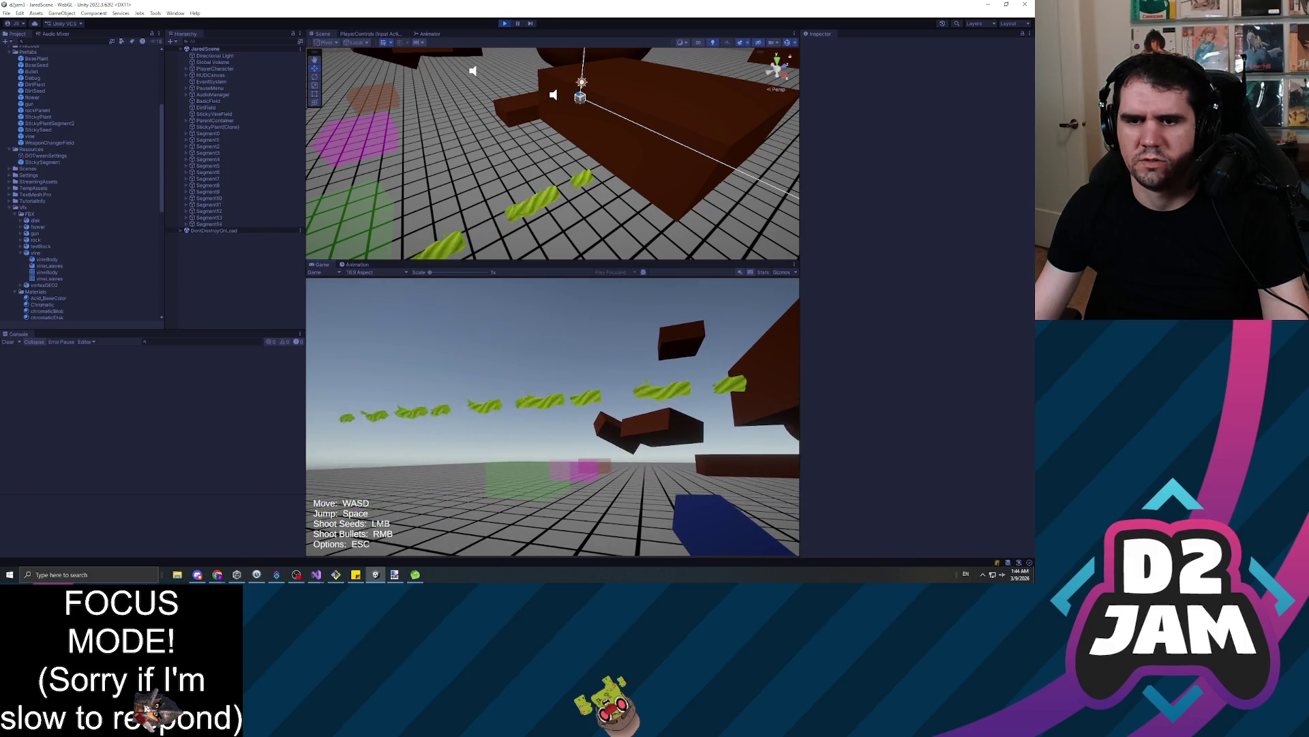
{"action": "key", "text": "Escape"}
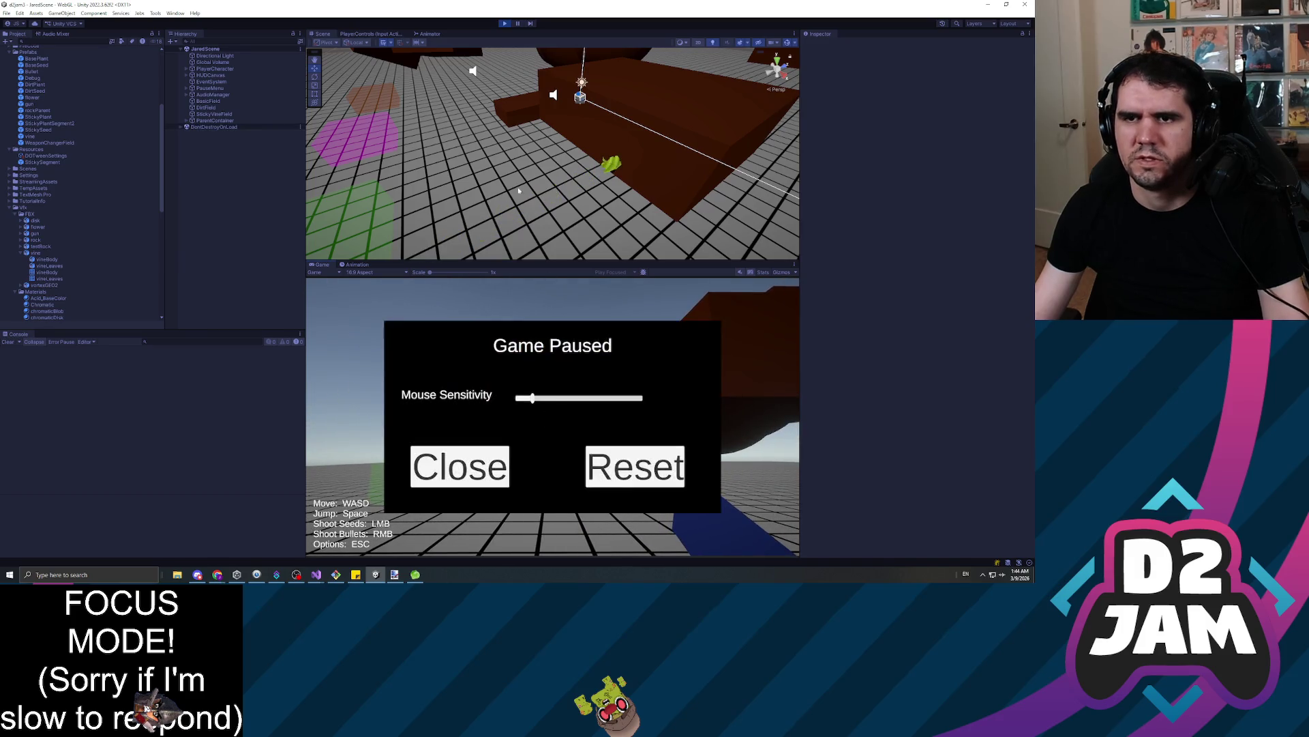
{"action": "key", "text": "ctrl+p"}
{"action": "scroll", "coordinate": [44, 169], "scroll_direction": "up", "scroll_amount": 5}
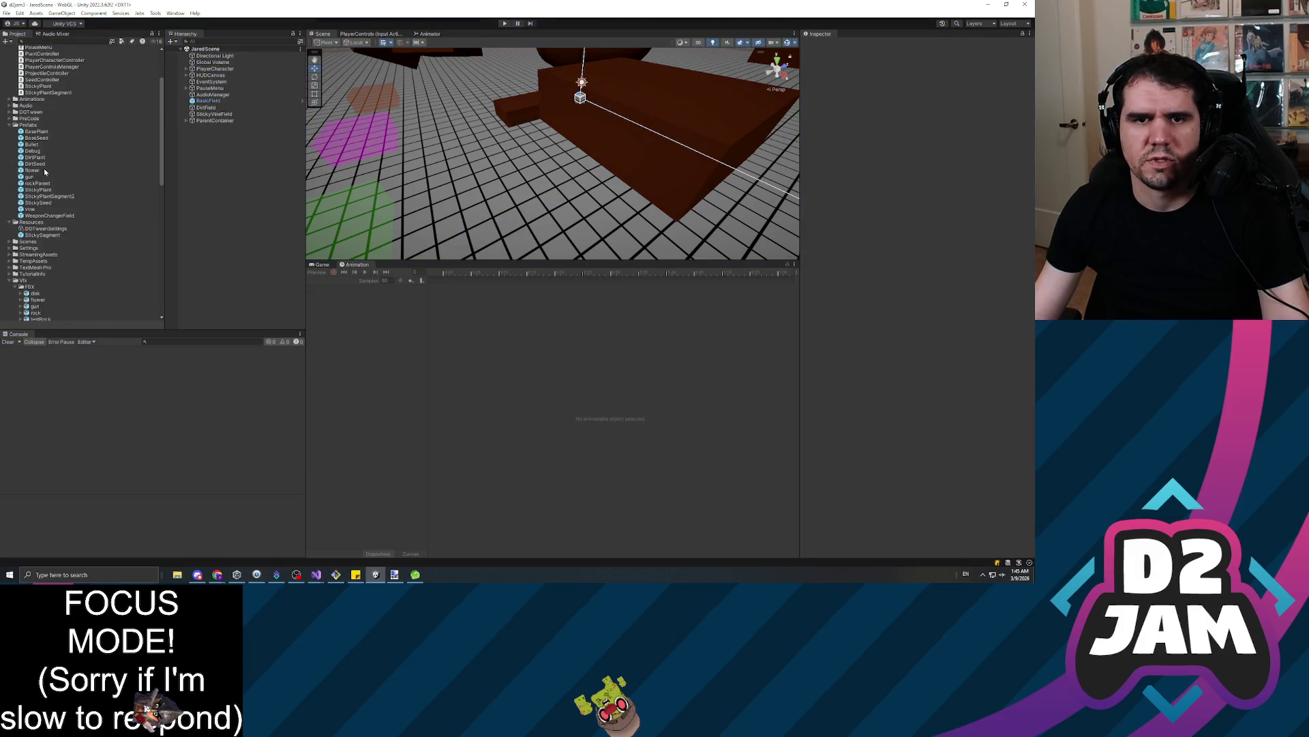
{"action": "scroll", "coordinate": [44, 171], "scroll_direction": "up", "scroll_amount": 2}
Uncheck Loop Time on the VineGrowth clip in Assets/Animations, then start Play mode again
{"action": "left_click", "coordinate": [11, 148]}
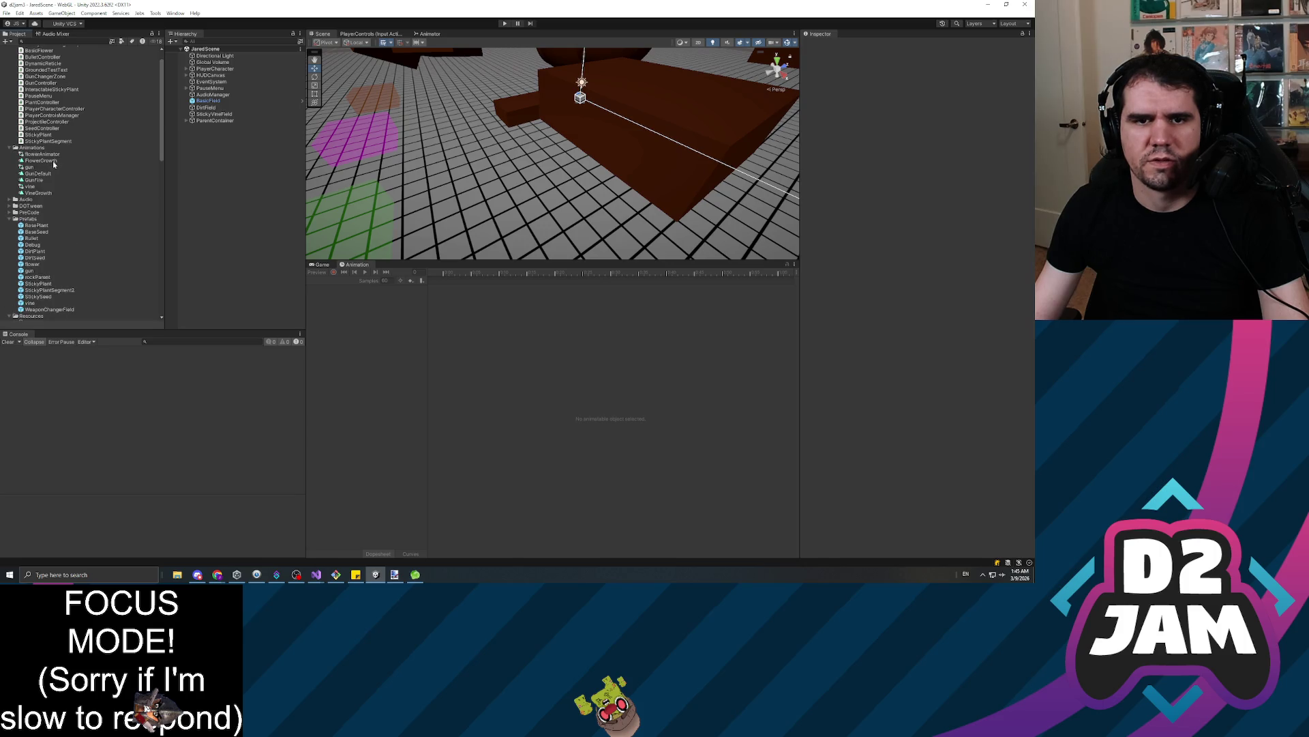
{"action": "left_click", "coordinate": [30, 186]}
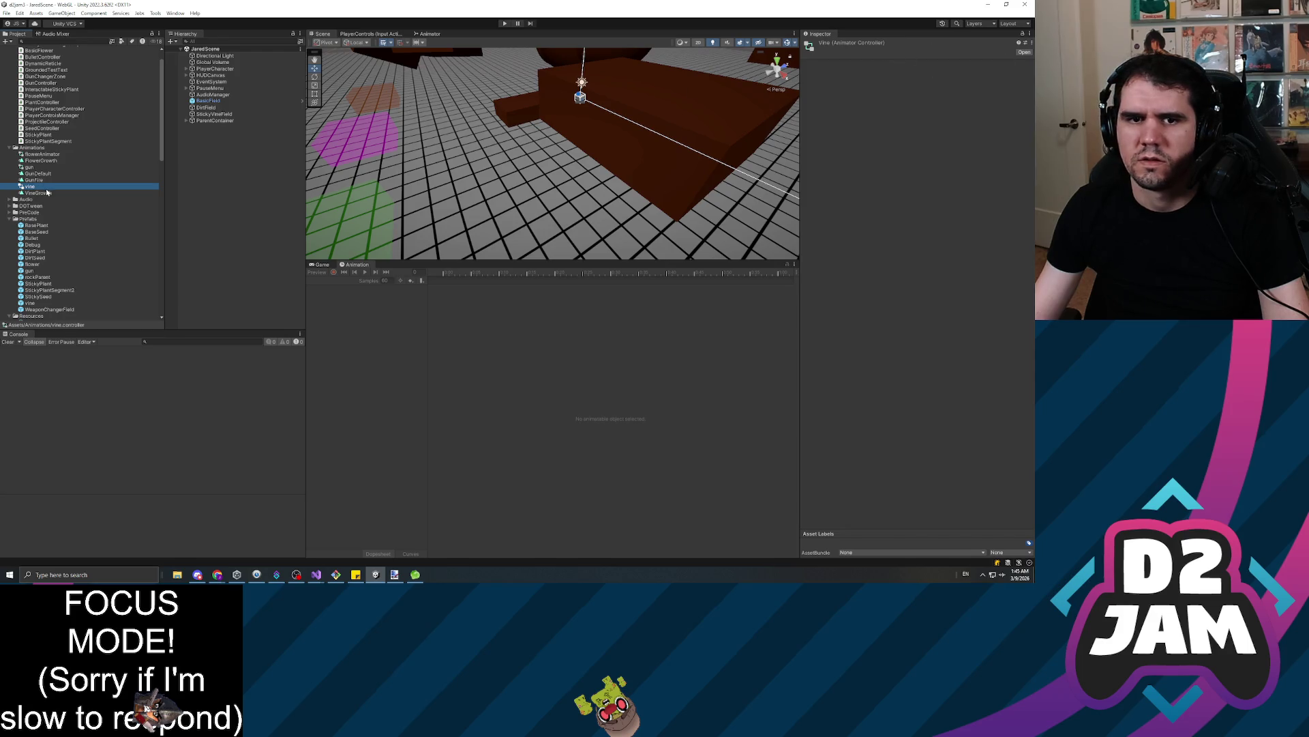
{"action": "left_click", "coordinate": [39, 193]}
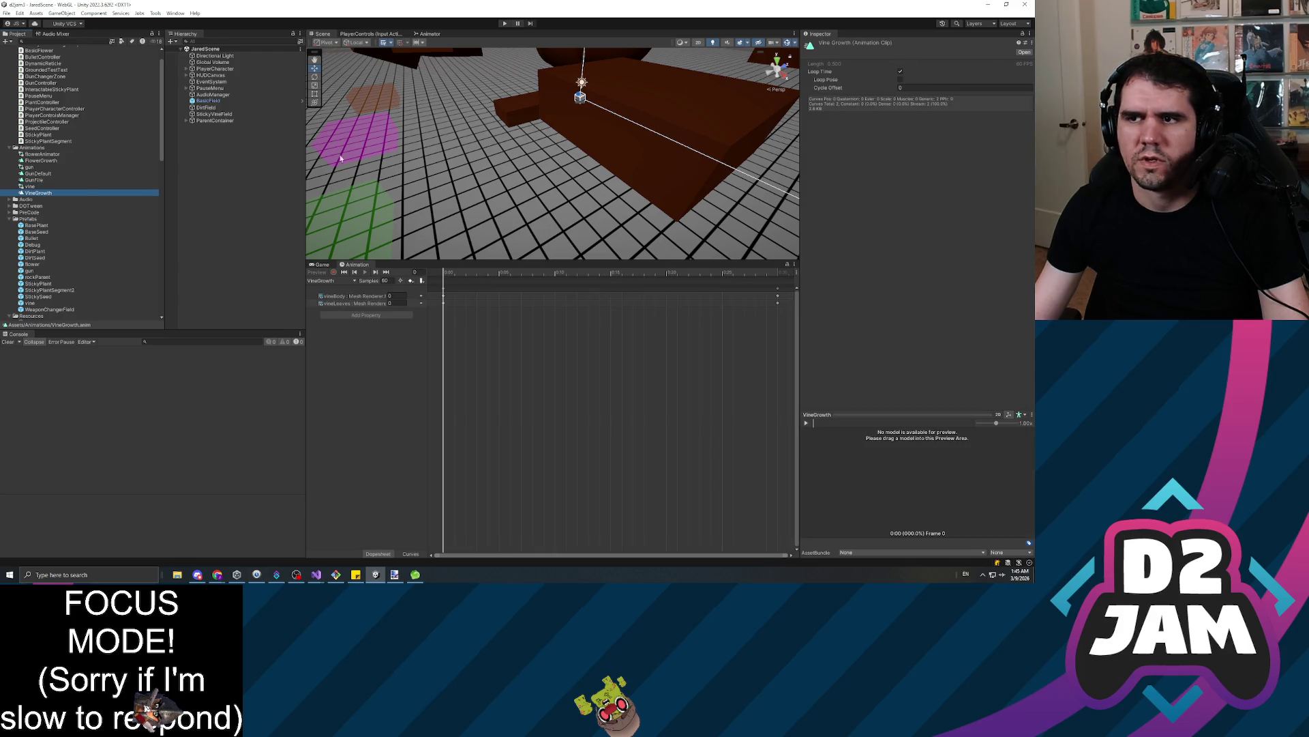
{"action": "left_click", "coordinate": [901, 72]}
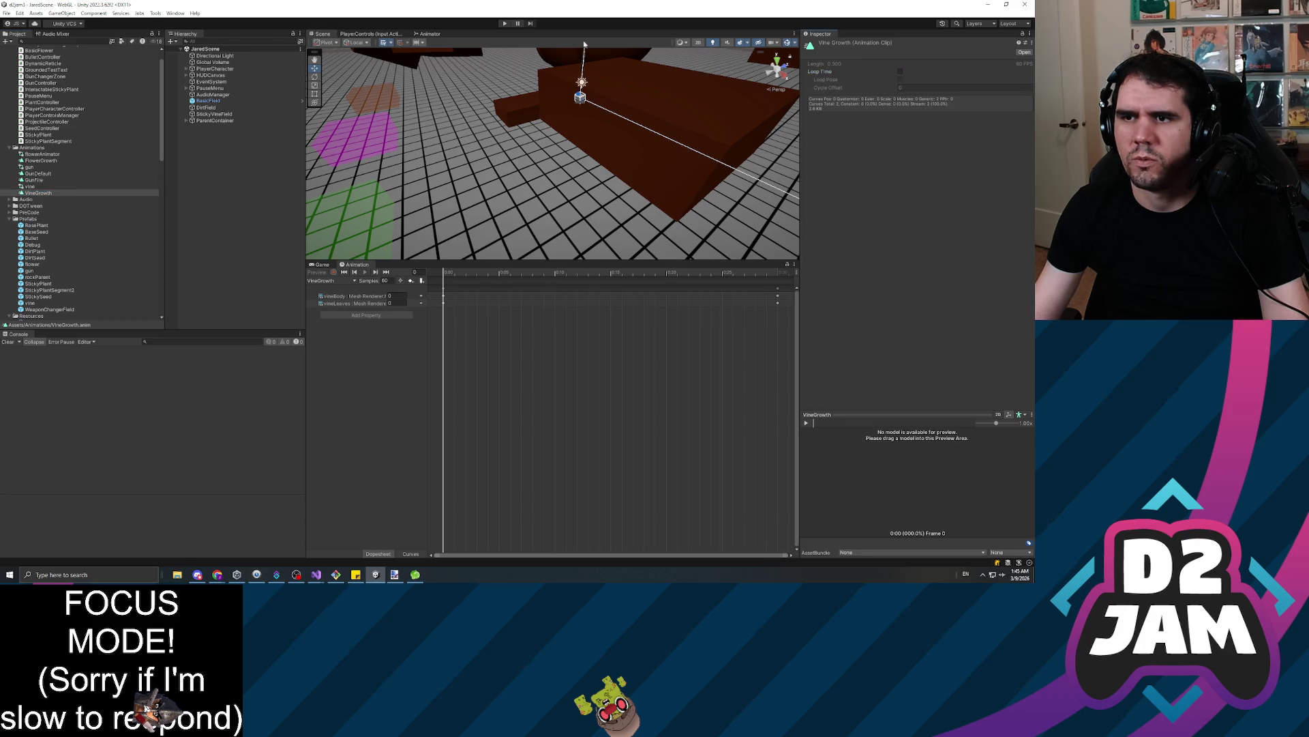
{"action": "left_click", "coordinate": [504, 24]}
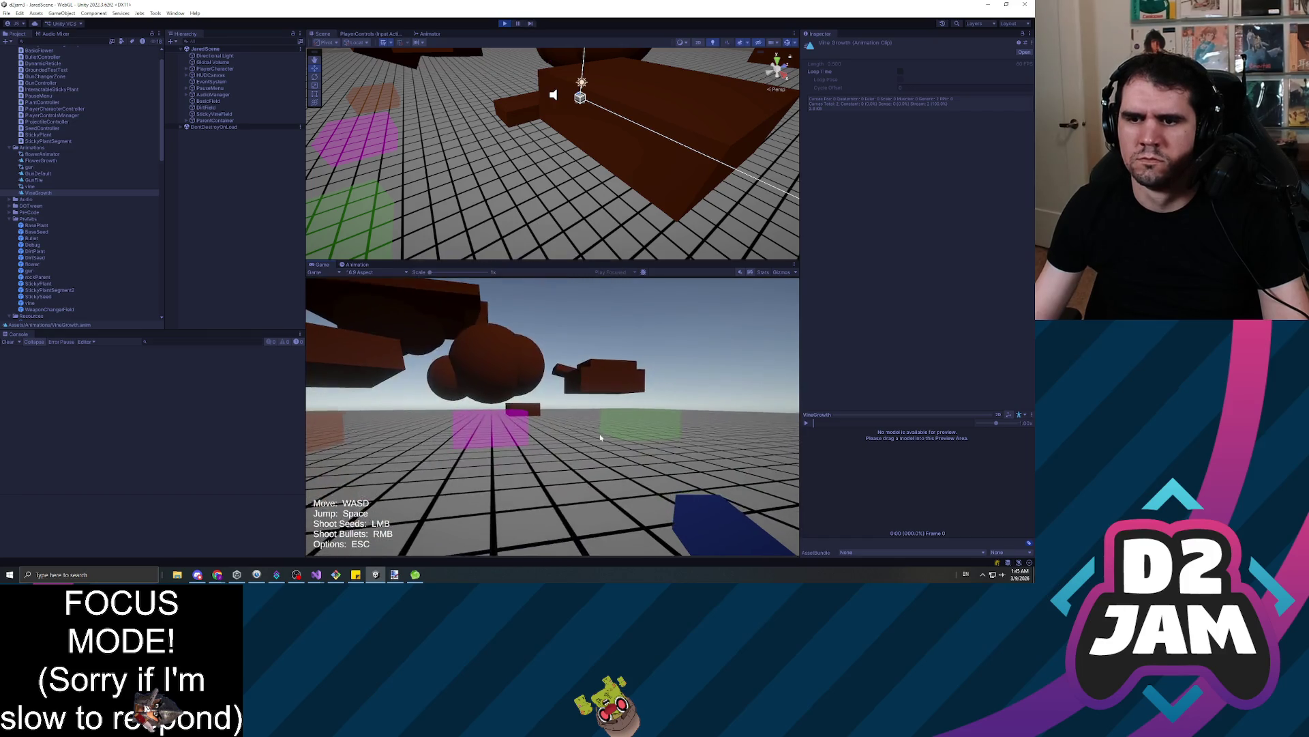
Walk to the brown blocks and shoot seeds, growing a pink flower and sticky vines, then pause
{"action": "key", "text": "w"}
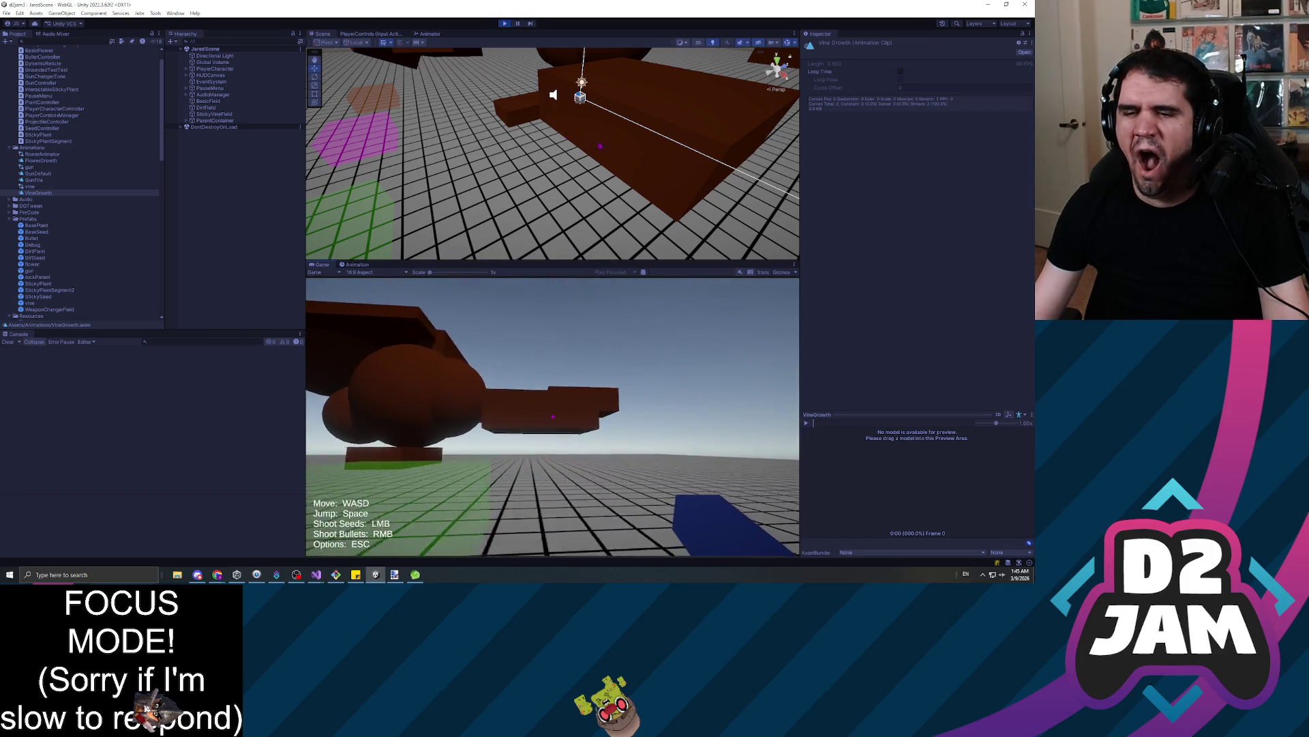
{"action": "left_click", "coordinate": [553, 416]}
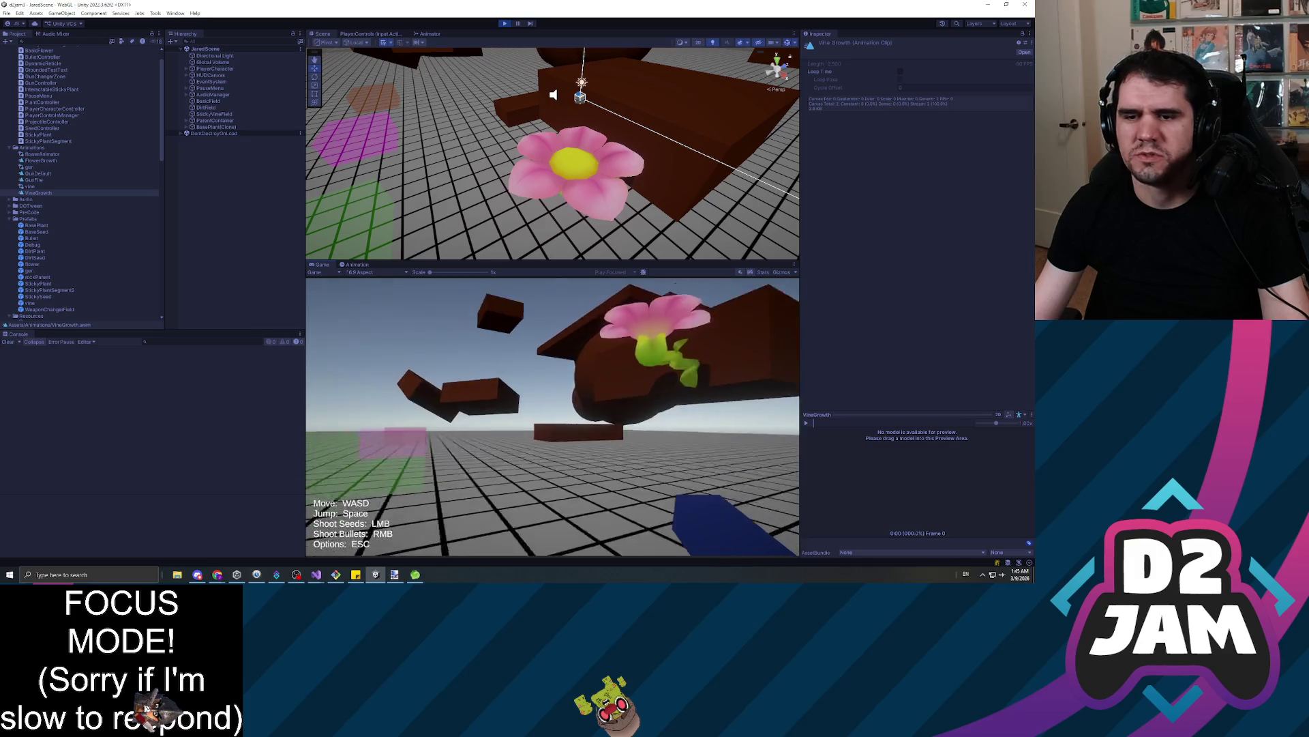
{"action": "left_click", "coordinate": [553, 416]}
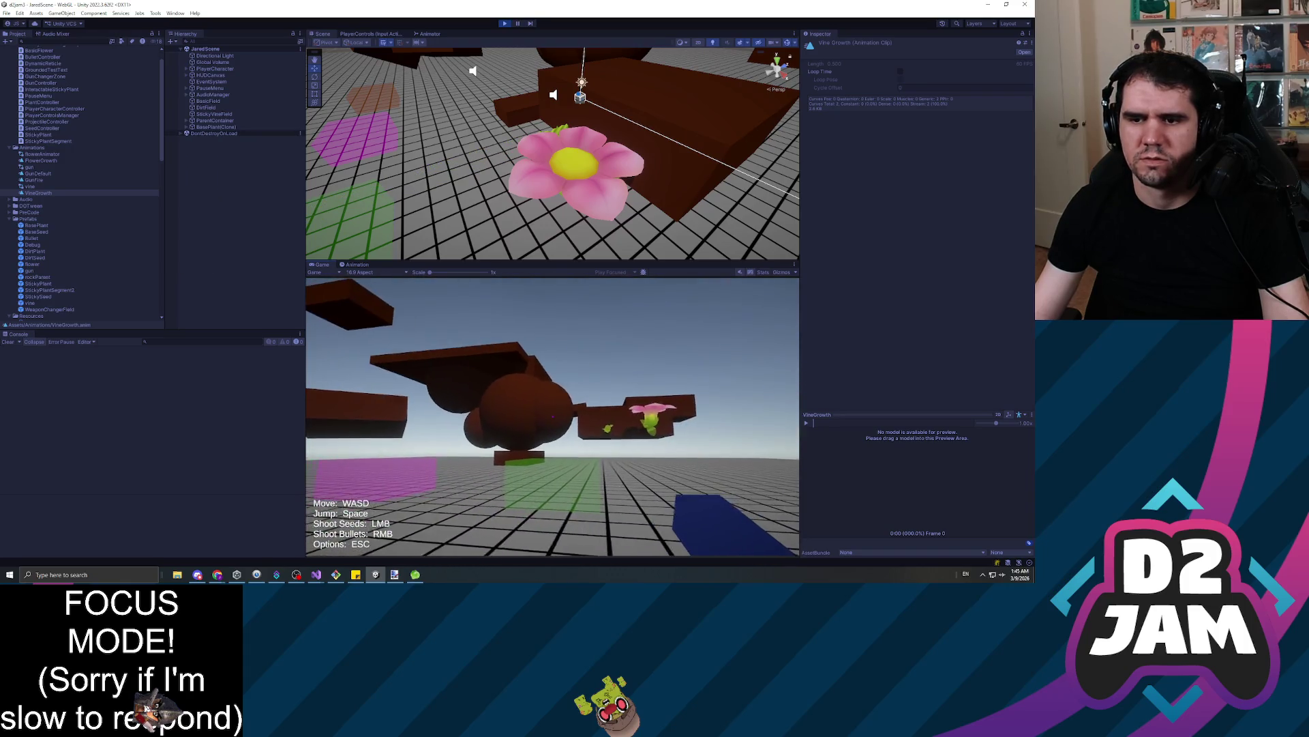
{"action": "key", "text": "w"}
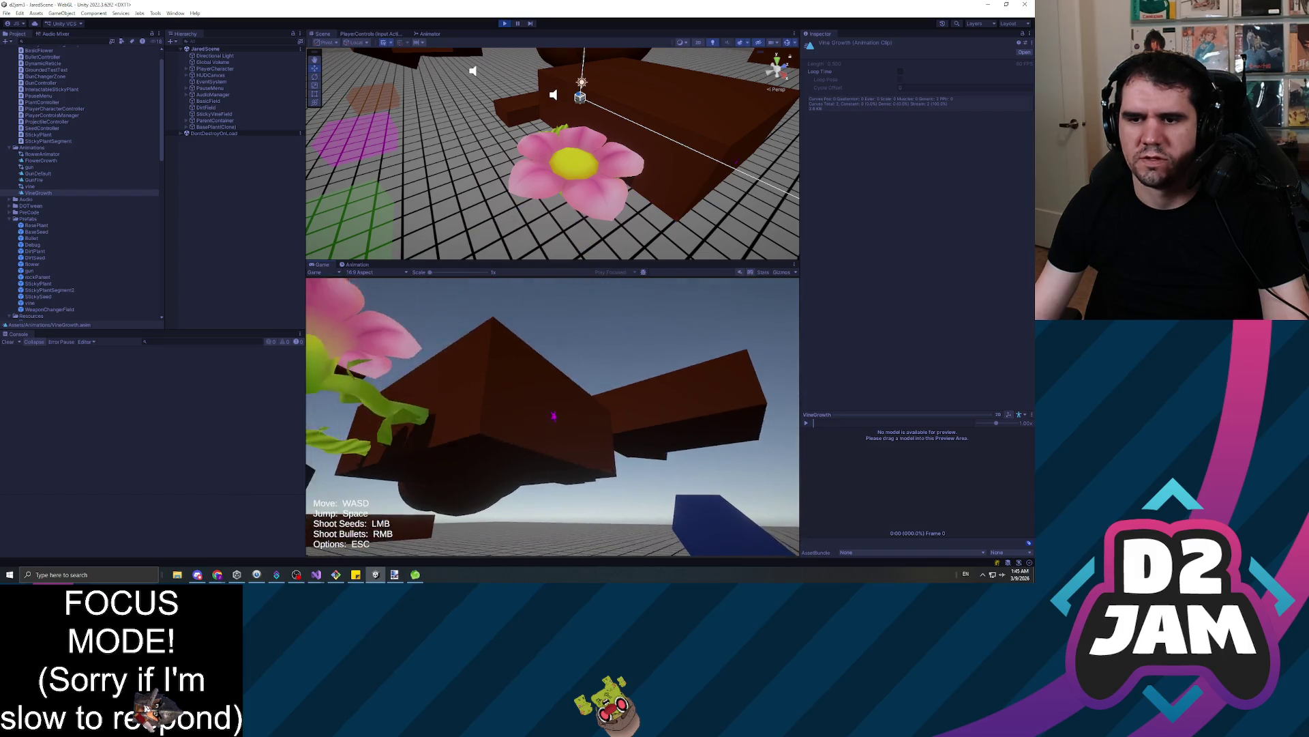
{"action": "left_click", "coordinate": [552, 417]}
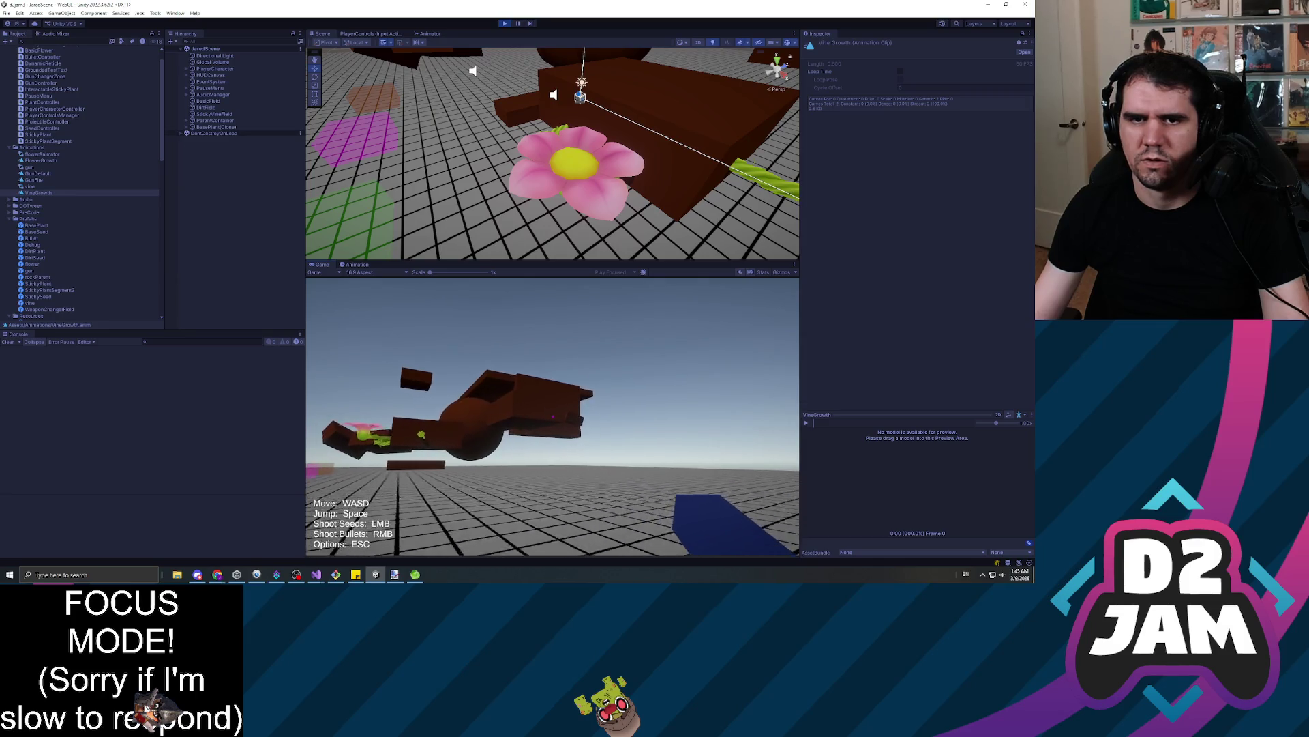
{"action": "key", "text": "Escape"}
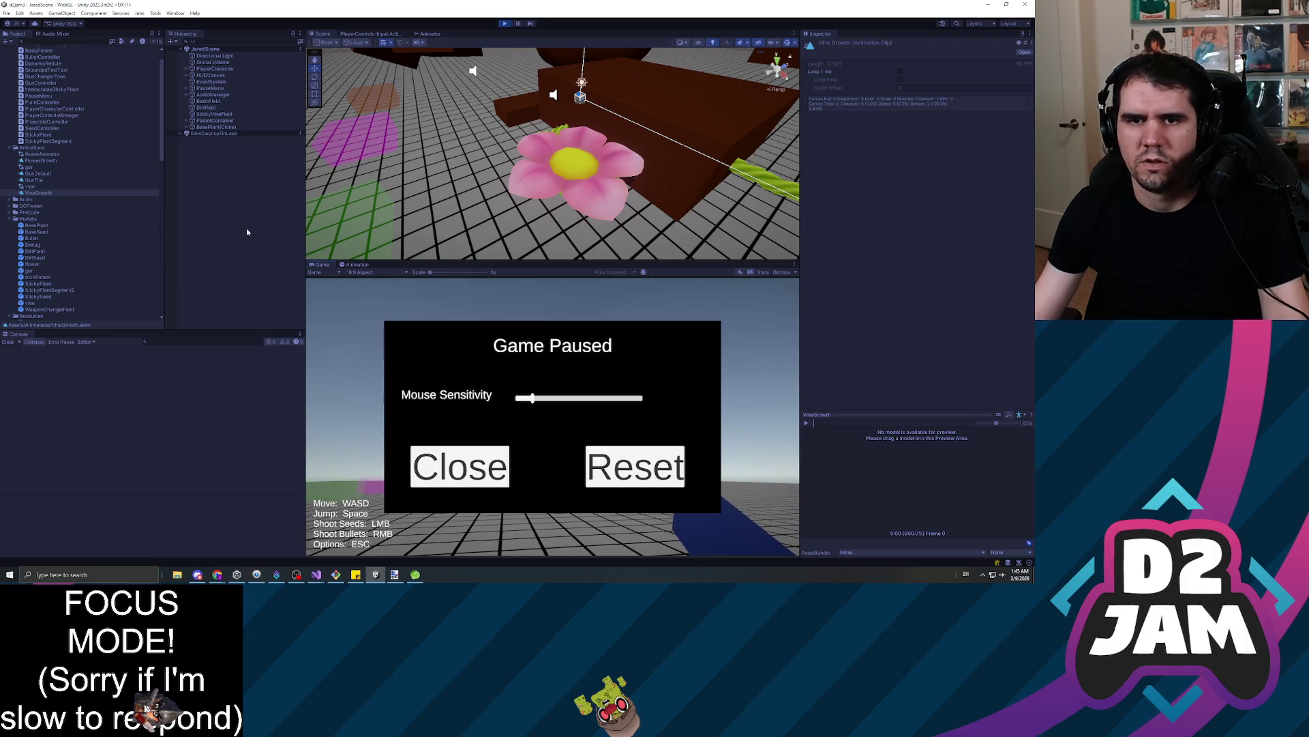
Browse the scene objects: ParentContainer, EventSystem, HUDCanvas, DirtField, AudioManager, BasePlant(Clone), PlayerCharacter
{"action": "left_click", "coordinate": [186, 127]}
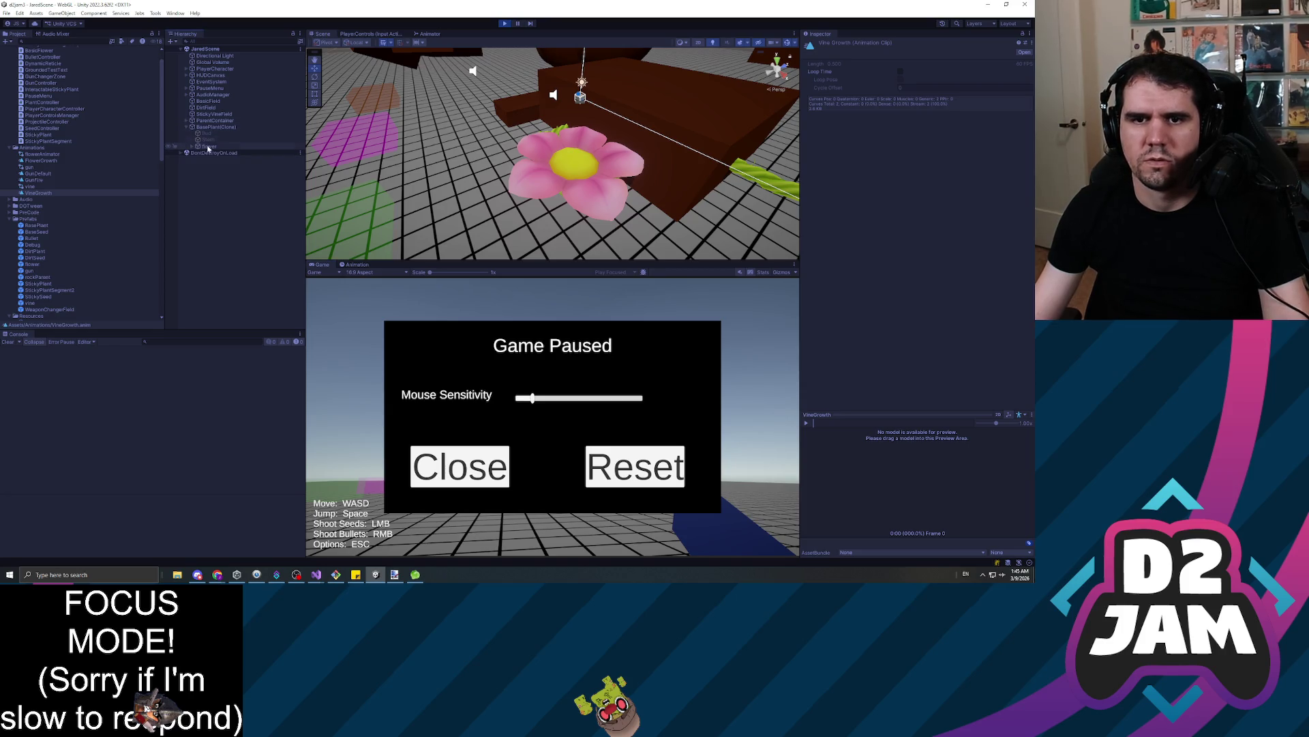
{"action": "left_click", "coordinate": [215, 120]}
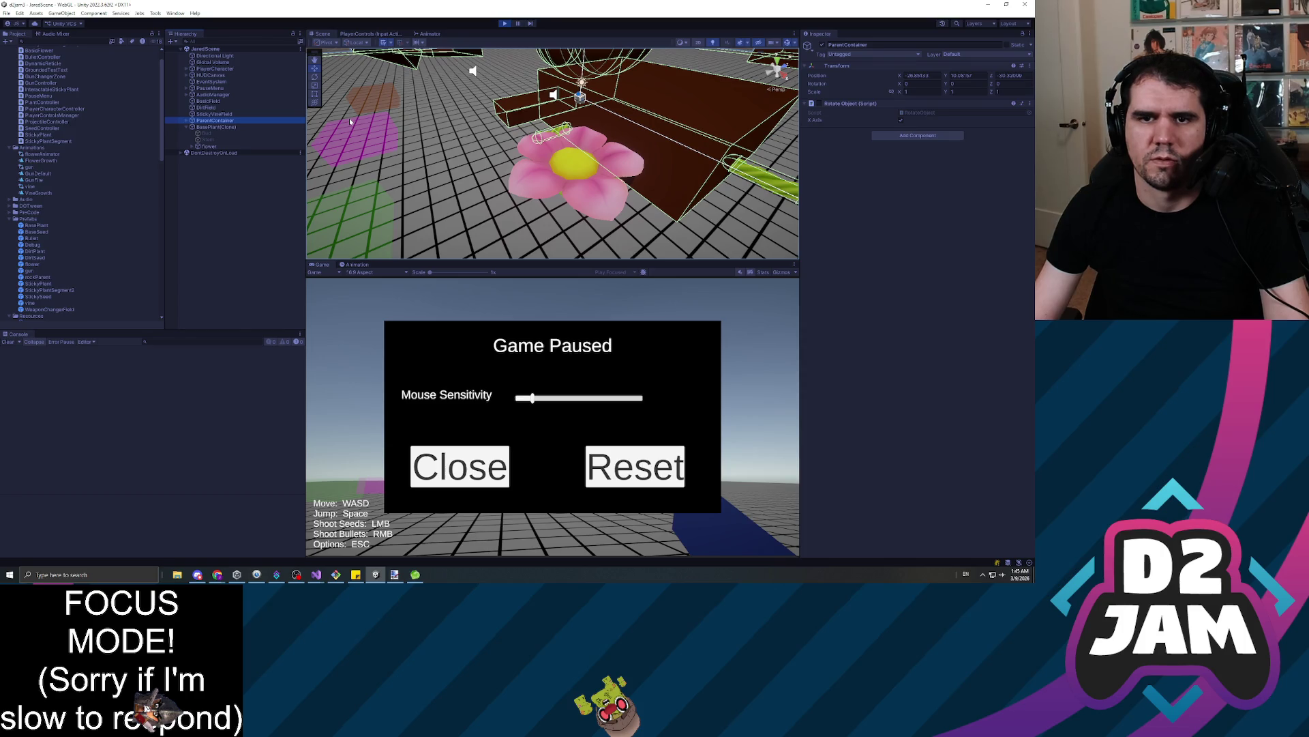
{"action": "key", "text": "Up"}
{"action": "key", "text": "Up"}
{"action": "key", "text": "Up"}
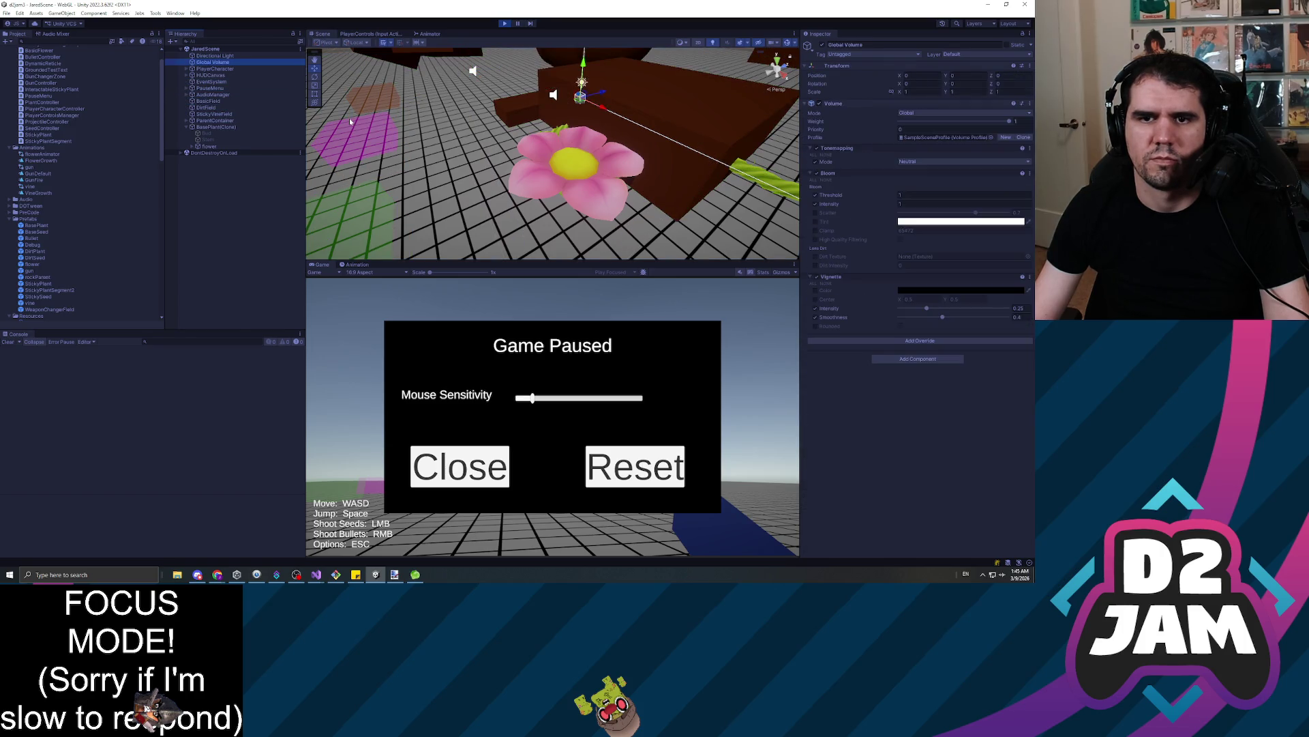
{"action": "key", "text": "Up"}
{"action": "key", "text": "Down"}
{"action": "key", "text": "Down"}
{"action": "key", "text": "Down"}
{"action": "key", "text": "Down"}
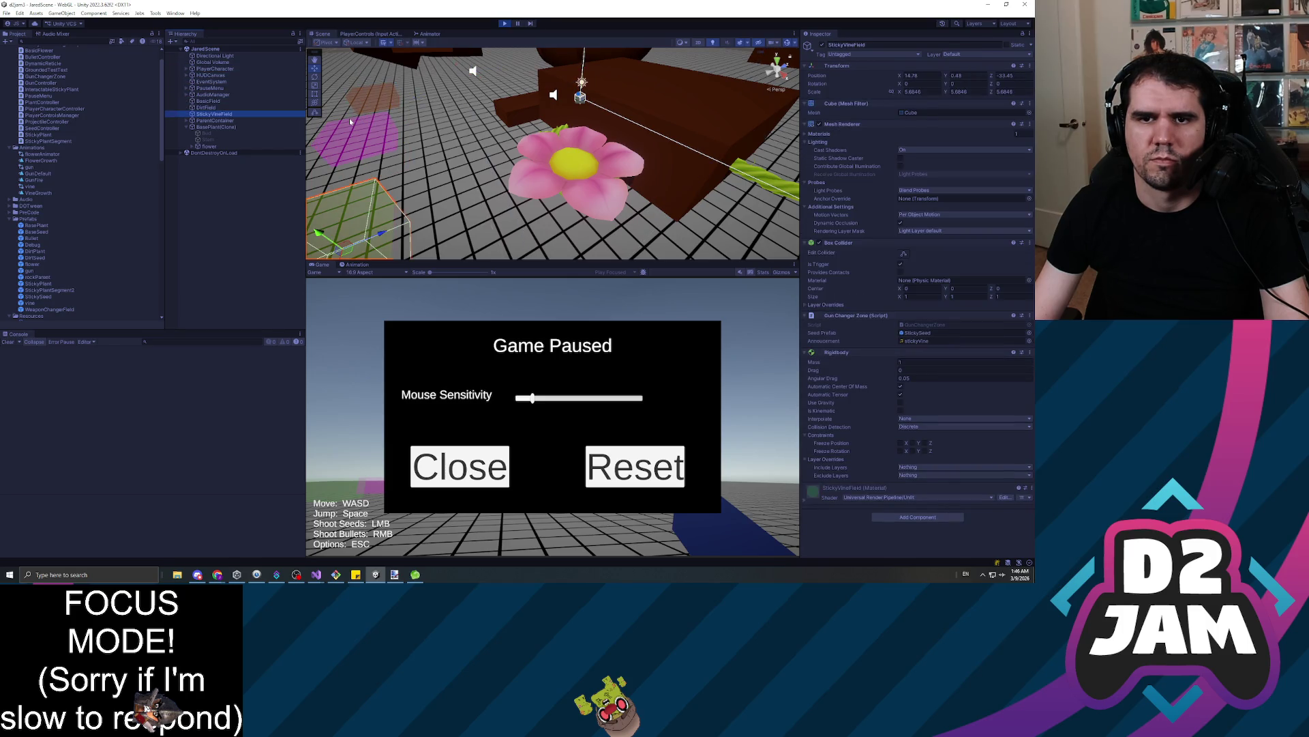
{"action": "key", "text": "Up"}
{"action": "key", "text": "Up"}
{"action": "key", "text": "Up"}
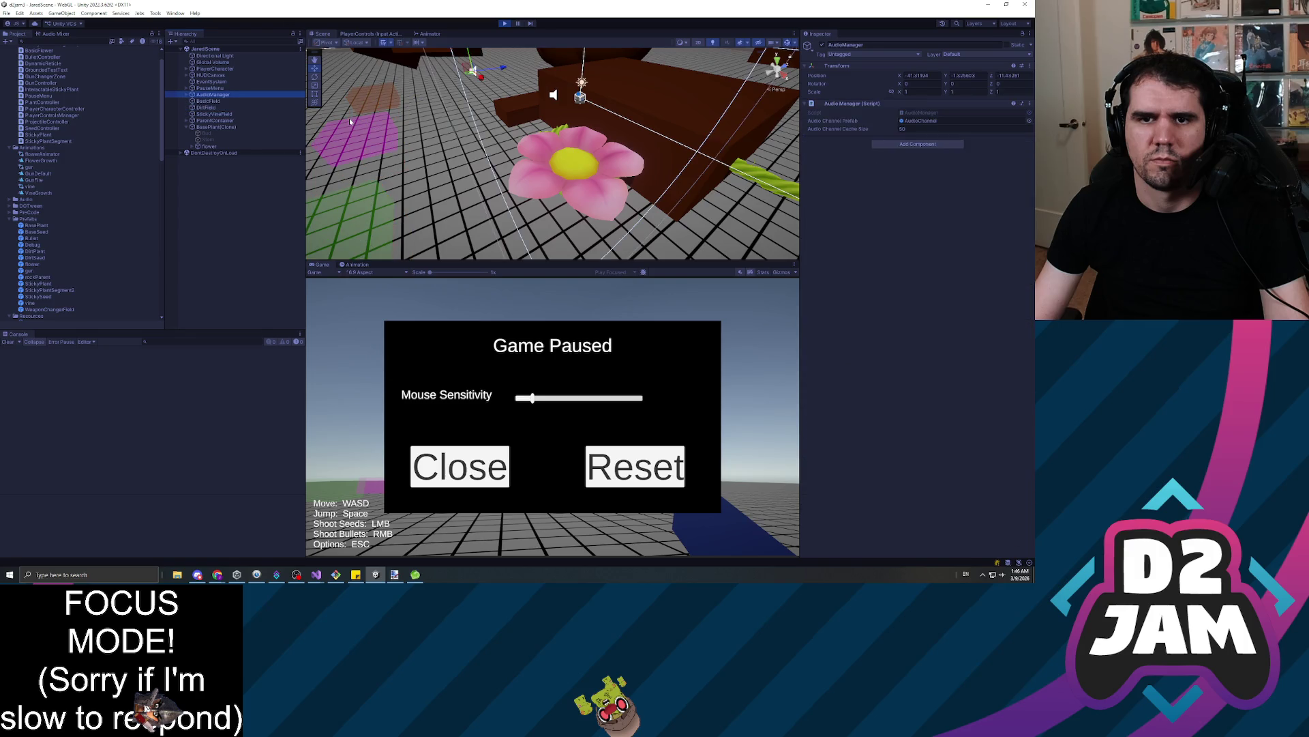
{"action": "key", "text": "Down"}
{"action": "key", "text": "Down"}
{"action": "key", "text": "Down"}
{"action": "key", "text": "Left"}
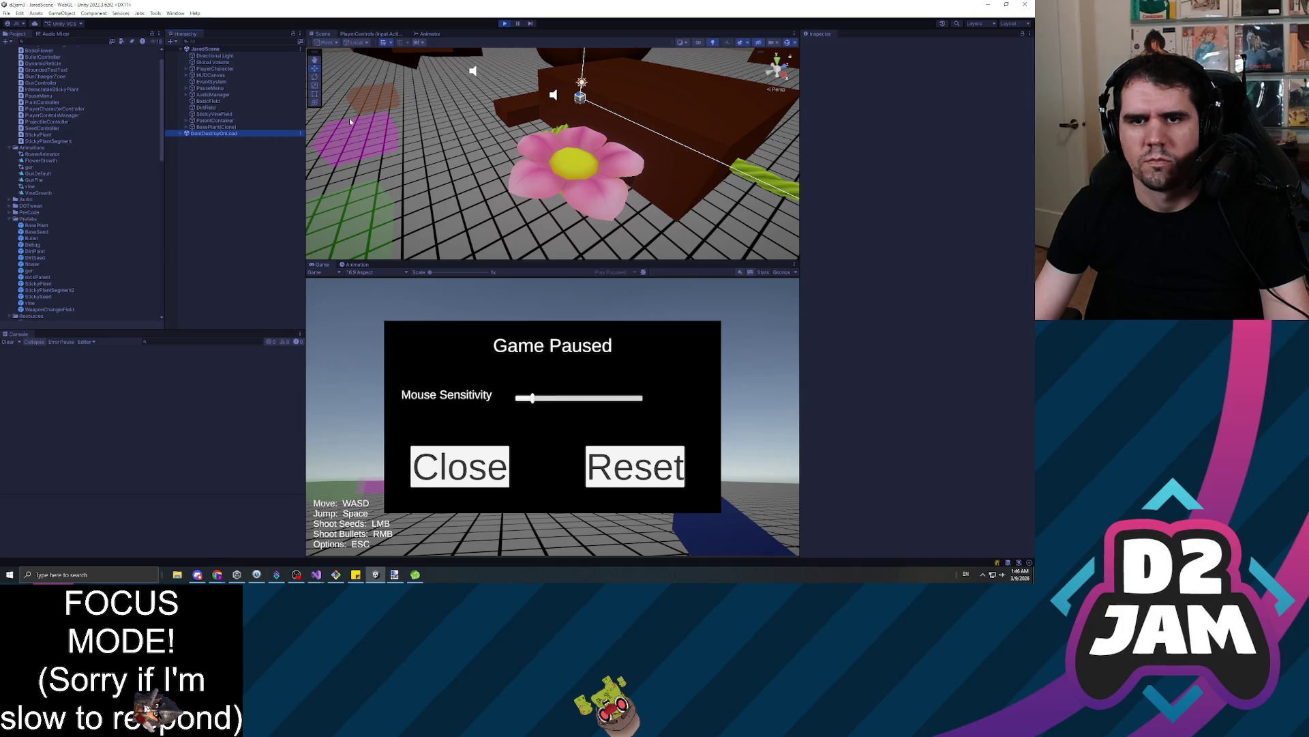
{"action": "key", "text": "Up"}
{"action": "key", "text": "Up"}
{"action": "key", "text": "Up"}
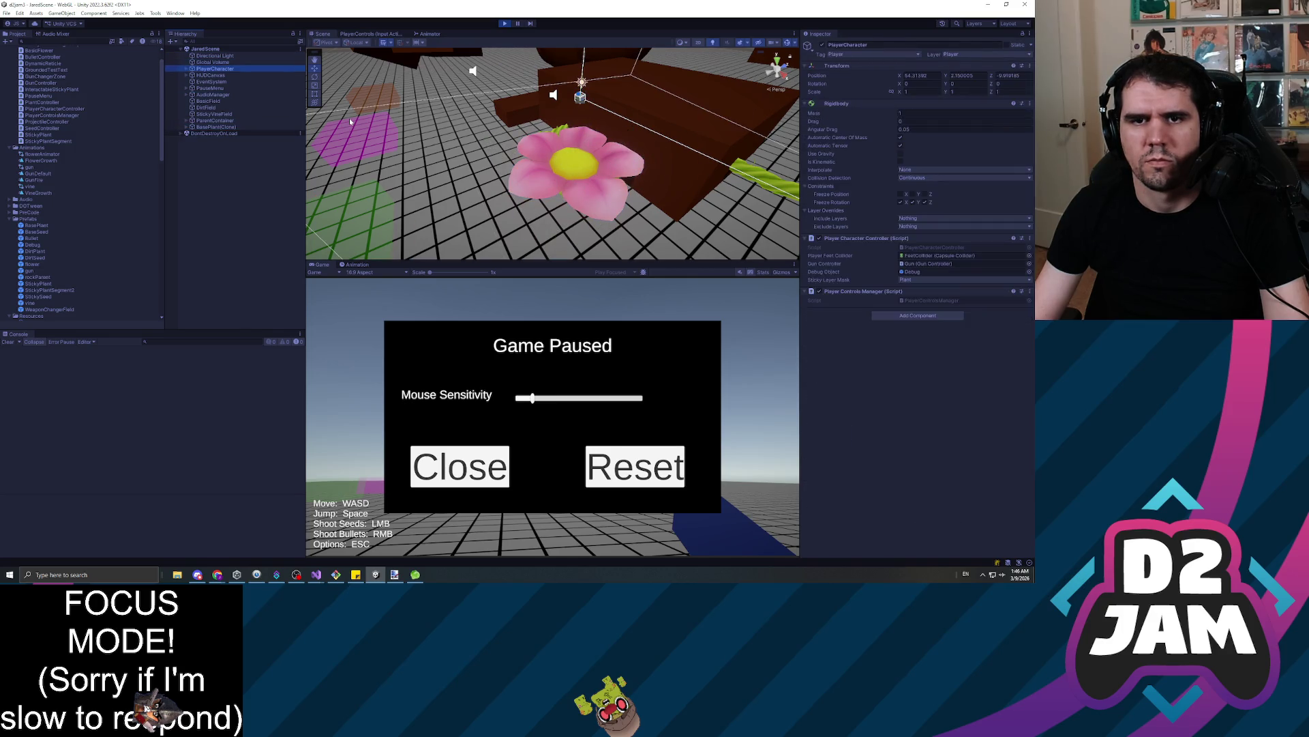
Expand a StickyPlant(Clone) down to Segment0 > vine > vineBody and frame the vine in view
{"action": "left_click", "coordinate": [685, 181]}
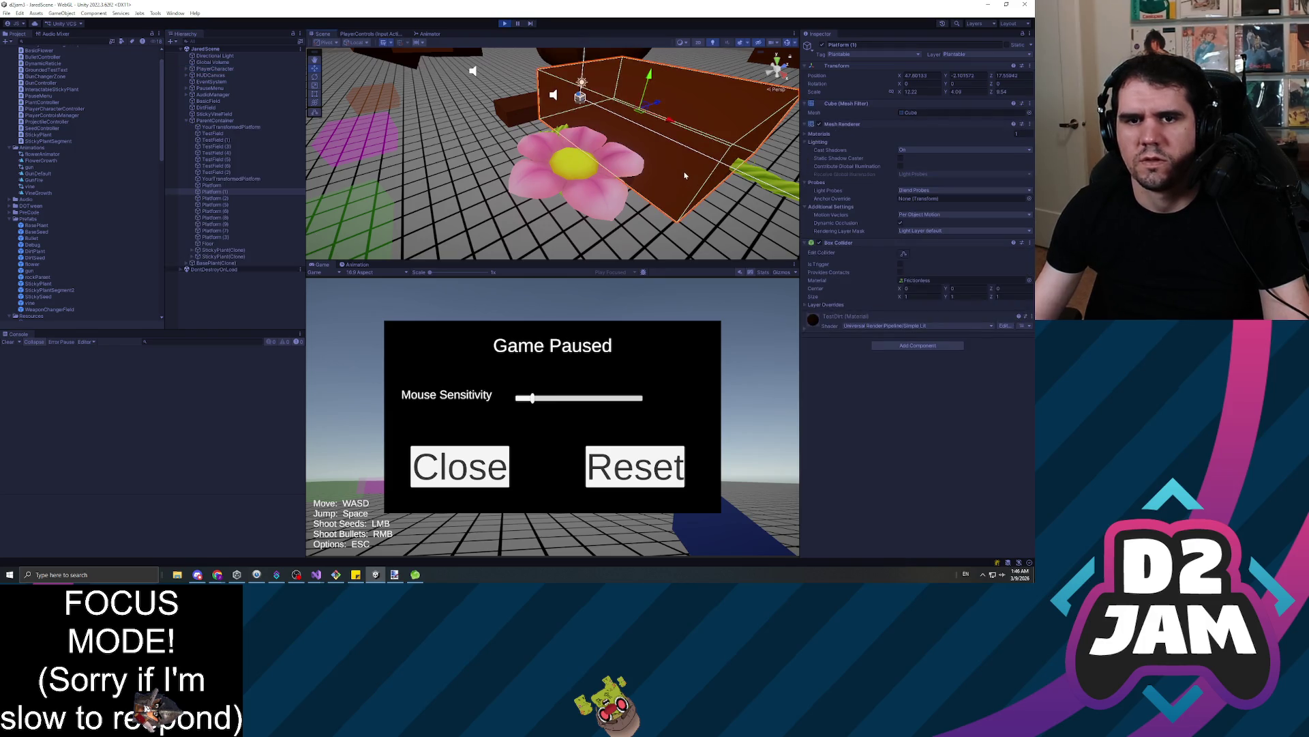
{"action": "left_click", "coordinate": [220, 121]}
{"action": "left_click", "coordinate": [225, 249]}
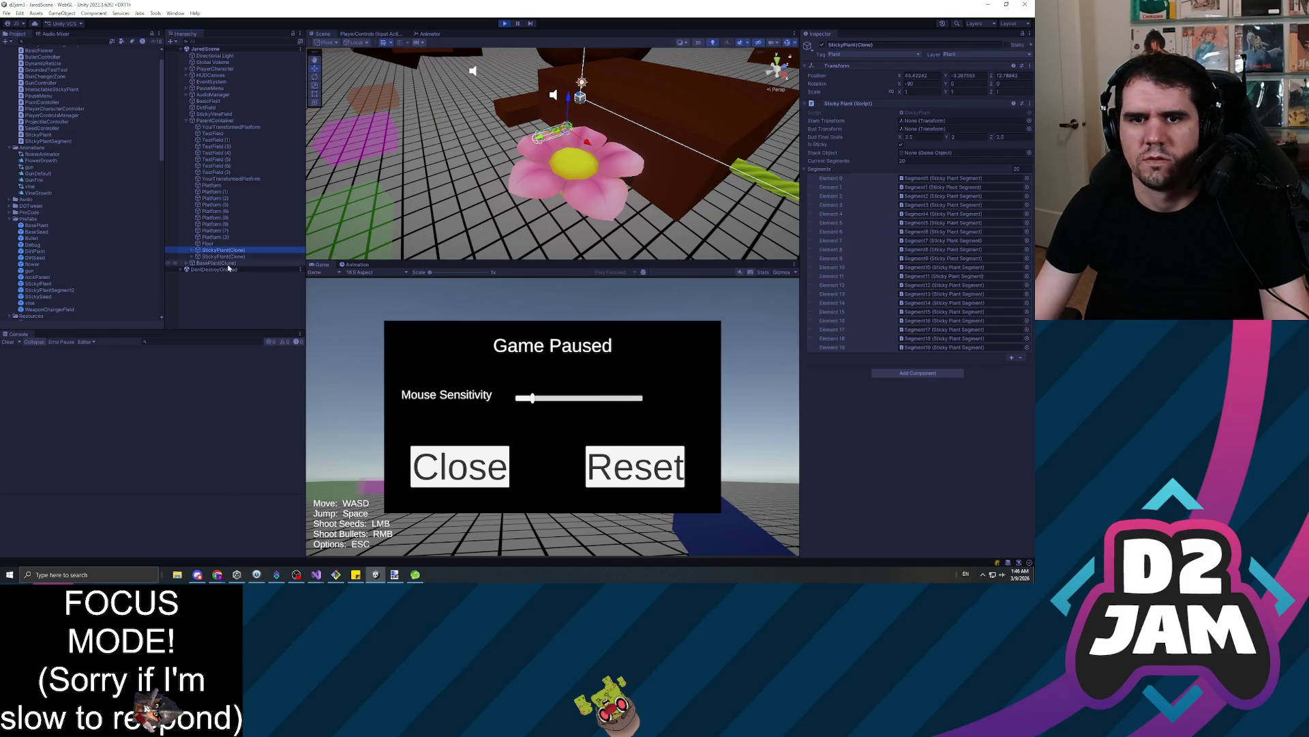
{"action": "key", "text": "Down"}
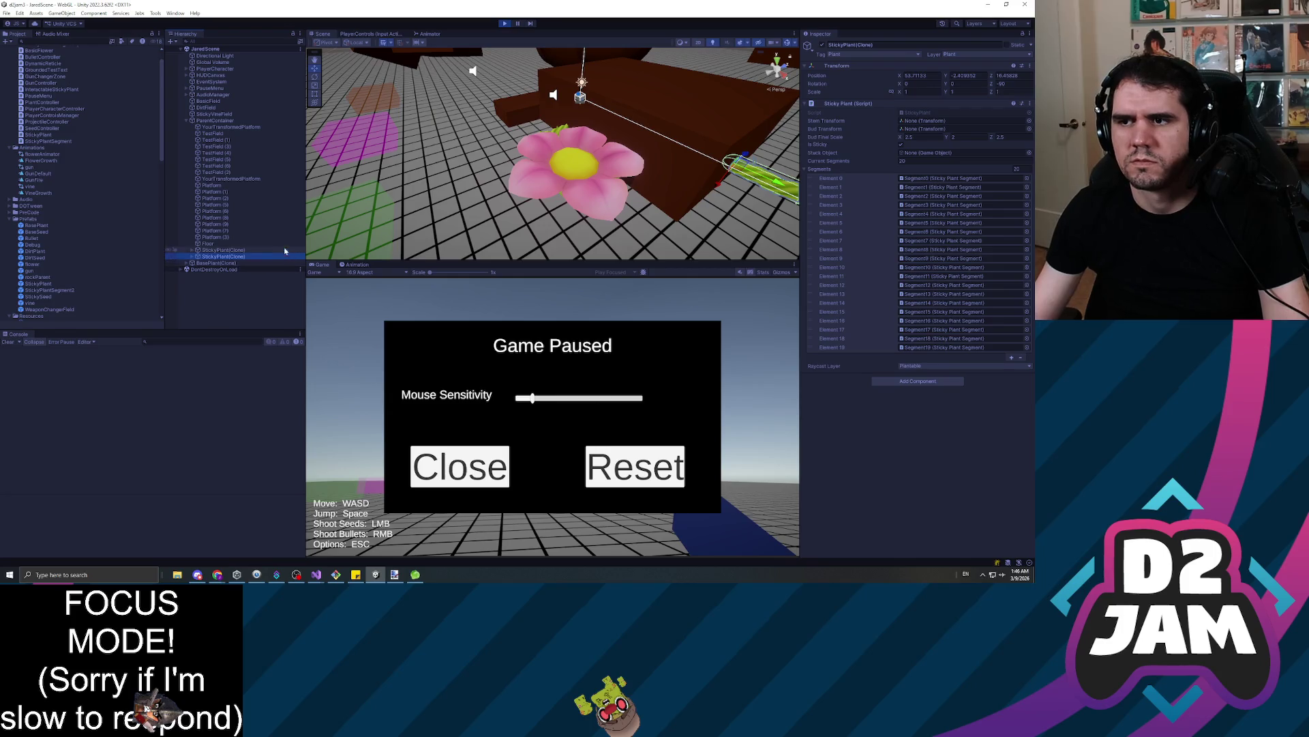
{"action": "key", "text": "Right"}
{"action": "key", "text": "Down"}
{"action": "key", "text": "Right"}
{"action": "key", "text": "Down"}
{"action": "key", "text": "Down"}
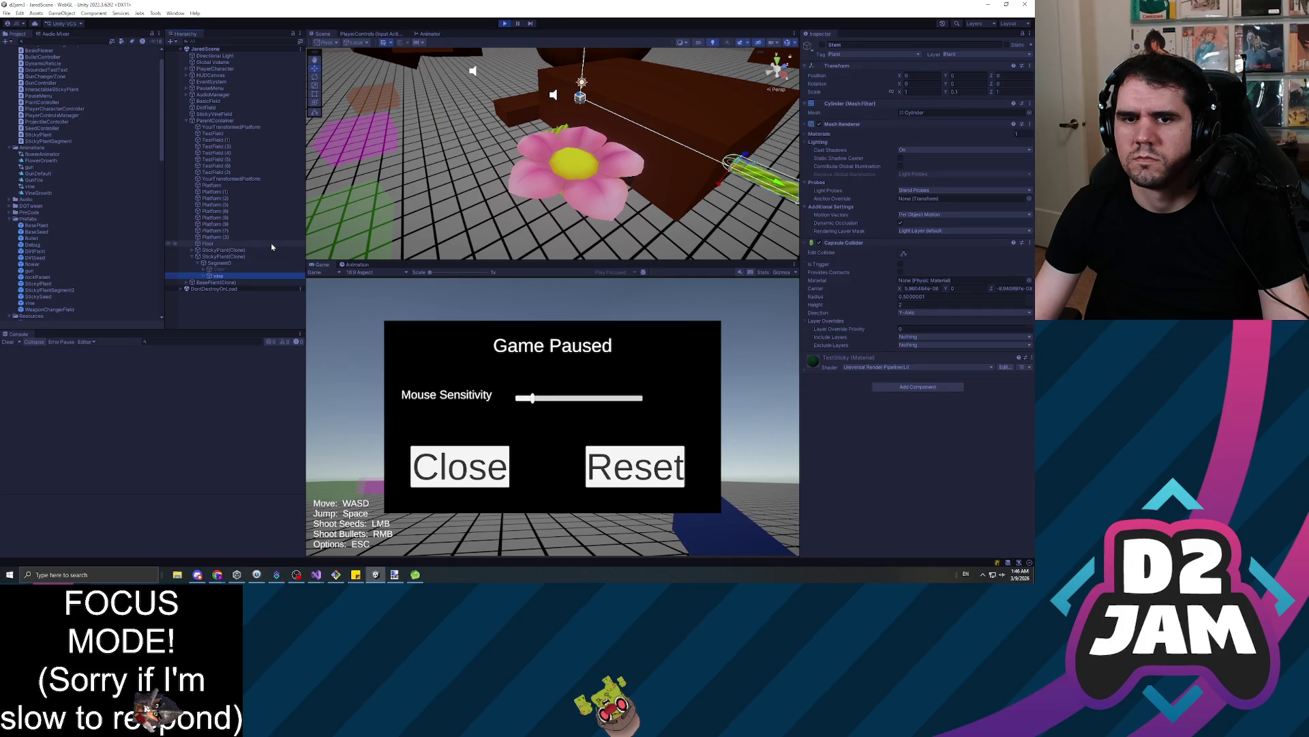
{"action": "key", "text": "Right"}
{"action": "key", "text": "Down"}
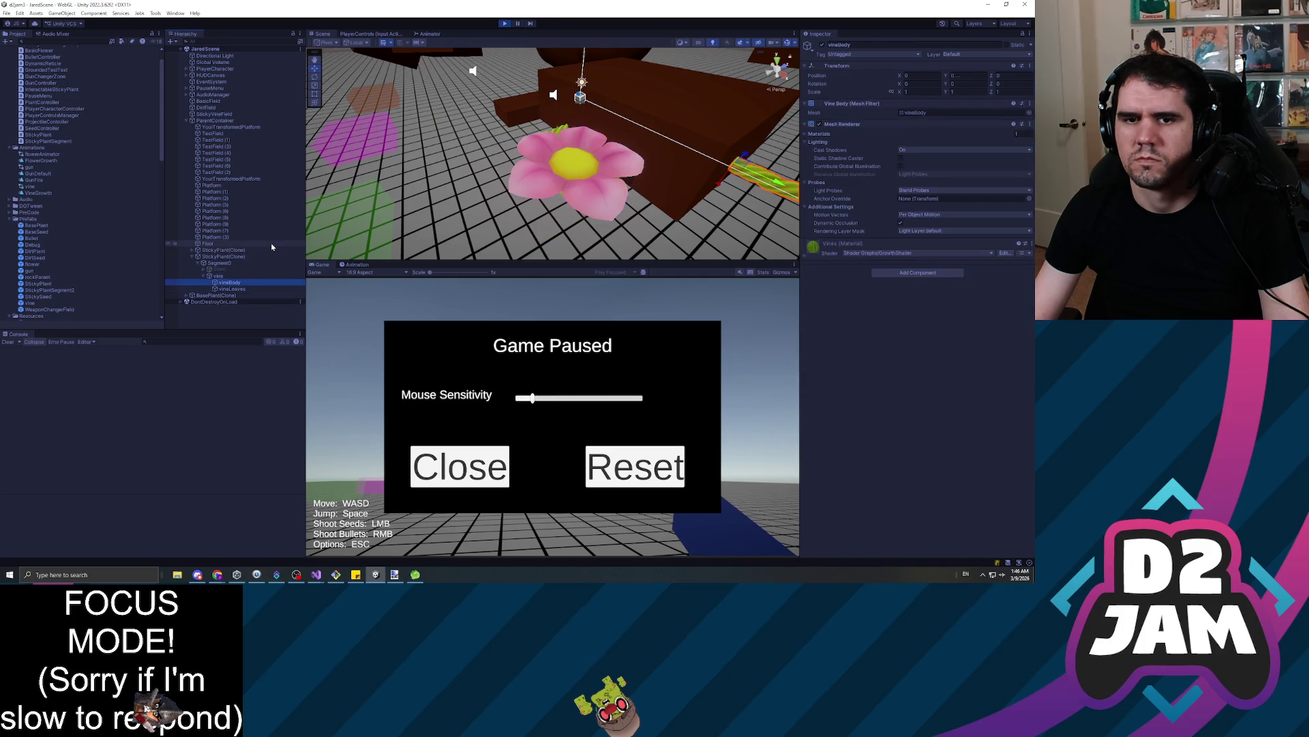
{"action": "key", "text": "Up"}
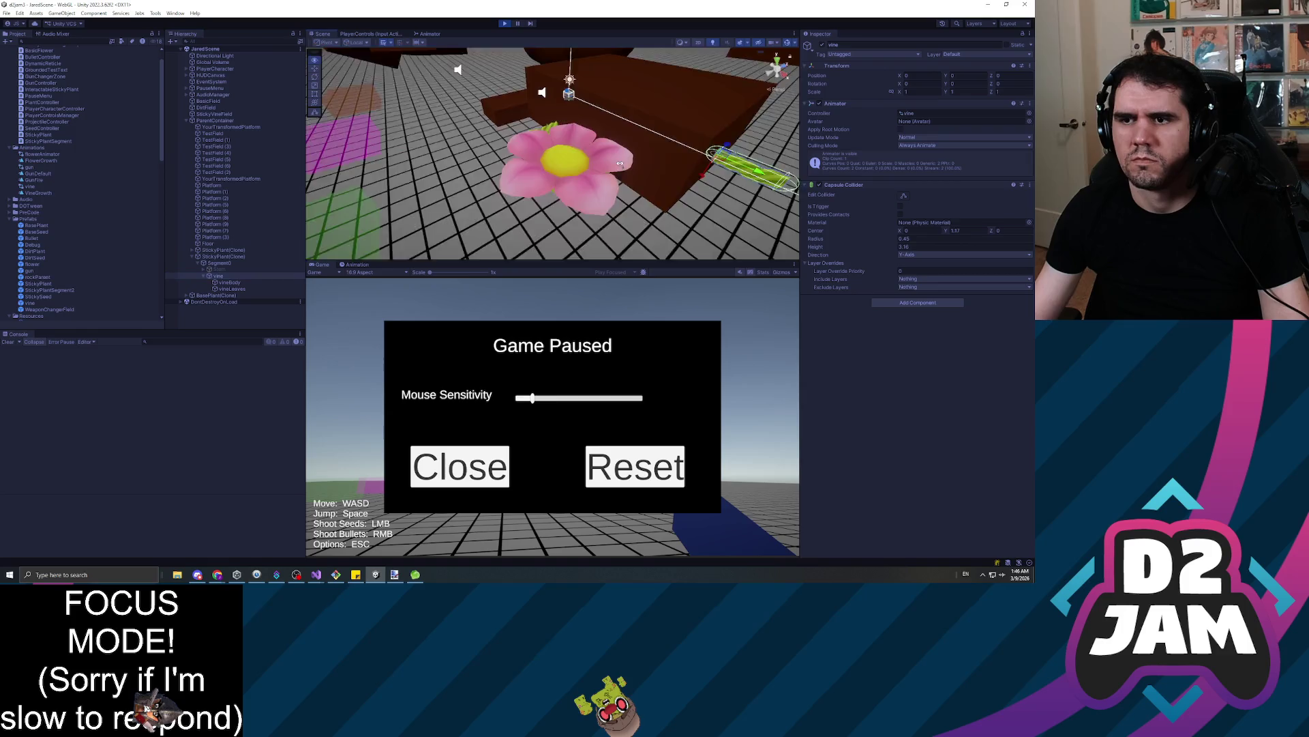
{"action": "key", "text": "f"}
{"action": "key", "text": "Up"}
{"action": "key", "text": "Up"}
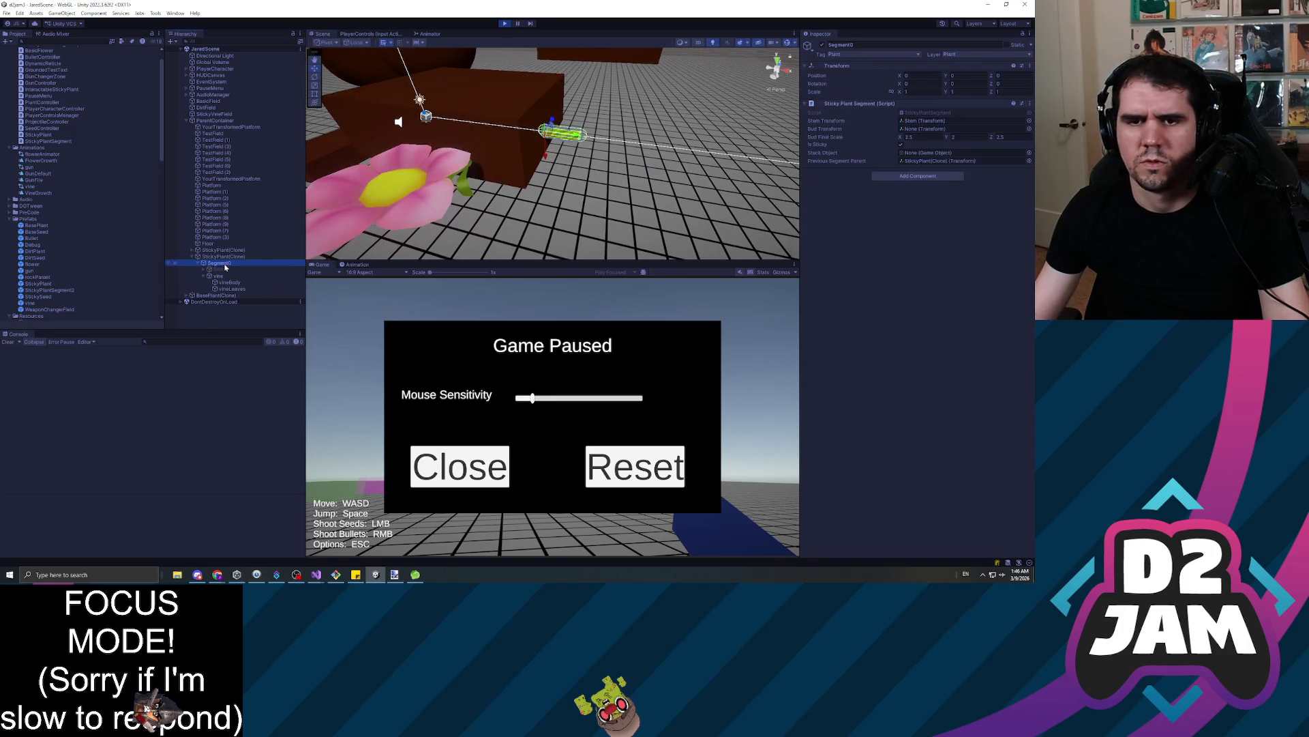
Inspect the first StickyPlant(Clone)'s Segment0, its vine and the vineLeaves mesh
{"action": "left_click", "coordinate": [193, 250]}
{"action": "left_click", "coordinate": [219, 257]}
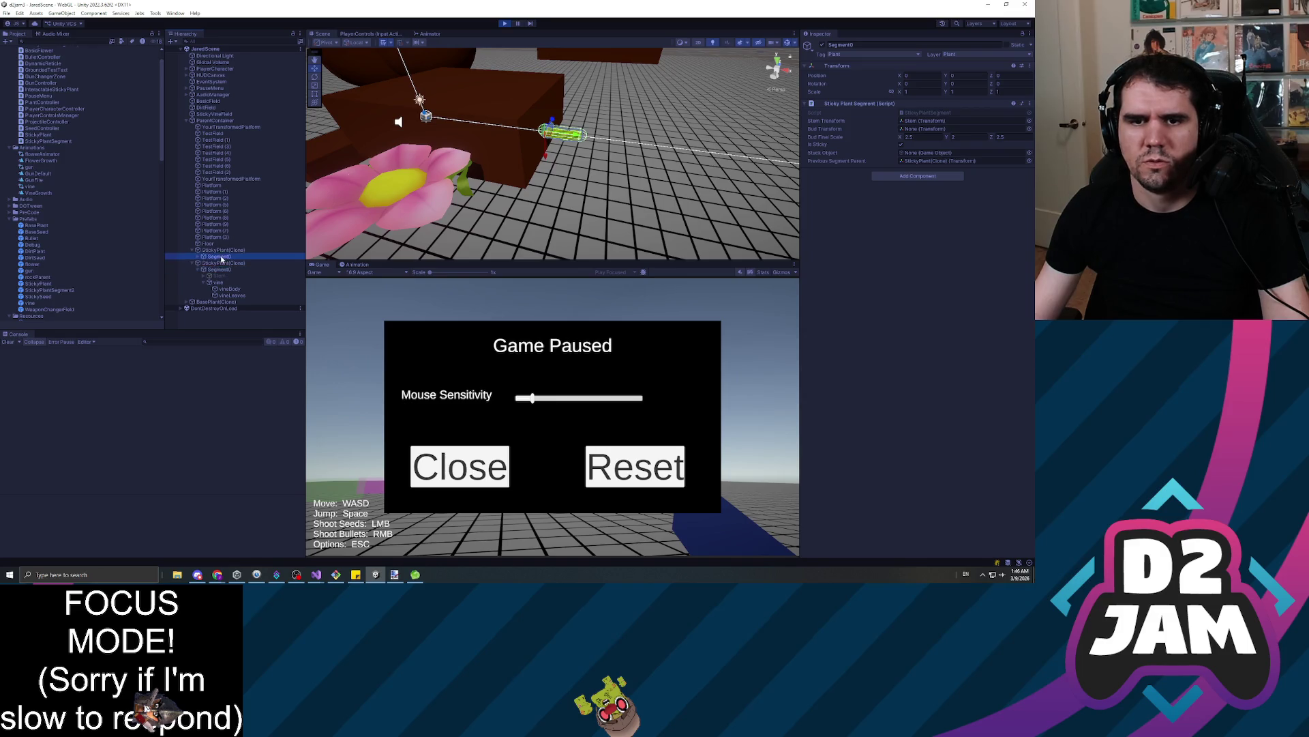
{"action": "left_click", "coordinate": [218, 269]}
{"action": "left_click", "coordinate": [205, 269]}
{"action": "left_click", "coordinate": [232, 282]}
{"action": "left_click", "coordinate": [224, 270]}
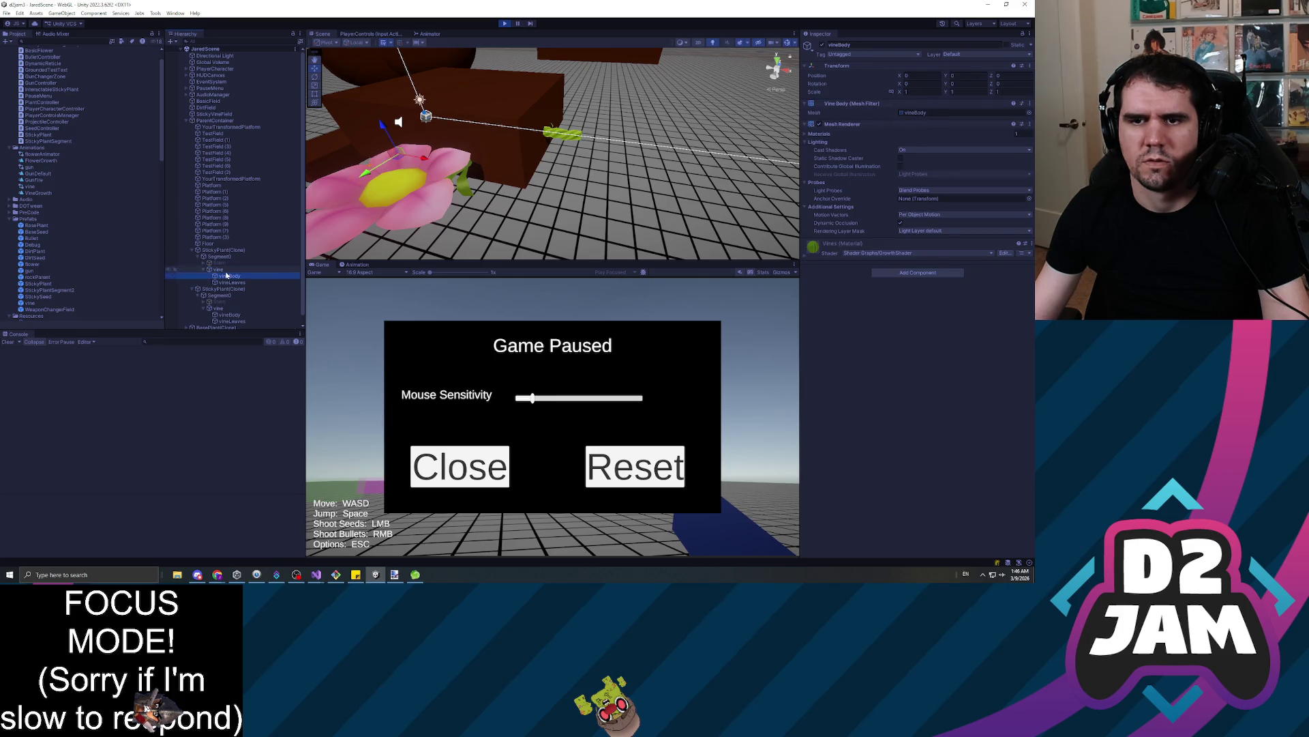
Resume the game and shoot more seeds to grow vines, then pause and inspect Segment13
{"action": "left_click", "coordinate": [505, 371]}
{"action": "key", "text": "Escape"}
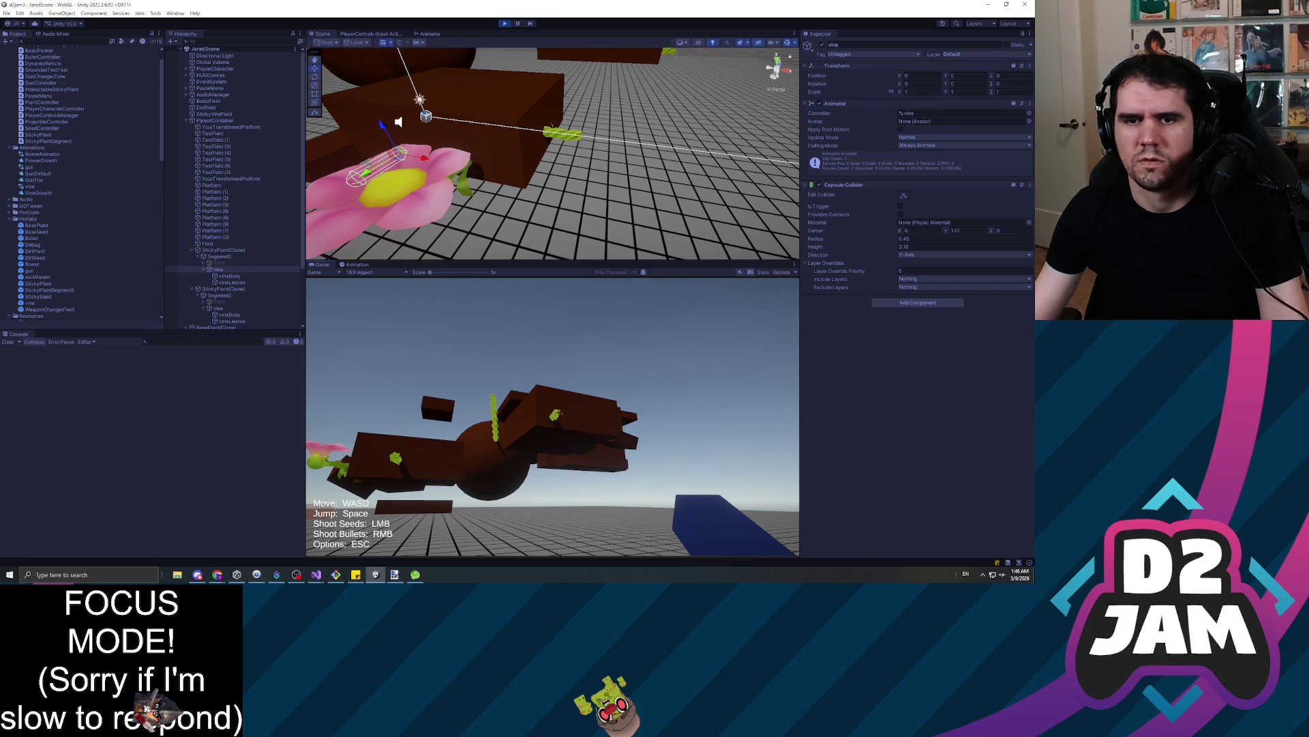
{"action": "key", "text": "space"}
{"action": "key", "text": "Escape"}
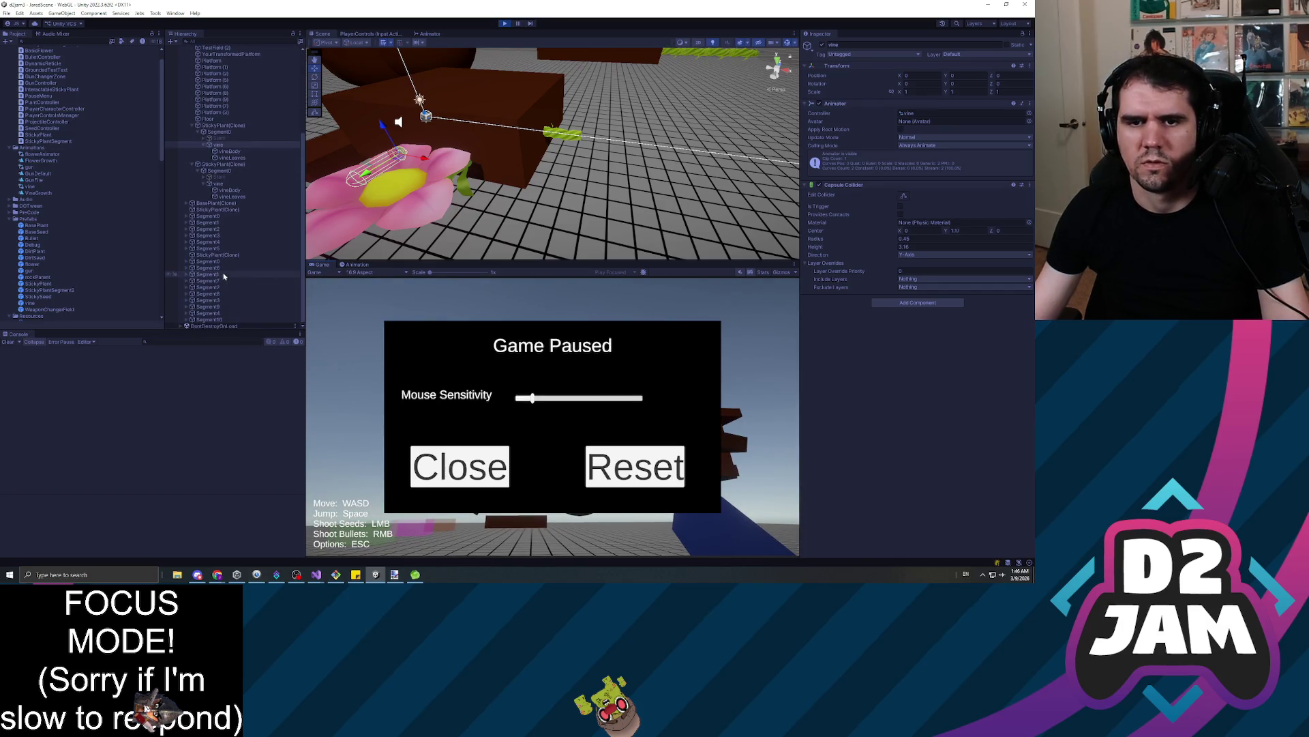
{"action": "key", "text": "Escape"}
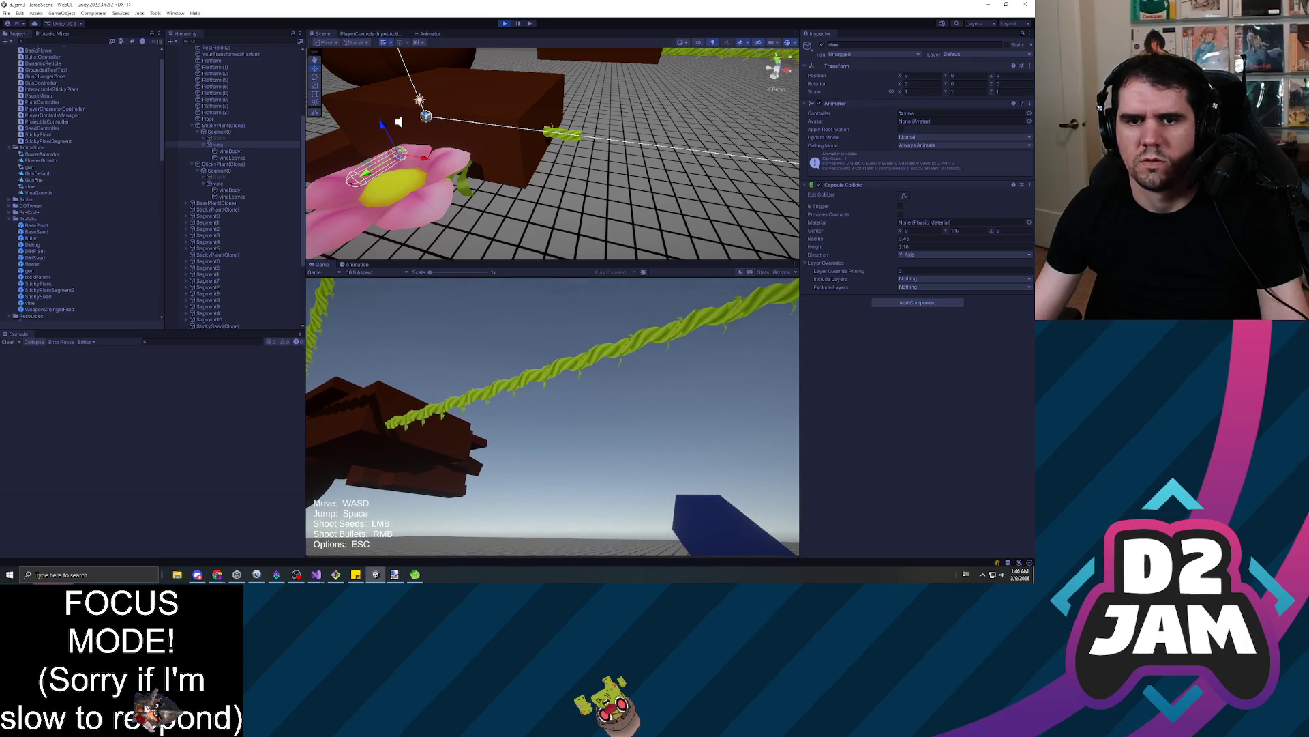
{"action": "key", "text": "Escape"}
{"action": "left_click", "coordinate": [212, 313]}
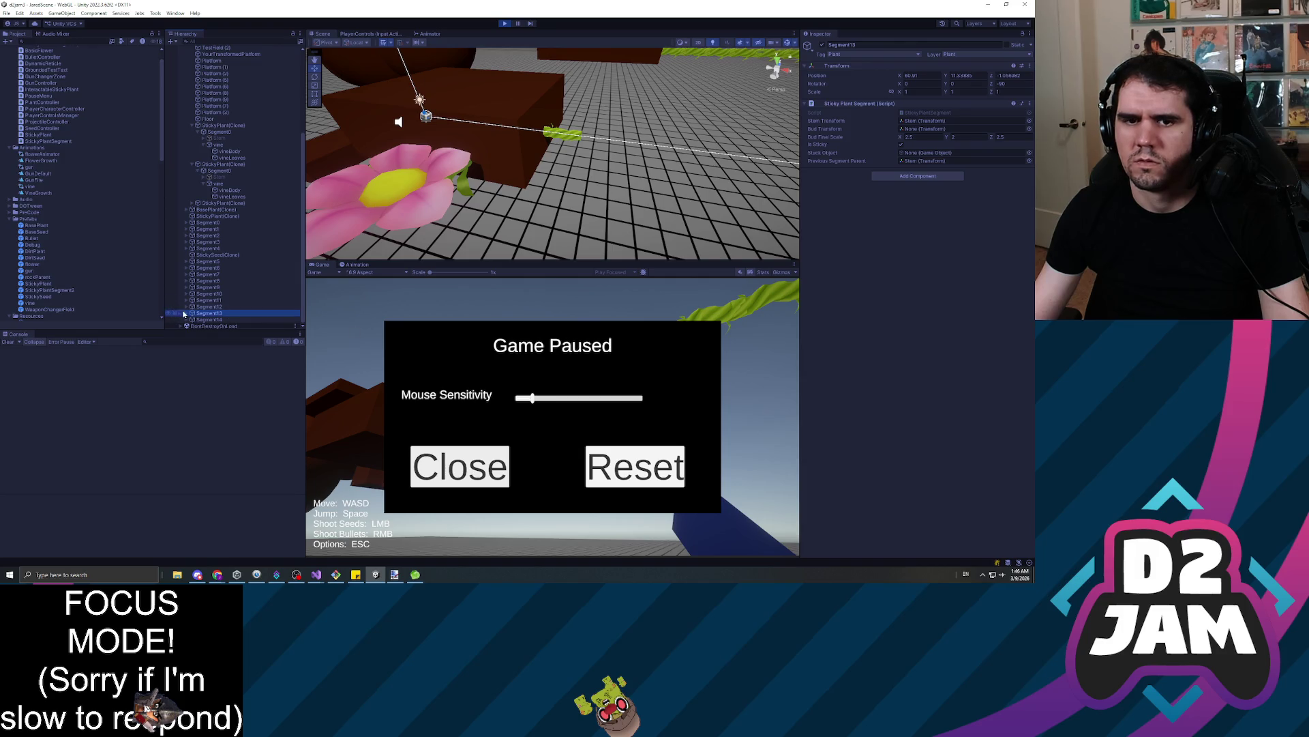
{"action": "left_click", "coordinate": [482, 470]}
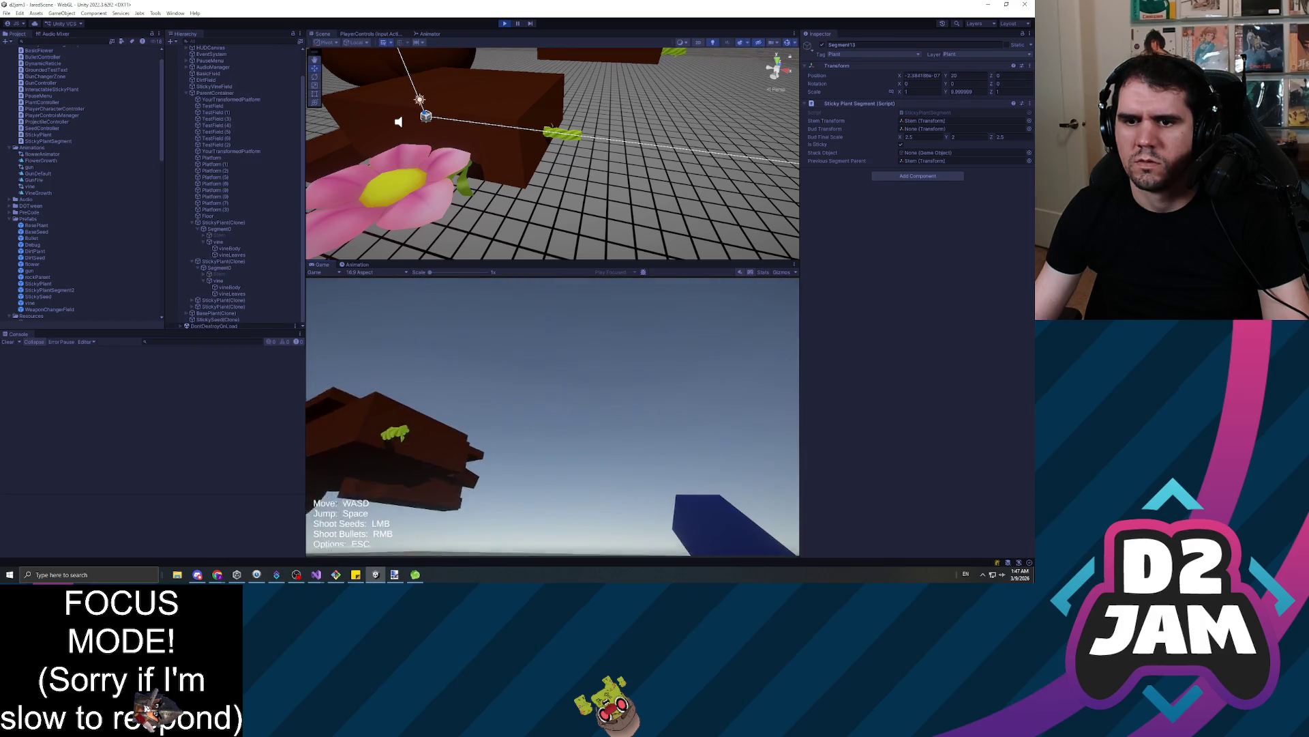
{"action": "key", "text": "Escape"}
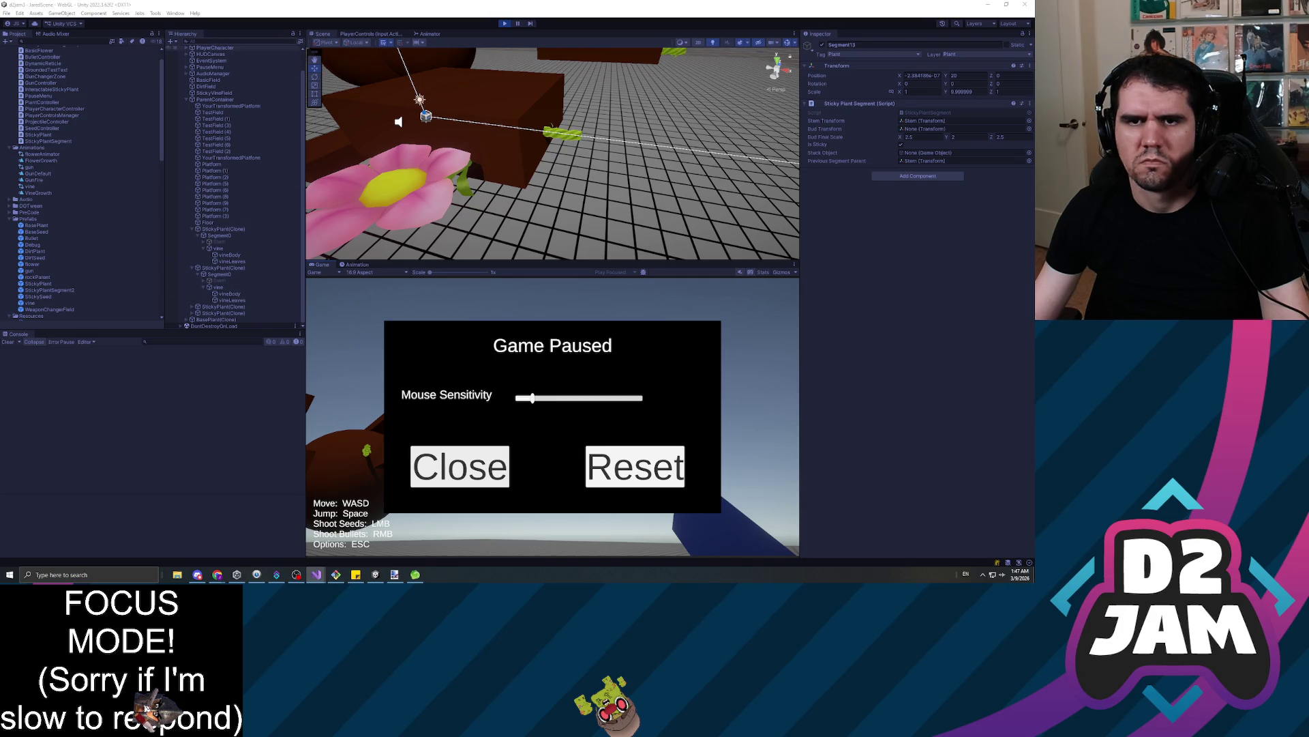
Filter the Hierarchy for 'Segment', inspect Segment12, then clear the search and widen the panel
{"action": "type", "text": "Segment"}
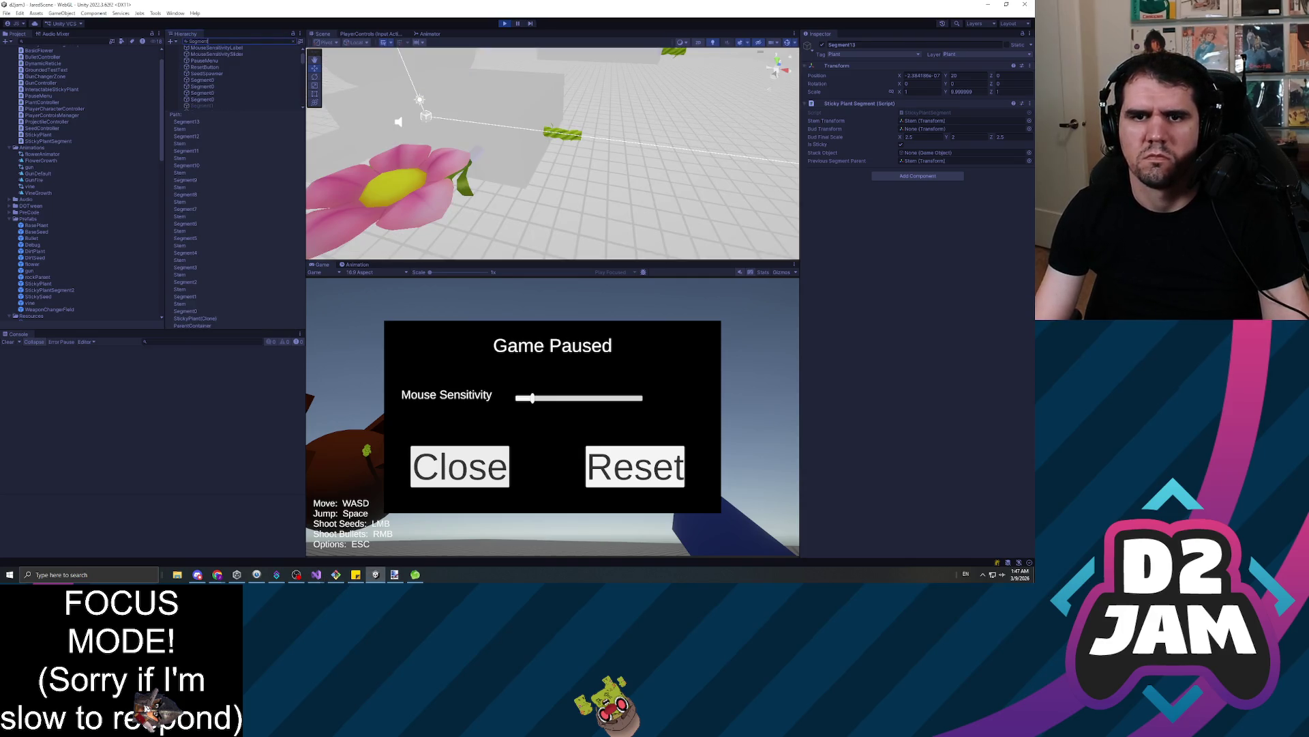
{"action": "scroll", "coordinate": [228, 88], "scroll_direction": "down", "scroll_amount": 2}
{"action": "left_click", "coordinate": [228, 90]}
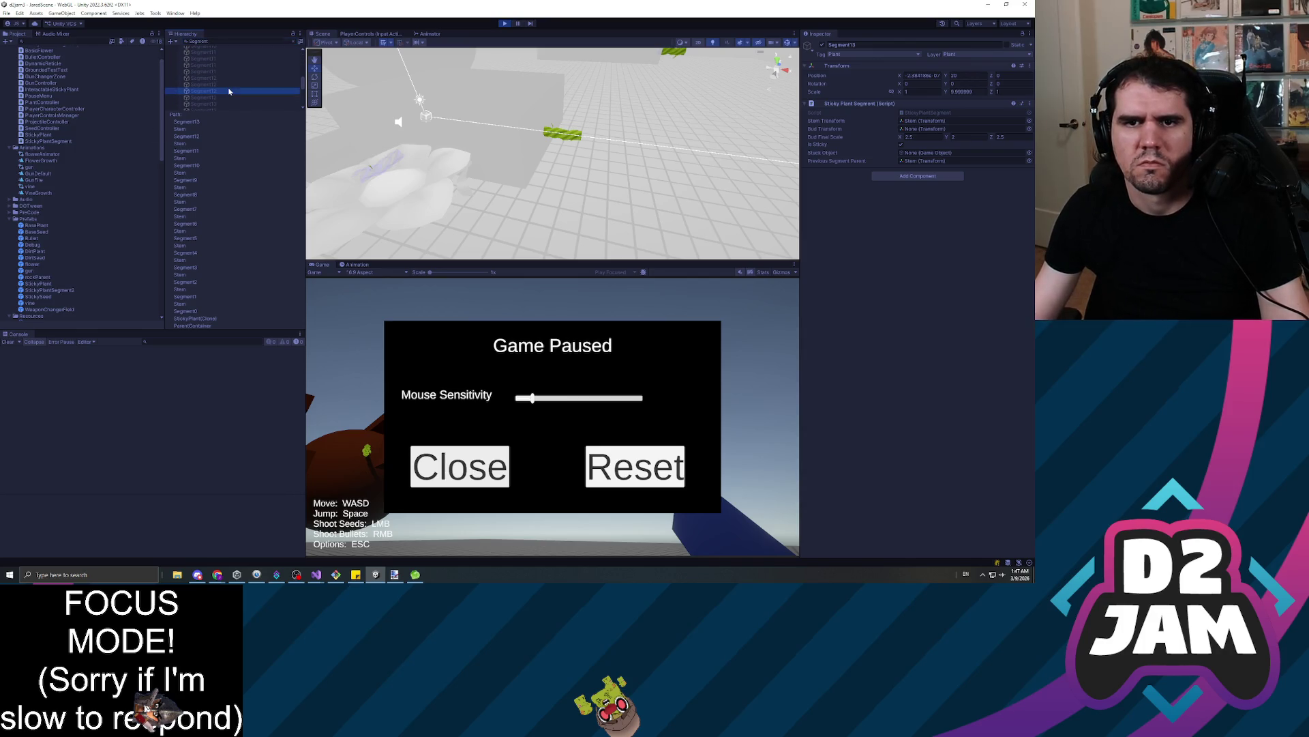
{"action": "left_click", "coordinate": [294, 42]}
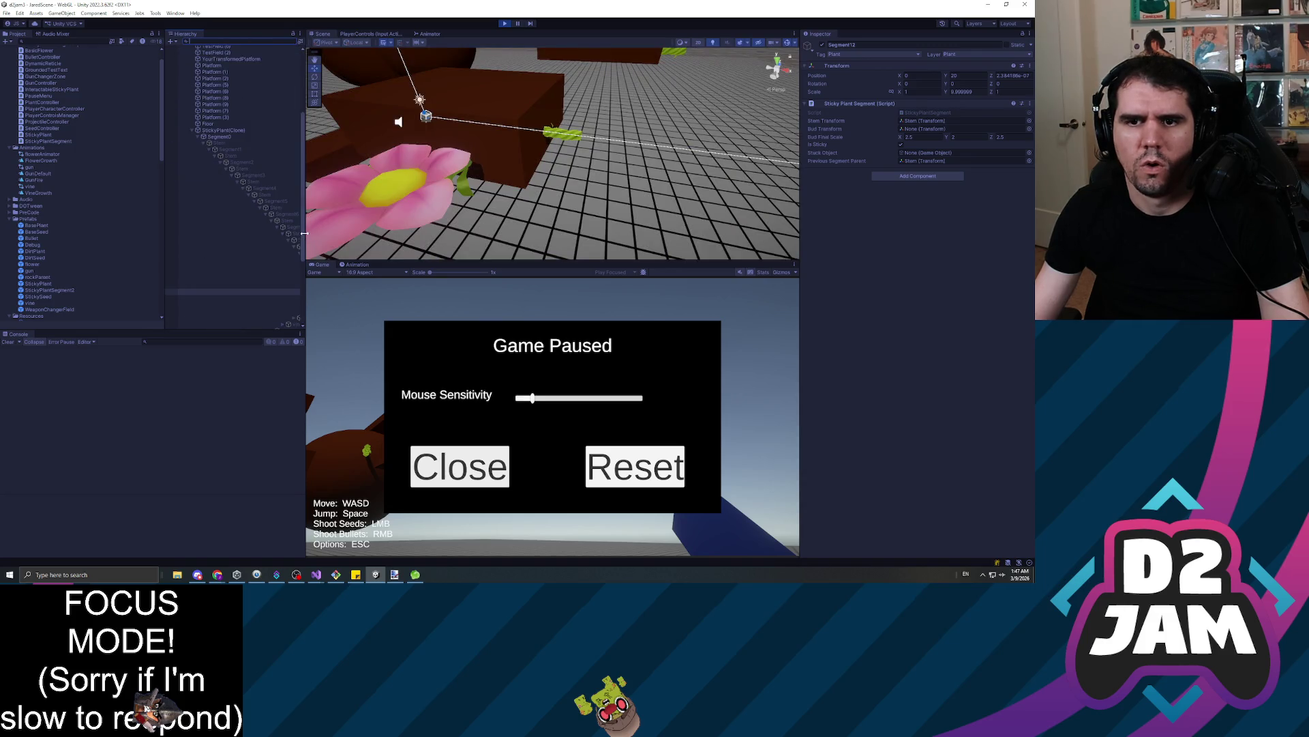
{"action": "left_click_drag", "start_coordinate": [304, 233], "coordinate": [425, 239]}
{"action": "scroll", "coordinate": [396, 243], "scroll_direction": "down", "scroll_amount": 3}
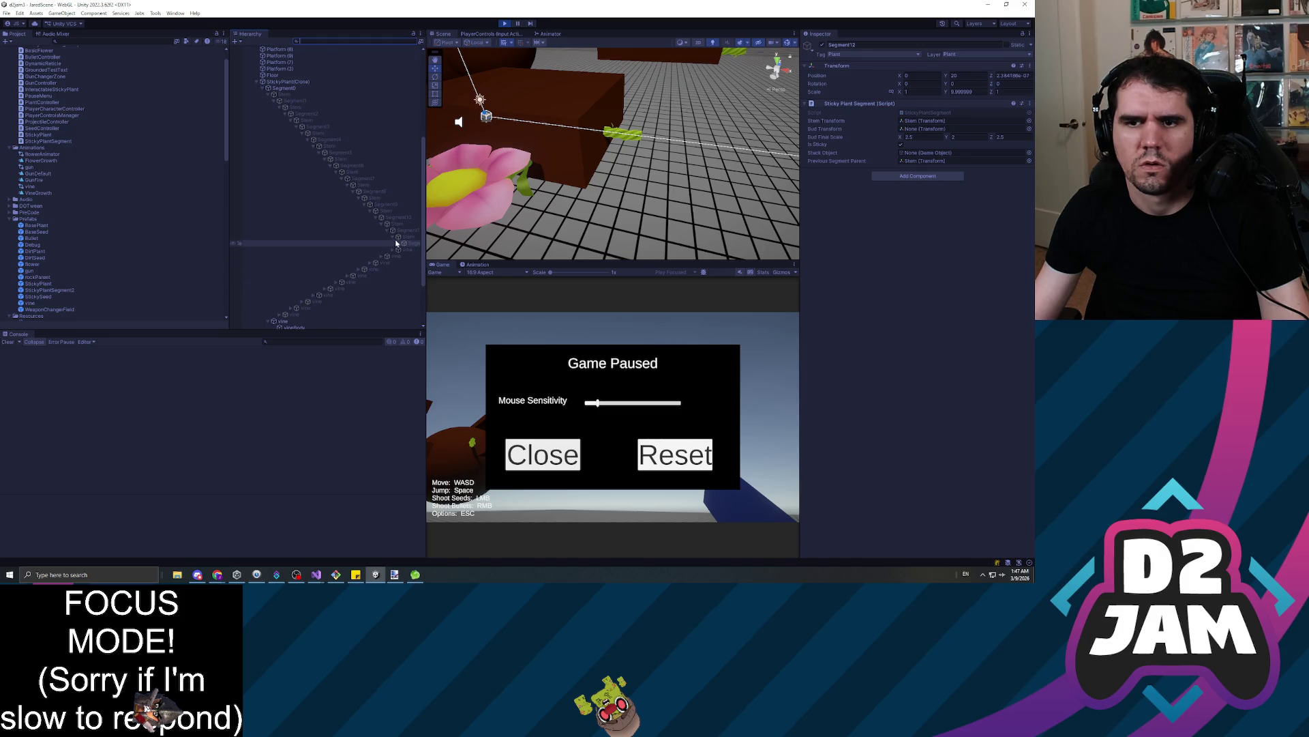
Select the Stem under Segment0, deactivate it, and stop the playtest
{"action": "left_click", "coordinate": [273, 95]}
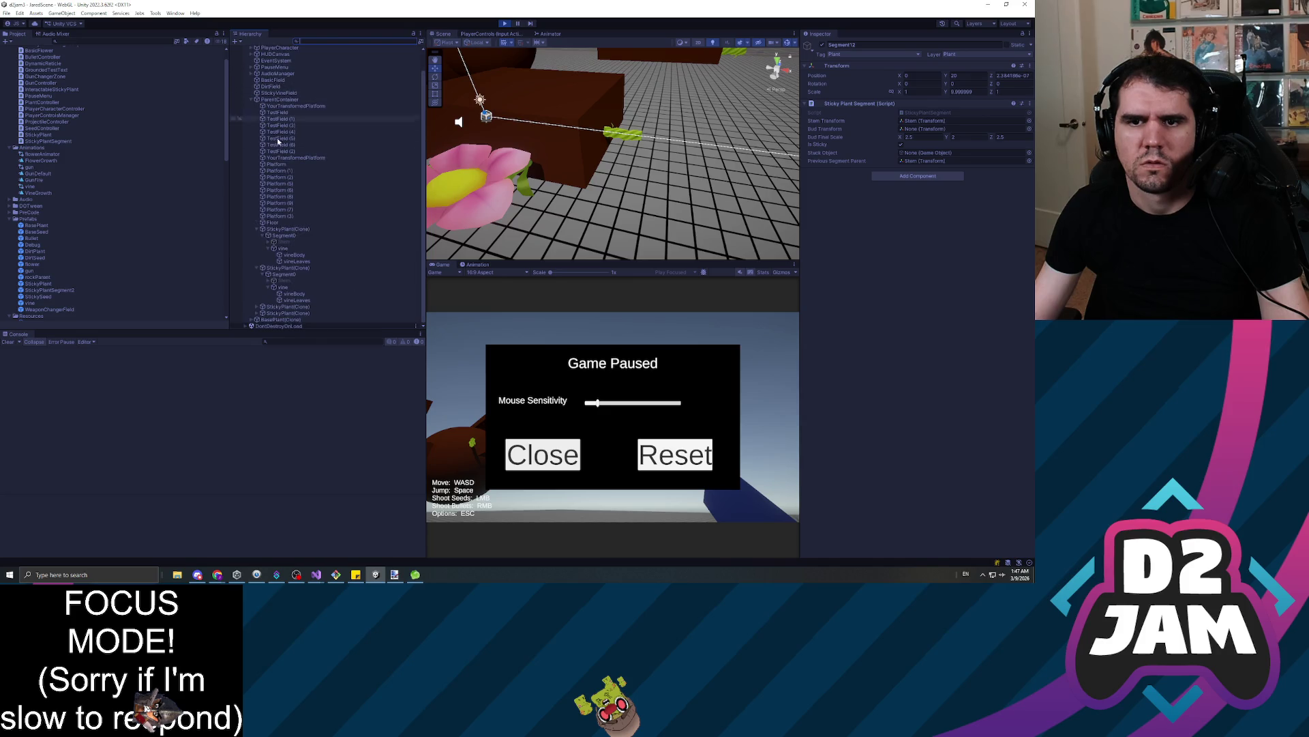
{"action": "left_click", "coordinate": [268, 243]}
{"action": "left_click", "coordinate": [269, 244]}
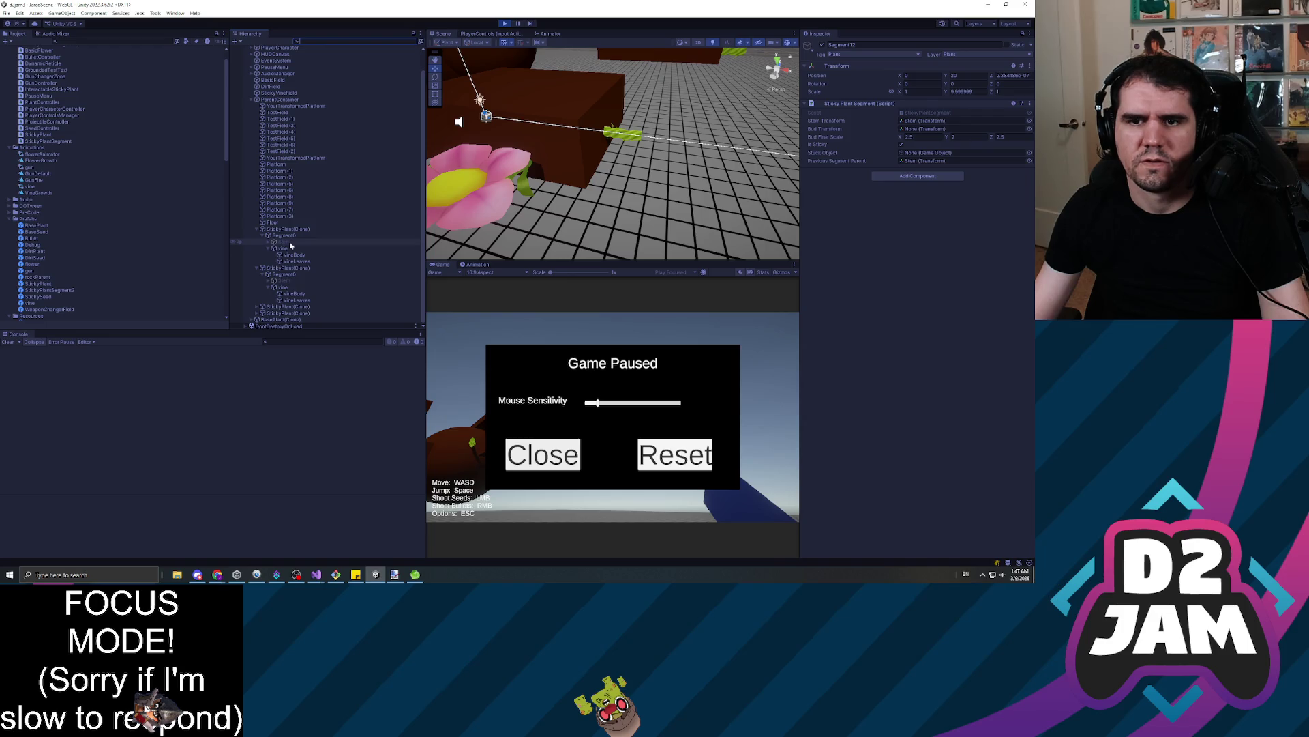
{"action": "left_click", "coordinate": [292, 244]}
{"action": "left_click", "coordinate": [828, 60]}
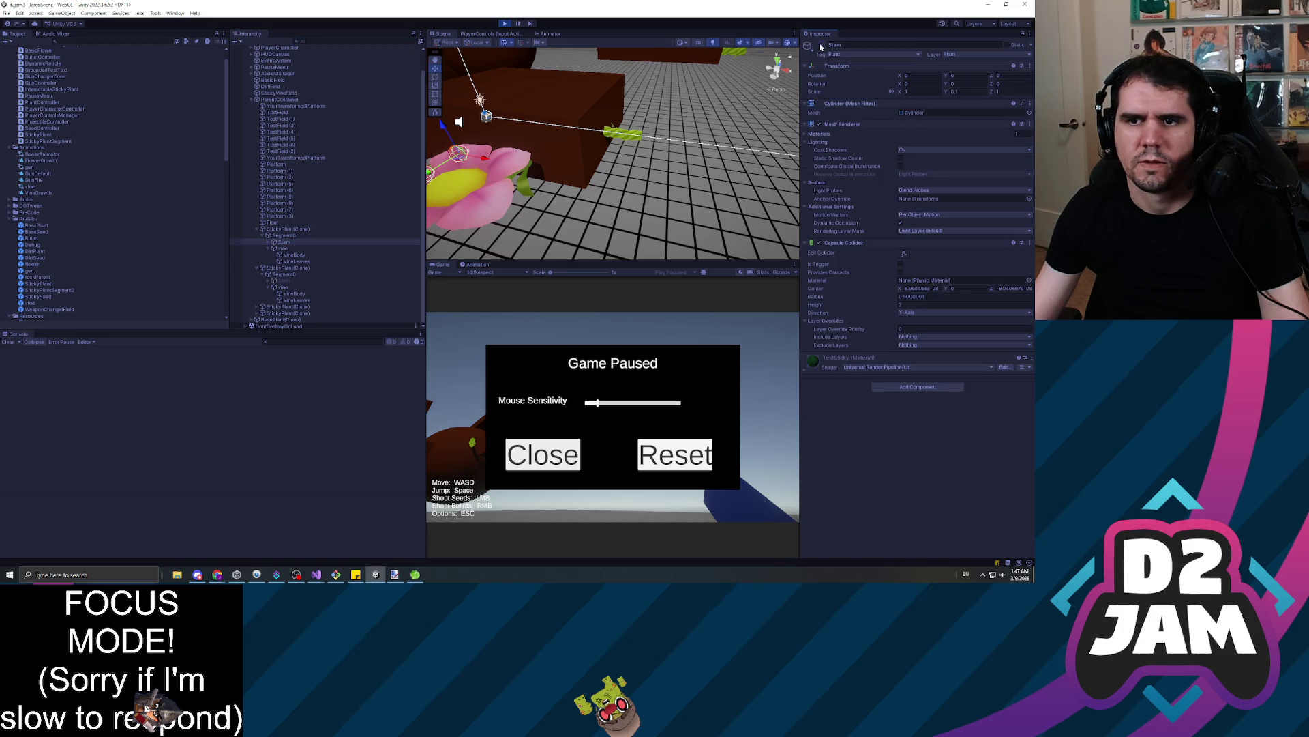
{"action": "left_click_drag", "start_coordinate": [614, 96], "coordinate": [537, 130]}
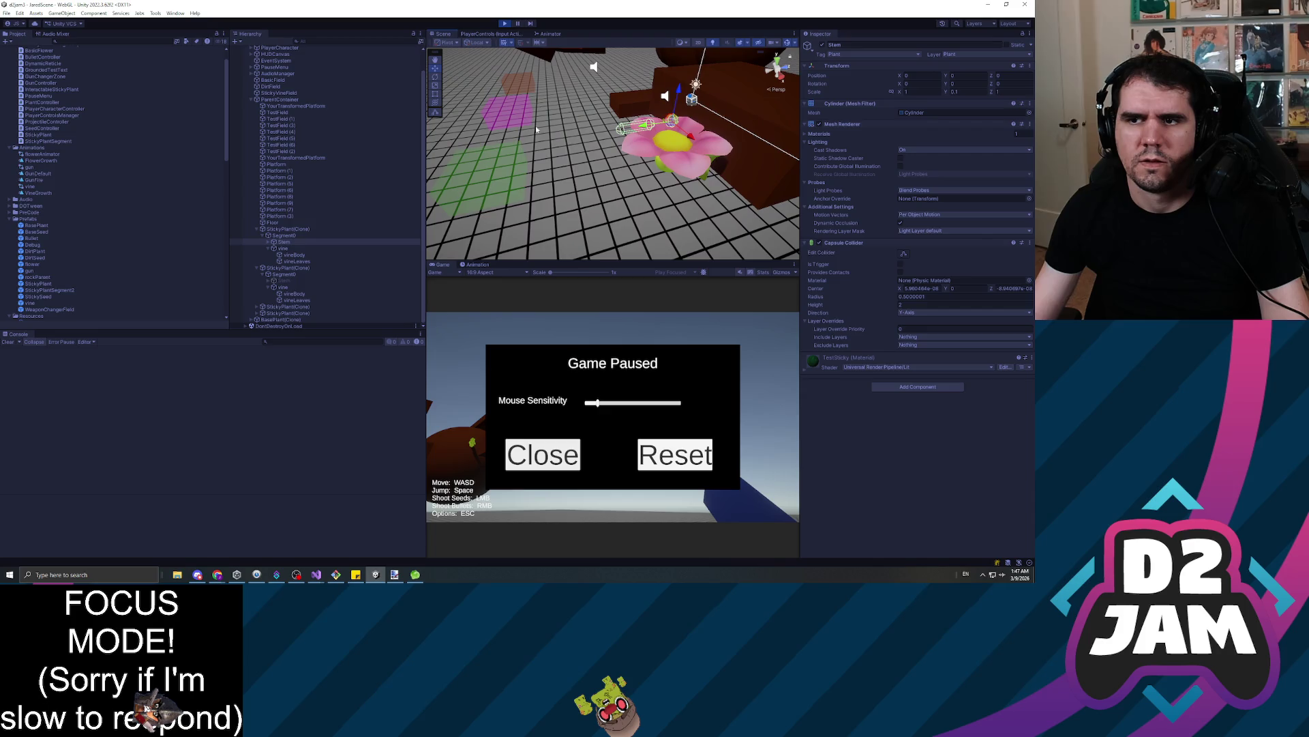
{"action": "left_click", "coordinate": [822, 45]}
{"action": "left_click", "coordinate": [505, 24]}
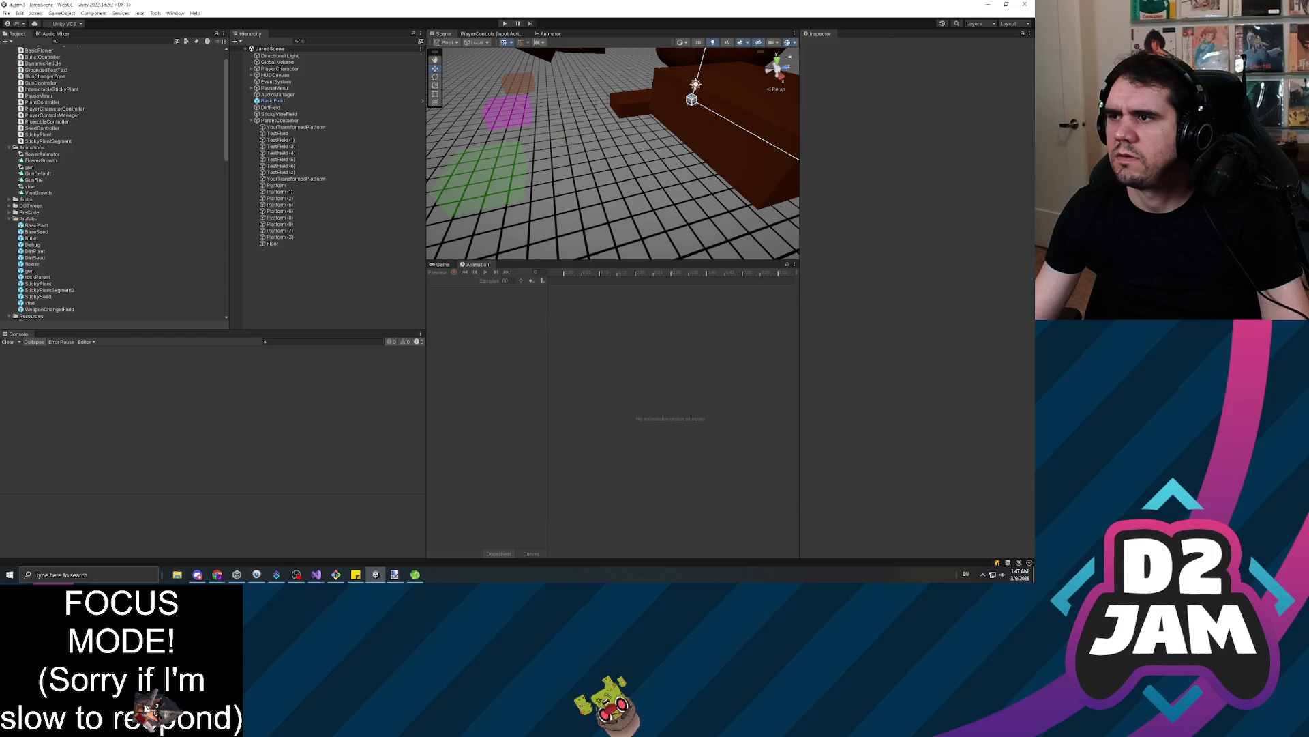
Check DirtSeed, BaseSeed and StickyPlantSegment2, then open StickySegment in Prefab Mode and inspect Stuck Object
{"action": "left_click", "coordinate": [35, 258]}
{"action": "left_click", "coordinate": [48, 233]}
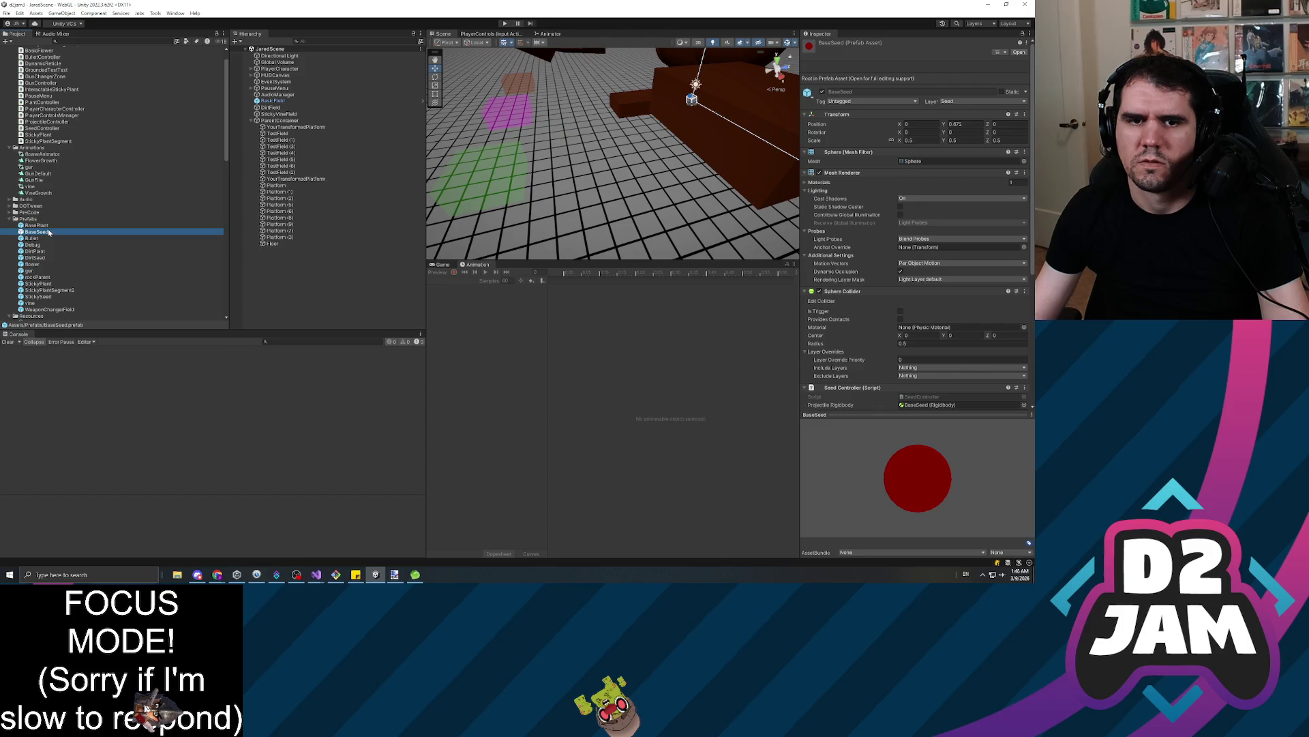
{"action": "left_click", "coordinate": [50, 291]}
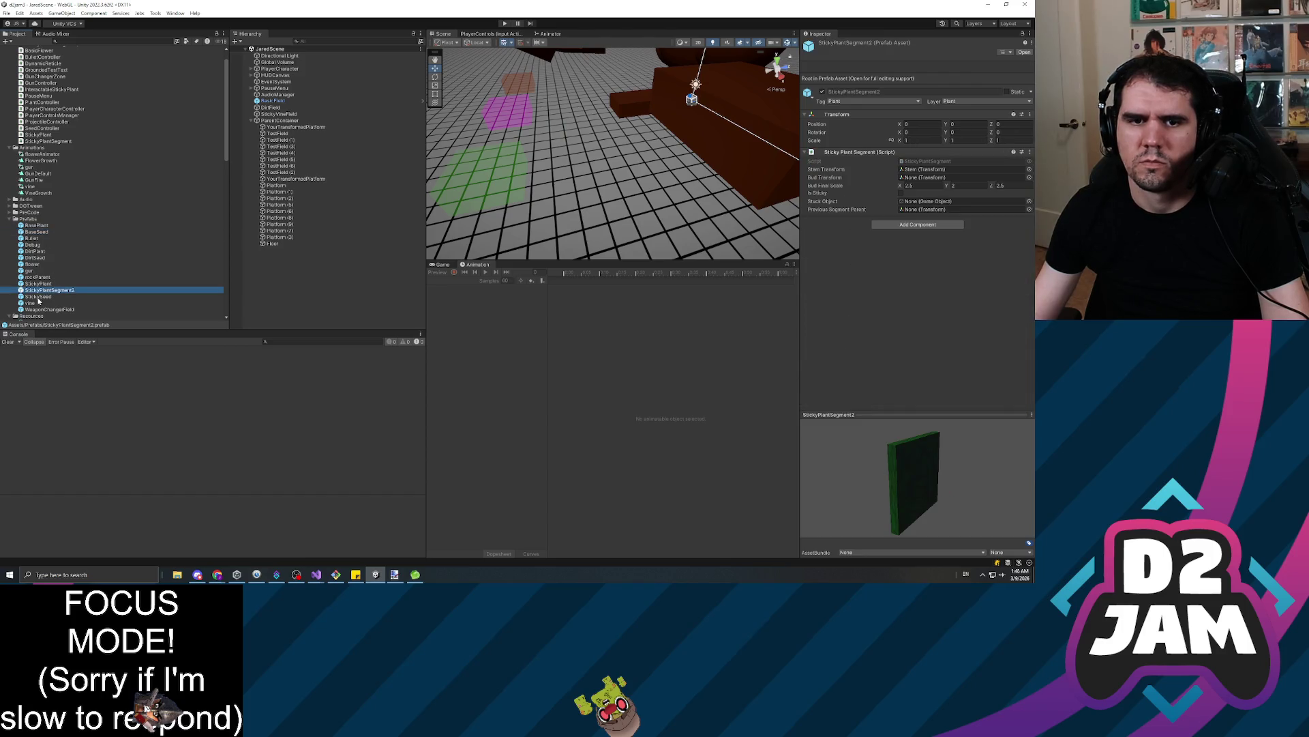
{"action": "scroll", "coordinate": [54, 285], "scroll_direction": "down", "scroll_amount": 3}
{"action": "double_click", "coordinate": [43, 256]}
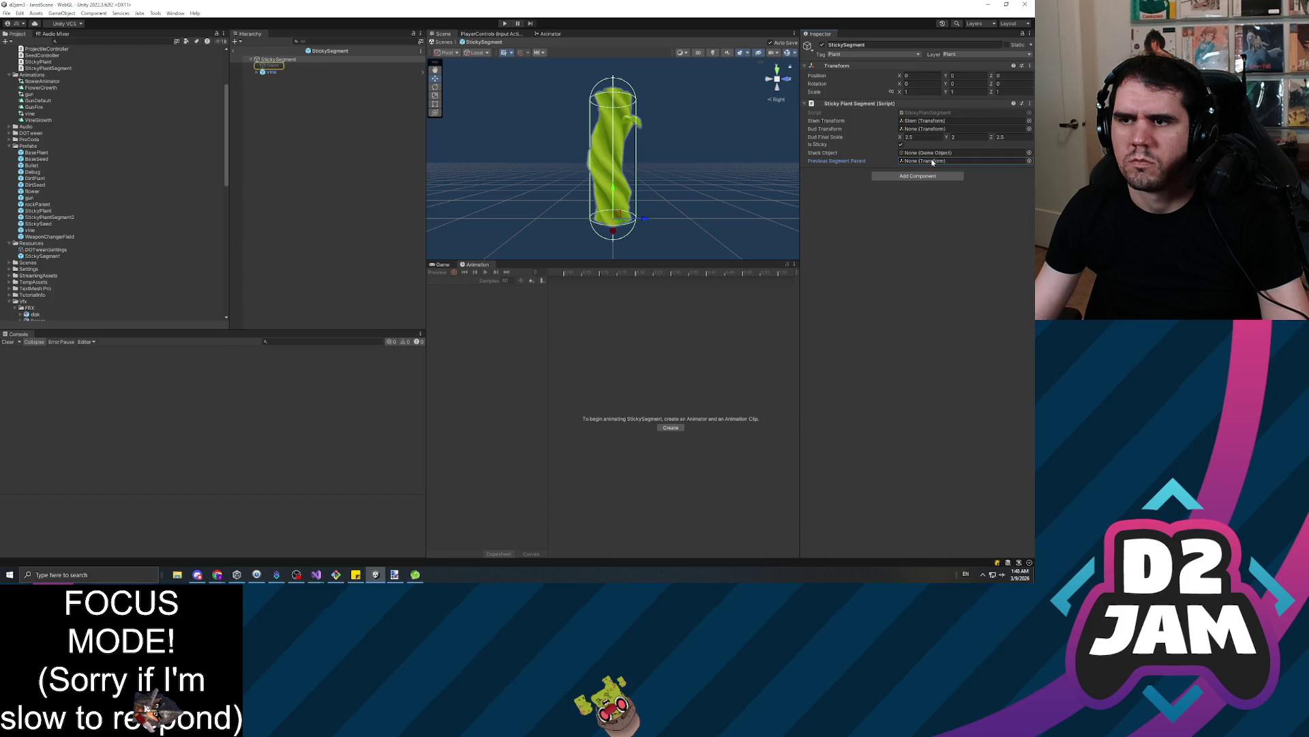
{"action": "left_click", "coordinate": [933, 152]}
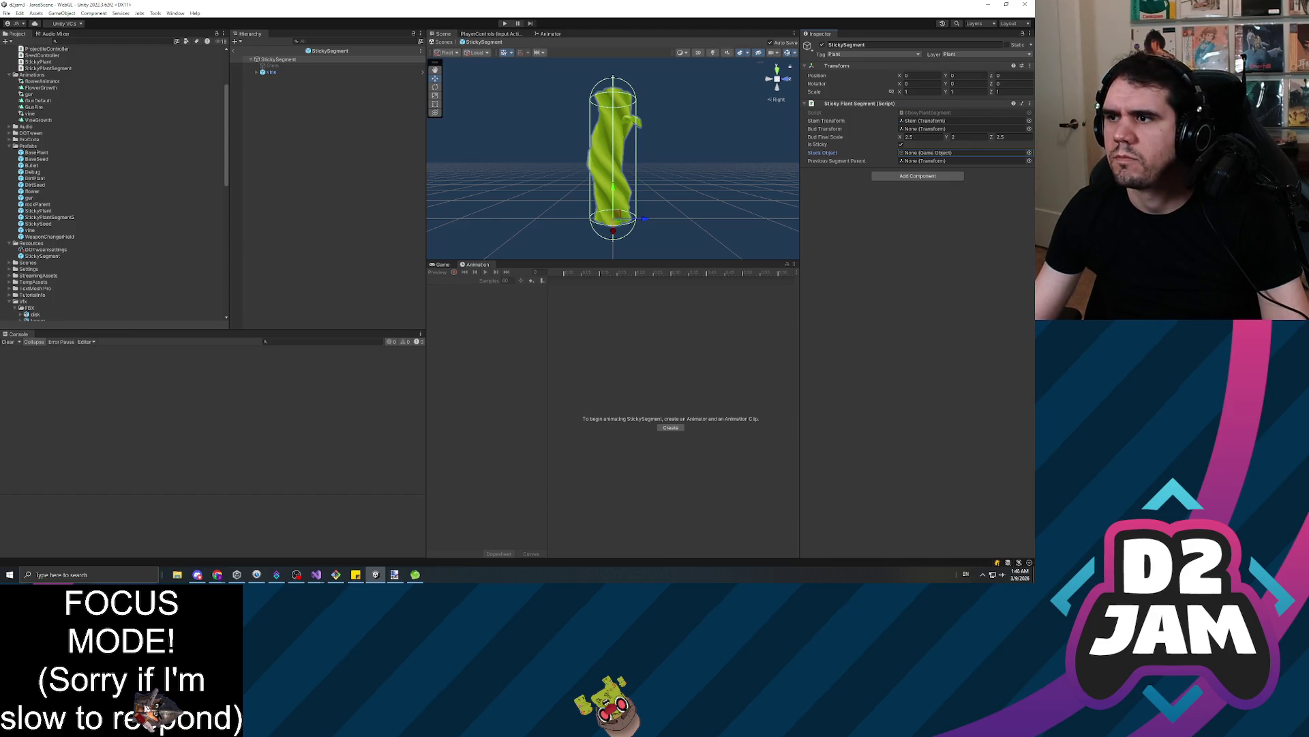
{"action": "key", "text": "alt+Tab"}
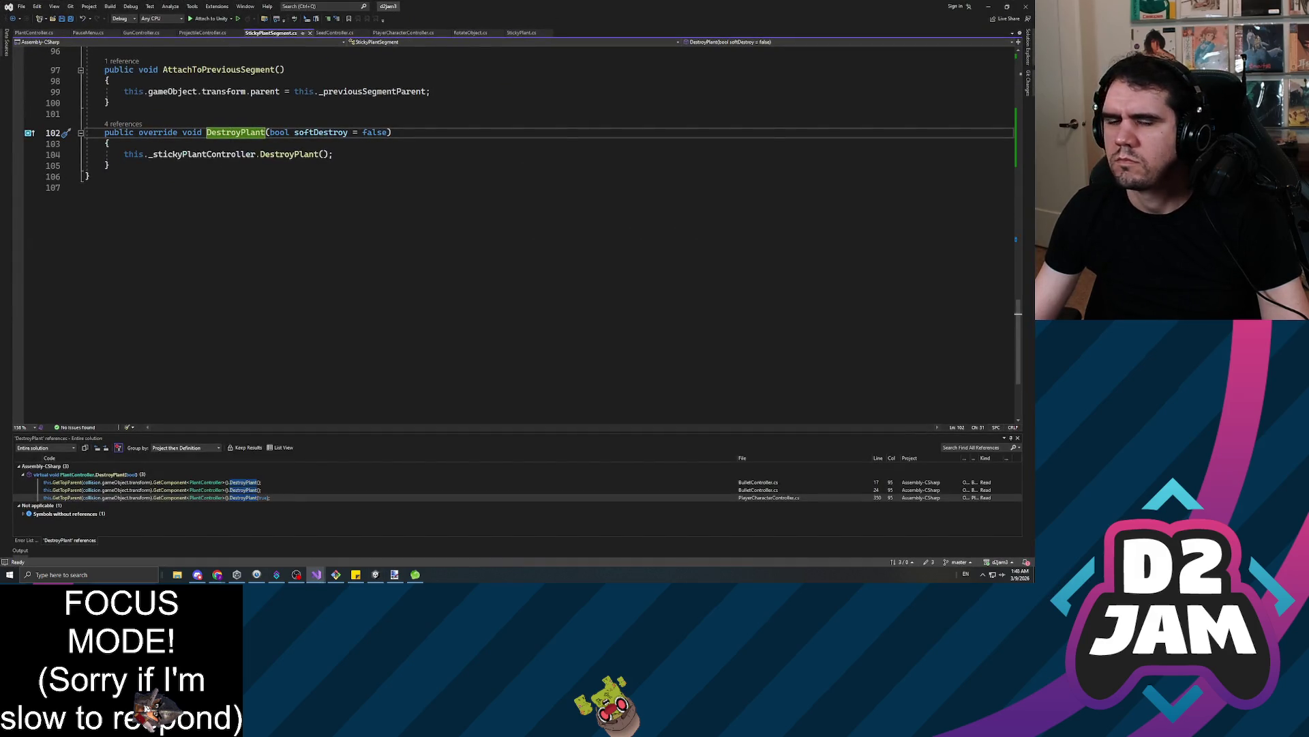
List every reference to the GrowSegment method from the GrowNextVineSegment code
{"action": "scroll", "coordinate": [512, 232], "scroll_direction": "up", "scroll_amount": 7}
{"action": "scroll", "coordinate": [426, 232], "scroll_direction": "up", "scroll_amount": 4}
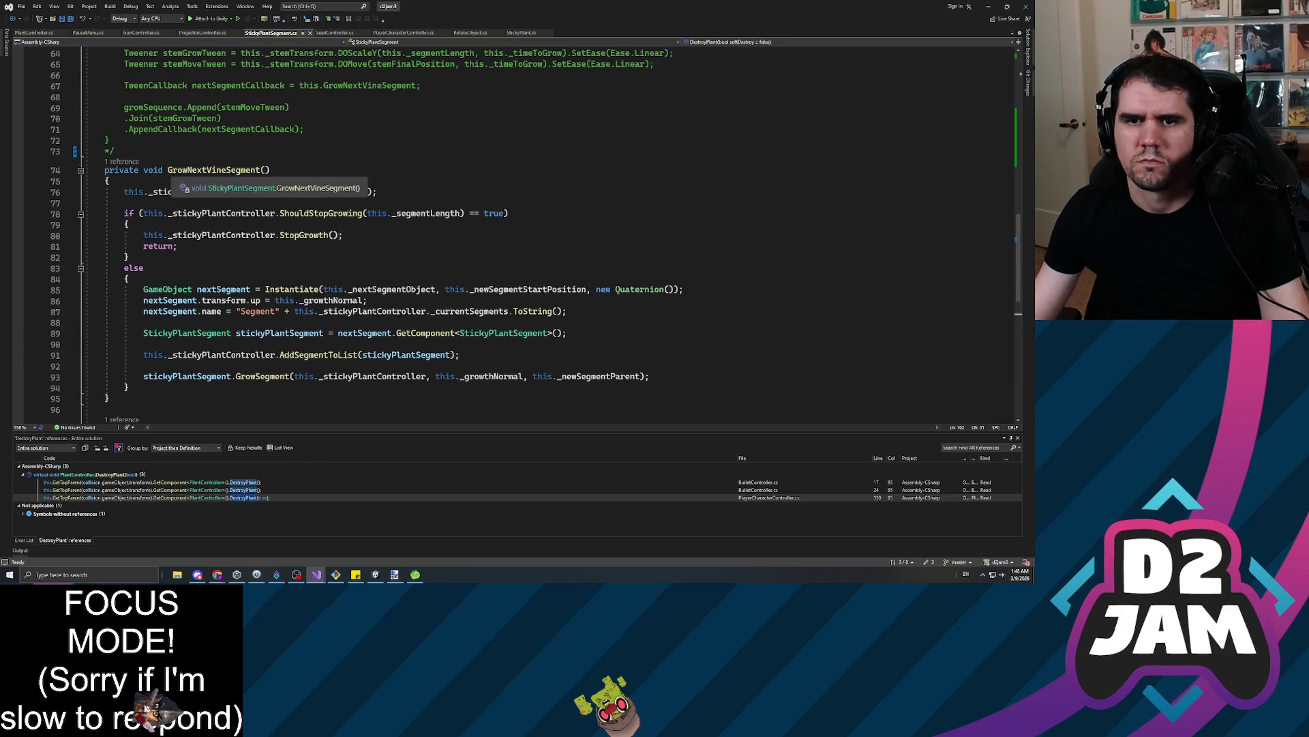
{"action": "left_click", "coordinate": [328, 235]}
{"action": "scroll", "coordinate": [512, 232], "scroll_direction": "up", "scroll_amount": 10}
{"action": "scroll", "coordinate": [511, 231], "scroll_direction": "up", "scroll_amount": 7}
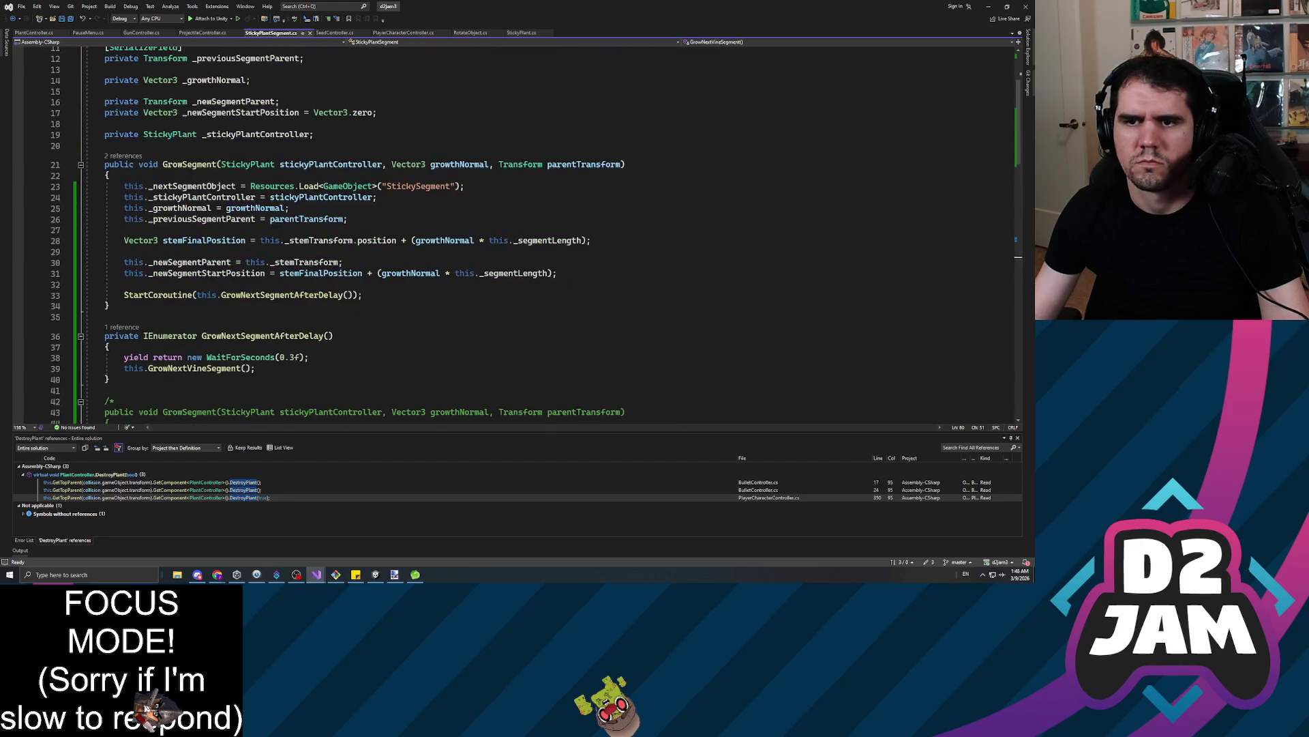
{"action": "right_click", "coordinate": [189, 165]}
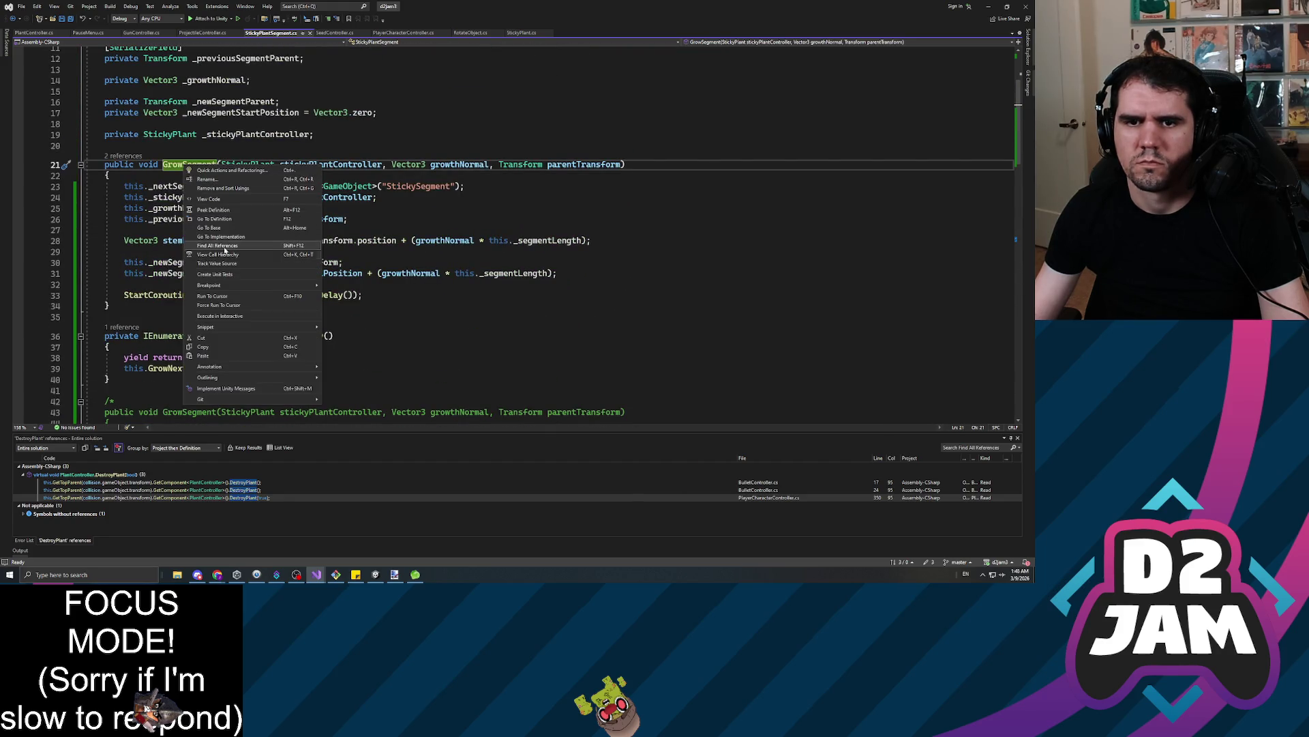
{"action": "left_click", "coordinate": [226, 254]}
Visit GrowSegment's two calls, in StickyPlant.cs and StickyPlantSegment.cs
{"action": "left_click", "coordinate": [139, 483]}
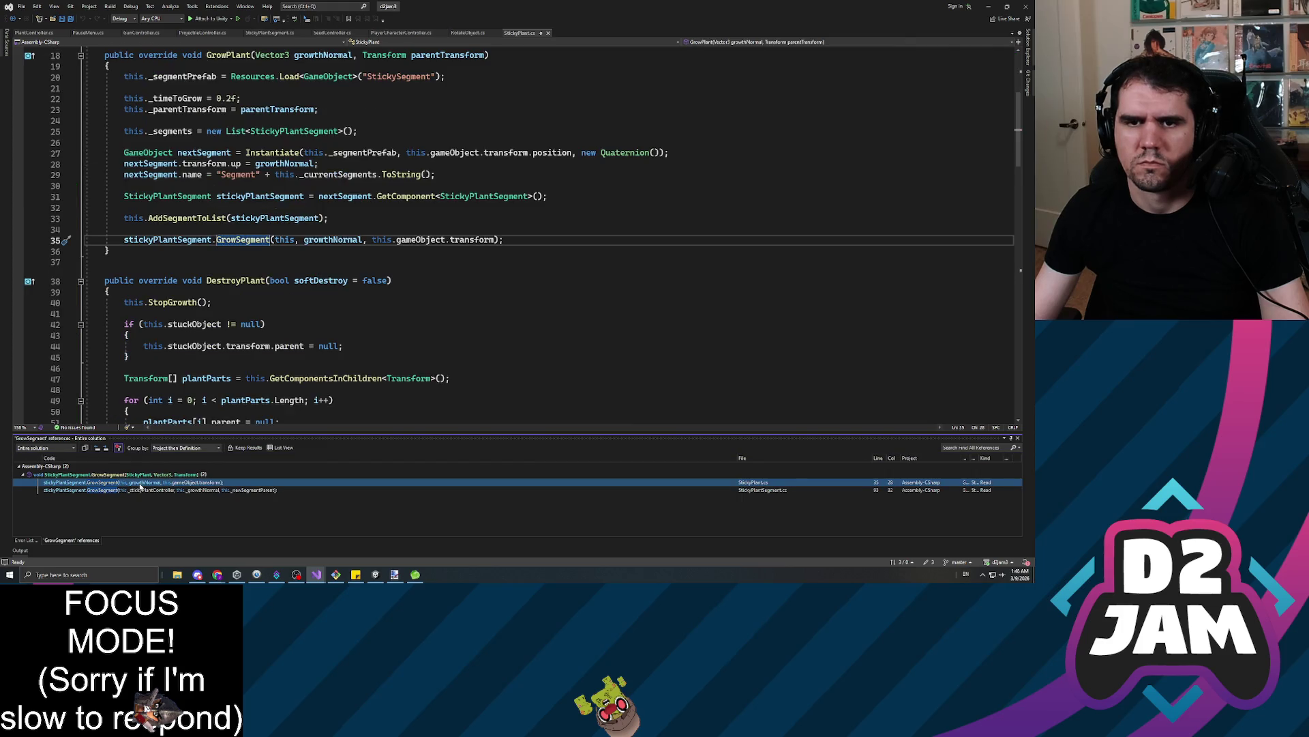
{"action": "scroll", "coordinate": [511, 232], "scroll_direction": "up", "scroll_amount": 6}
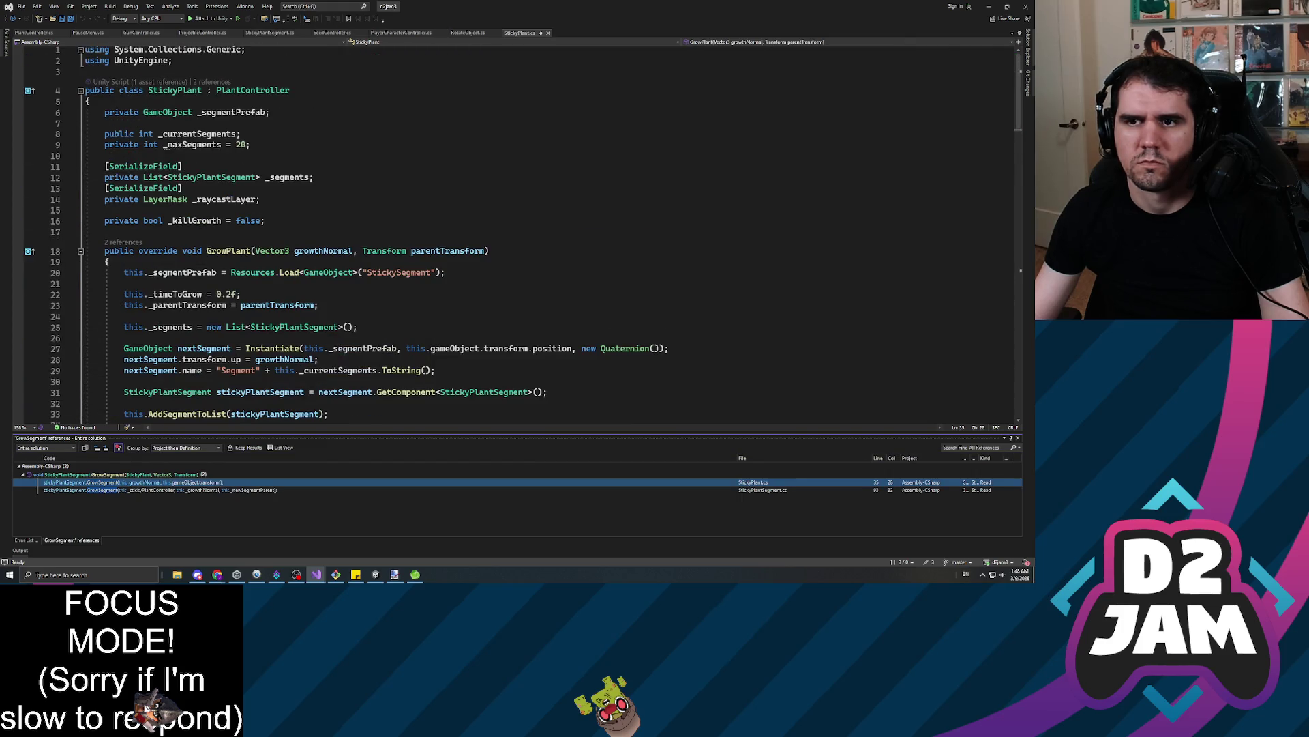
{"action": "scroll", "coordinate": [382, 239], "scroll_direction": "down", "scroll_amount": 6}
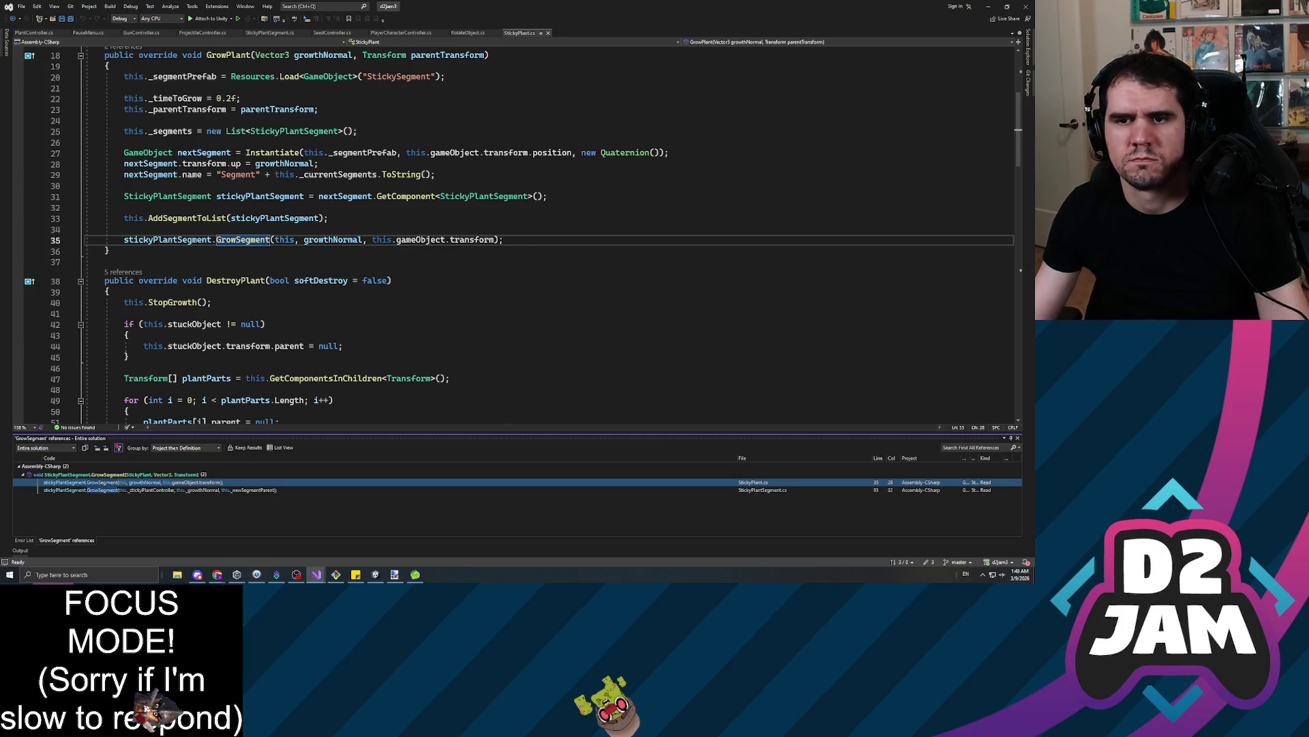
{"action": "scroll", "coordinate": [512, 232], "scroll_direction": "up", "scroll_amount": 5}
{"action": "scroll", "coordinate": [477, 273], "scroll_direction": "down", "scroll_amount": 7}
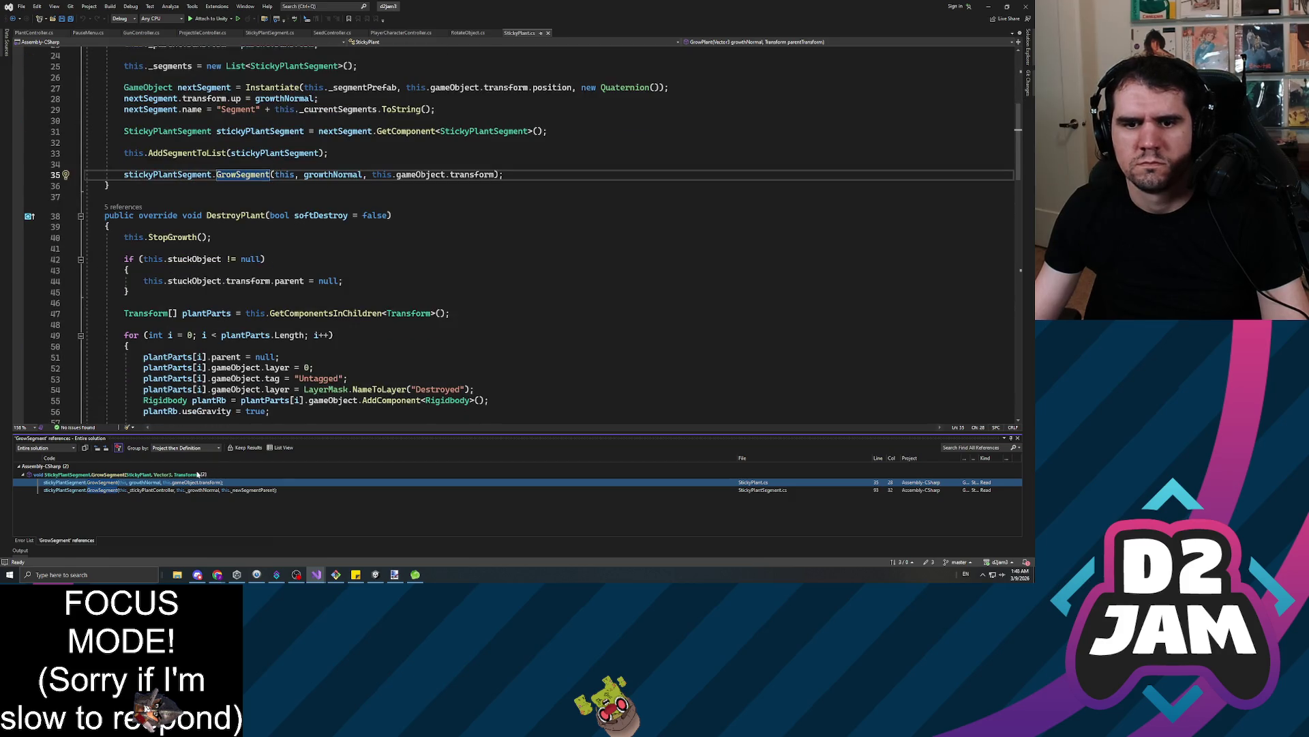
{"action": "left_click", "coordinate": [167, 489]}
{"action": "double_click", "coordinate": [167, 490]}
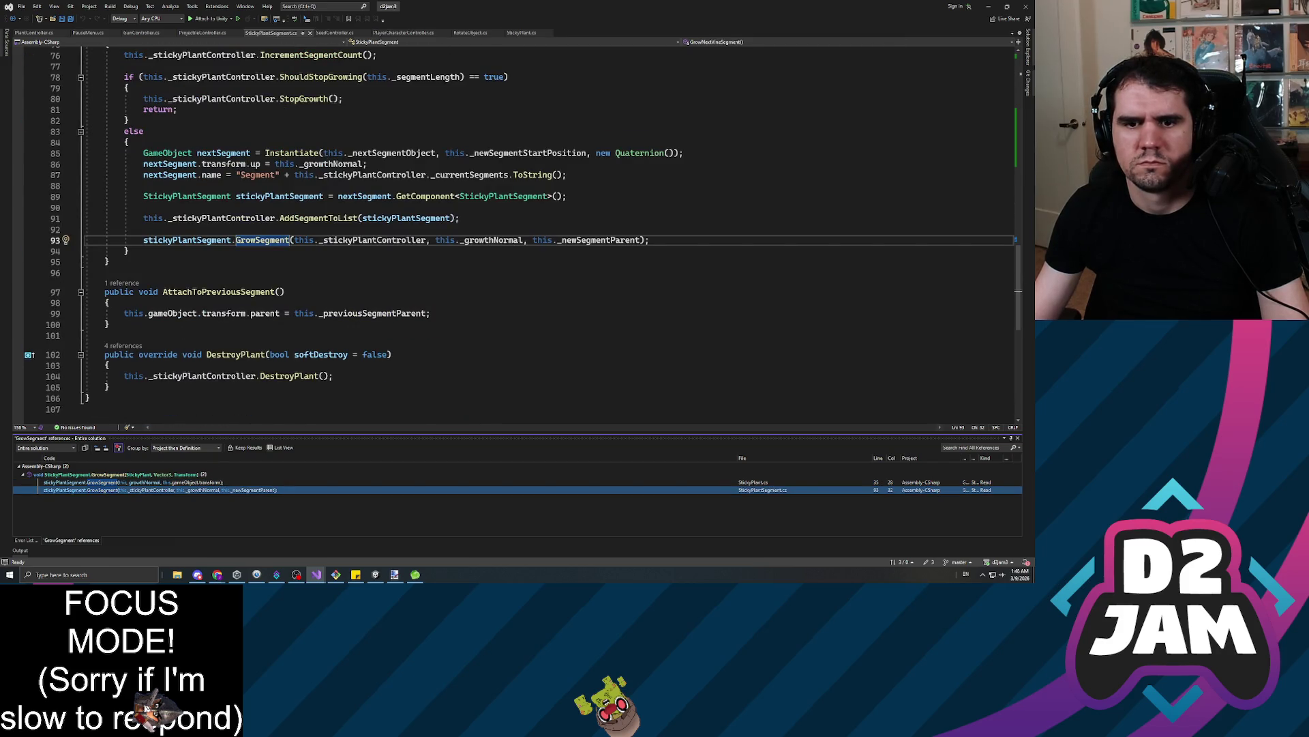
Inspect the _newSegmentParent argument passed to GrowSegment on line 93
{"action": "left_click", "coordinate": [600, 240]}
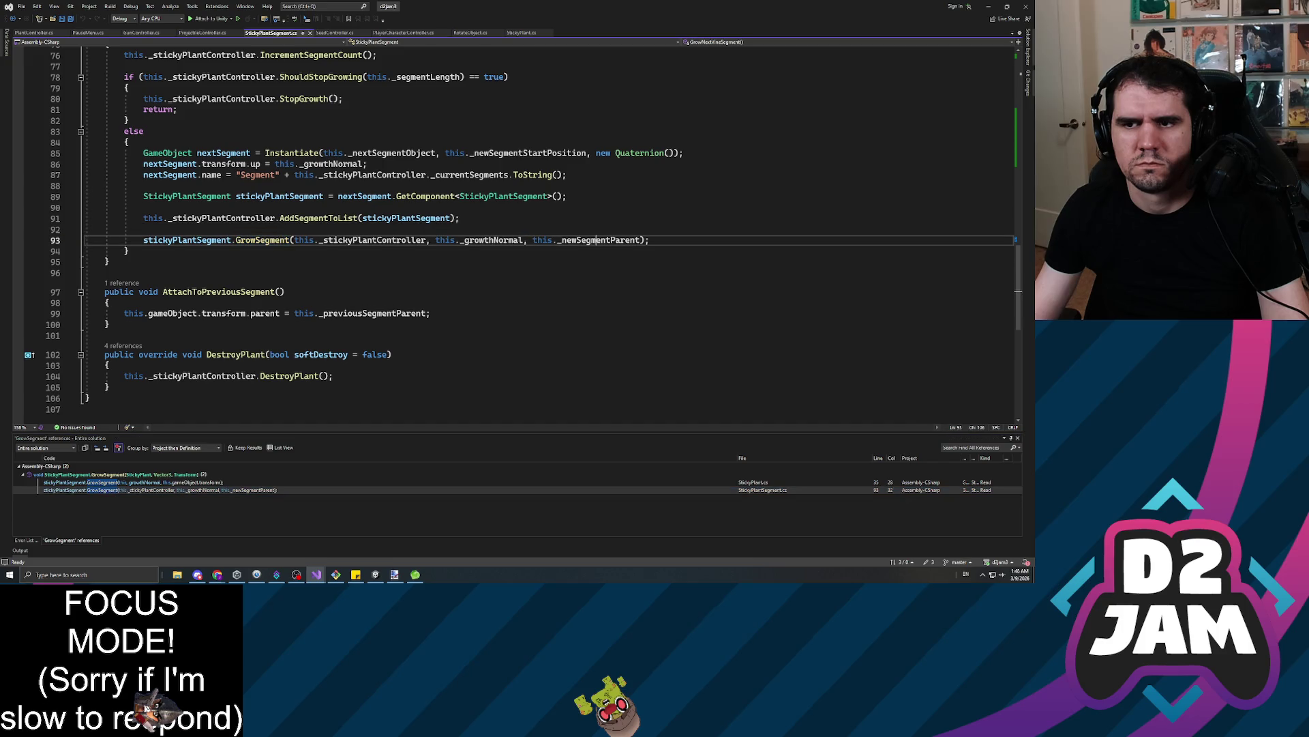
{"action": "left_click", "coordinate": [144, 207]}
{"action": "left_click", "coordinate": [178, 175]}
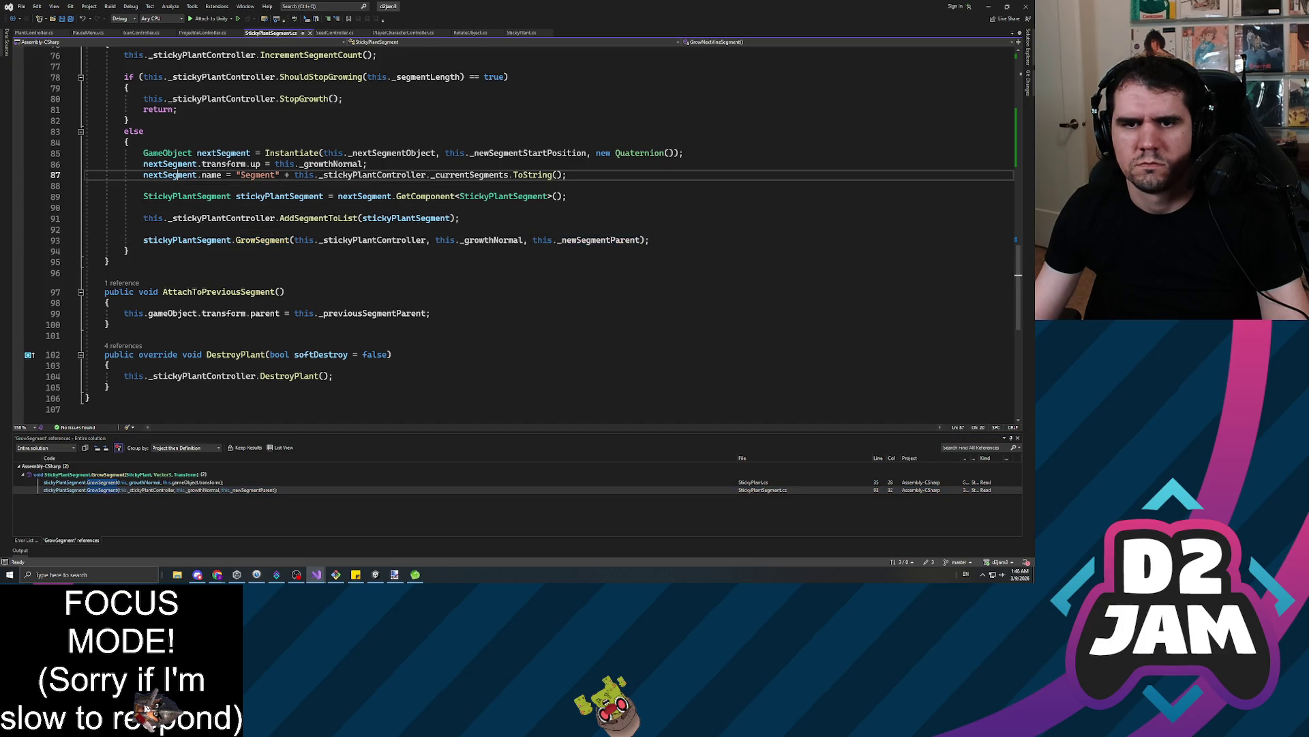
{"action": "left_click", "coordinate": [598, 240]}
{"action": "double_click", "coordinate": [599, 240]}
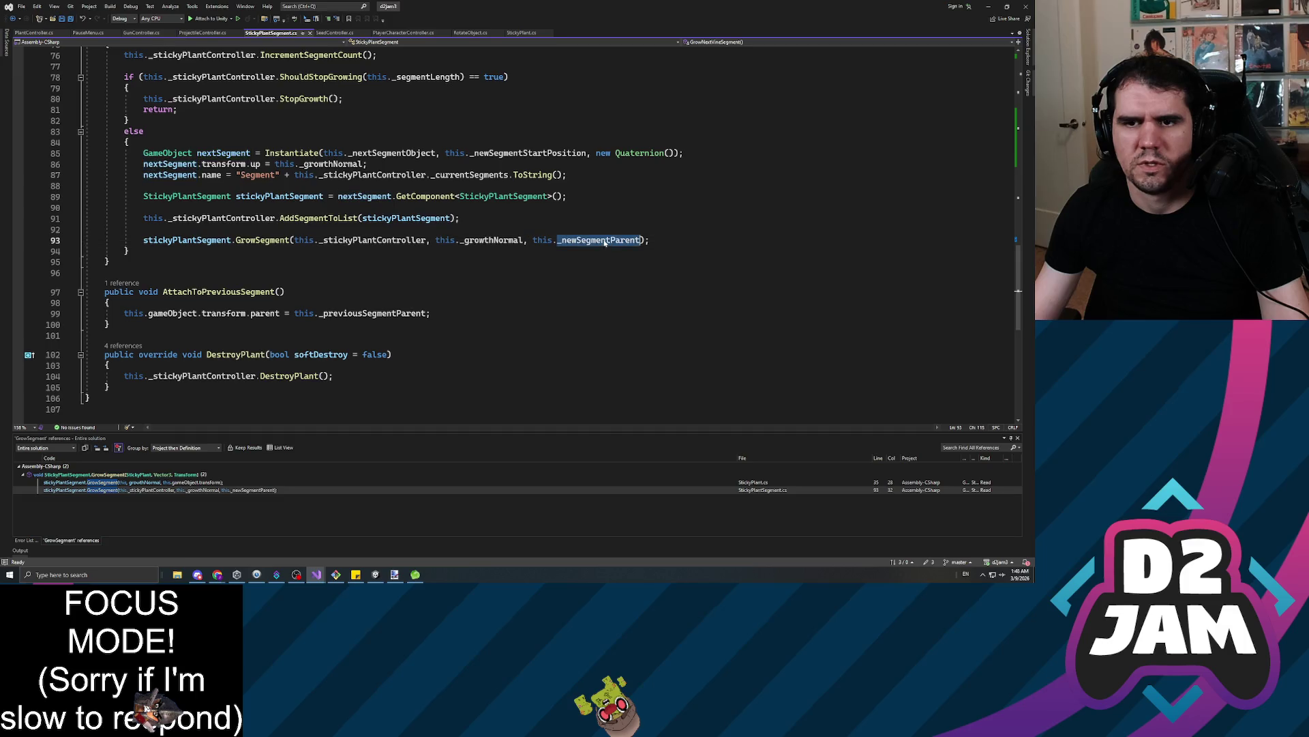
Review the _stemTransform uses on lines 28 and 30 that set the segment's parent
{"action": "scroll", "coordinate": [1018, 291], "scroll_direction": "up", "scroll_amount": 3}
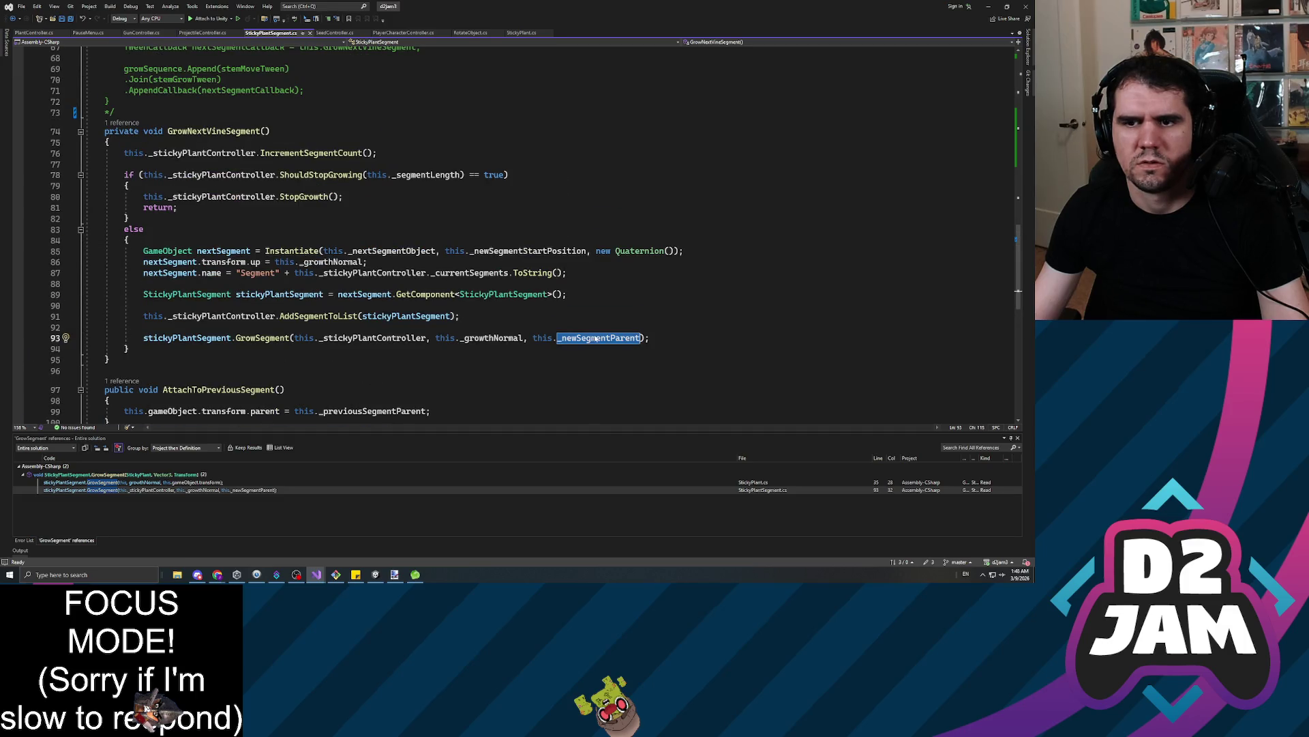
{"action": "scroll", "coordinate": [1018, 292], "scroll_direction": "up", "scroll_amount": 15}
{"action": "scroll", "coordinate": [1018, 291], "scroll_direction": "up", "scroll_amount": 2}
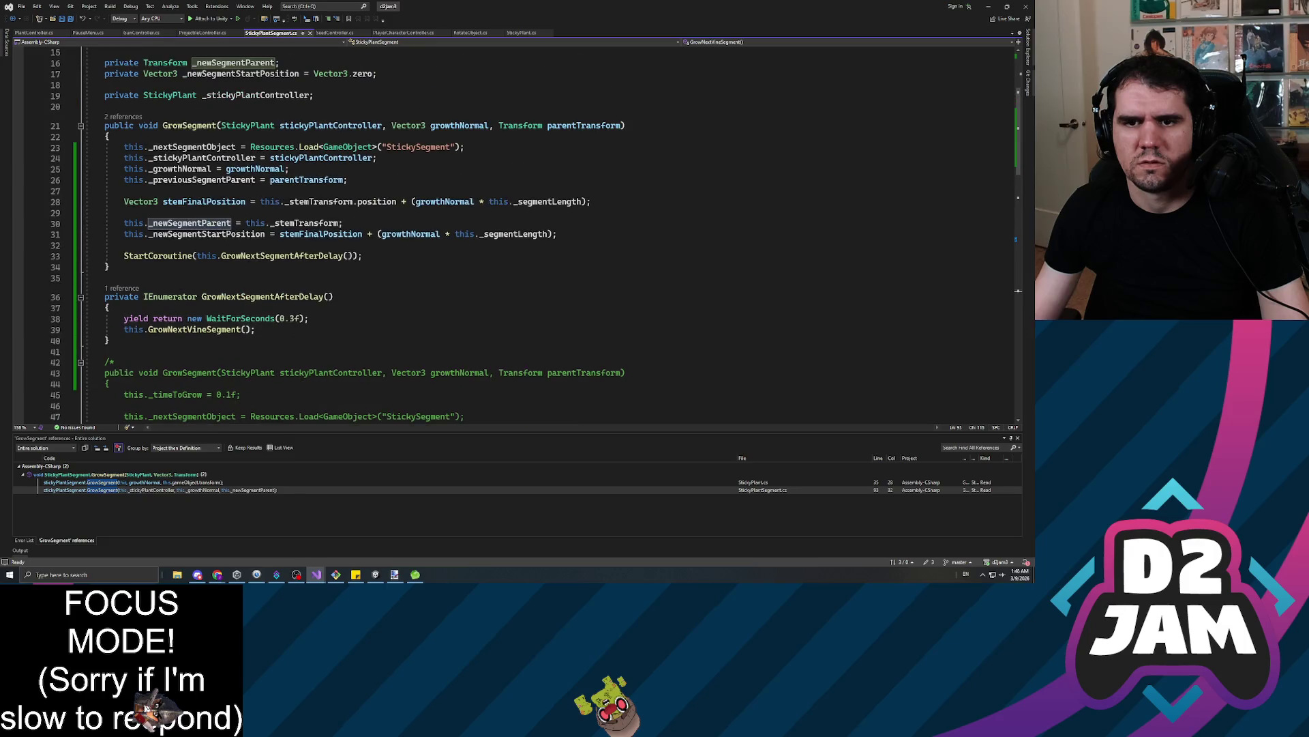
{"action": "double_click", "coordinate": [304, 223]}
{"action": "scroll", "coordinate": [313, 232], "scroll_direction": "up", "scroll_amount": 4}
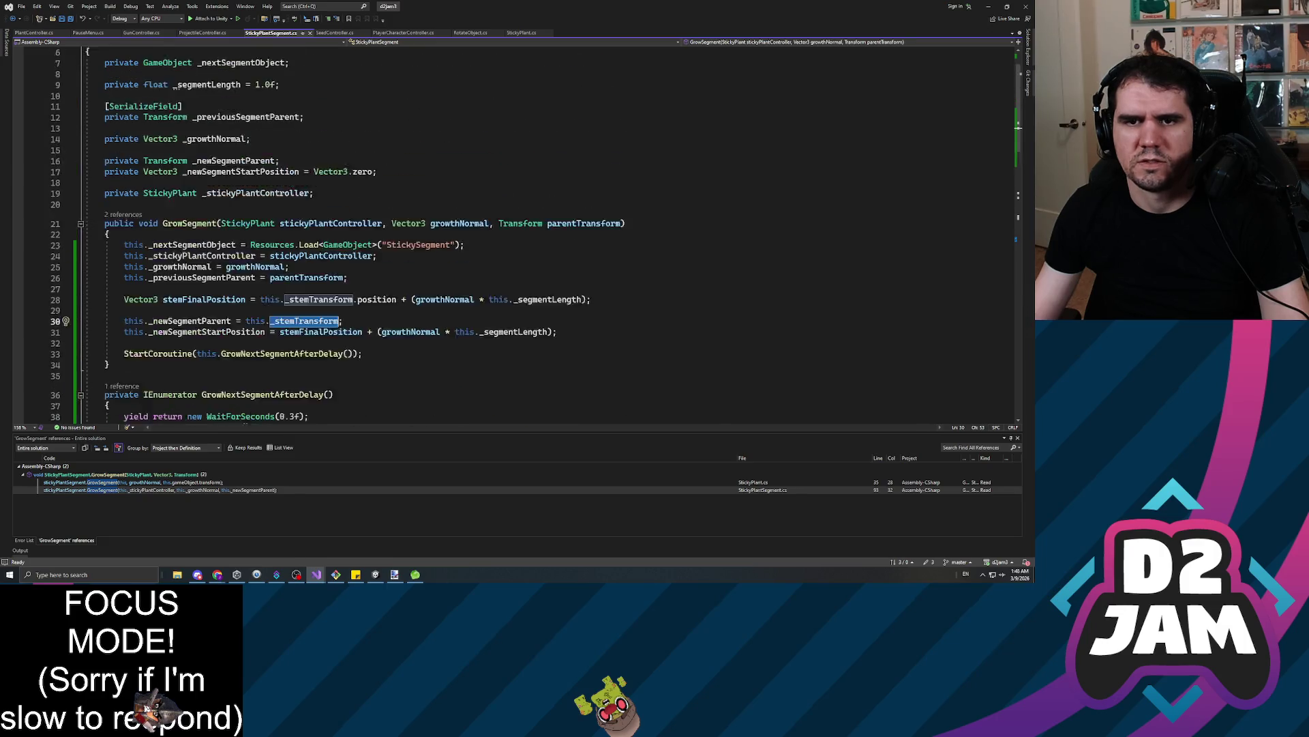
{"action": "key", "text": "ctrl+shift+Up"}
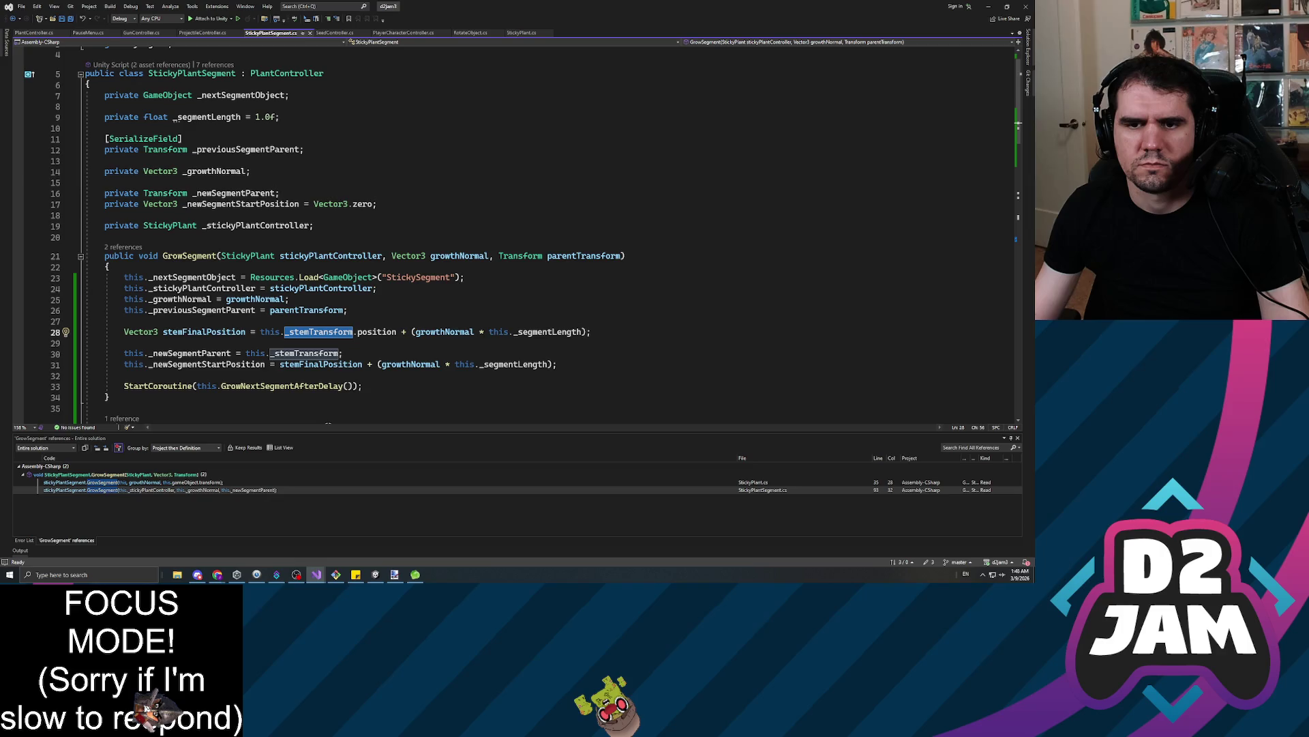
{"action": "key", "text": "ctrl+shift+Down"}
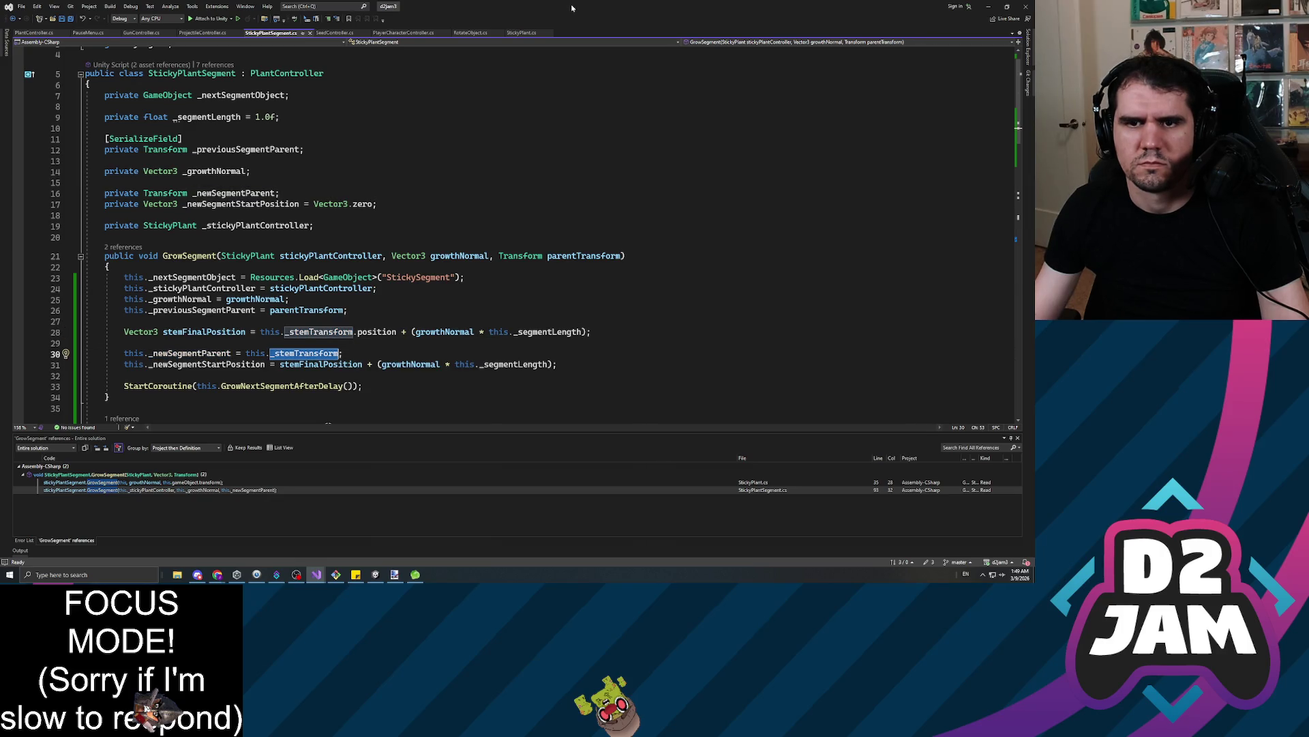
{"action": "mouse_move", "coordinate": [573, 8]}
{"action": "left_mouse_down"}
{"action": "mouse_move", "coordinate": [355, 116]}
{"action": "mouse_move", "coordinate": [55, 219]}
{"action": "mouse_move", "coordinate": [604, 4]}
{"action": "mouse_move", "coordinate": [587, 3]}
{"action": "left_mouse_up"}
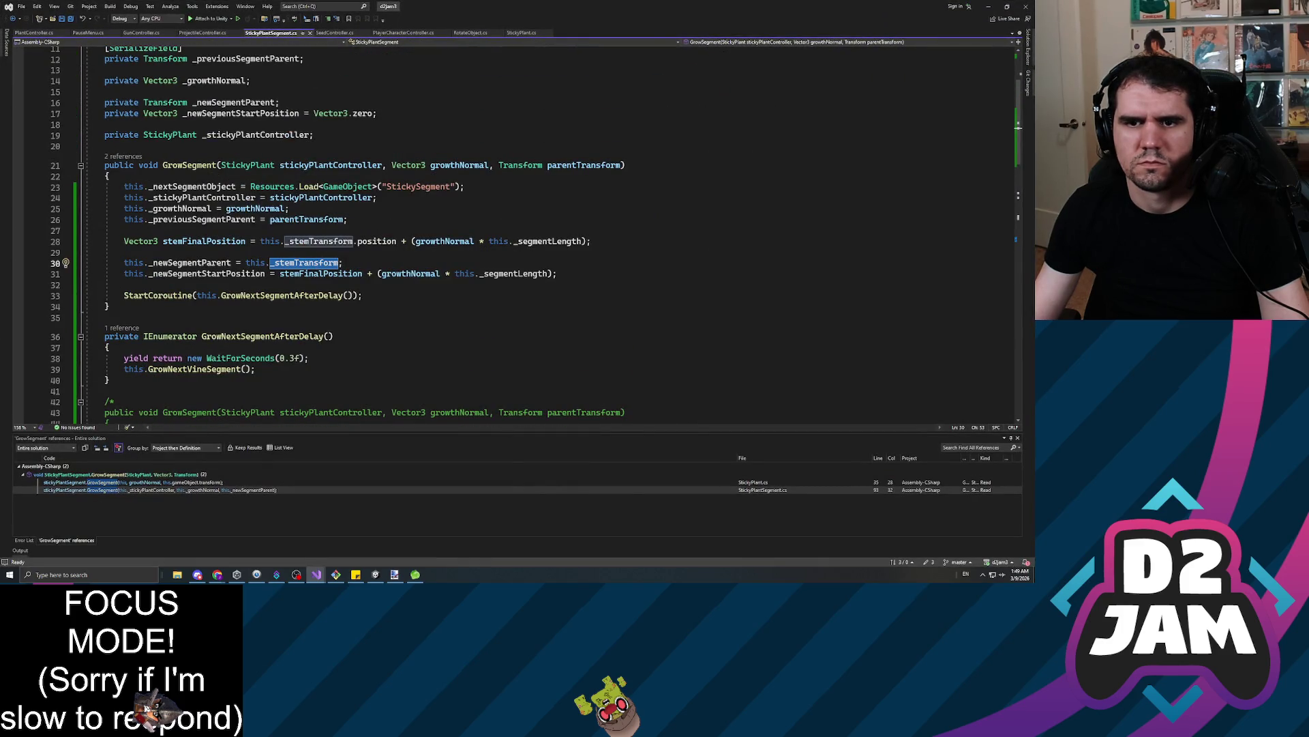
{"action": "left_click", "coordinate": [335, 268]}
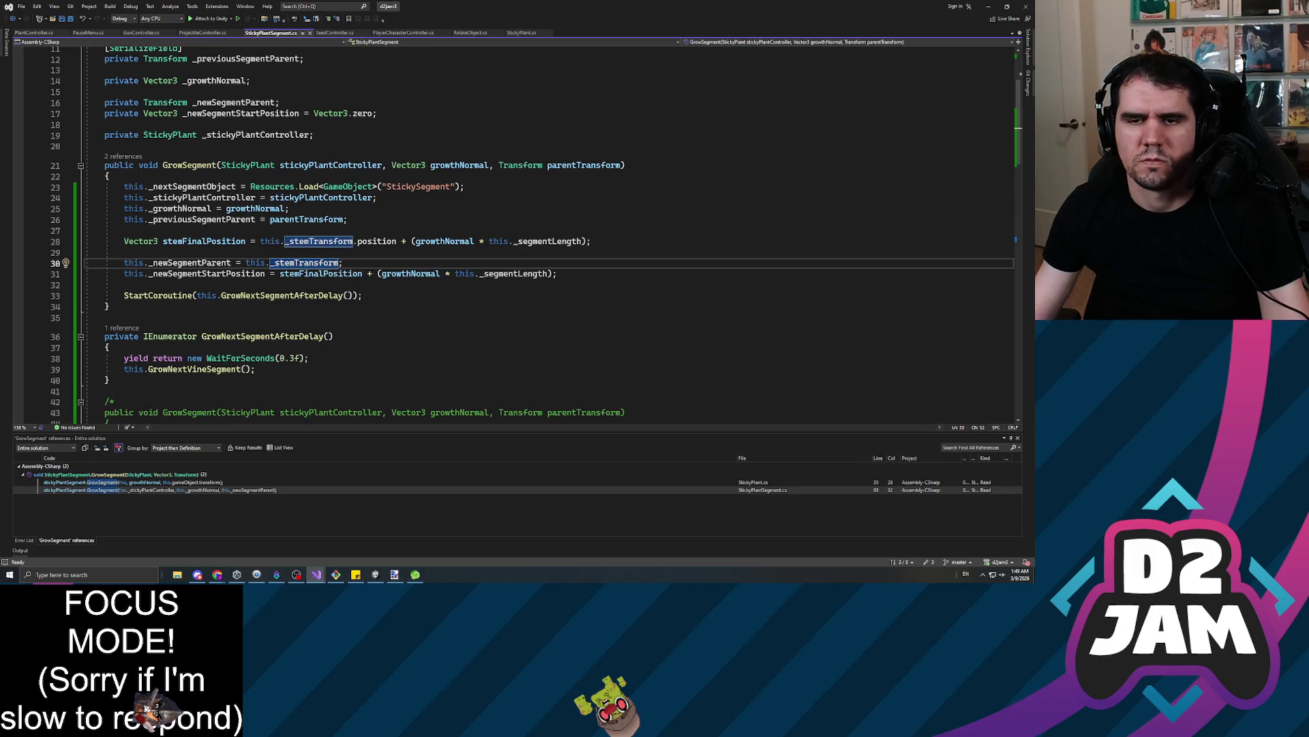
Replace this._stemTransform on line 30 with parentTransform, save, and return to Unity to playtest
{"action": "left_click_drag", "start_coordinate": [338, 264], "coordinate": [247, 264]}
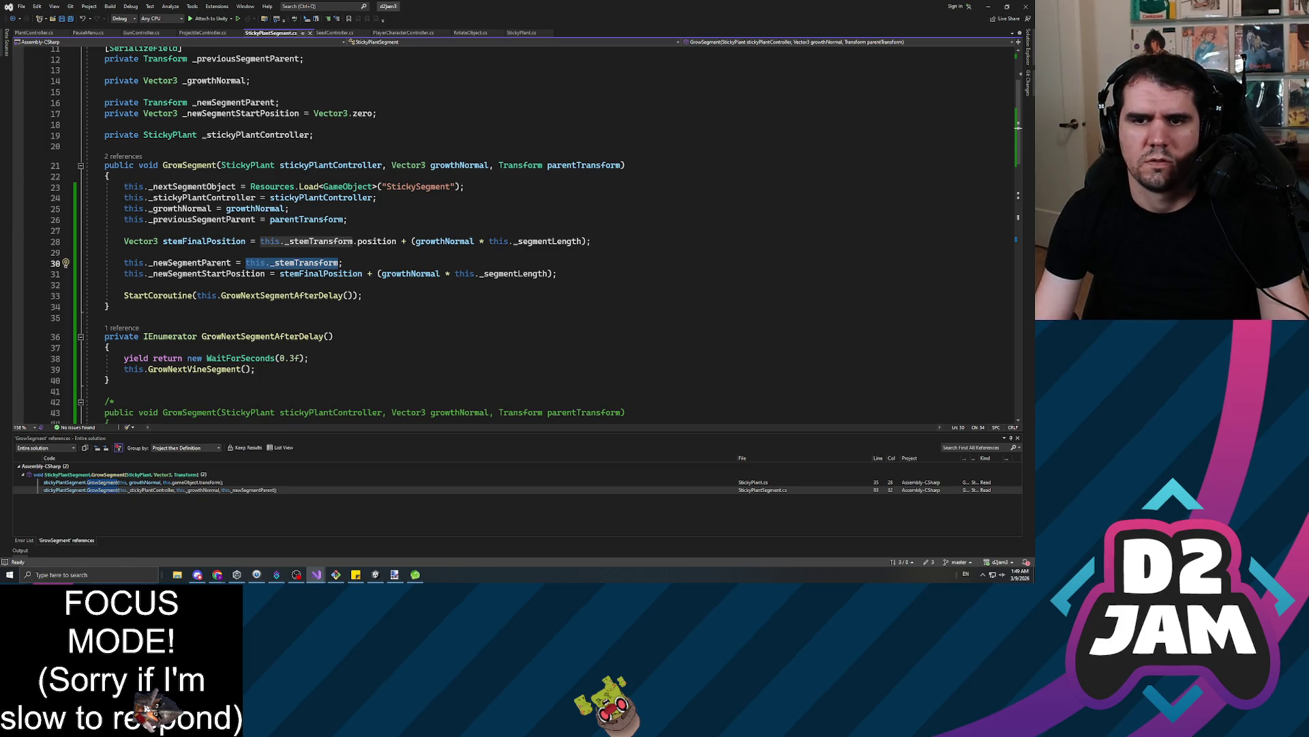
{"action": "type", "text": "parentTransform"}
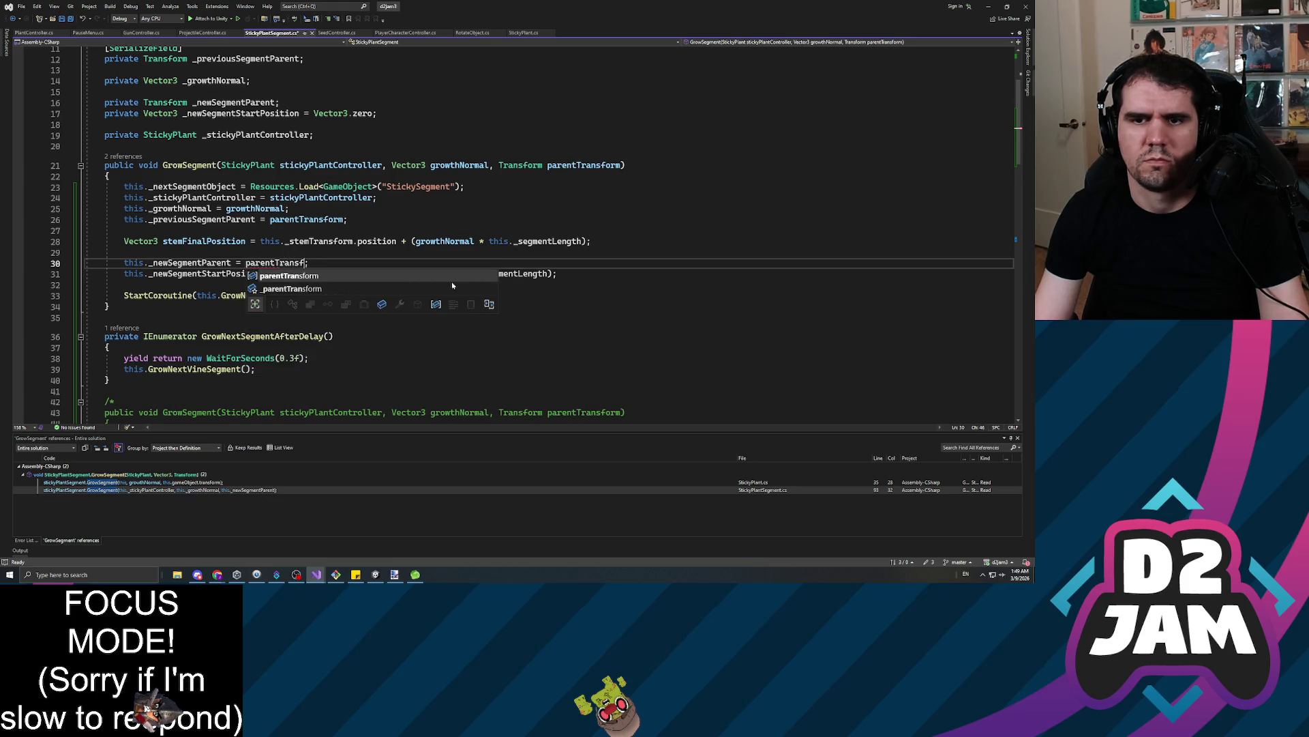
{"action": "key", "text": "Escape"}
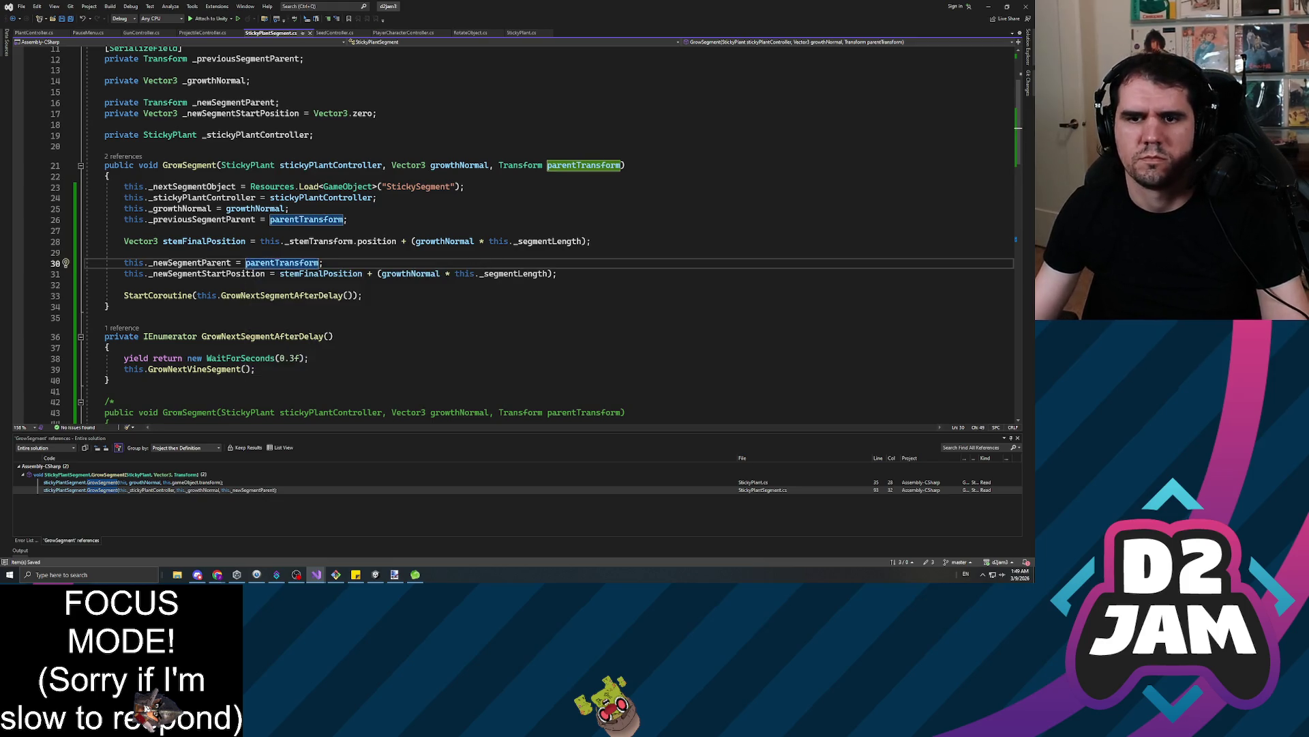
{"action": "key", "text": "ctrl+s"}
{"action": "key", "text": "Up"}
{"action": "key", "text": "Up"}
{"action": "key", "text": "Up"}
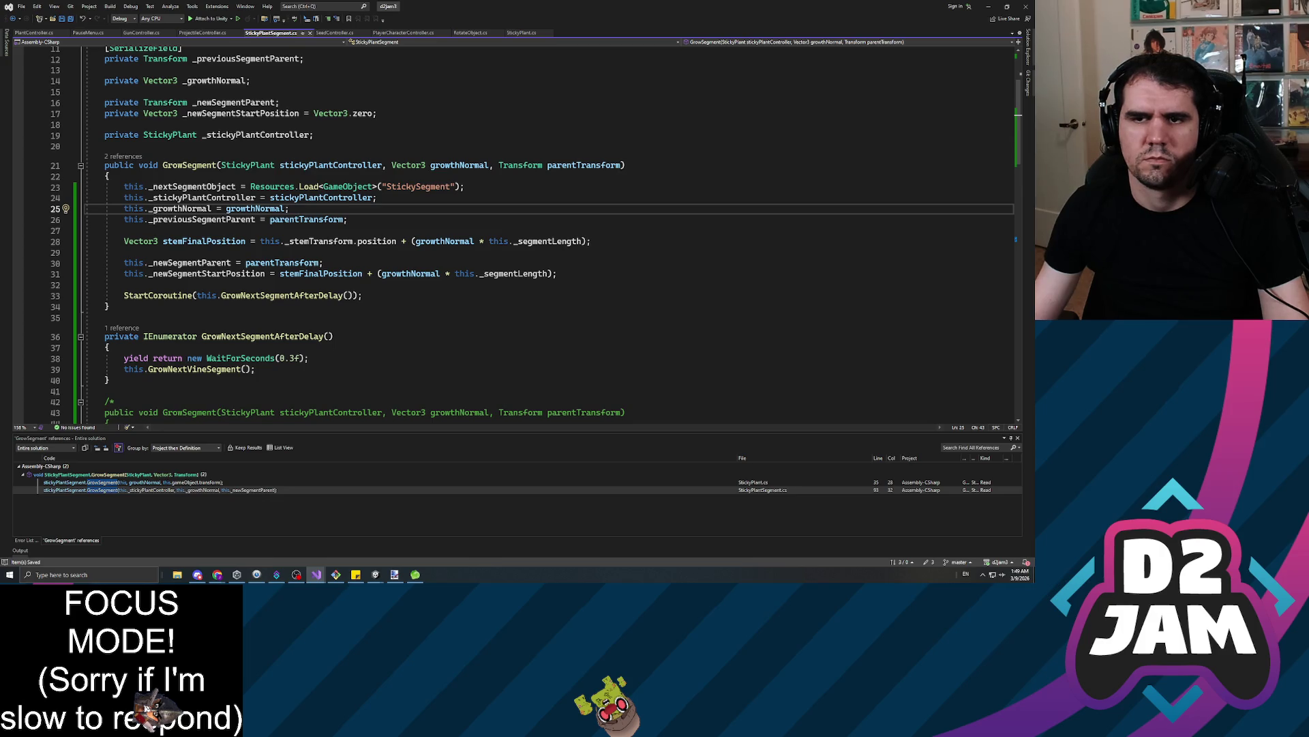
{"action": "key", "text": "alt+Tab"}
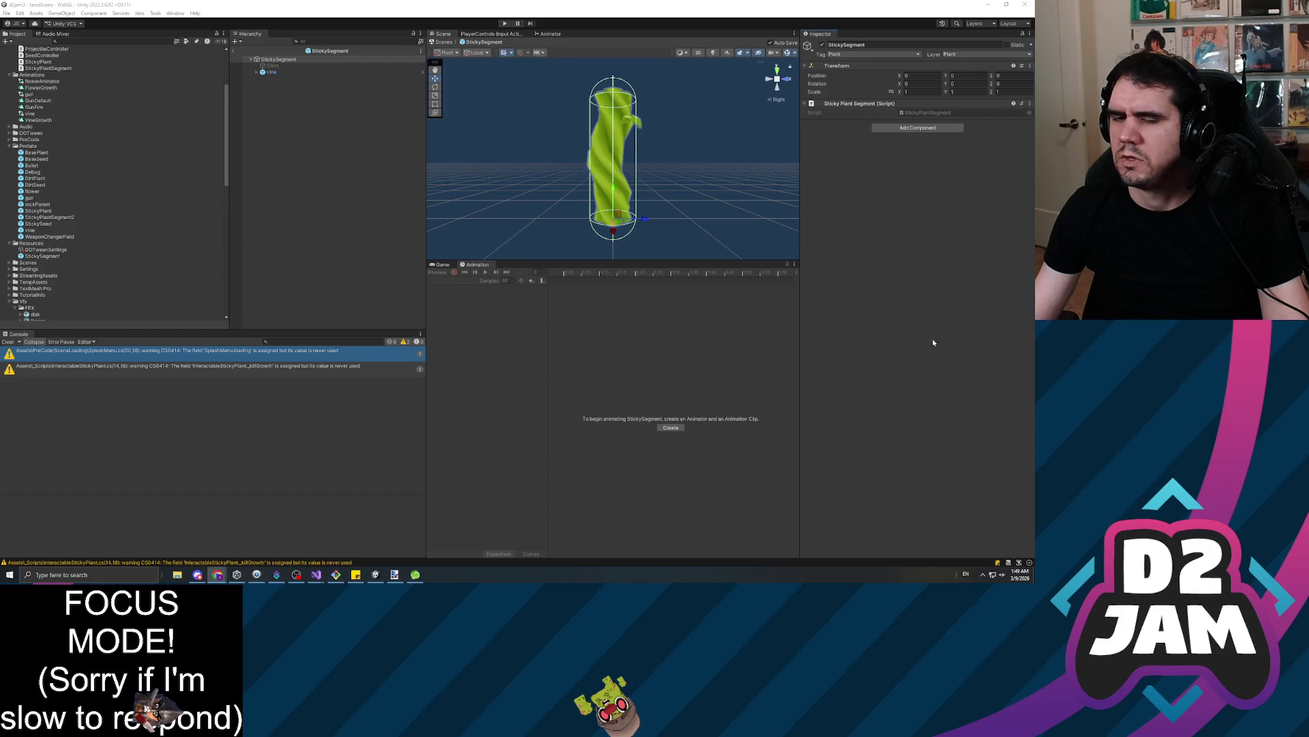
{"action": "left_click", "coordinate": [311, 233]}
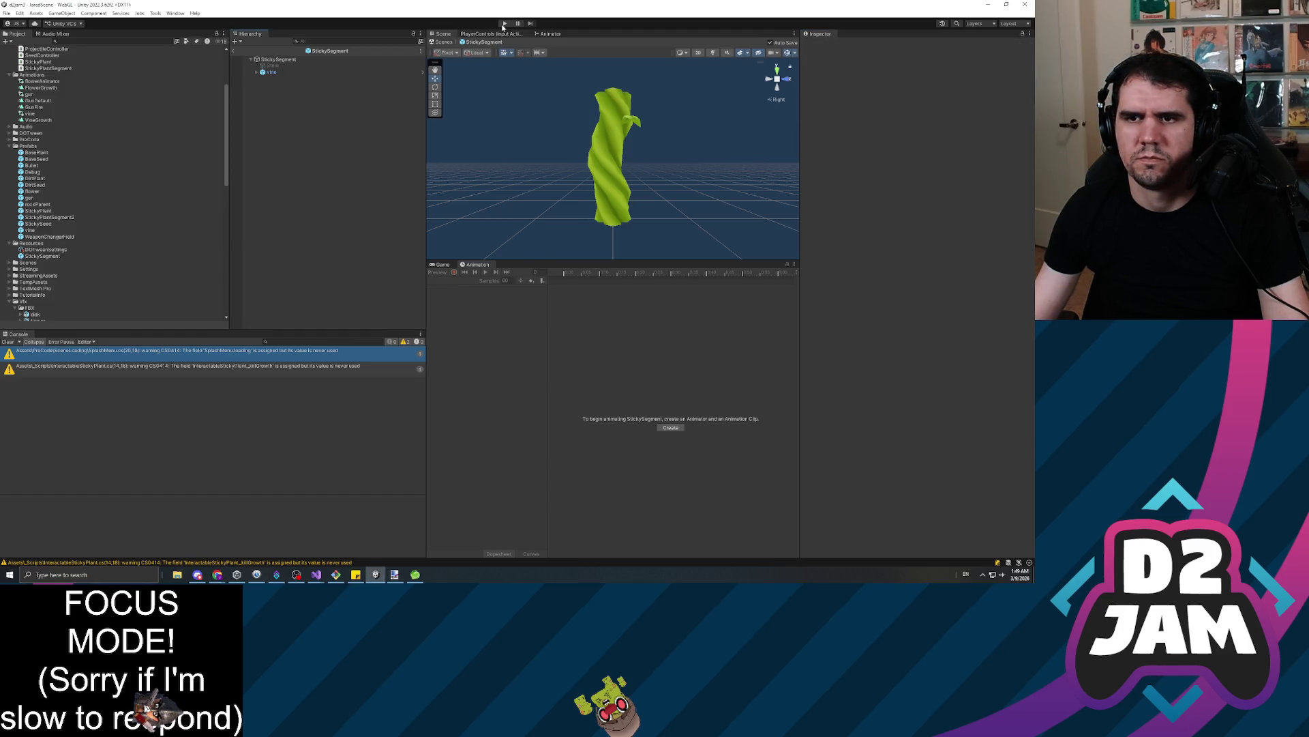
{"action": "key", "text": "ctrl+p"}
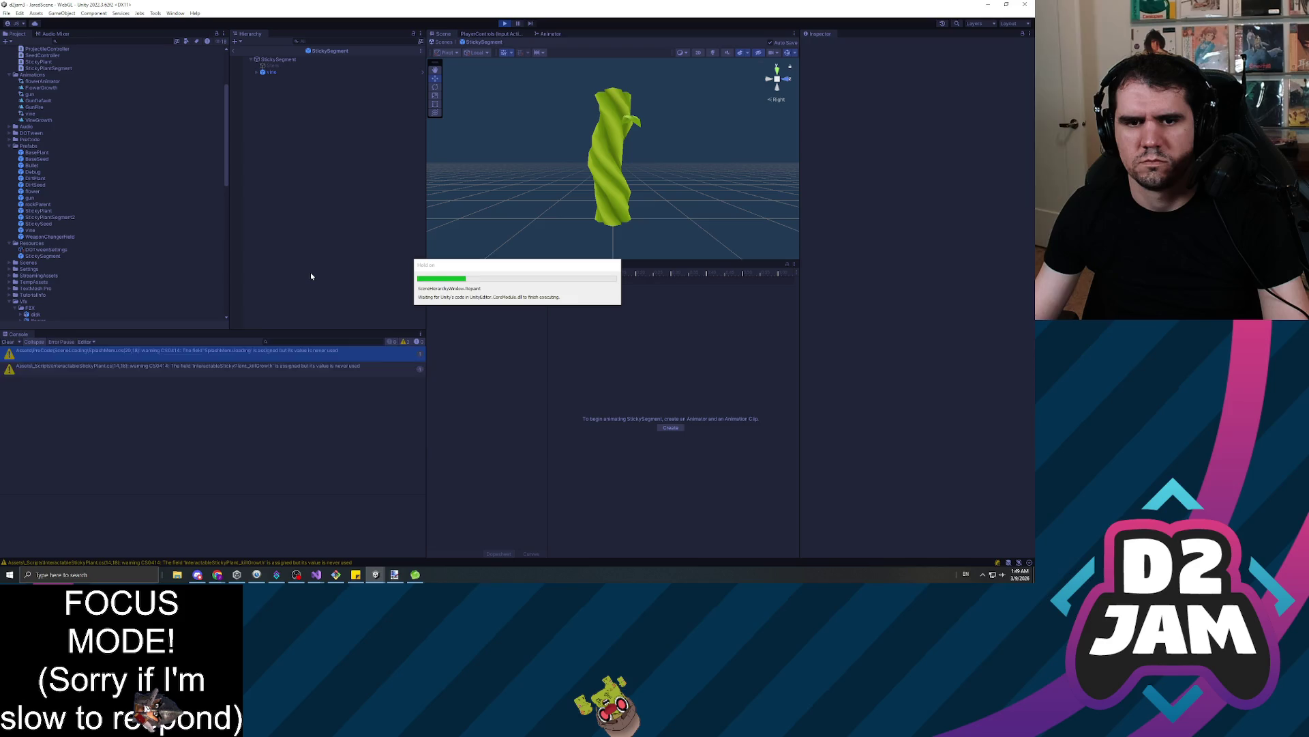
{"action": "left_click", "coordinate": [471, 355]}
{"action": "key", "text": "w"}
{"action": "key", "text": "w"}
{"action": "key", "text": "w"}
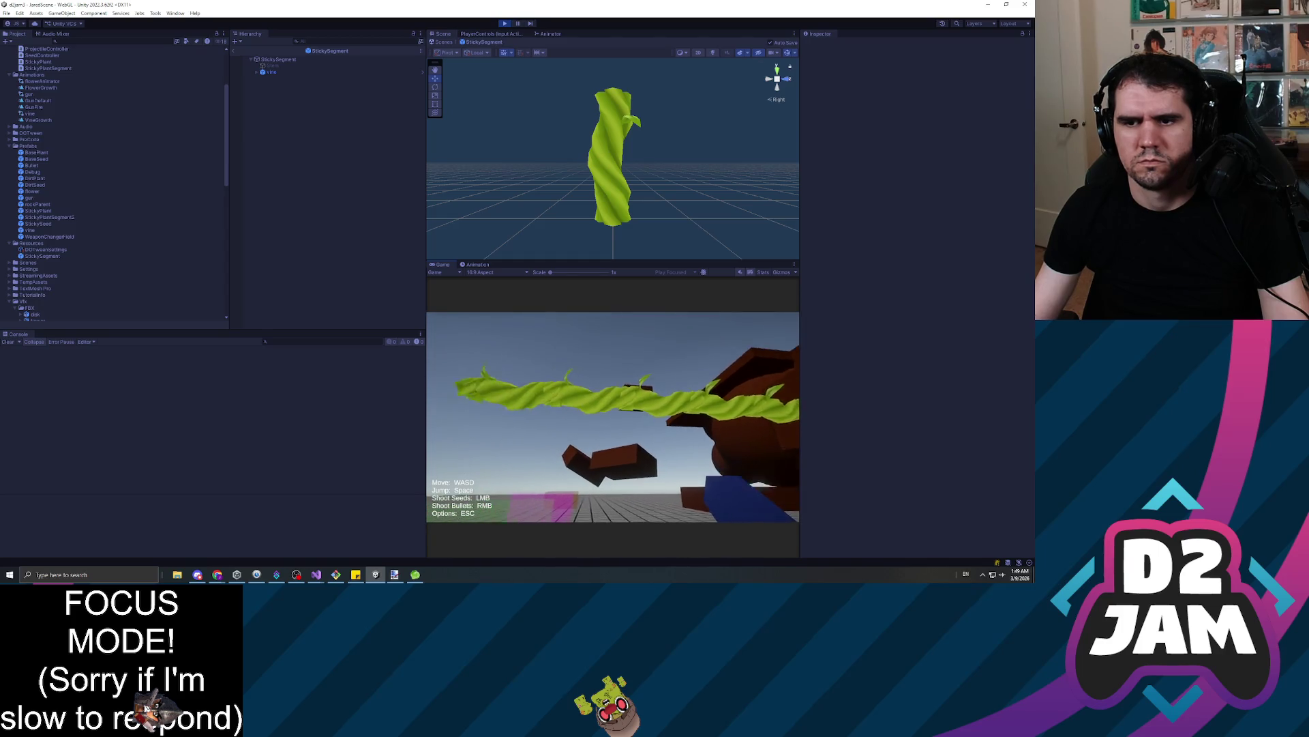
{"action": "key", "text": "a"}
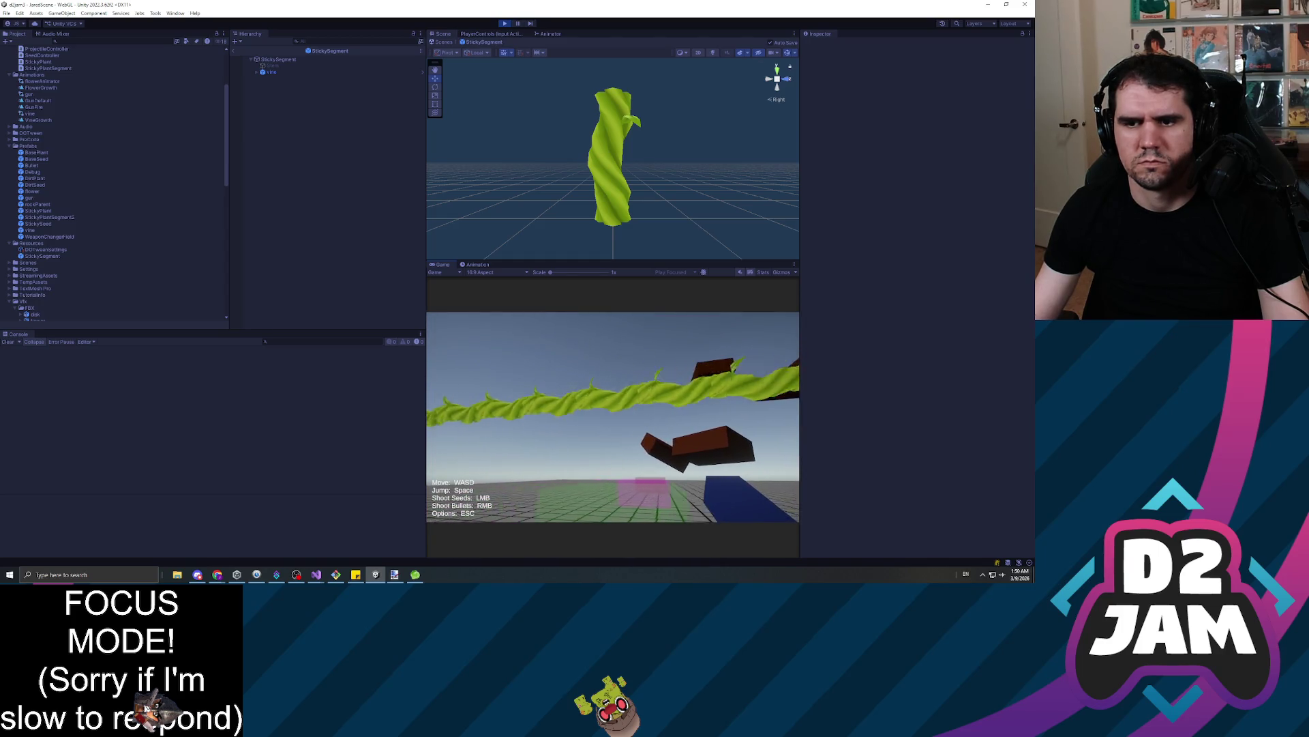
{"action": "key", "text": "a"}
{"action": "key", "text": "d"}
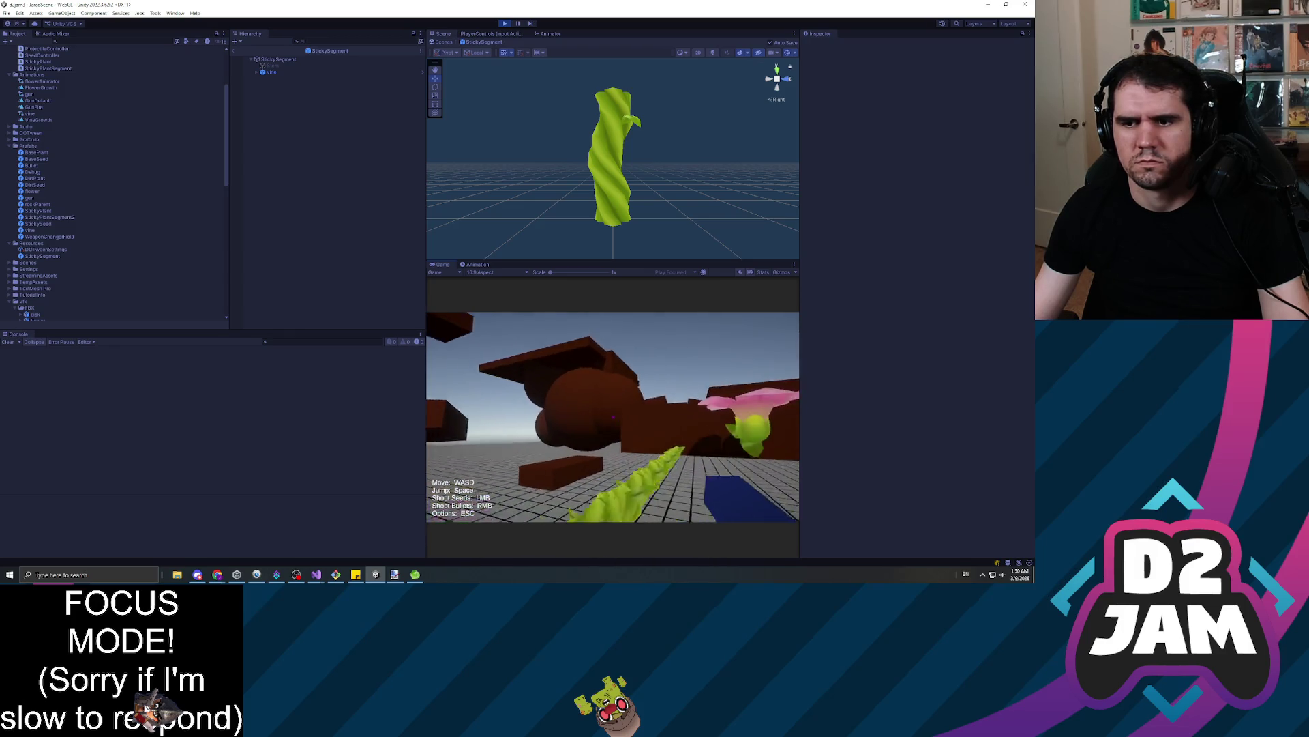
{"action": "key", "text": "Escape"}
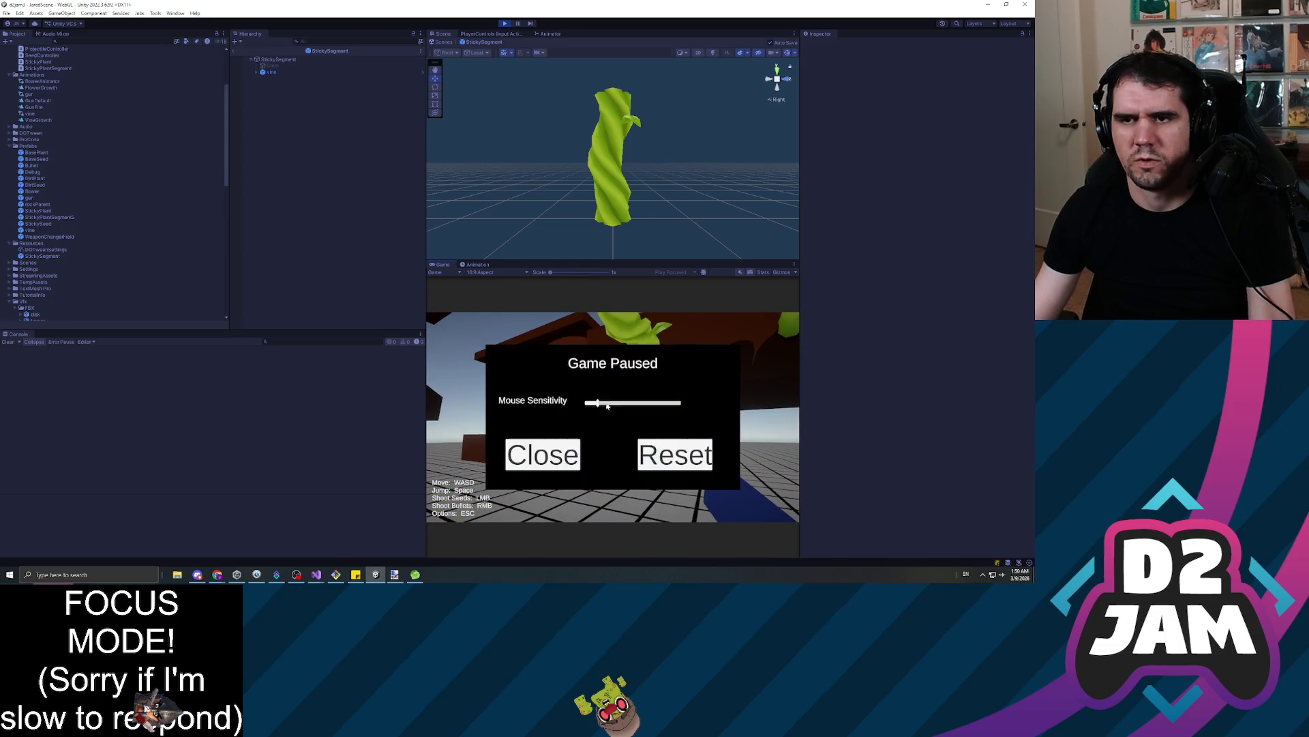
{"action": "key", "text": "ctrl+p"}
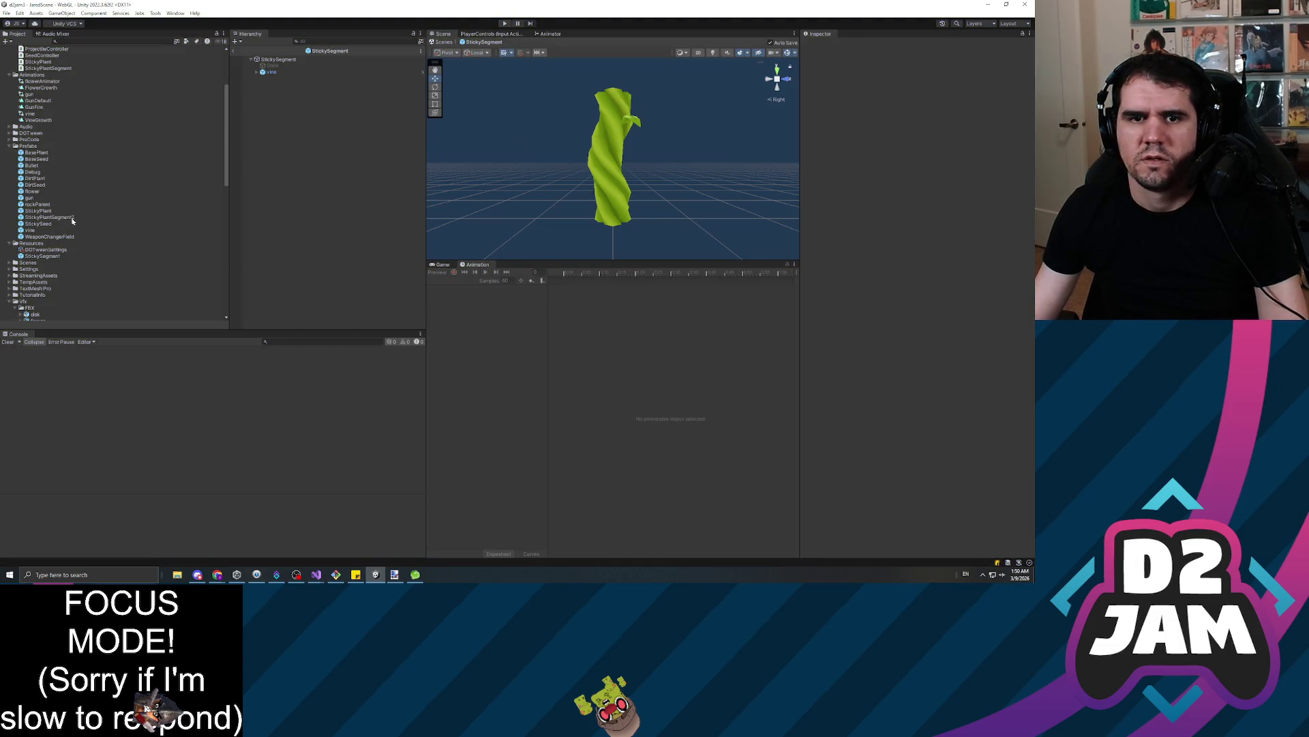
Open the StickySegment prefab and select its vine child object
{"action": "left_click", "coordinate": [32, 172]}
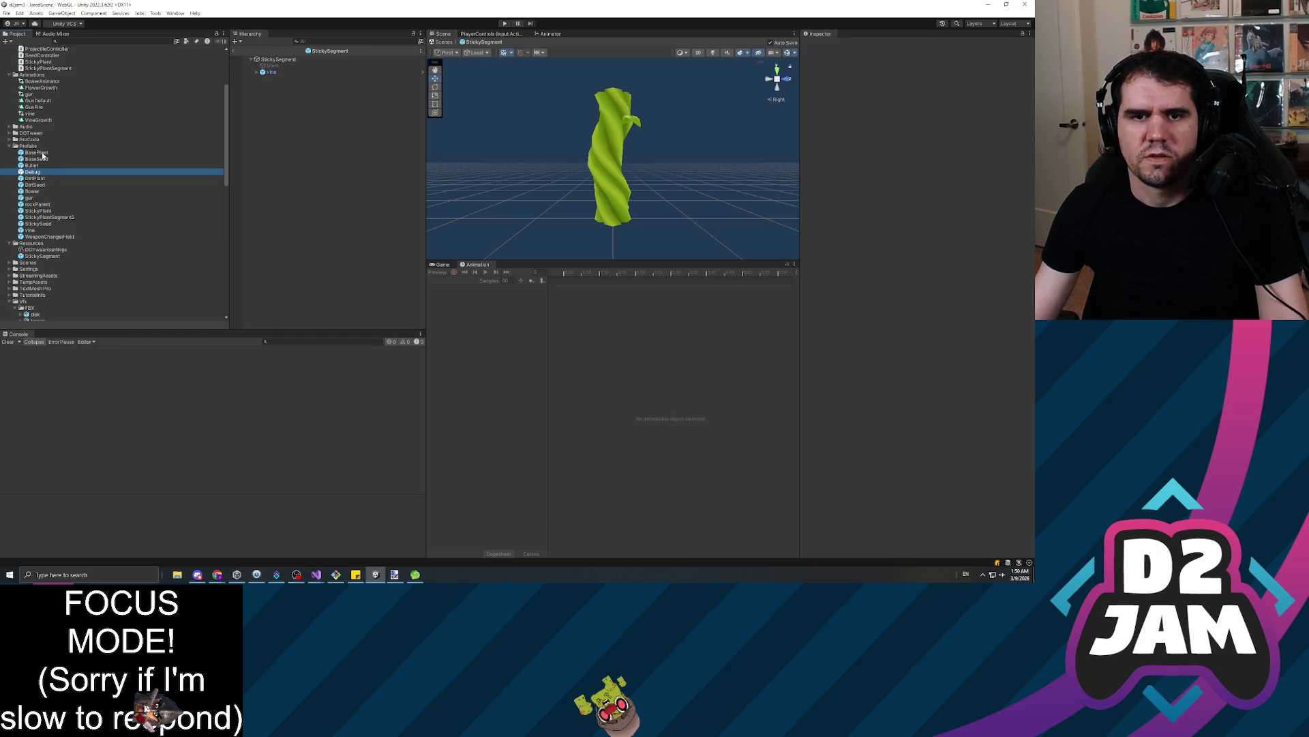
{"action": "left_click", "coordinate": [36, 152]}
{"action": "left_click", "coordinate": [42, 256]}
{"action": "left_click", "coordinate": [278, 60]}
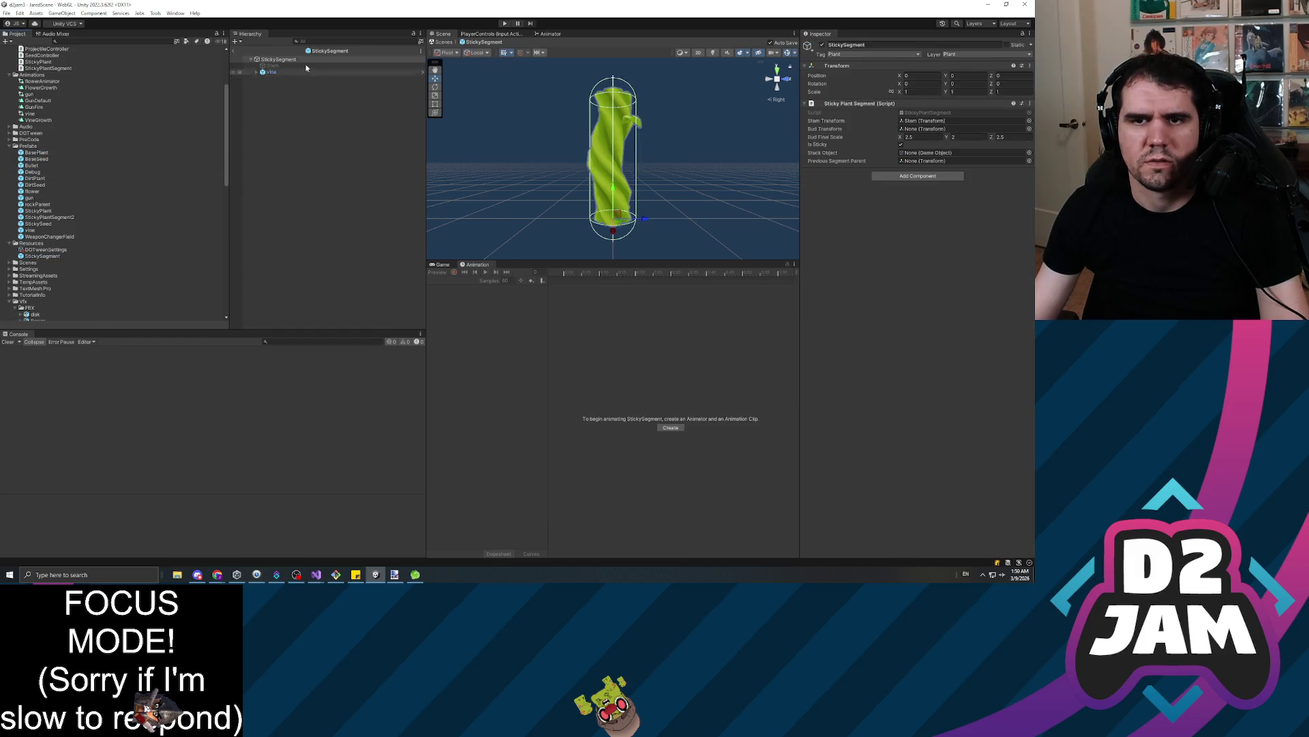
{"action": "left_click", "coordinate": [287, 66]}
{"action": "left_click", "coordinate": [287, 60]}
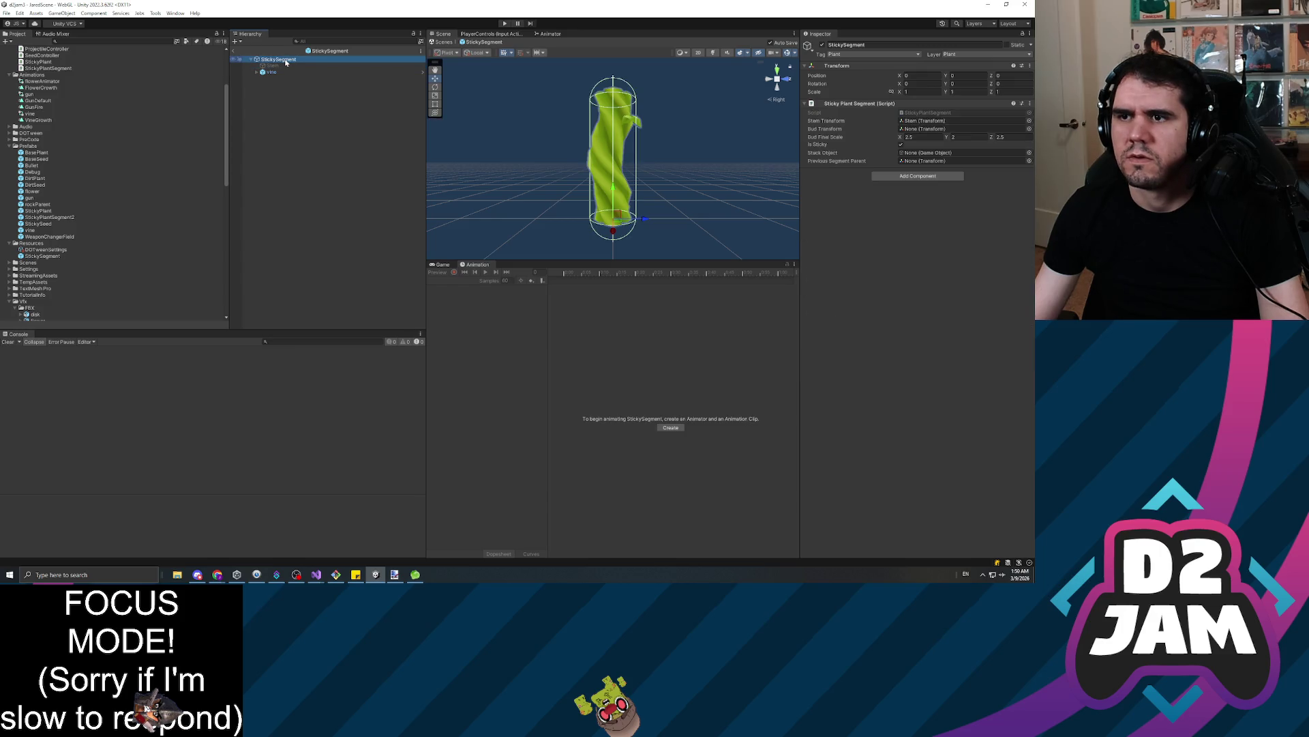
{"action": "left_click", "coordinate": [286, 66]}
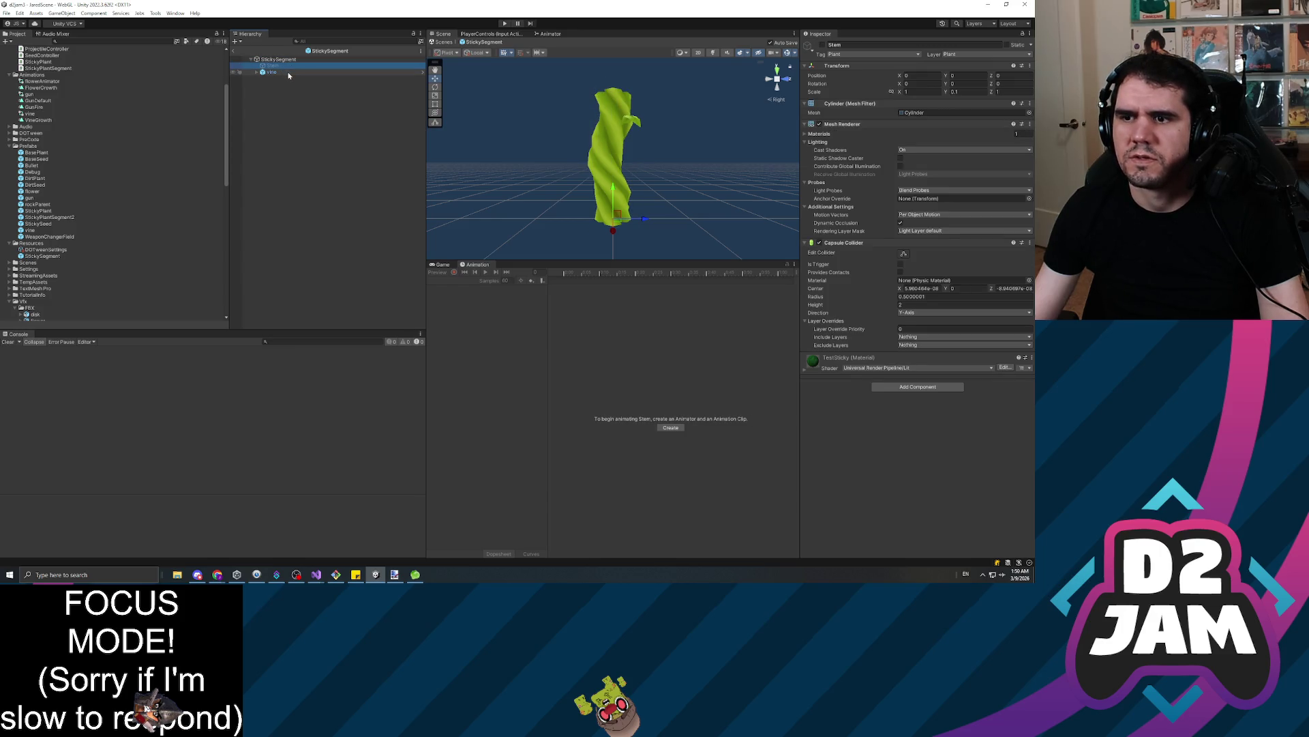
{"action": "left_click", "coordinate": [289, 73]}
Tag vine as Plant and put it and its children on the Plant layer
{"action": "left_click", "coordinate": [873, 54]}
{"action": "left_click", "coordinate": [861, 134]}
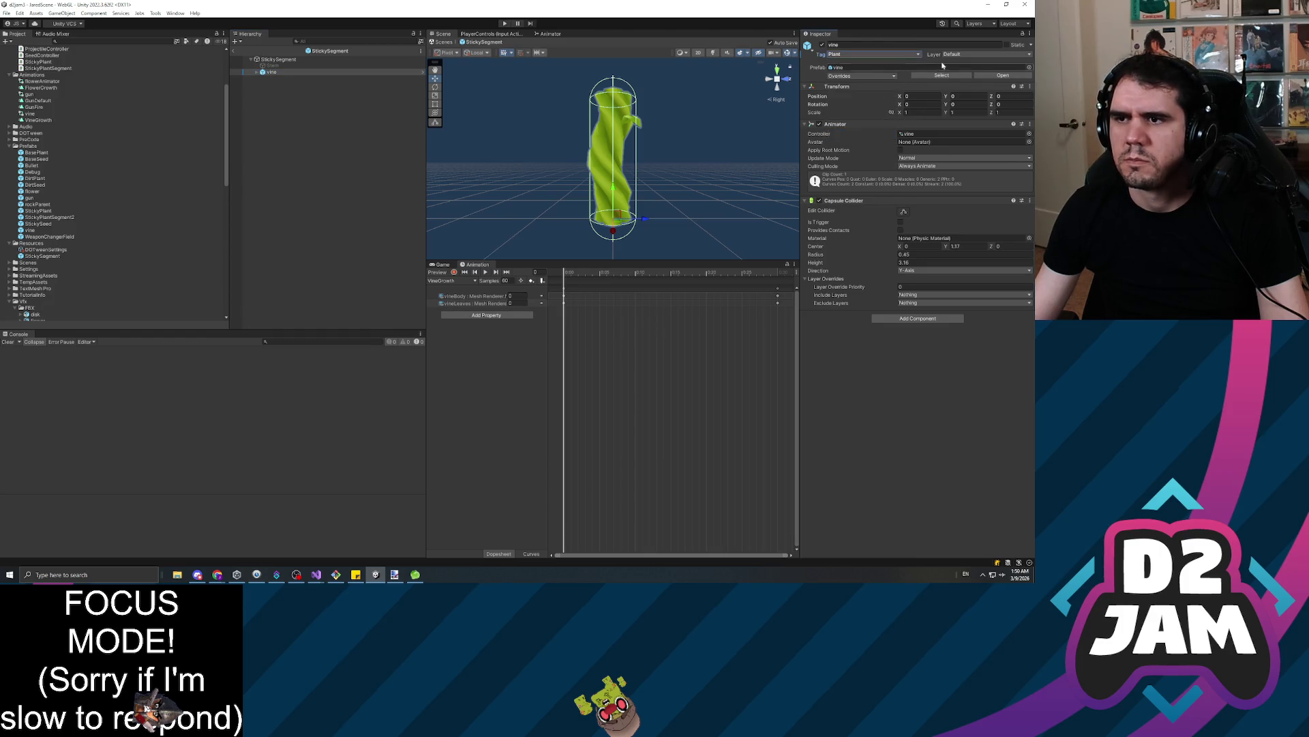
{"action": "left_click", "coordinate": [955, 55]}
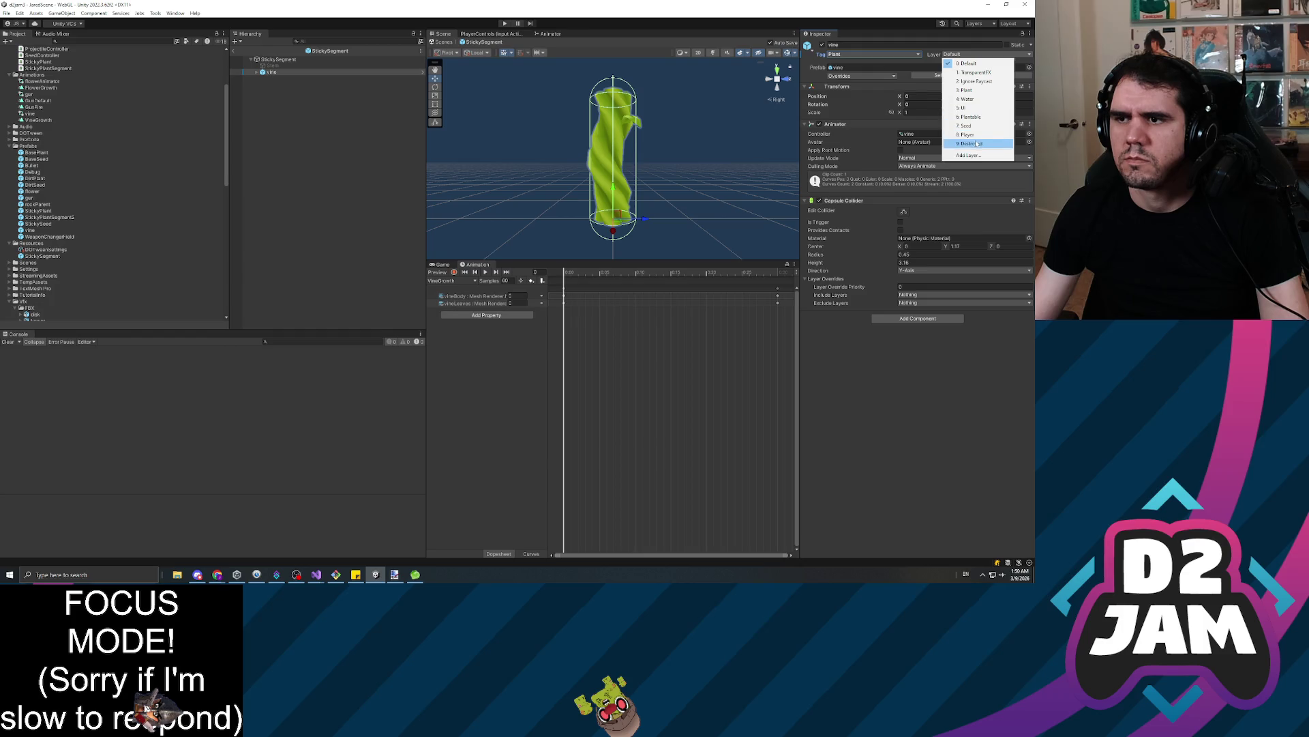
{"action": "left_click", "coordinate": [967, 90]}
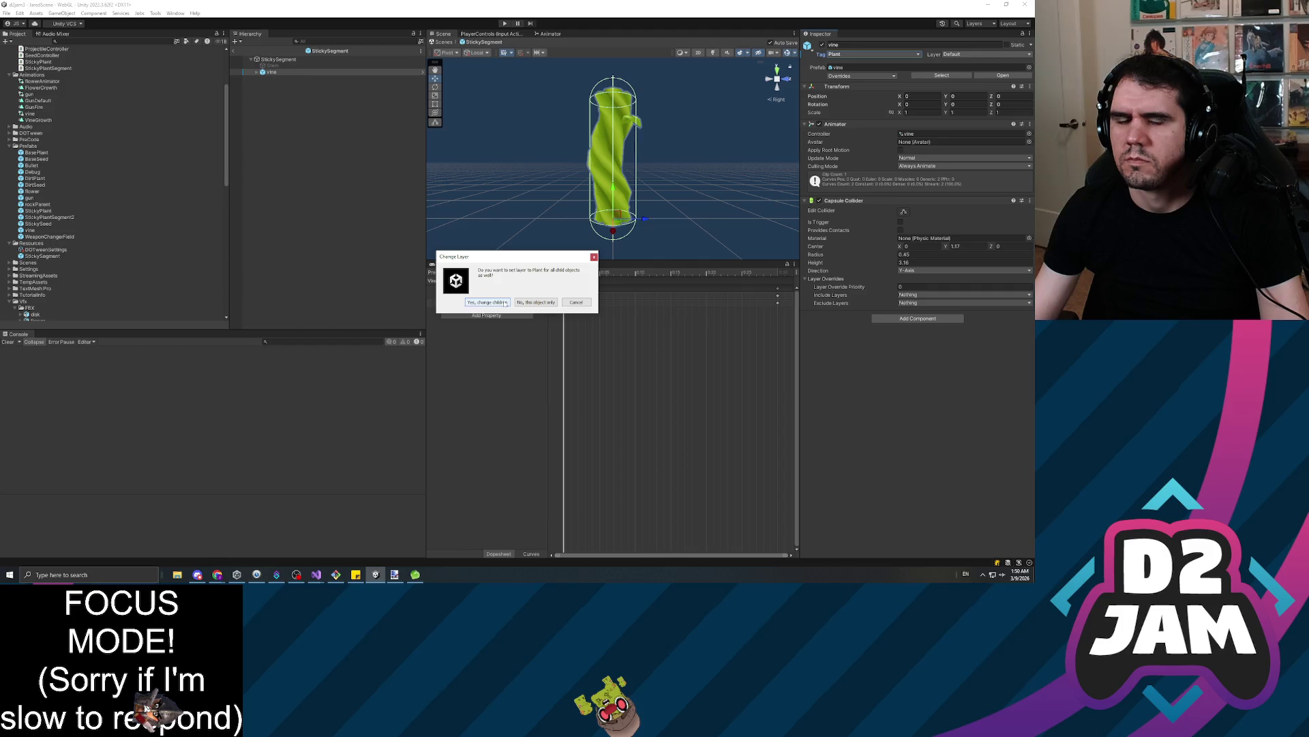
{"action": "left_click", "coordinate": [504, 302]}
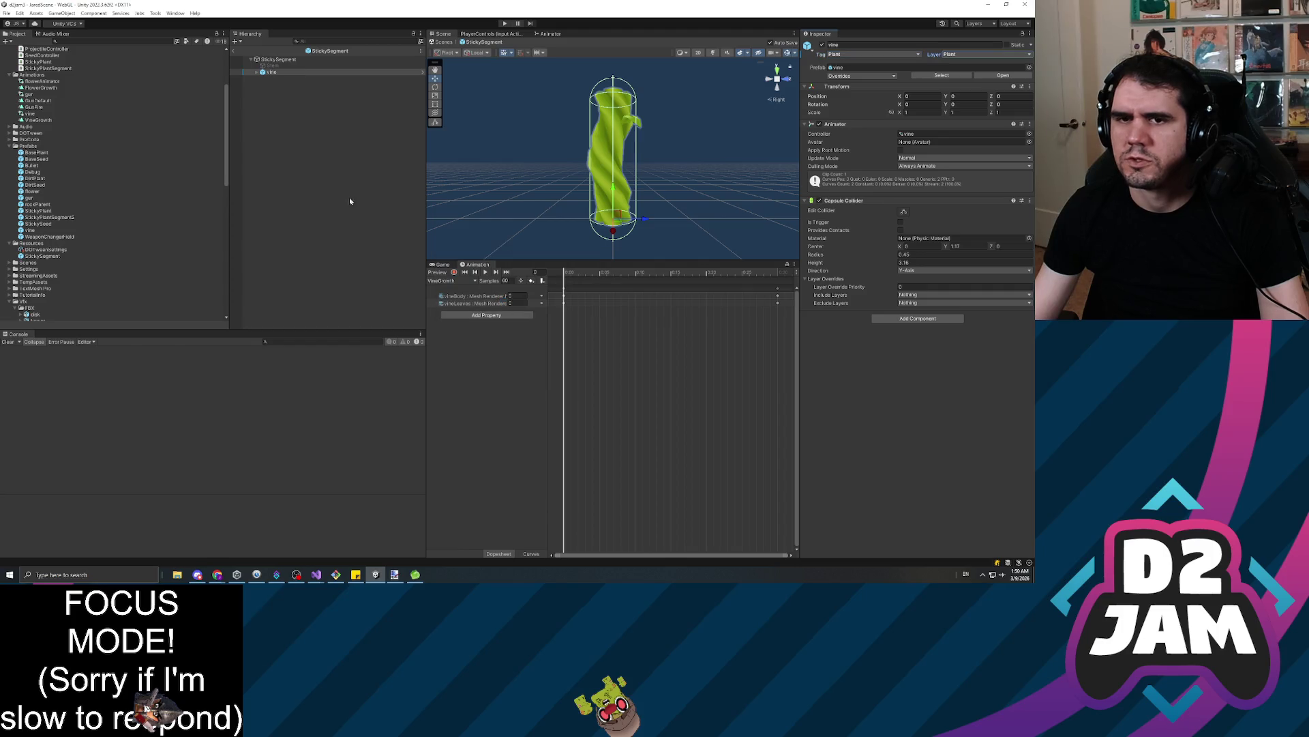
Check the vineBody and vineLeaves meshes, then exit prefab mode back to JaredScene
{"action": "left_click", "coordinate": [257, 72]}
{"action": "left_click", "coordinate": [283, 79]}
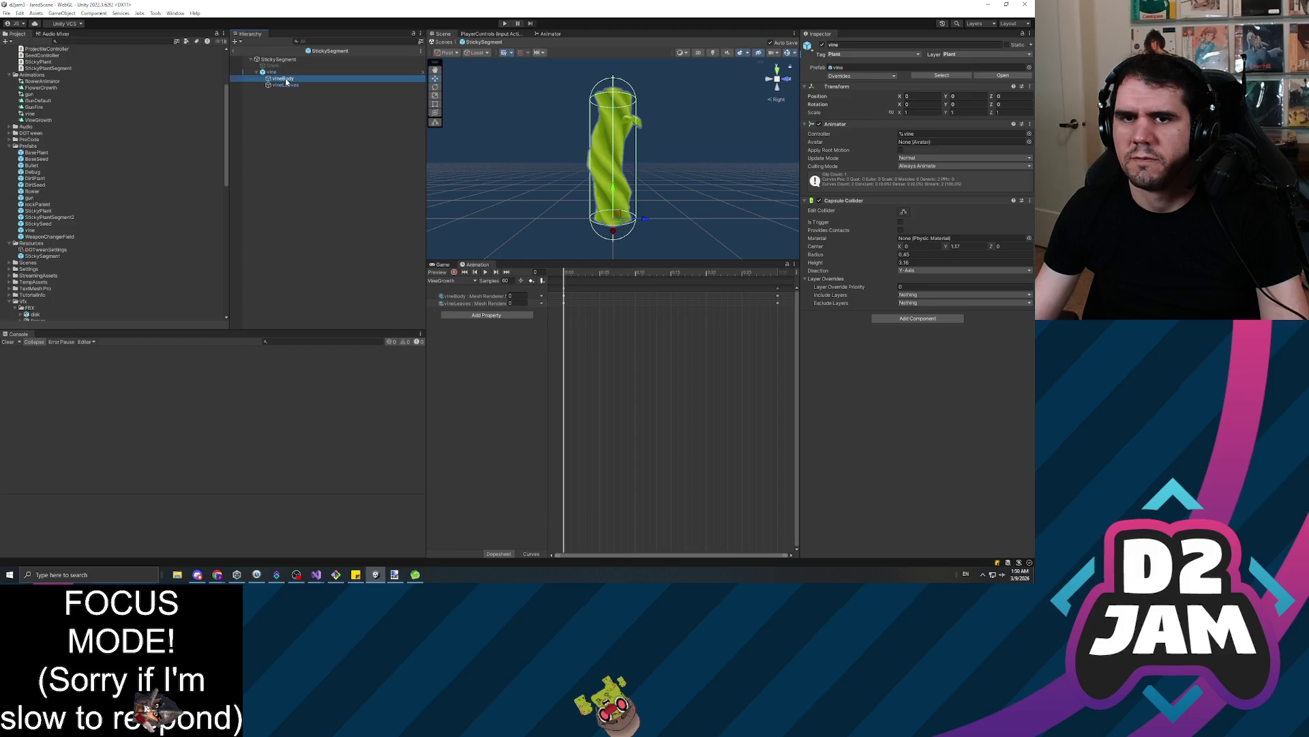
{"action": "left_click", "coordinate": [297, 85]}
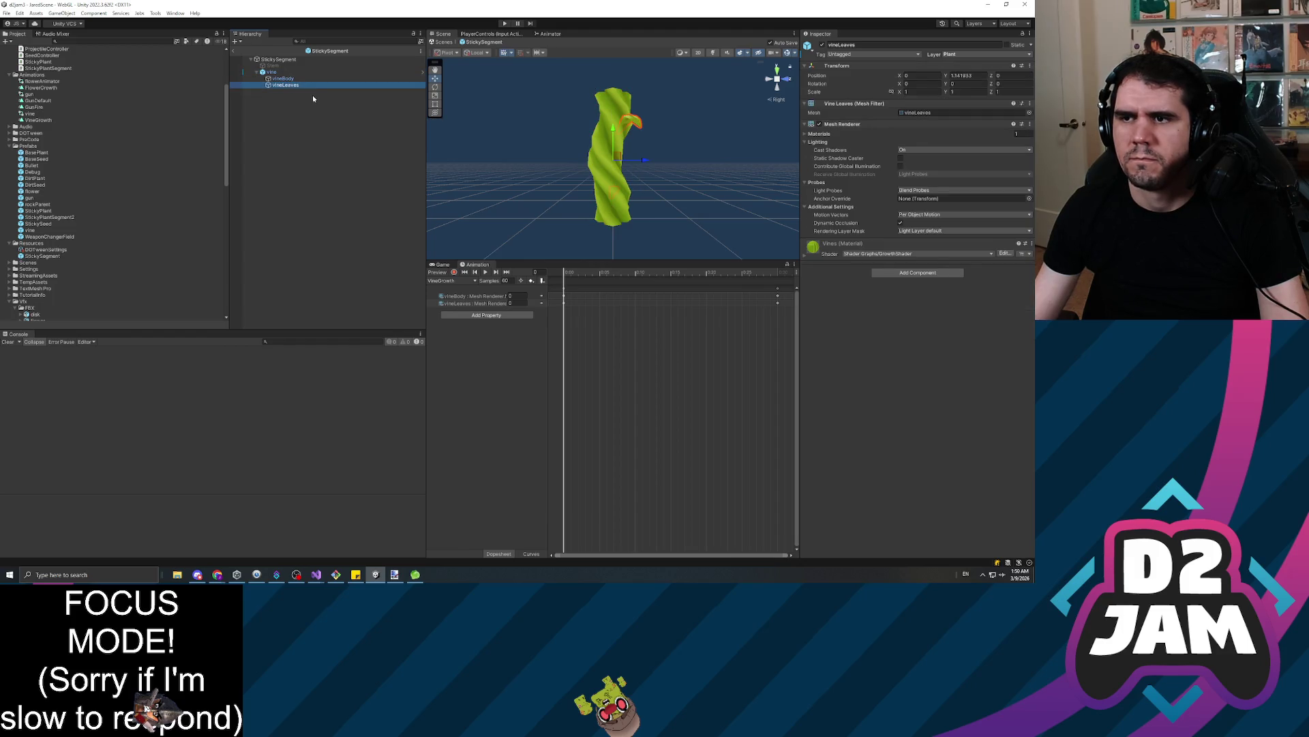
{"action": "left_click", "coordinate": [284, 80]}
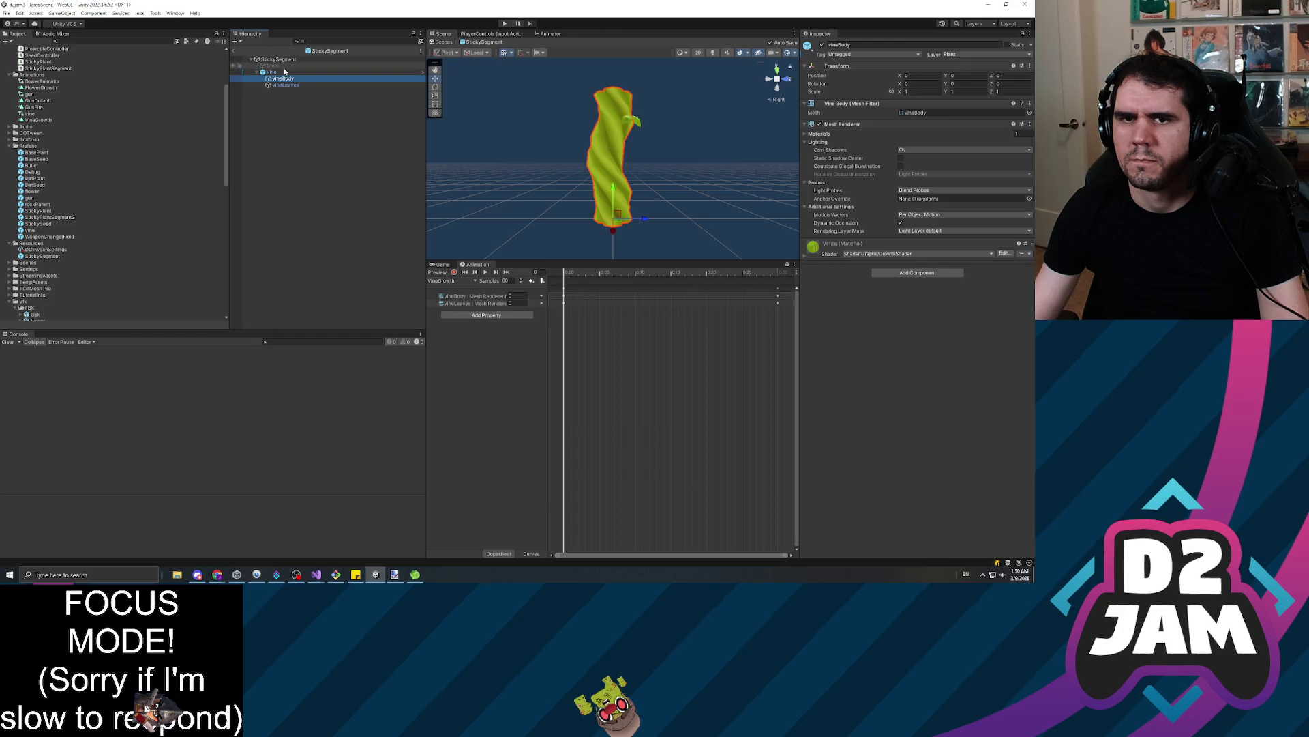
{"action": "left_click", "coordinate": [272, 73]}
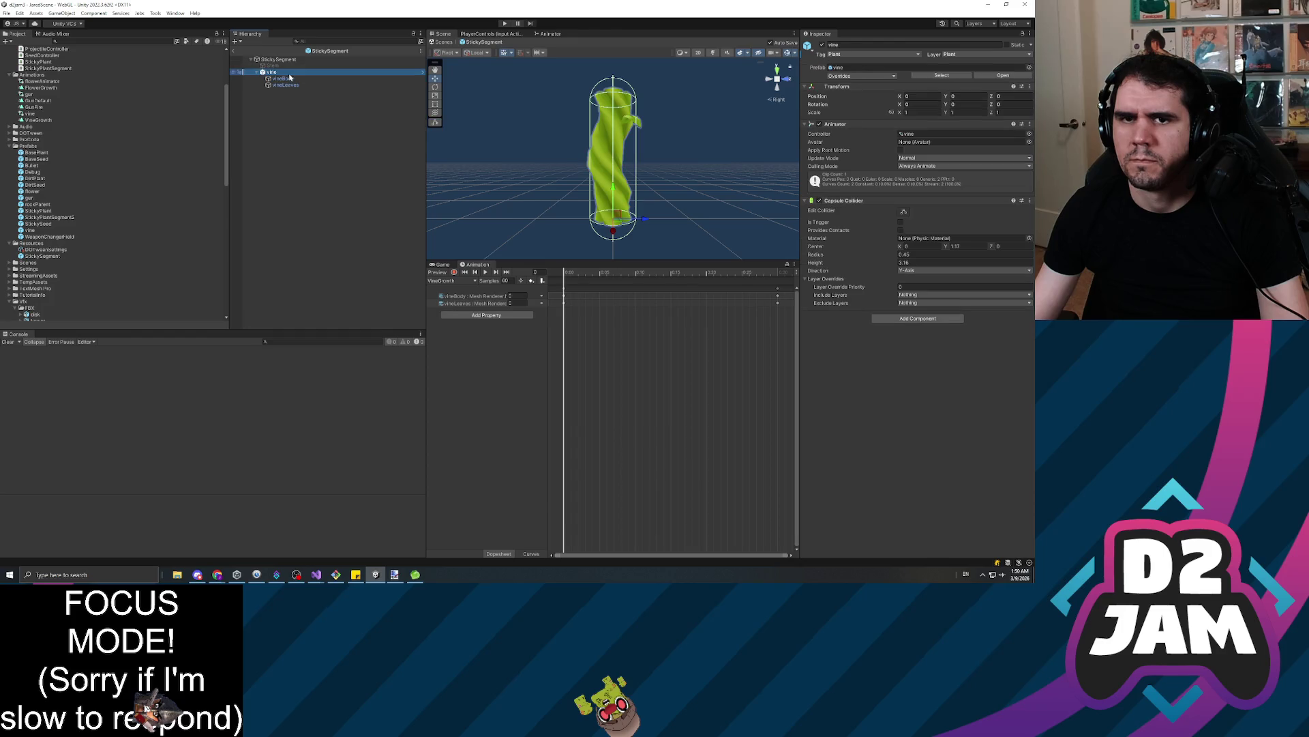
{"action": "left_click", "coordinate": [235, 52]}
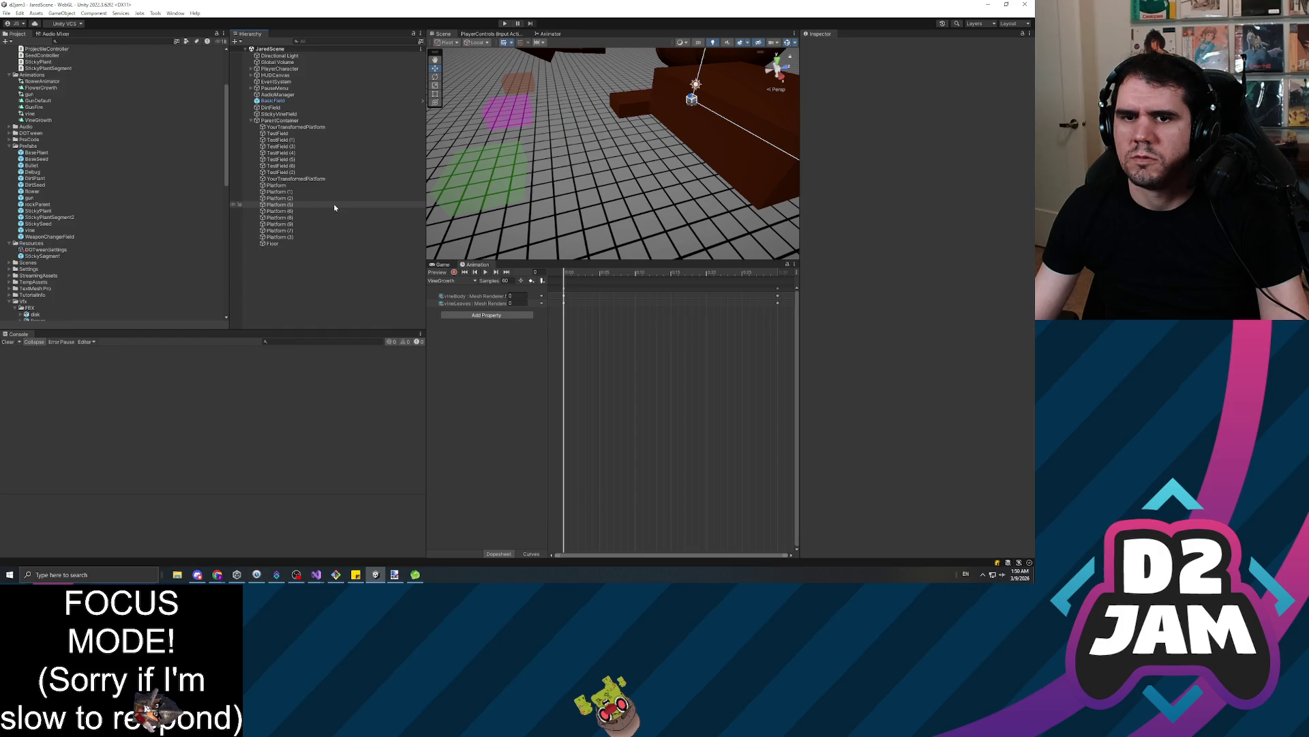
Playtest by walking onto the green field and shooting seeds to grow vines, then stop Play mode
{"action": "left_click", "coordinate": [503, 24]}
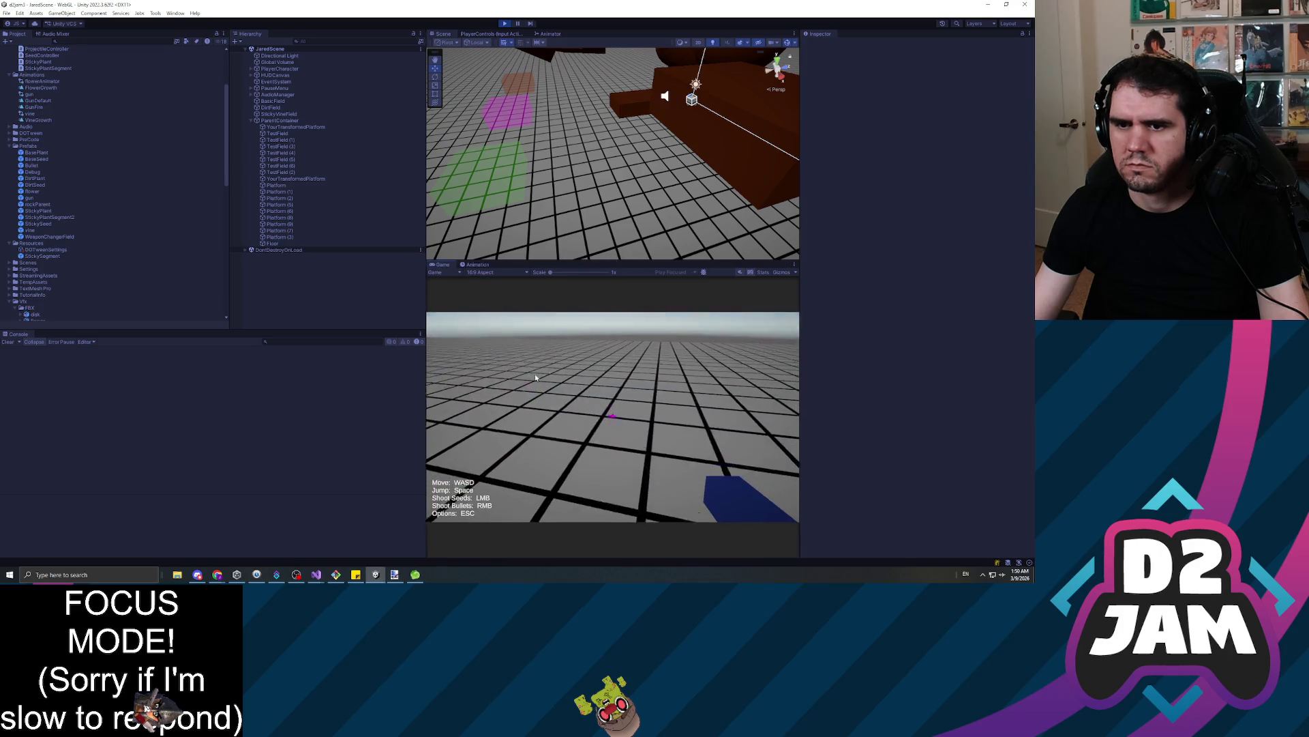
{"action": "key", "text": "w"}
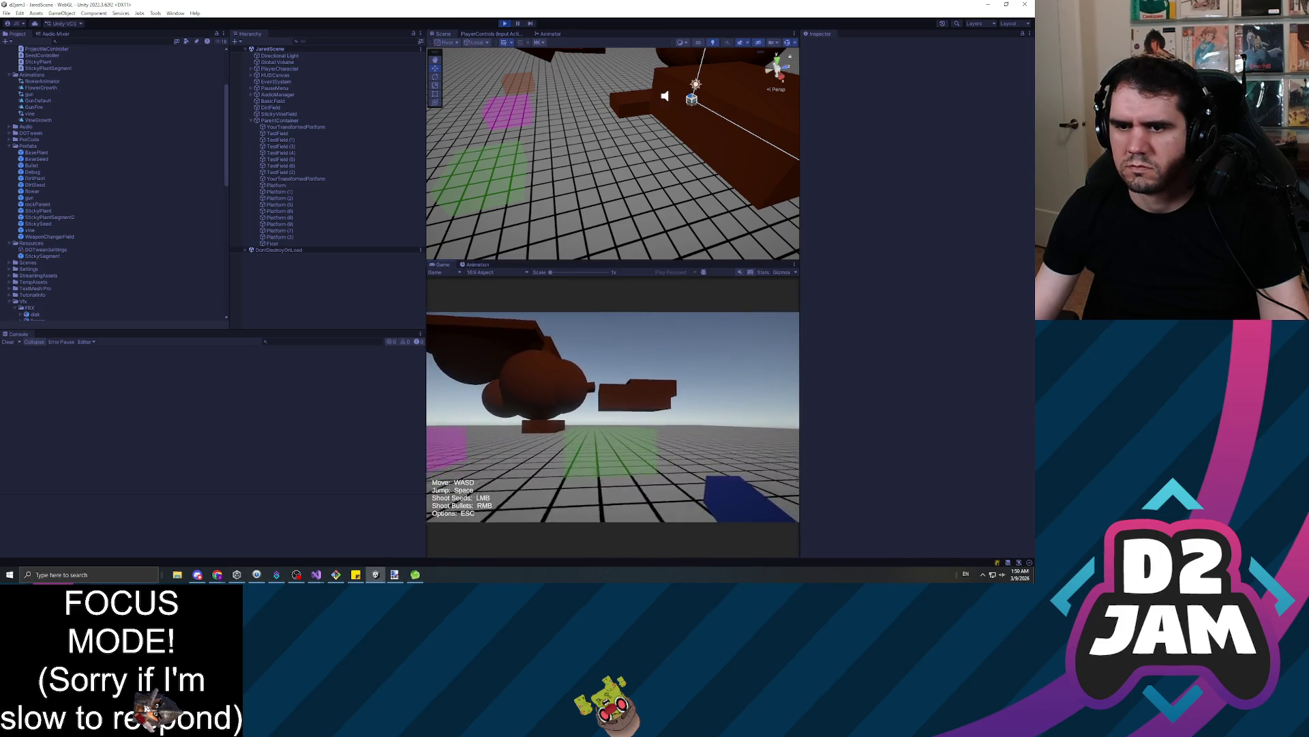
{"action": "left_click", "coordinate": [613, 416]}
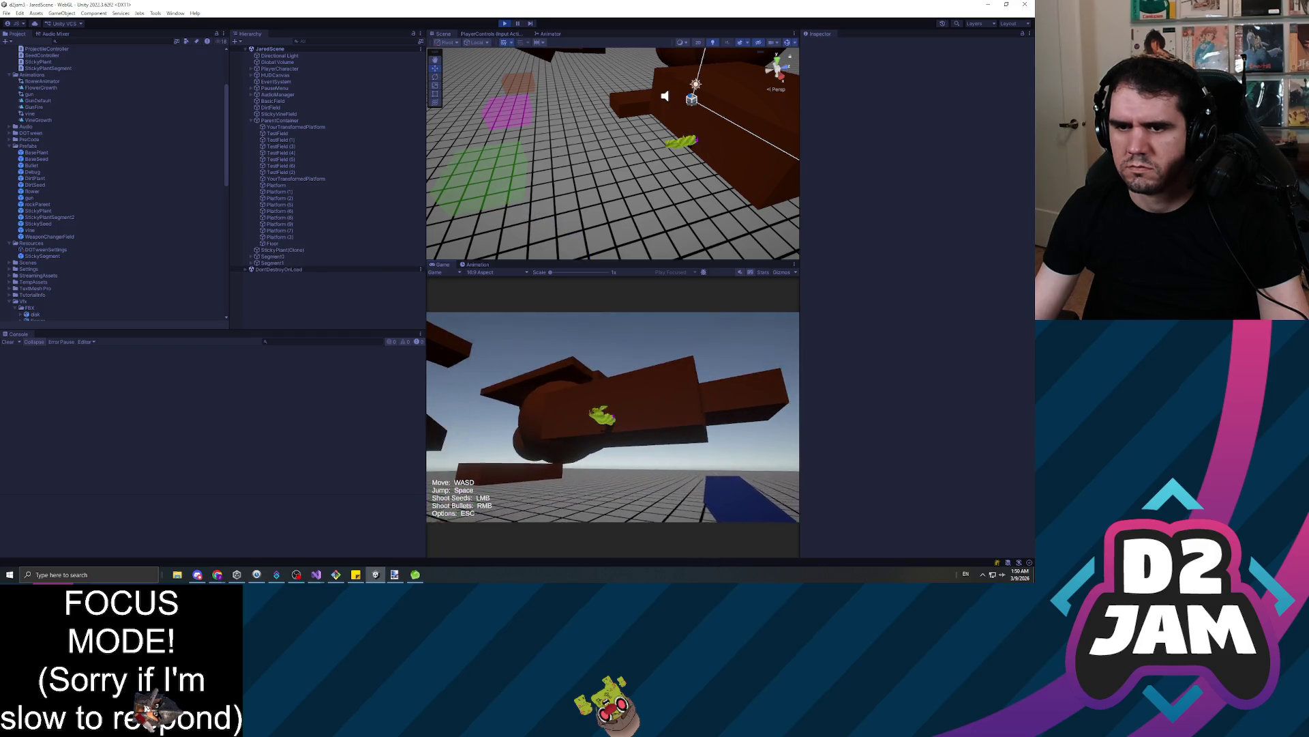
{"action": "key", "text": "w"}
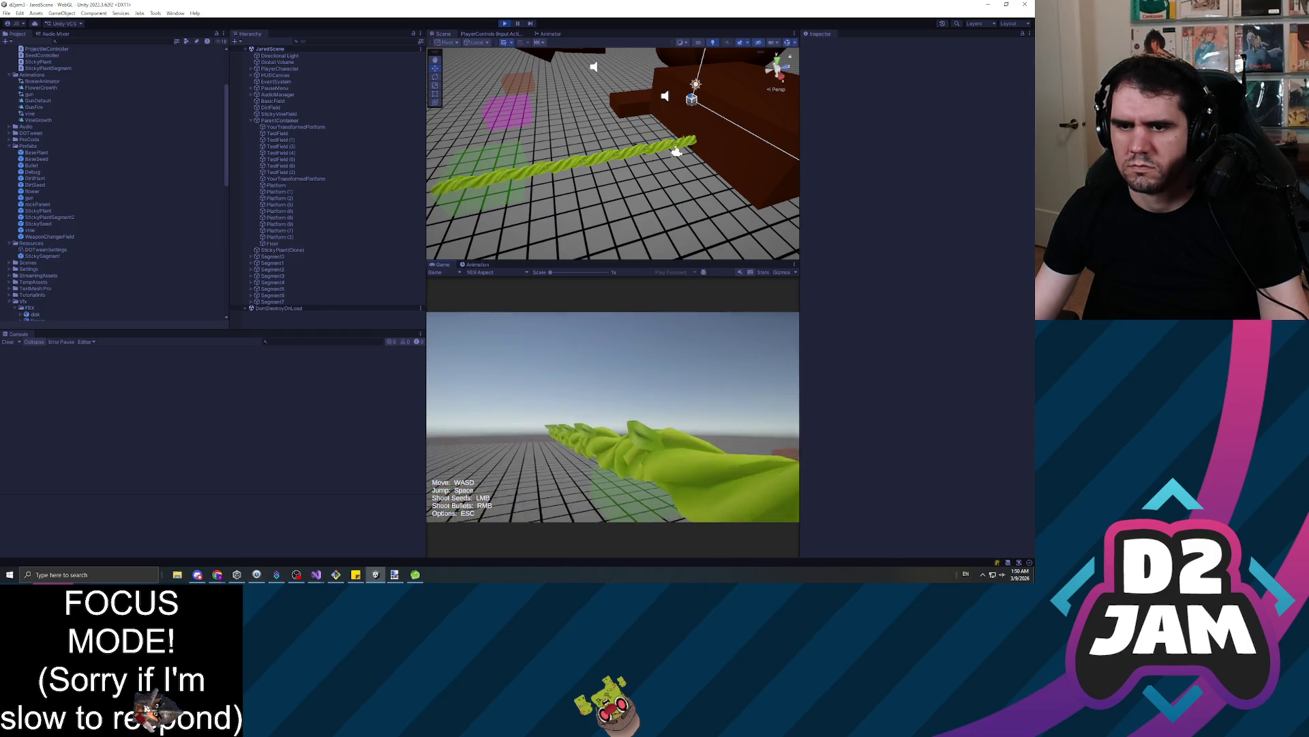
{"action": "key", "text": "w"}
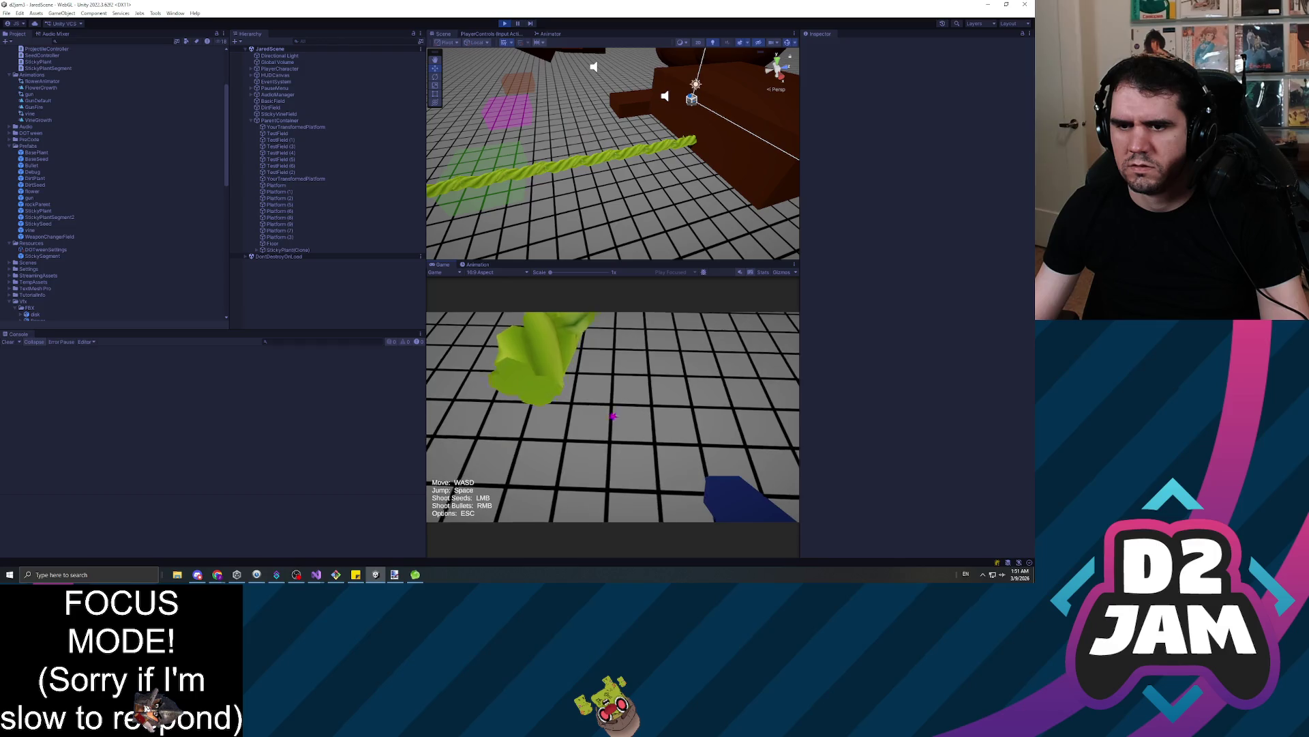
{"action": "left_click", "coordinate": [613, 416]}
{"action": "left_click", "coordinate": [613, 416]}
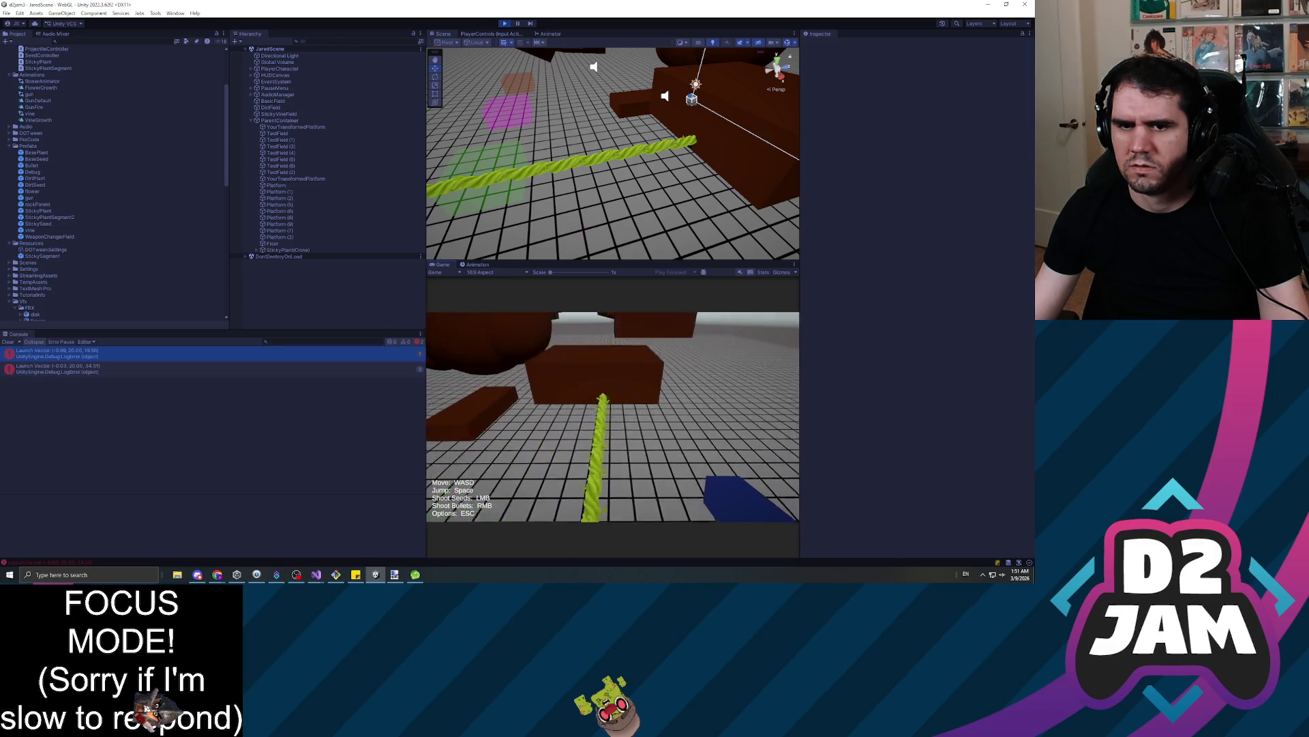
{"action": "left_click", "coordinate": [613, 416]}
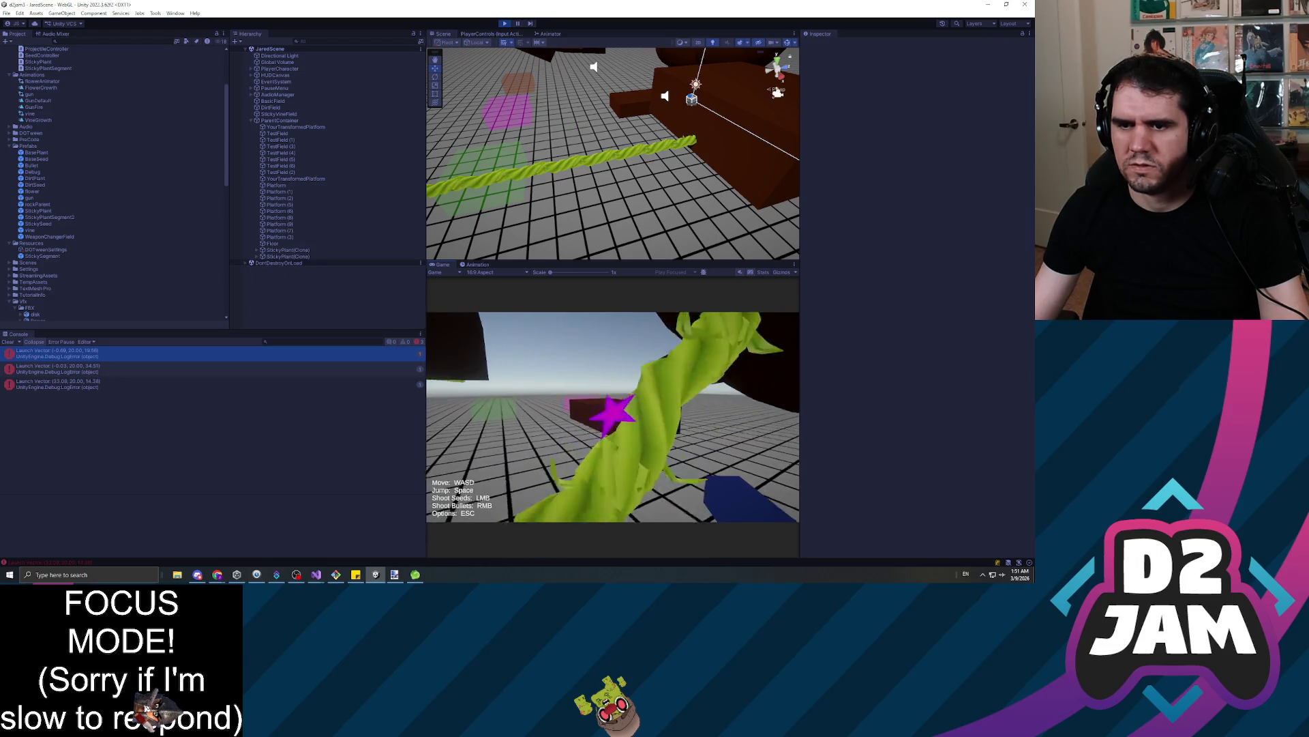
{"action": "key", "text": "Escape"}
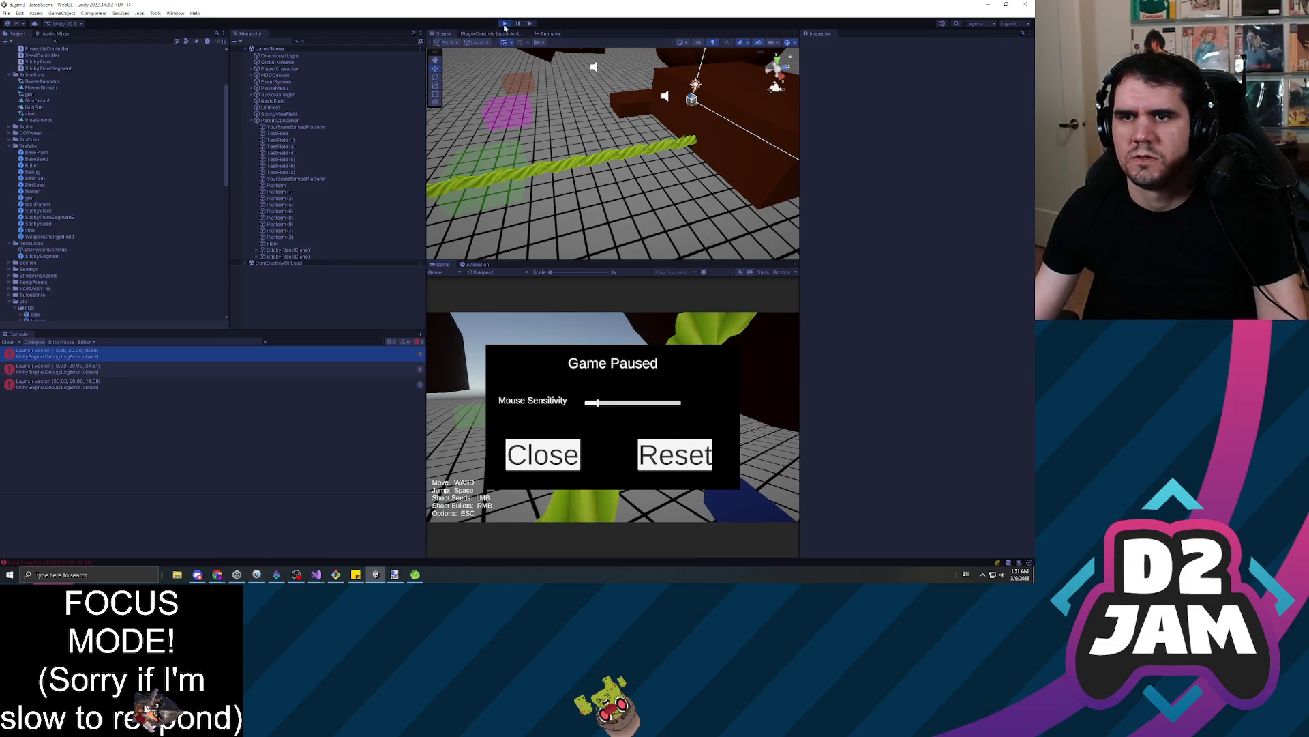
{"action": "left_click", "coordinate": [505, 23]}
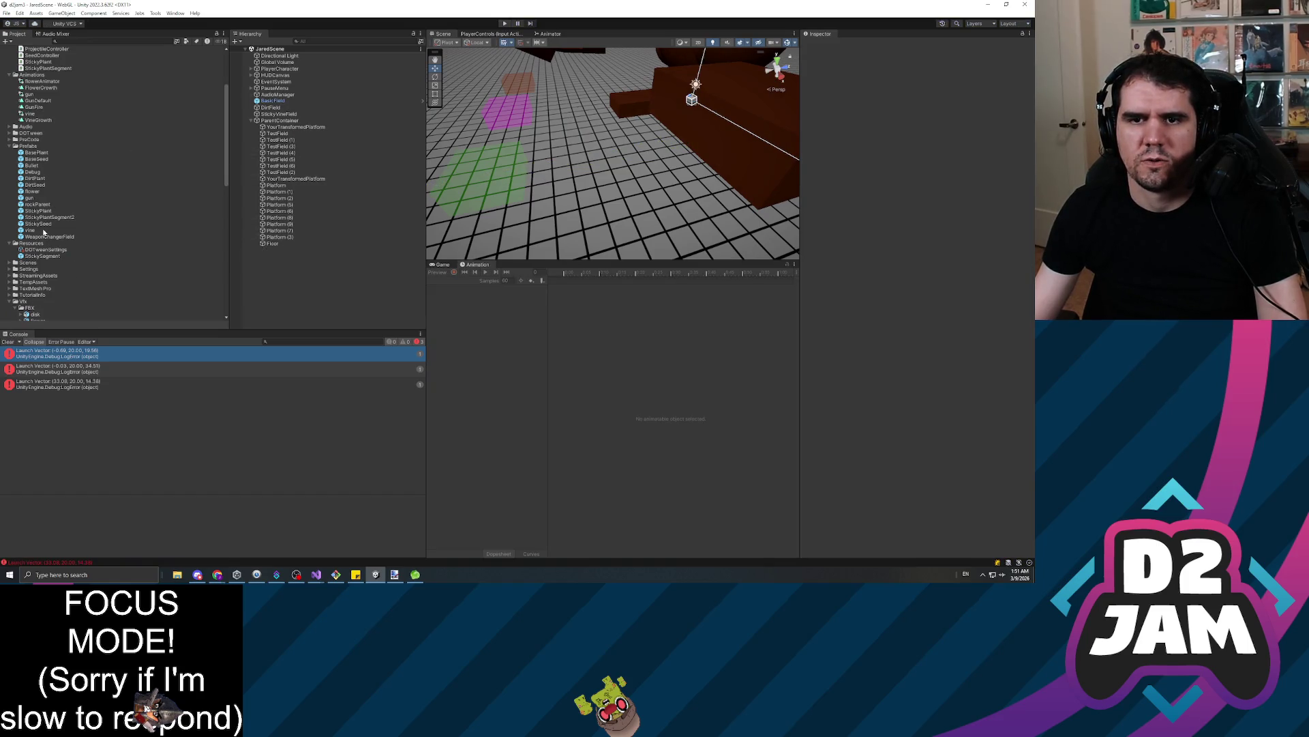
Find all references to GrowSegment in StickyPlantSegment.cs
{"action": "key", "text": "alt+Tab"}
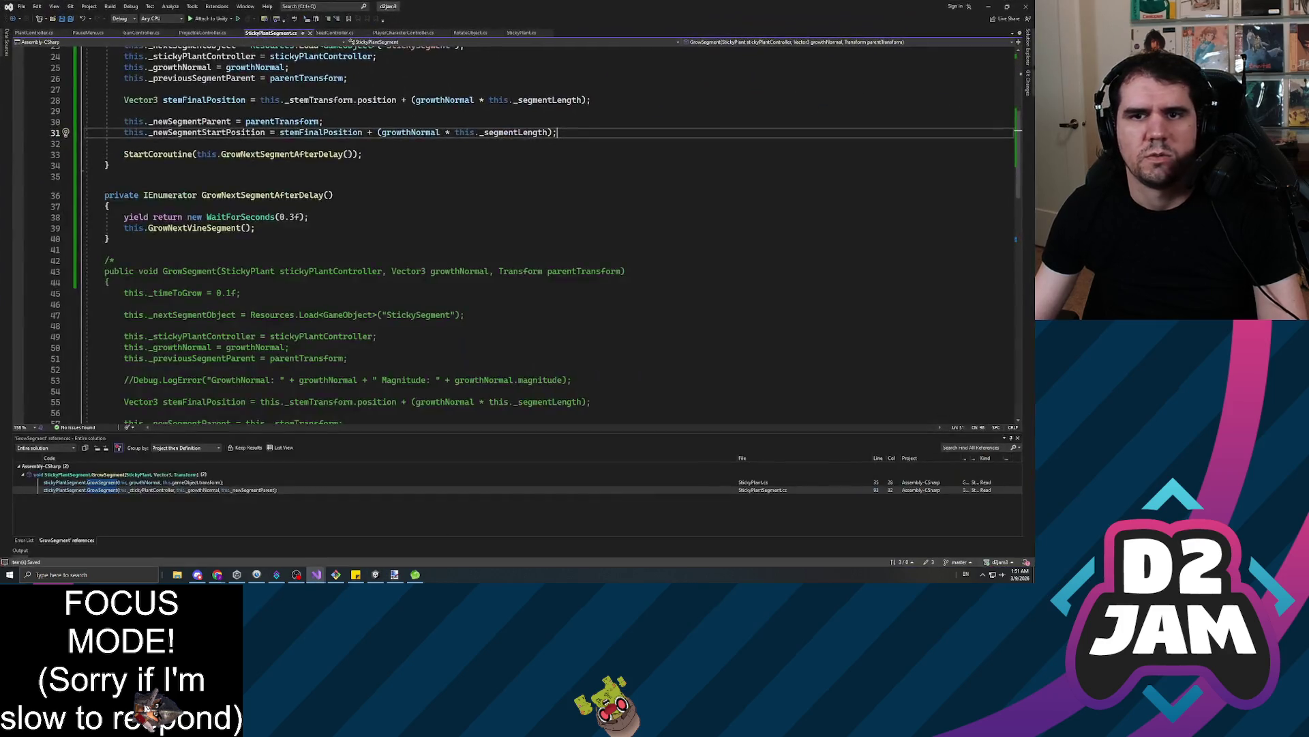
{"action": "scroll", "coordinate": [523, 235], "scroll_direction": "up", "scroll_amount": 2}
{"action": "left_click", "coordinate": [217, 252]}
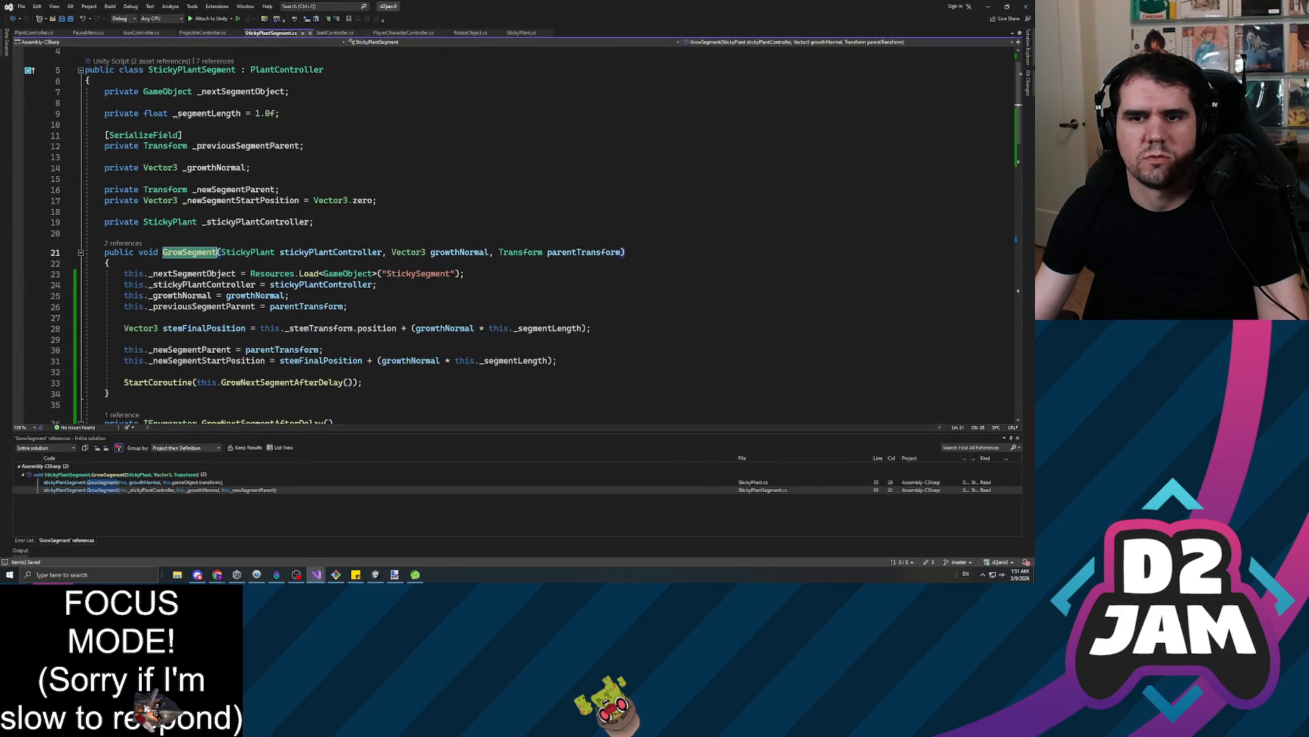
{"action": "scroll", "coordinate": [325, 235], "scroll_direction": "down", "scroll_amount": 3}
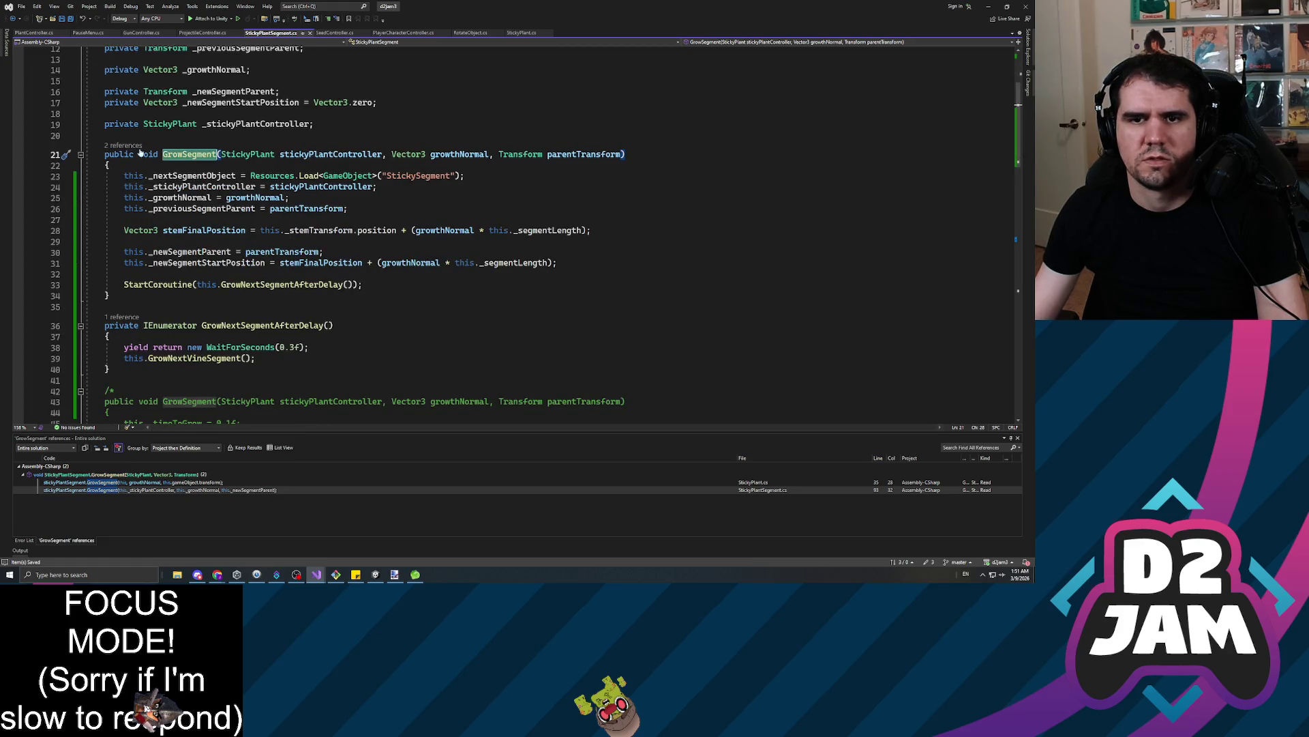
{"action": "right_click", "coordinate": [189, 158]}
{"action": "left_click", "coordinate": [231, 238]}
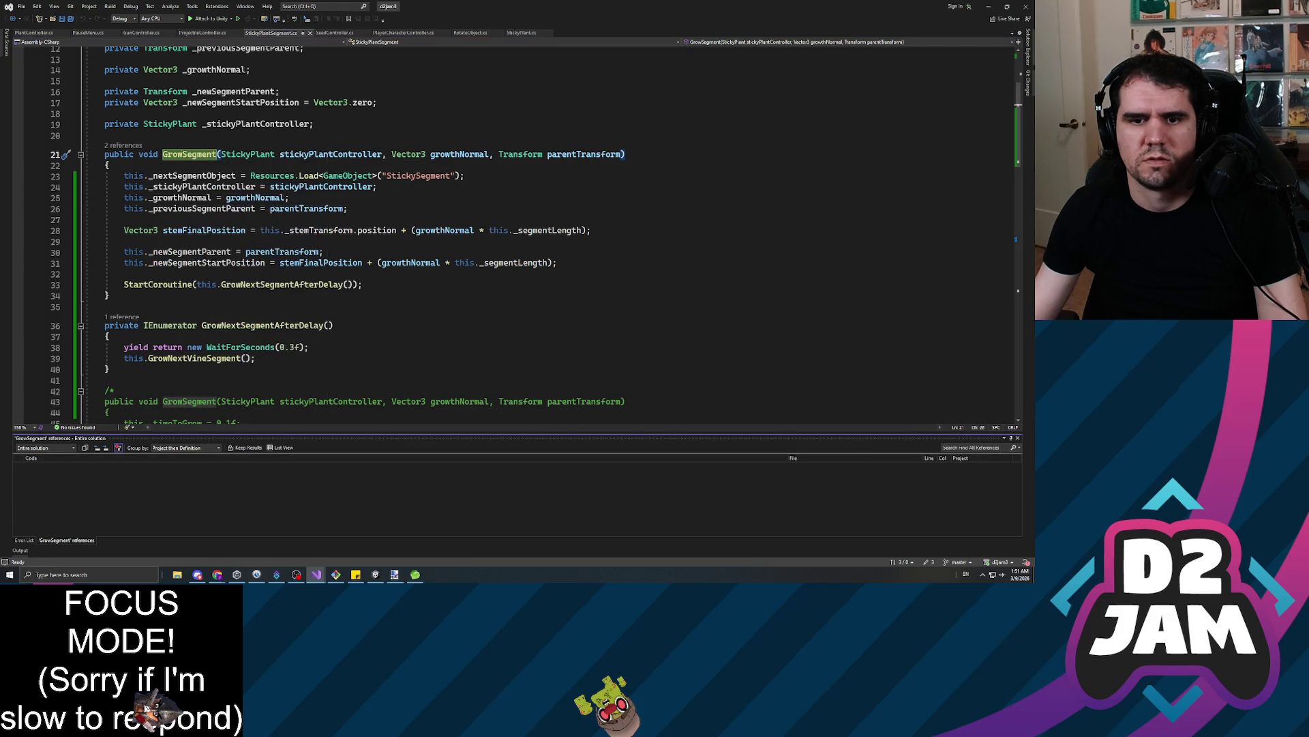
Check the GrowSegment call at line 93, then move above the GrowSegment declaration
{"action": "left_click", "coordinate": [136, 482]}
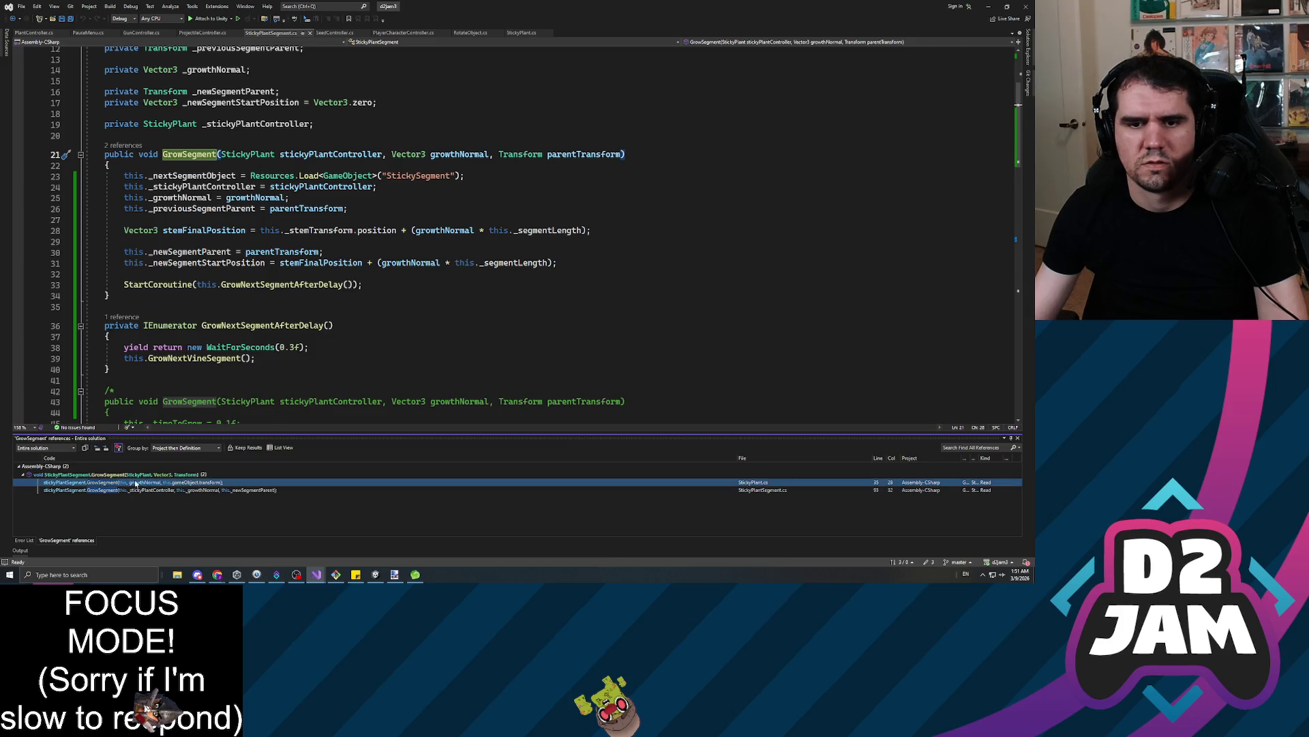
{"action": "left_click", "coordinate": [142, 490]}
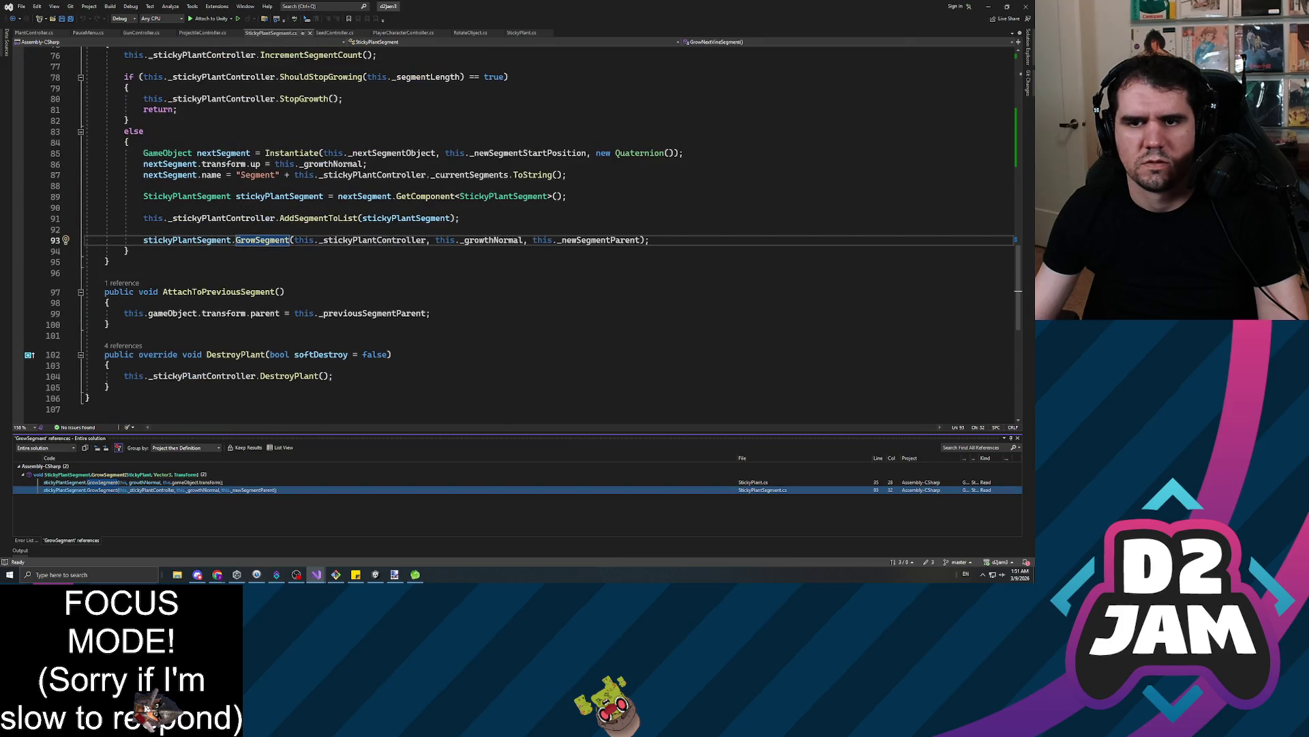
{"action": "scroll", "coordinate": [519, 232], "scroll_direction": "up", "scroll_amount": 20}
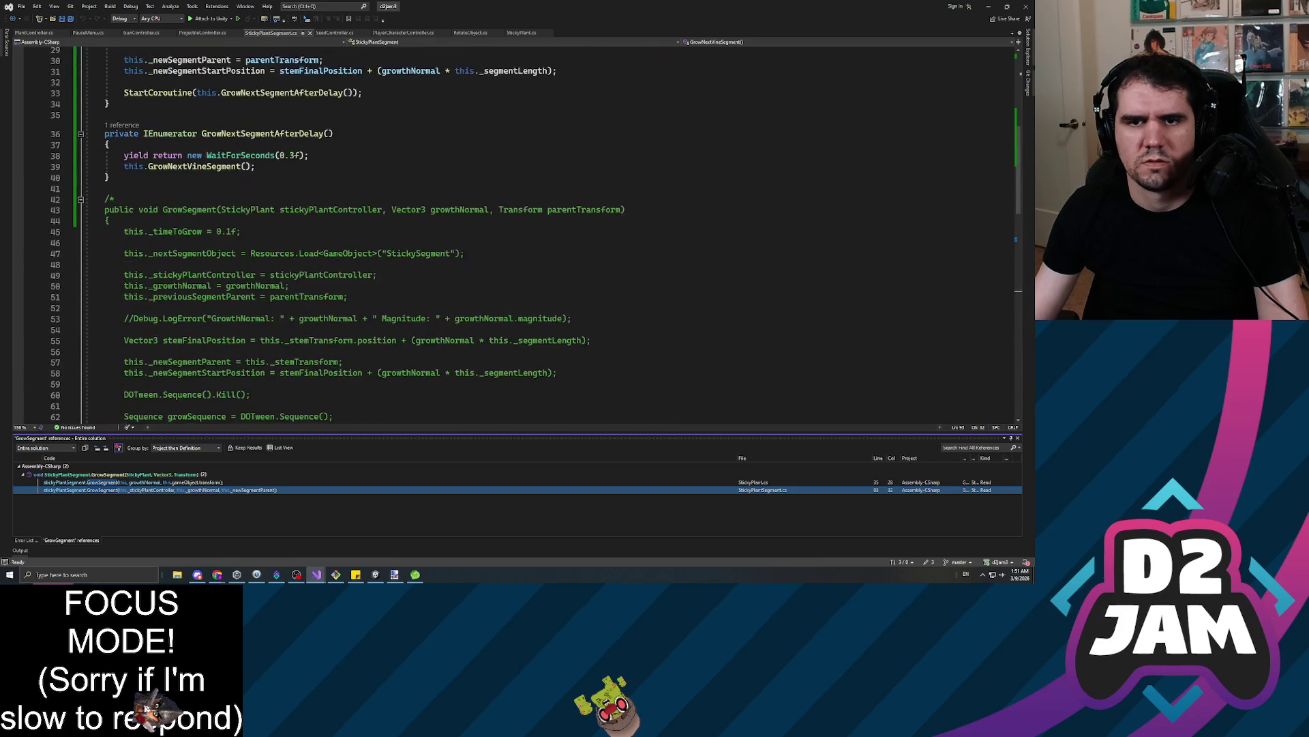
{"action": "scroll", "coordinate": [518, 232], "scroll_direction": "down", "scroll_amount": 5}
{"action": "scroll", "coordinate": [518, 232], "scroll_direction": "up", "scroll_amount": 3}
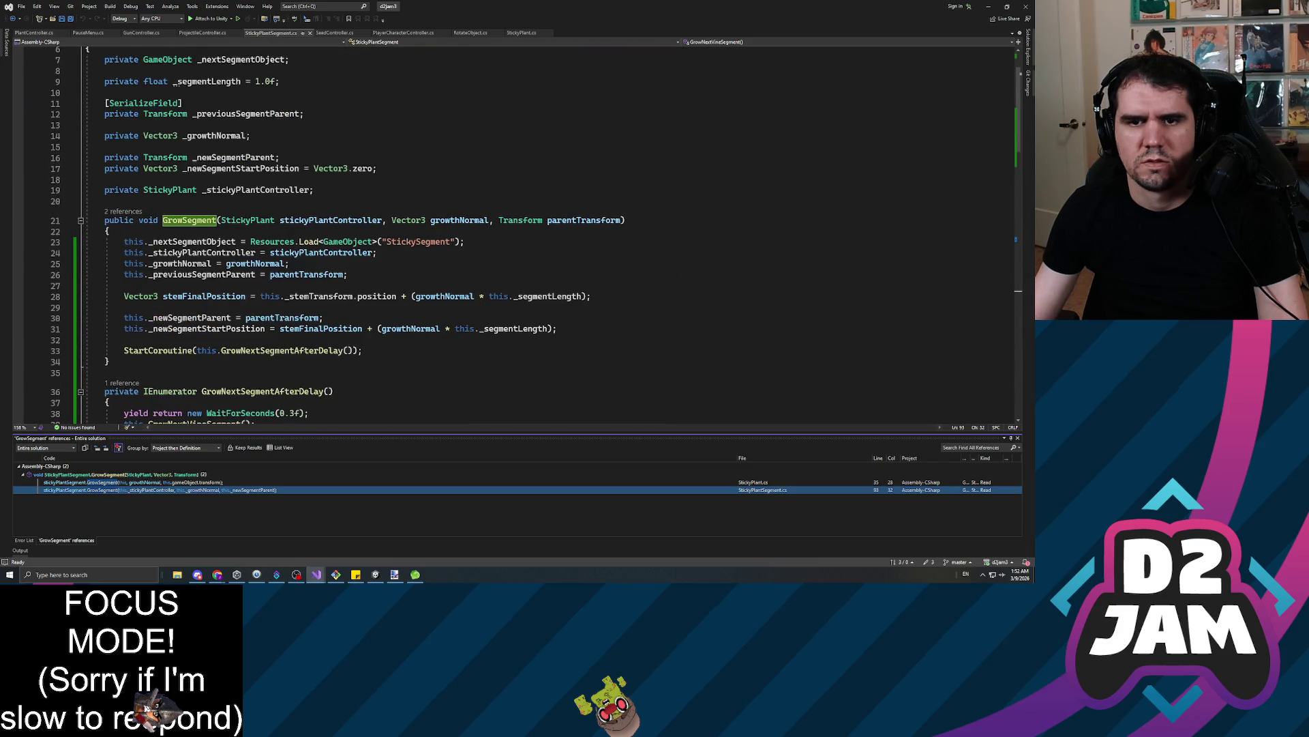
{"action": "left_click", "coordinate": [124, 242]}
{"action": "scroll", "coordinate": [124, 242], "scroll_direction": "up", "scroll_amount": 2}
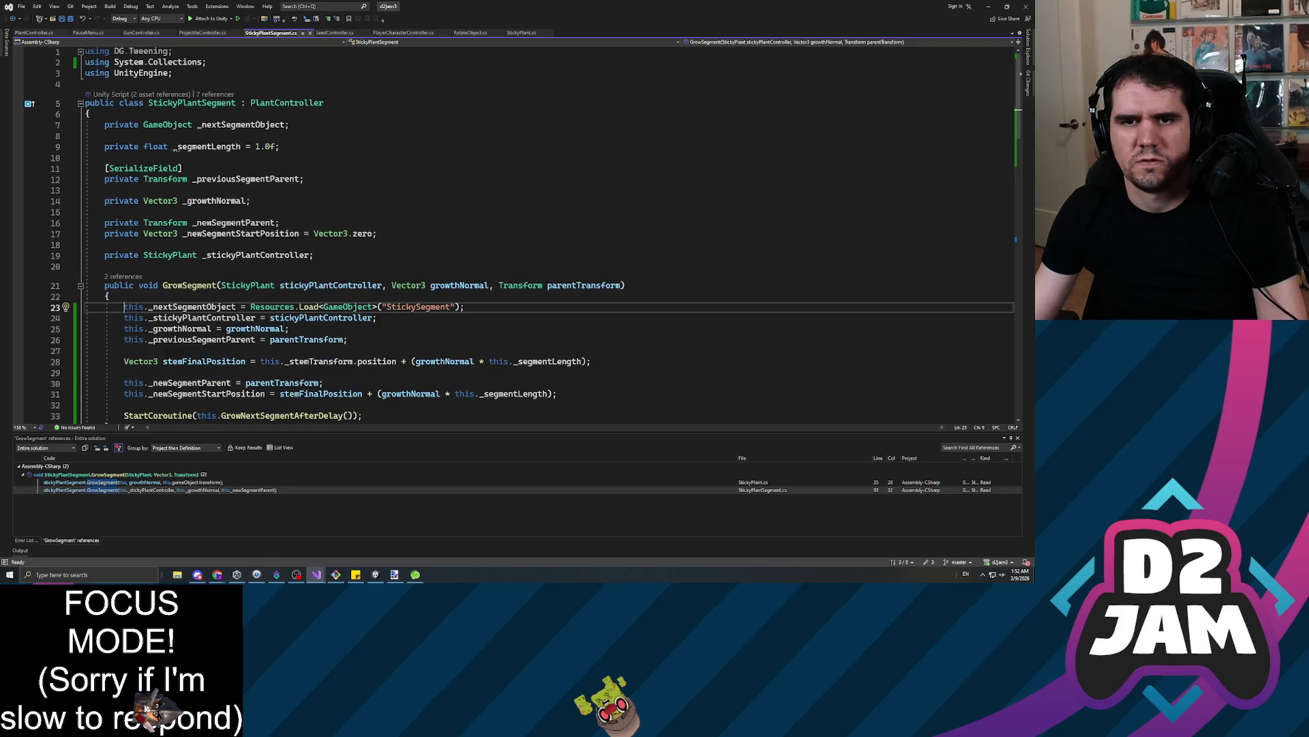
{"action": "key", "text": "Up"}
{"action": "key", "text": "Up"}
{"action": "key", "text": "Up"}
Declare a [SerializeField] private Transform _segmentLeaves field above GrowSegment and save
{"action": "key", "text": "Return"}
{"action": "key", "text": "Return"}
{"action": "key", "text": "Up"}
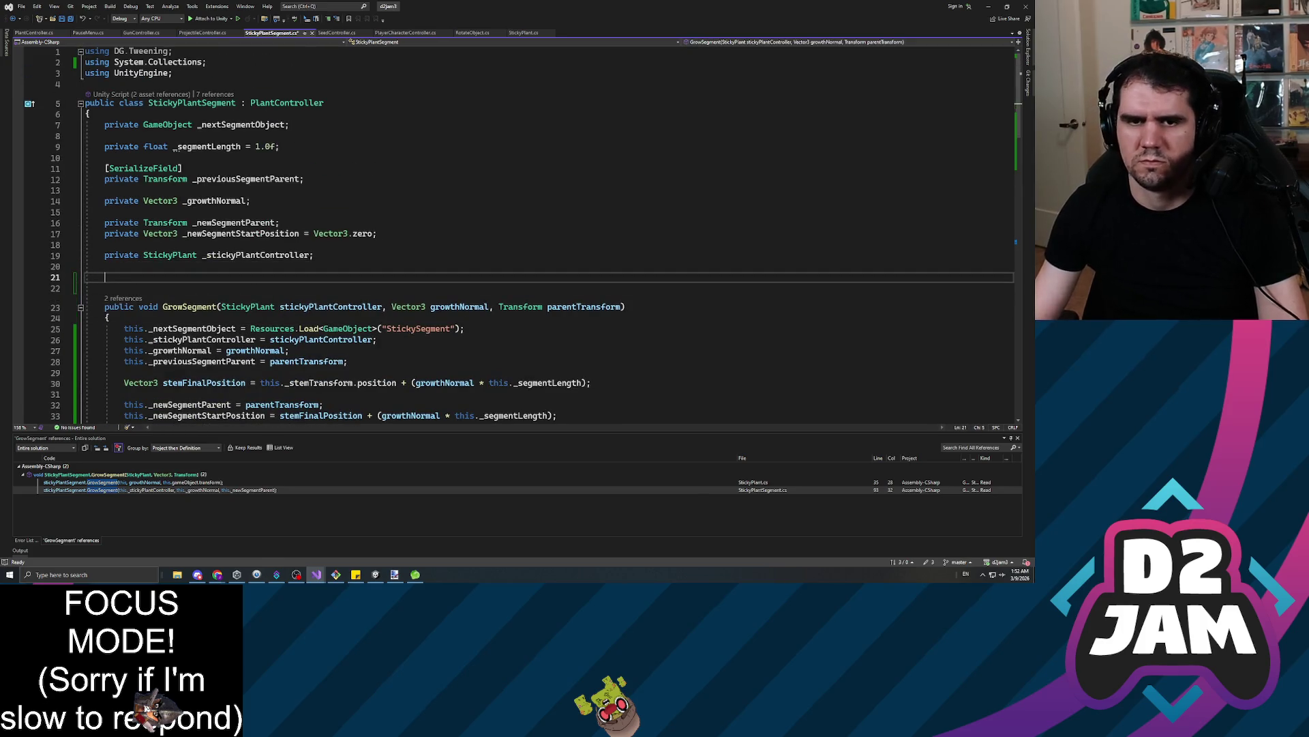
{"action": "type", "text": "d"}
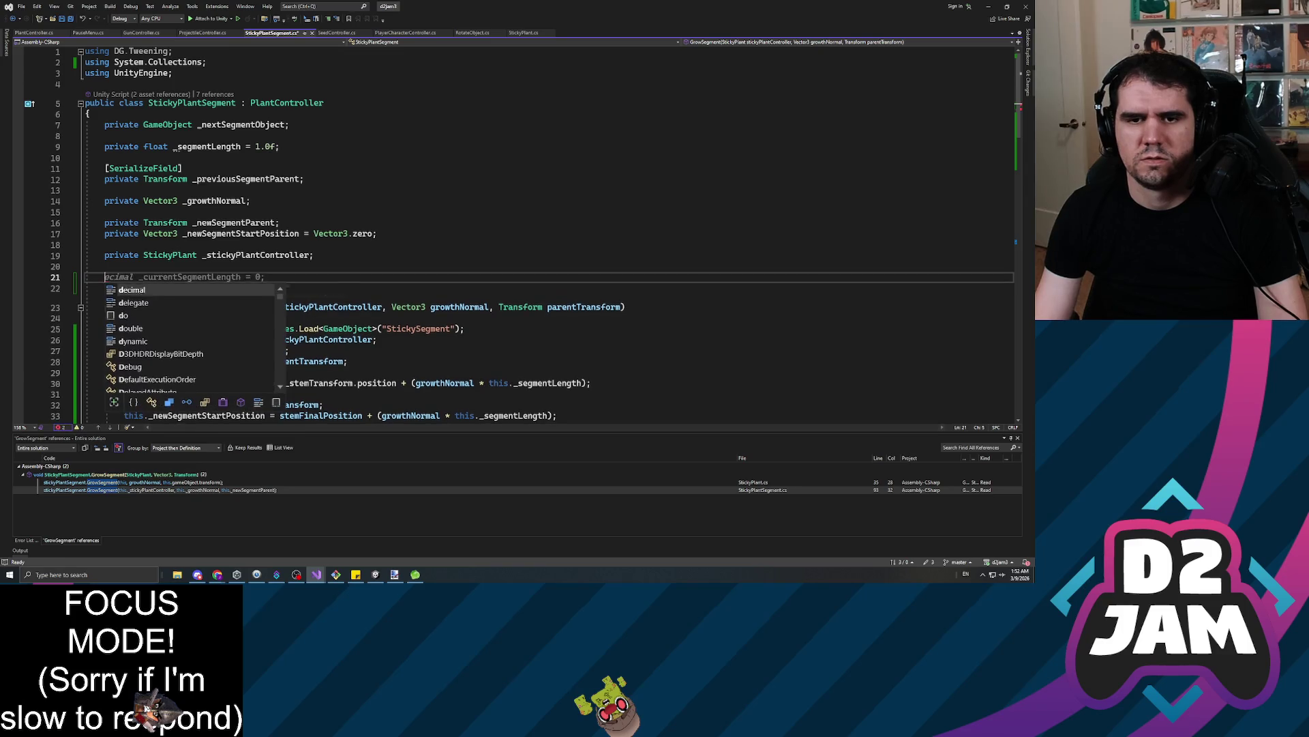
{"action": "type", "text": "private "}
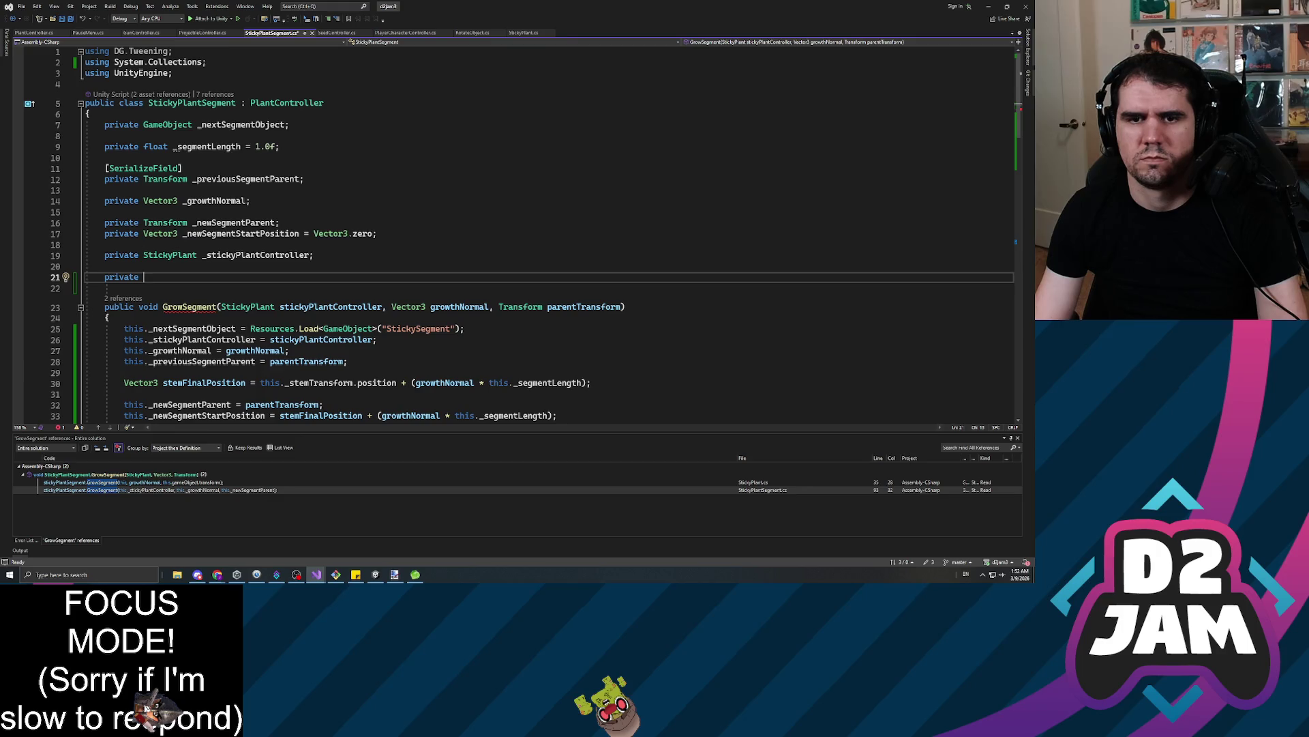
{"action": "type", "text": "Transform "}
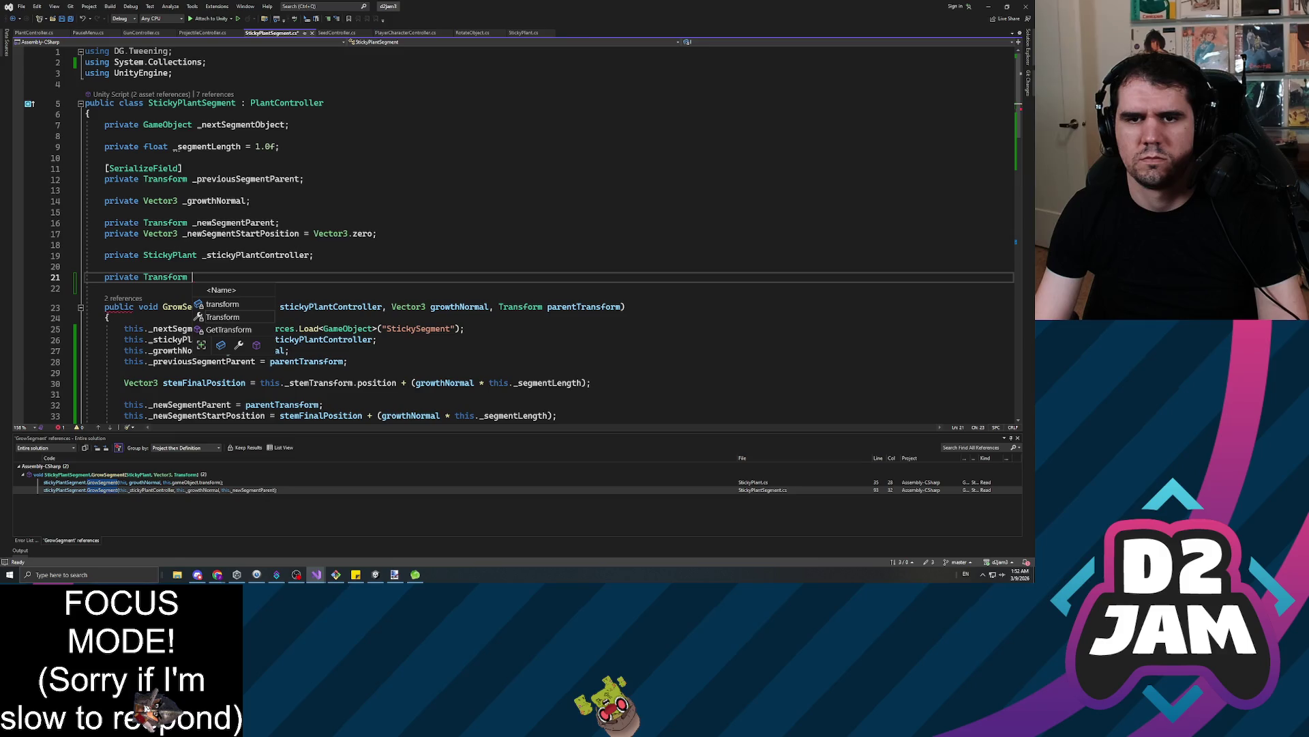
{"action": "type", "text": "_seg"}
{"action": "type", "text": "Leaves;"}
{"action": "key", "text": "Up"}
{"action": "key", "text": "Up"}
{"action": "key", "text": "Up"}
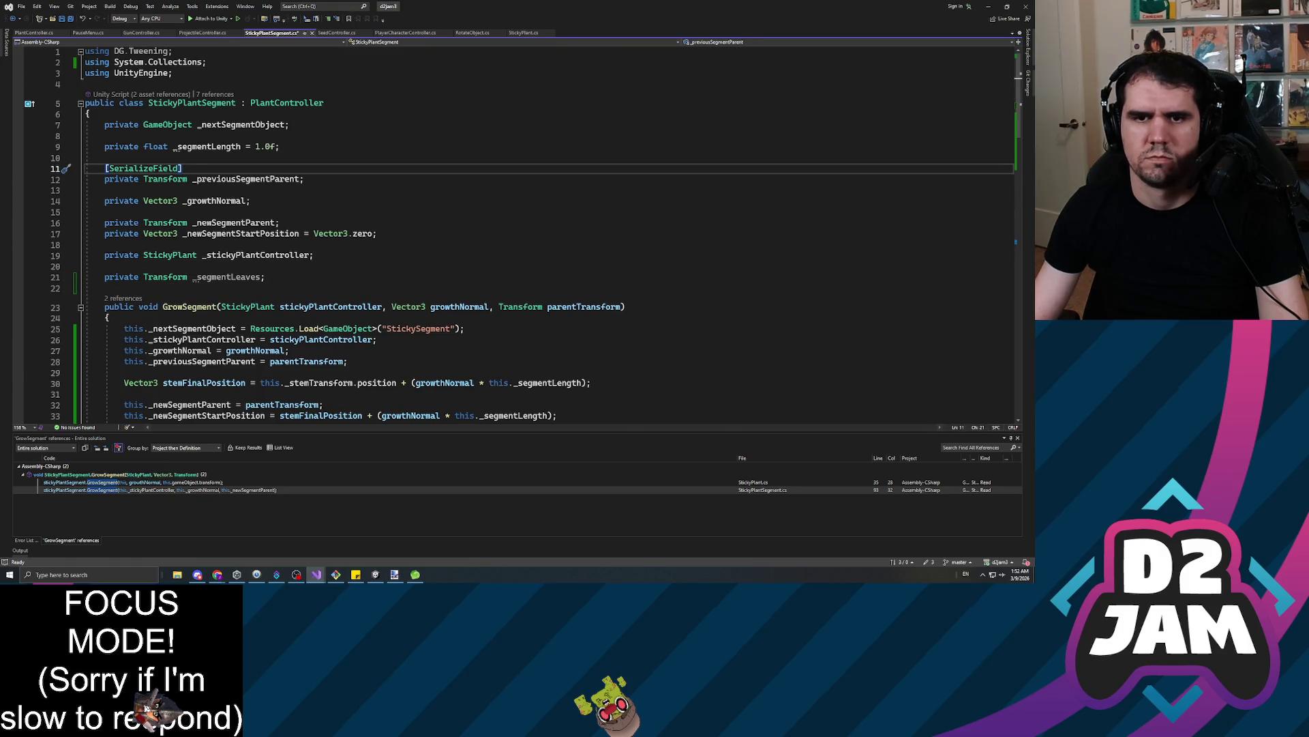
{"action": "key", "text": "Down"}
{"action": "key", "text": "Down"}
{"action": "key", "text": "Down"}
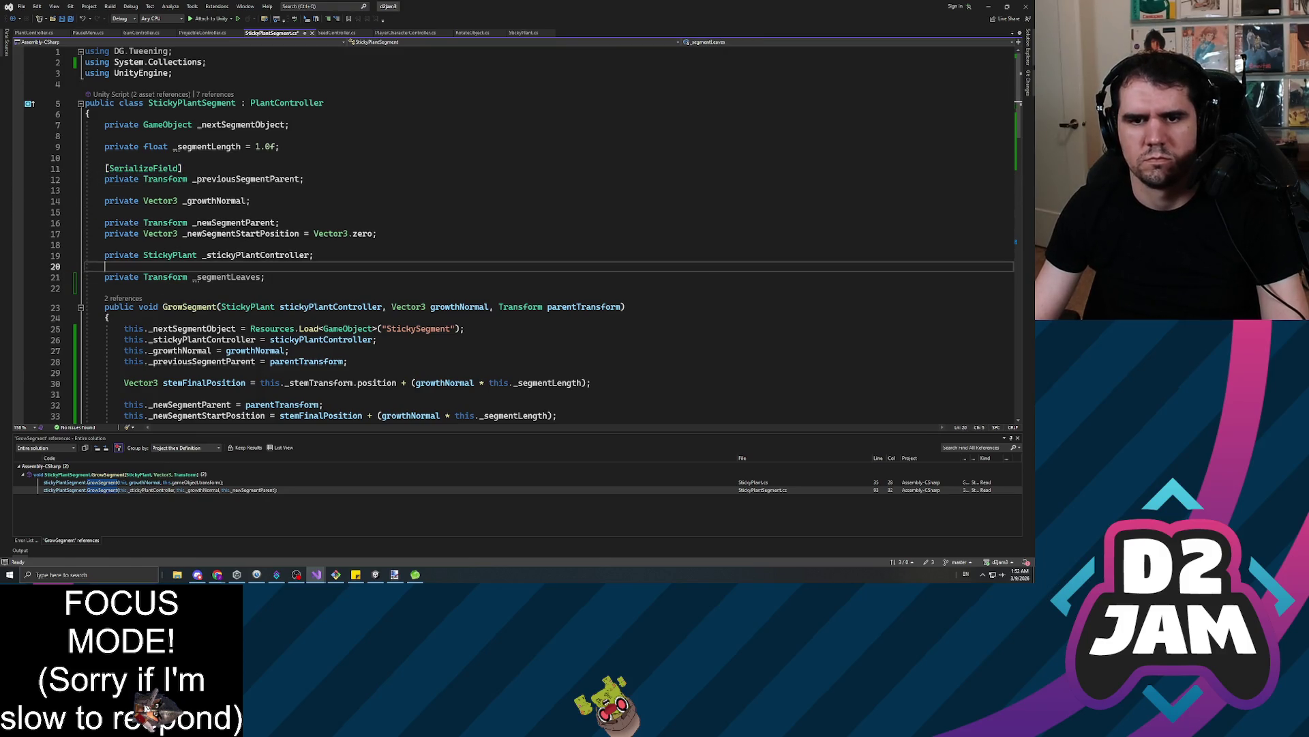
{"action": "key", "text": "Return"}
{"action": "type", "text": "[SerializeField]"}
{"action": "key", "text": "ctrl+s"}
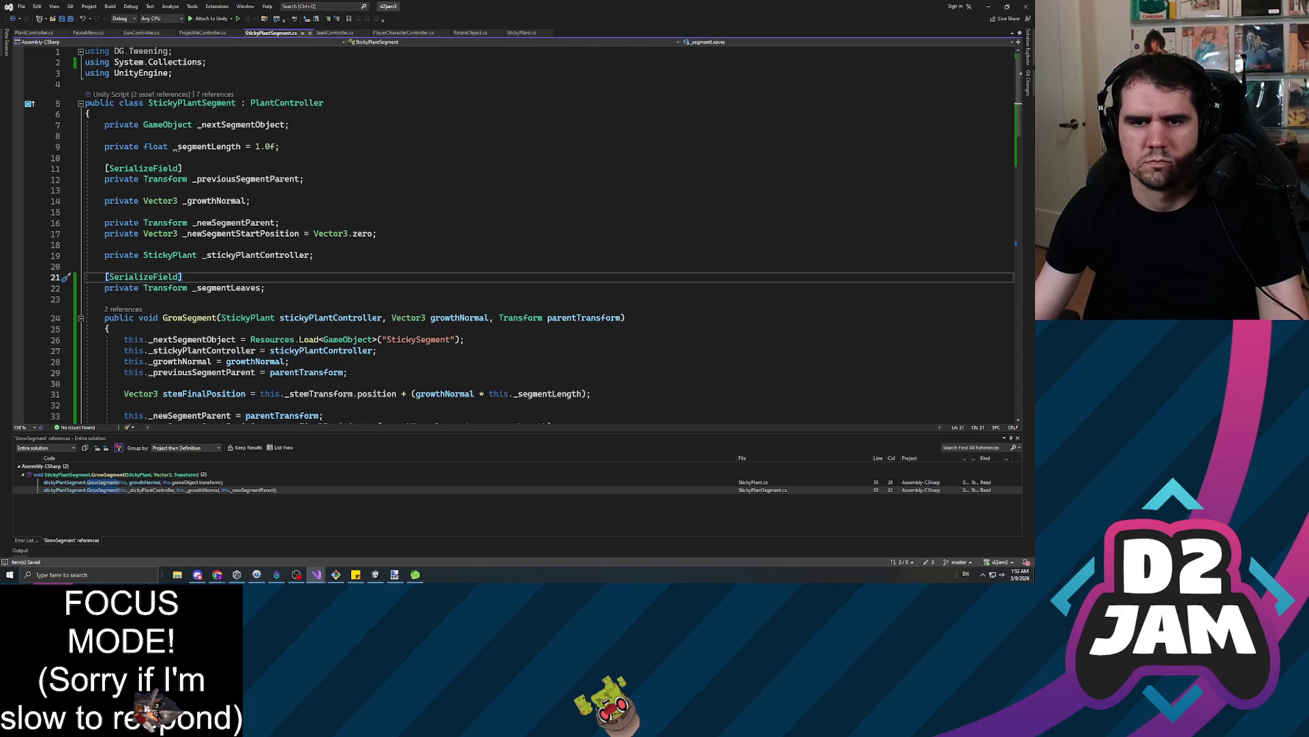
Start a this._segmentLeaves.rotation line at the top of GrowSegment, leaving a blank line above
{"action": "left_click", "coordinate": [125, 339]}
{"action": "key", "text": "Return"}
{"action": "key", "text": "Return"}
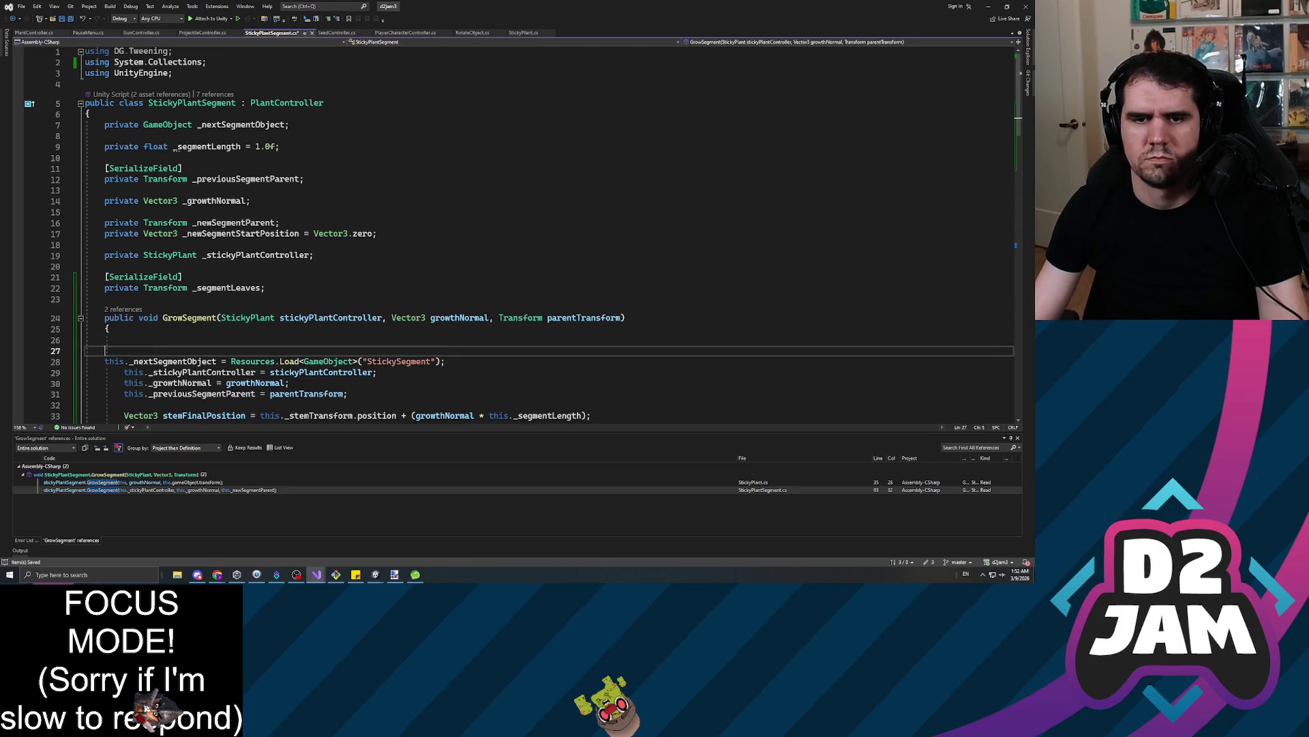
{"action": "key", "text": "Tab"}
{"action": "key", "text": "Up"}
{"action": "key", "text": "Up"}
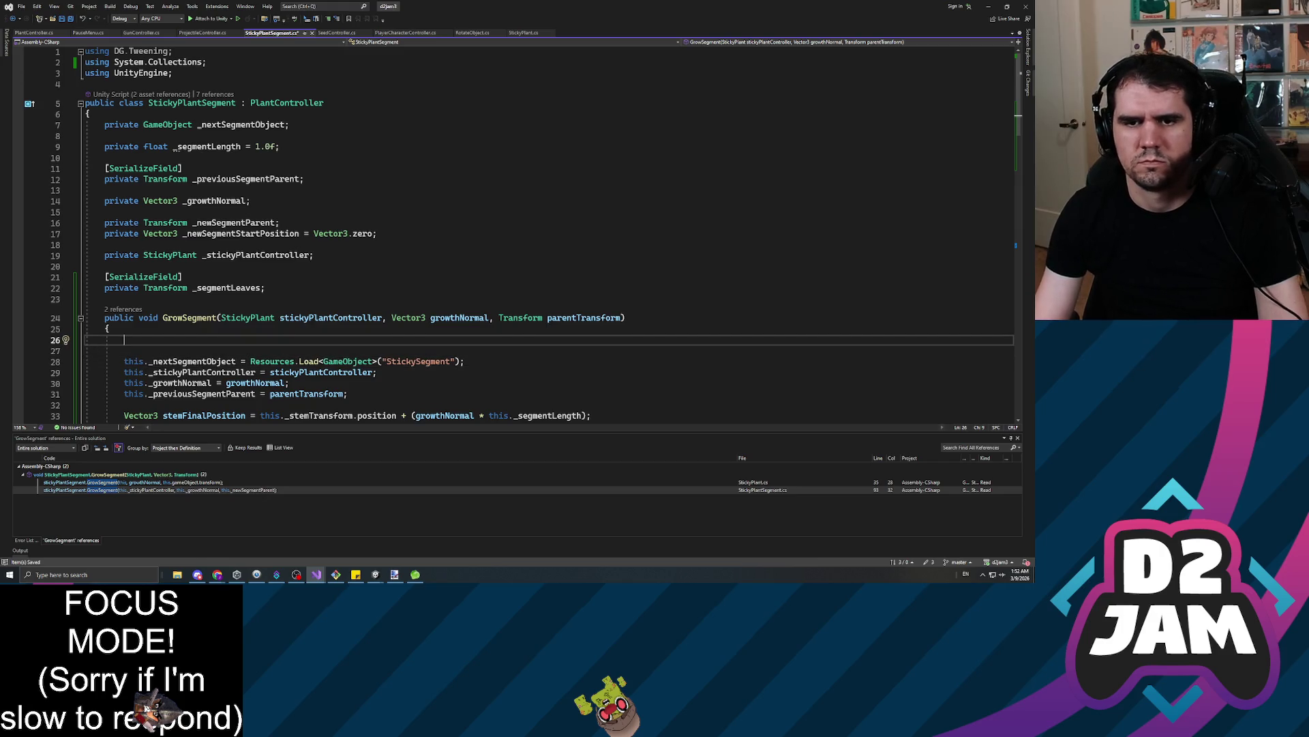
{"action": "type", "text": "this._seg"}
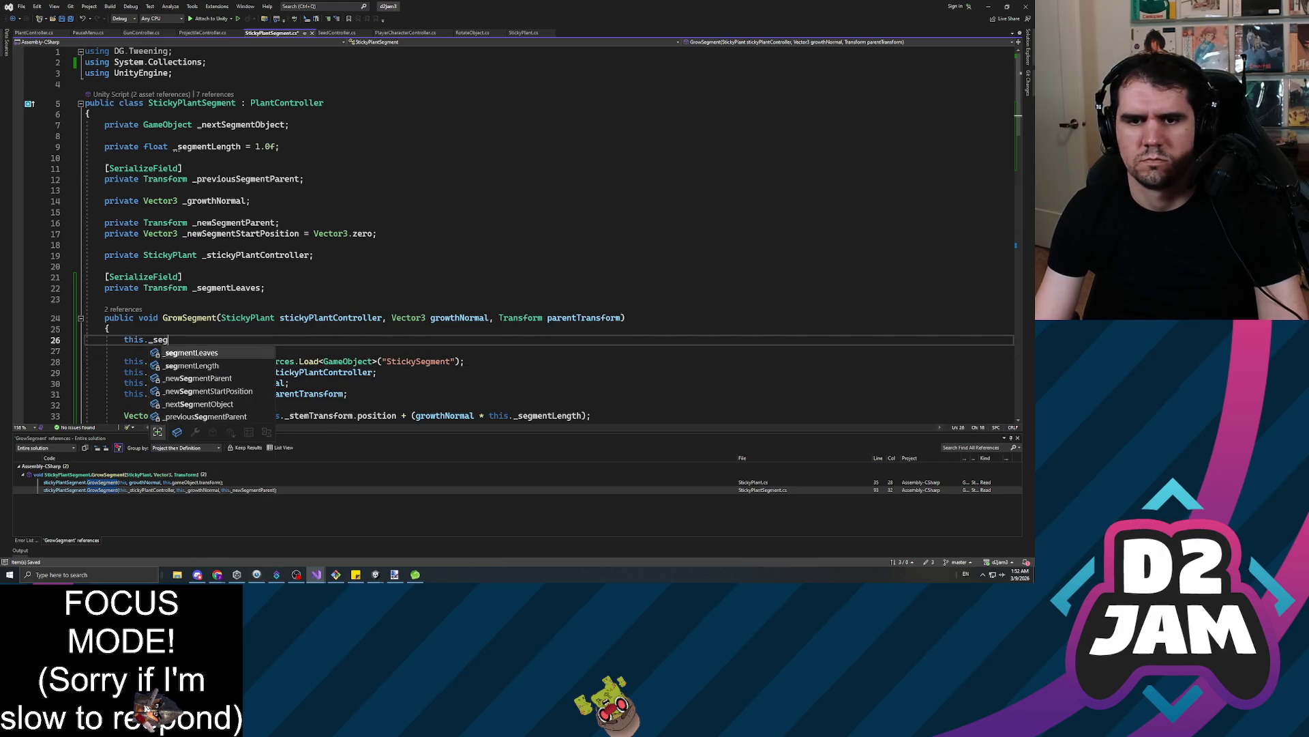
{"action": "type", "text": "mentLeaves"}
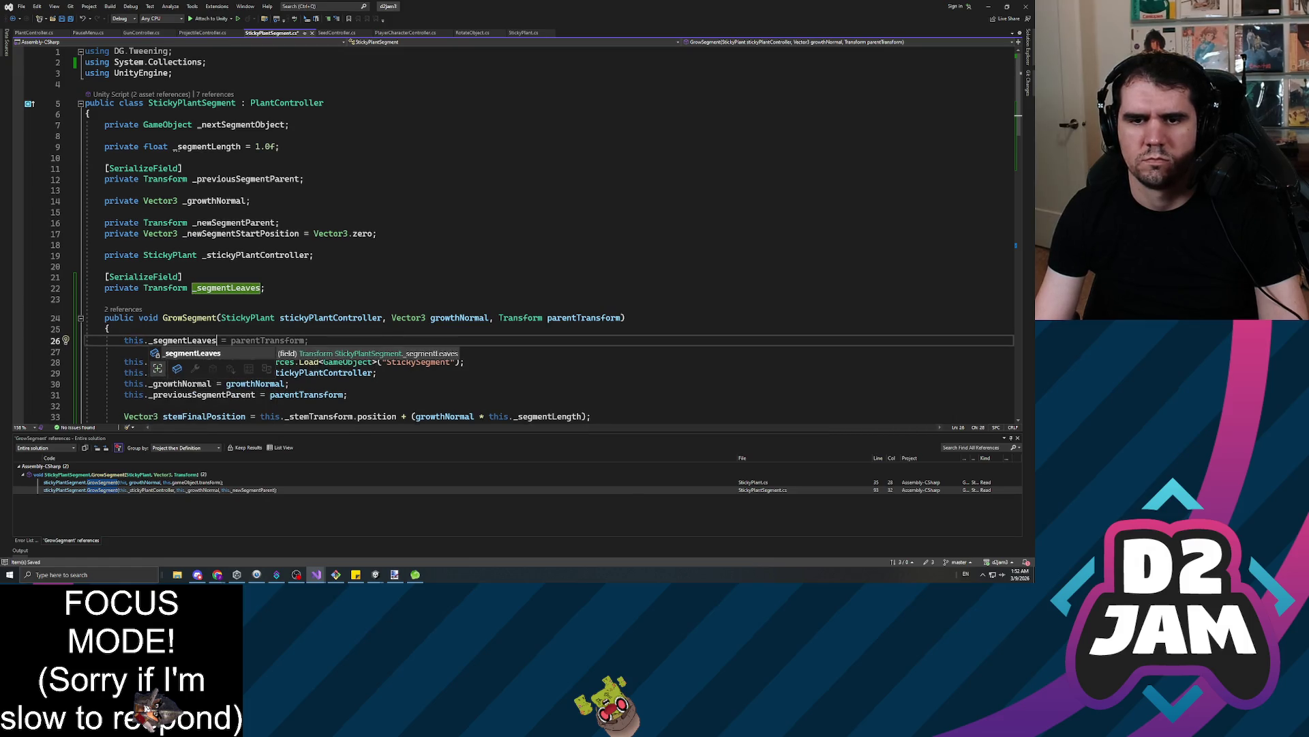
{"action": "type", "text": ".rotation ="}
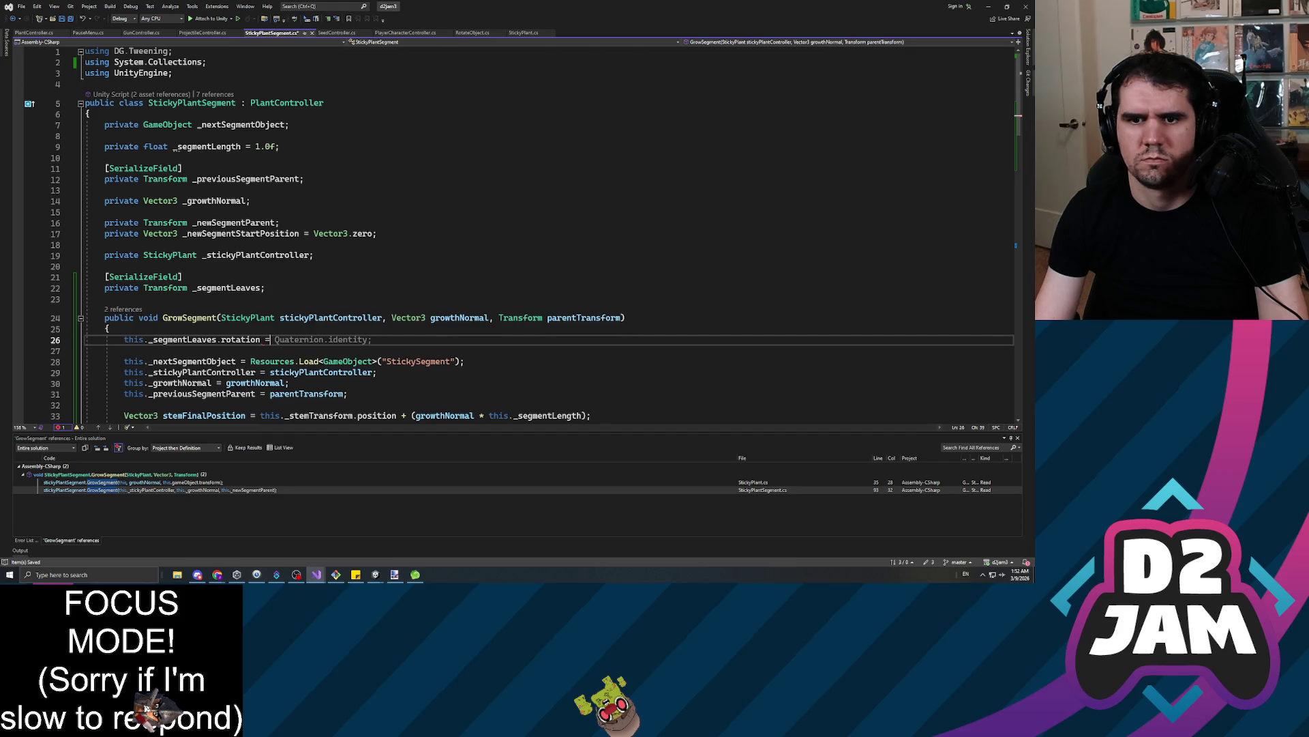
{"action": "key", "text": "Home"}
{"action": "key", "text": "Return"}
{"action": "key", "text": "Tab"}
{"action": "key", "text": "Up"}
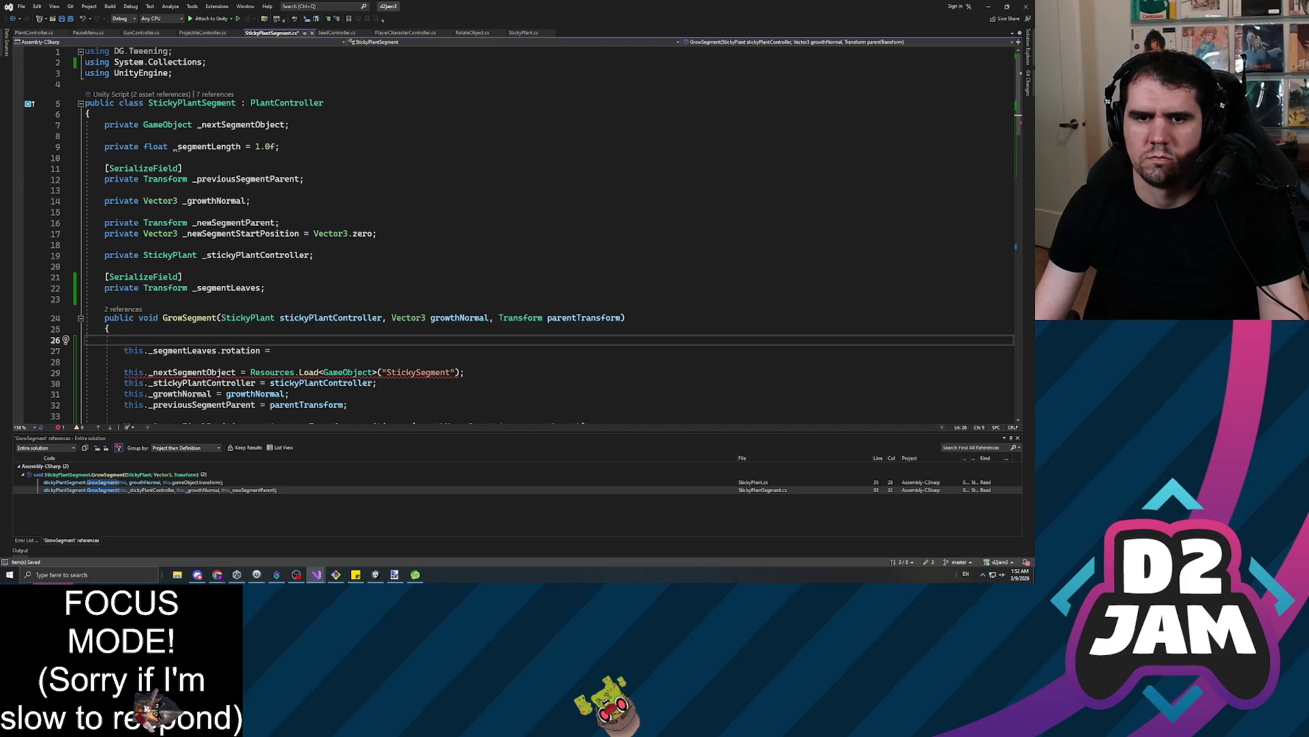
{"action": "key", "text": "Return"}
{"action": "key", "text": "Up"}
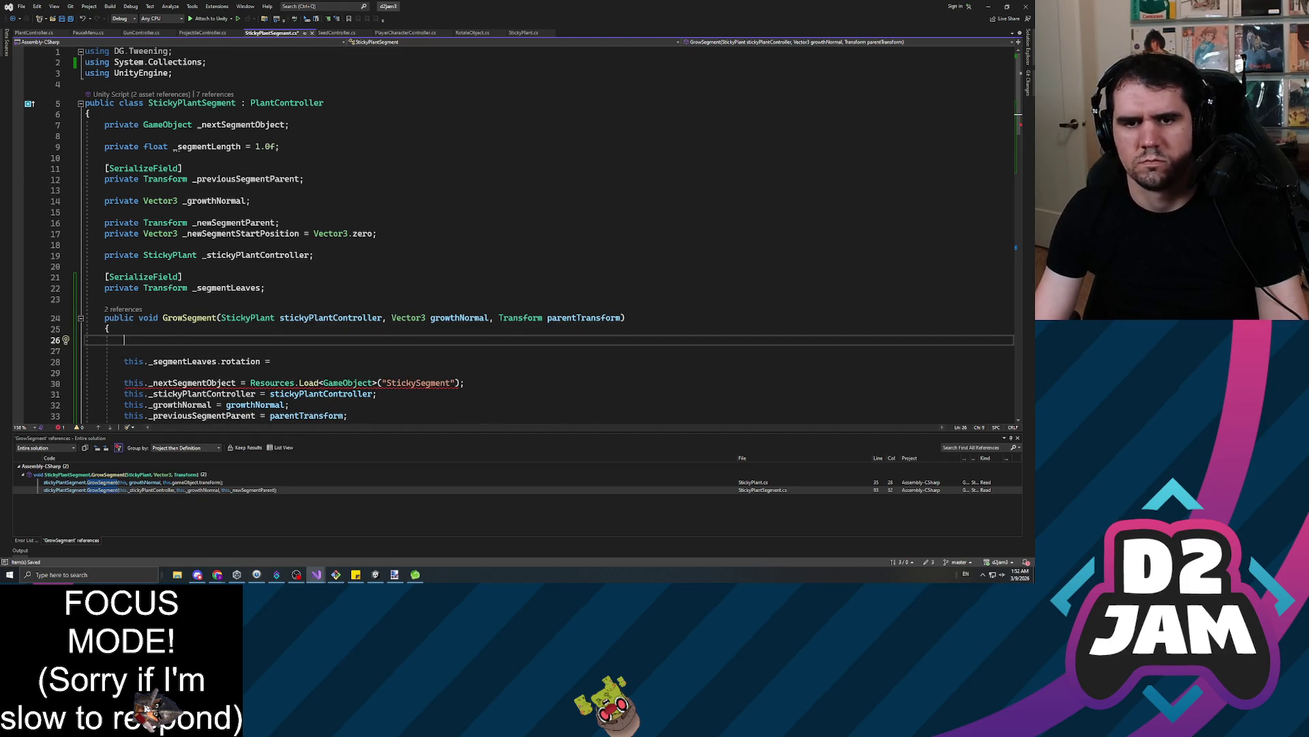
Write float randomAngle = Random.Range(0.0f, 360f) above the rotation line
{"action": "type", "text": "f"}
{"action": "type", "text": "loat random"}
{"action": "type", "text": "Angle"}
{"action": "type", "text": "(0.0f, 3"}
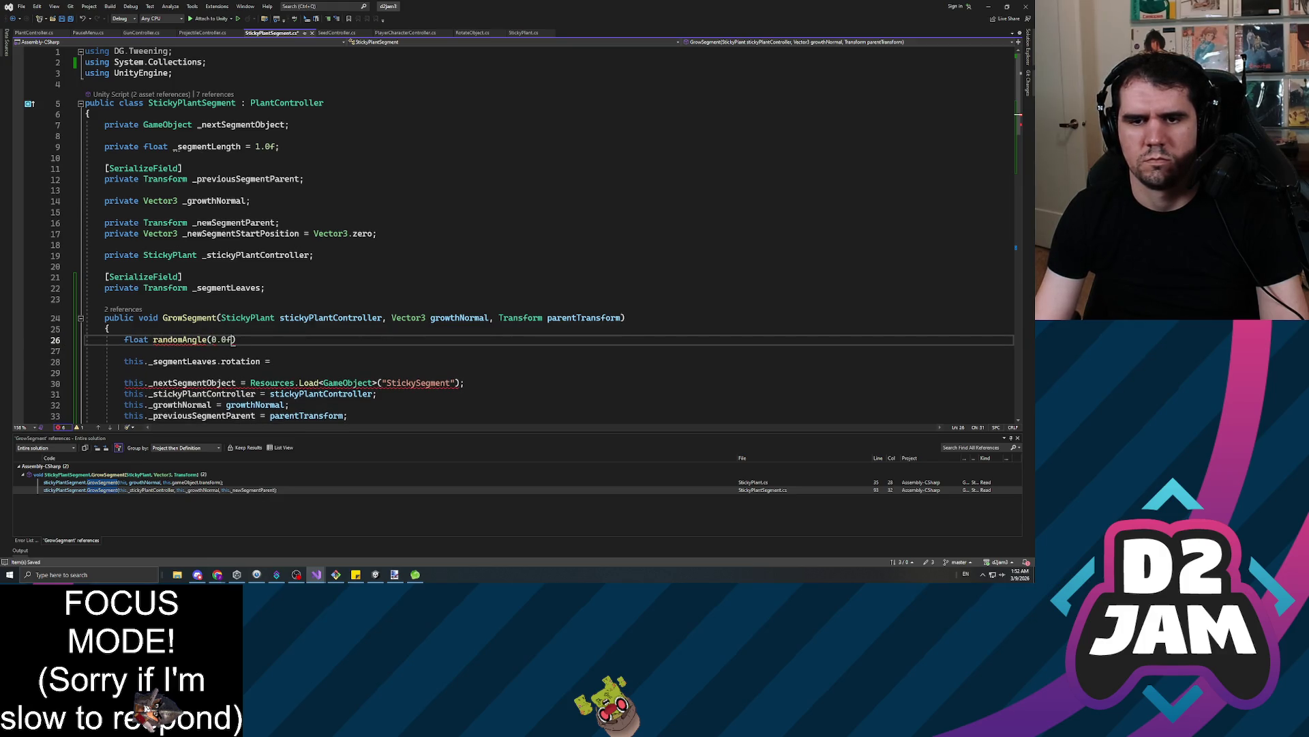
{"action": "type", "text": "60f"}
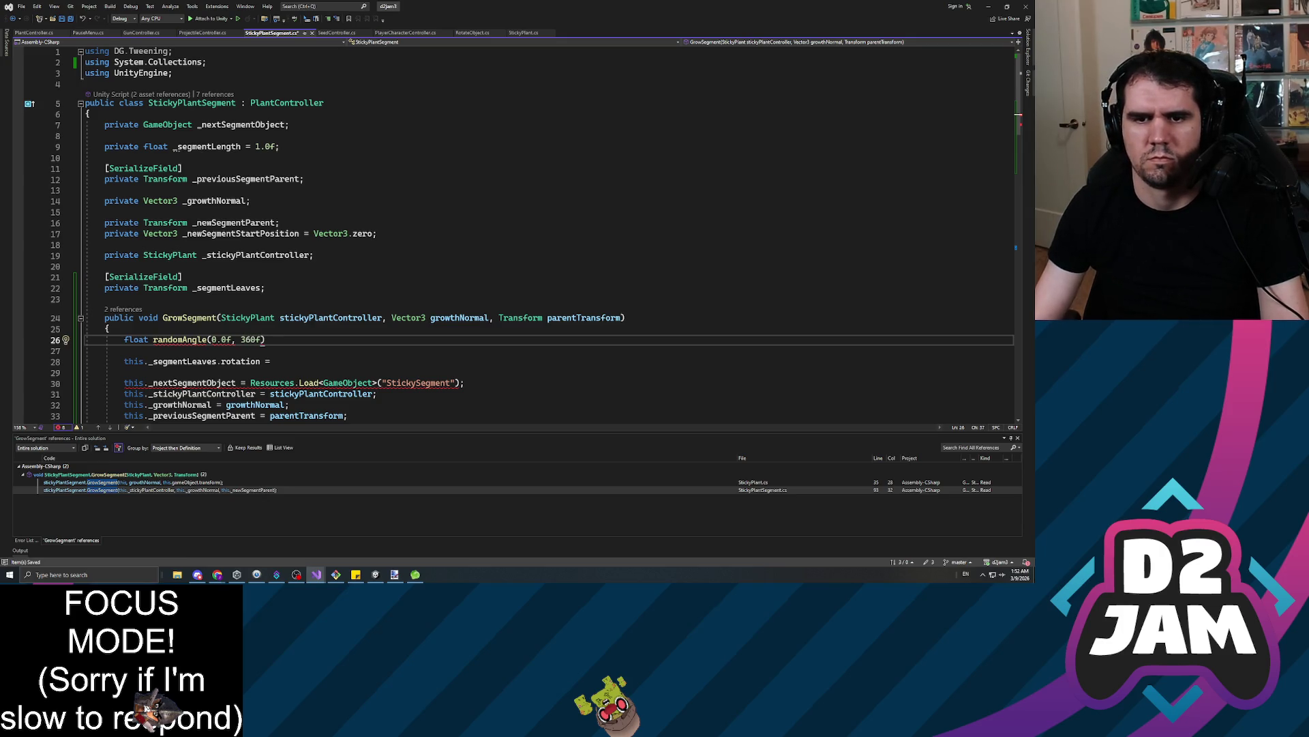
{"action": "left_click", "coordinate": [211, 339]}
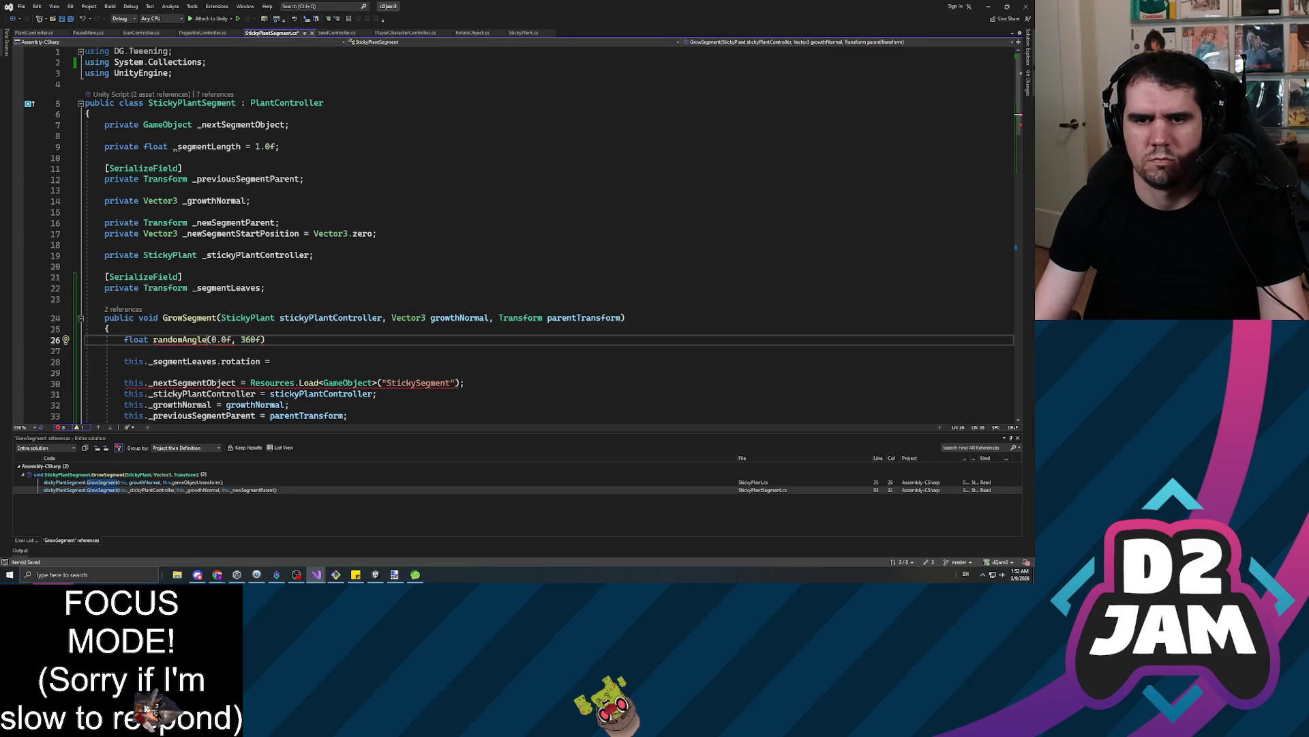
{"action": "type", "text": "= Random.Range"}
{"action": "key", "text": "Tab"}
{"action": "key", "text": "End"}
Set _segmentLeaves.rotation to Quaternion.Euler(current x, randomAngle, current z)
{"action": "type", "text": ";"}
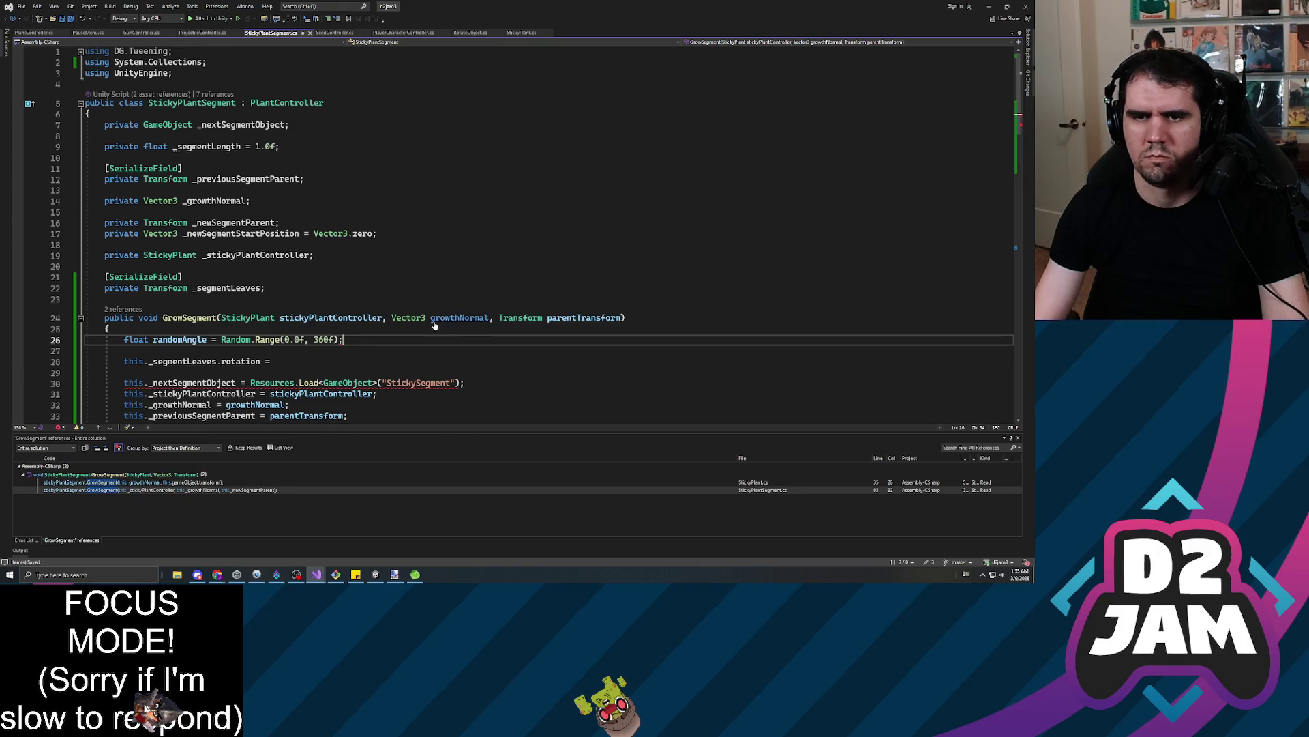
{"action": "left_click", "coordinate": [275, 361]}
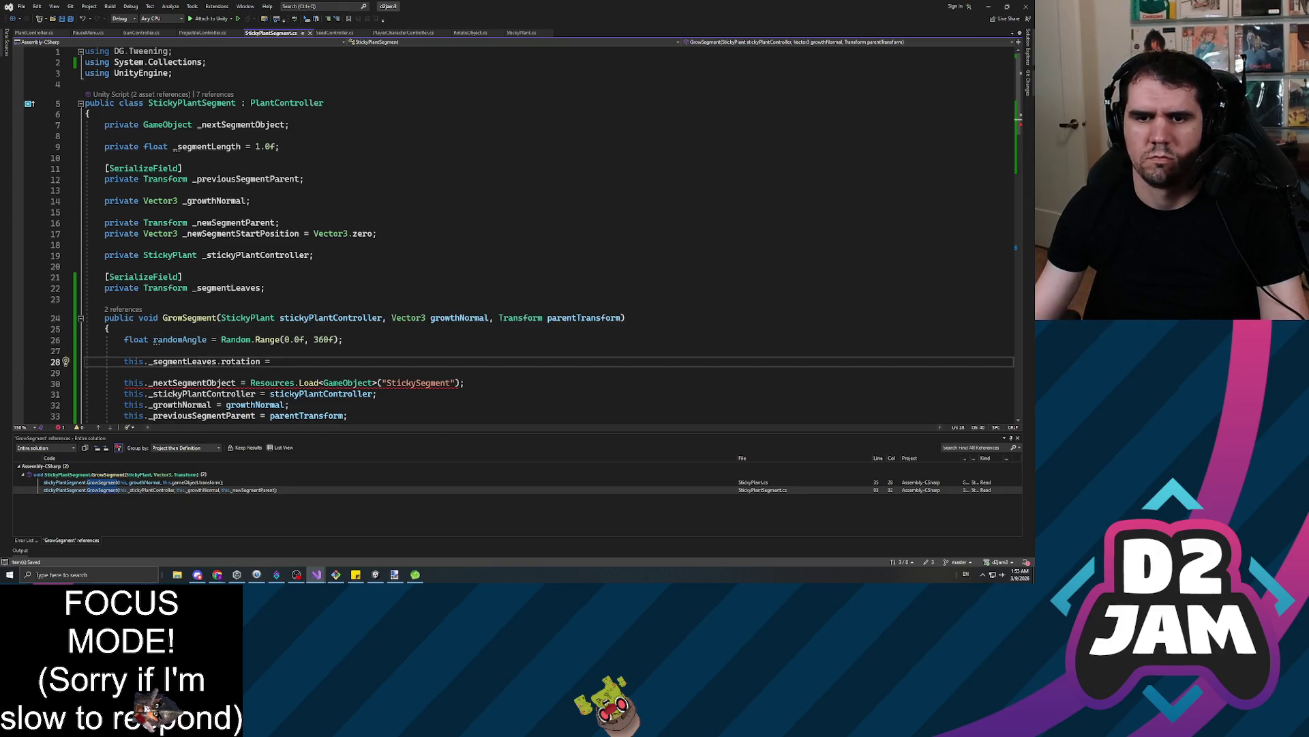
{"action": "type", "text": "Quaternion.e"}
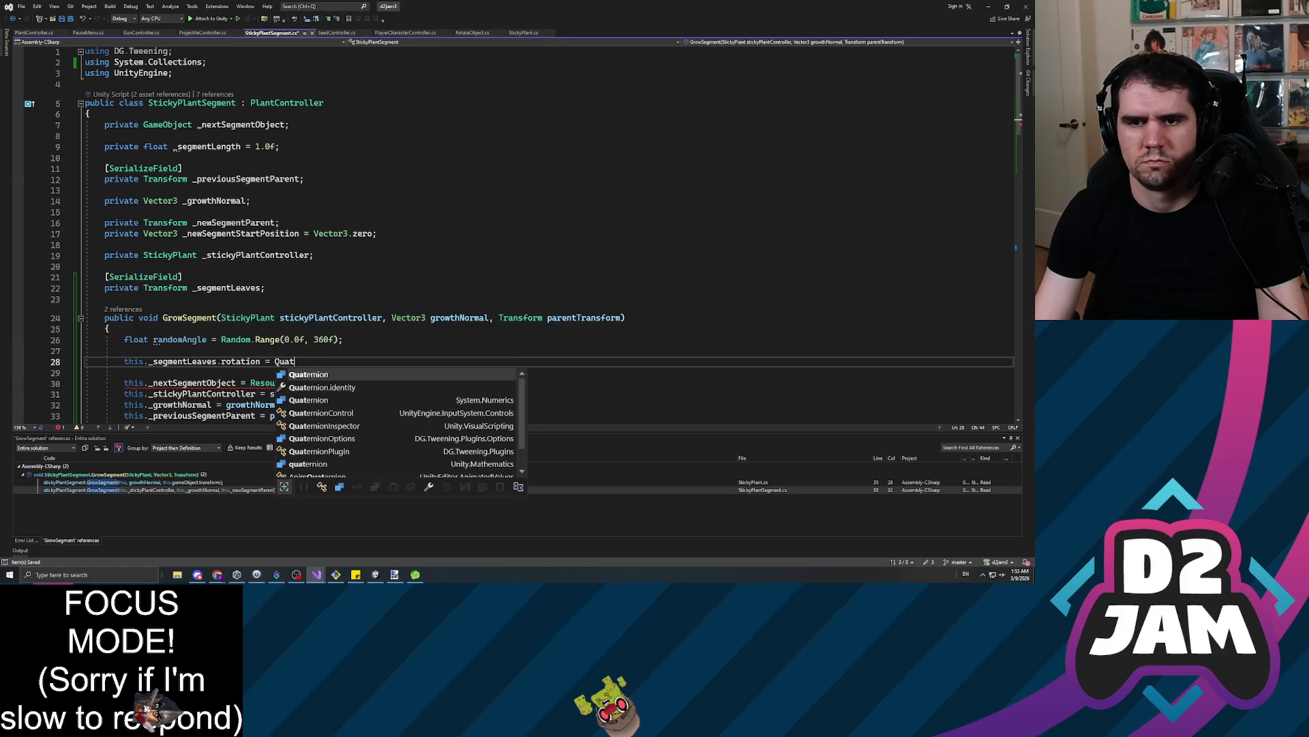
{"action": "type", "text": "uler(TerrainHeightmapSyncControl."}
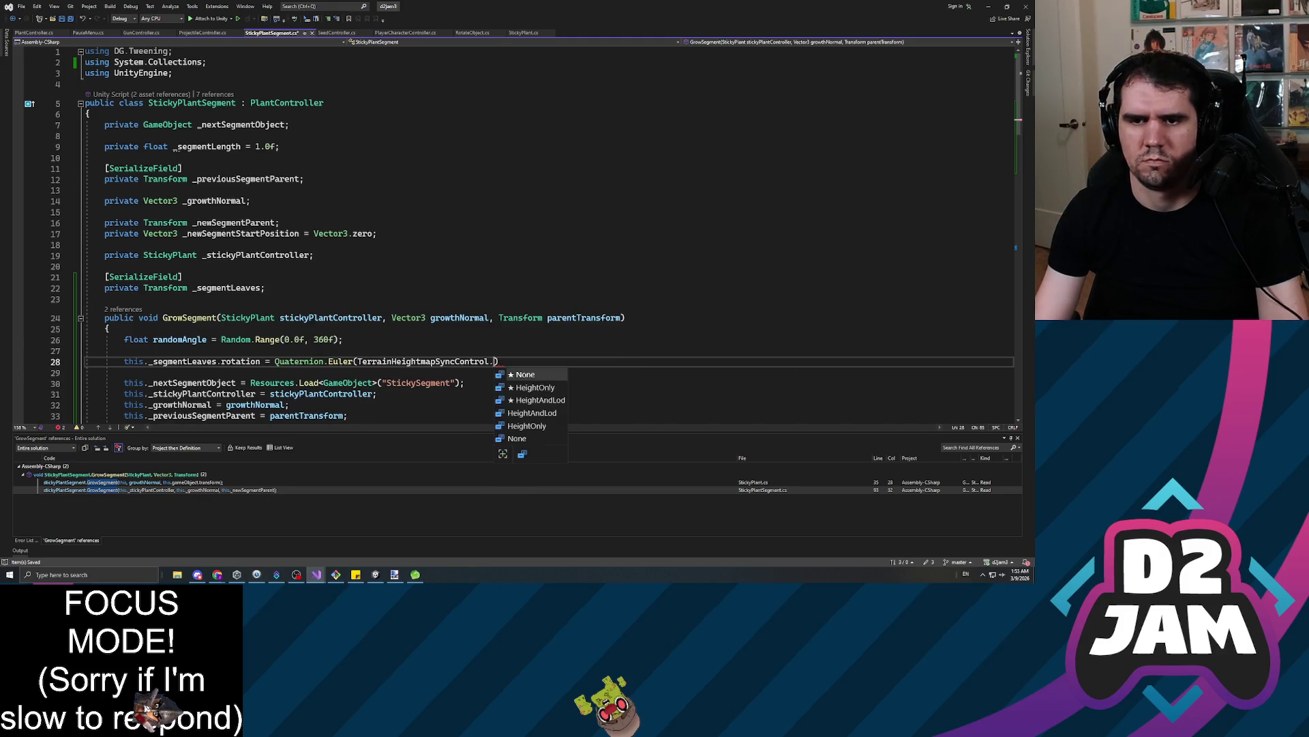
{"action": "key", "text": "BackSpace"}
{"action": "key", "text": "BackSpace"}
{"action": "key", "text": "BackSpace"}
{"action": "key", "text": "BackSpace"}
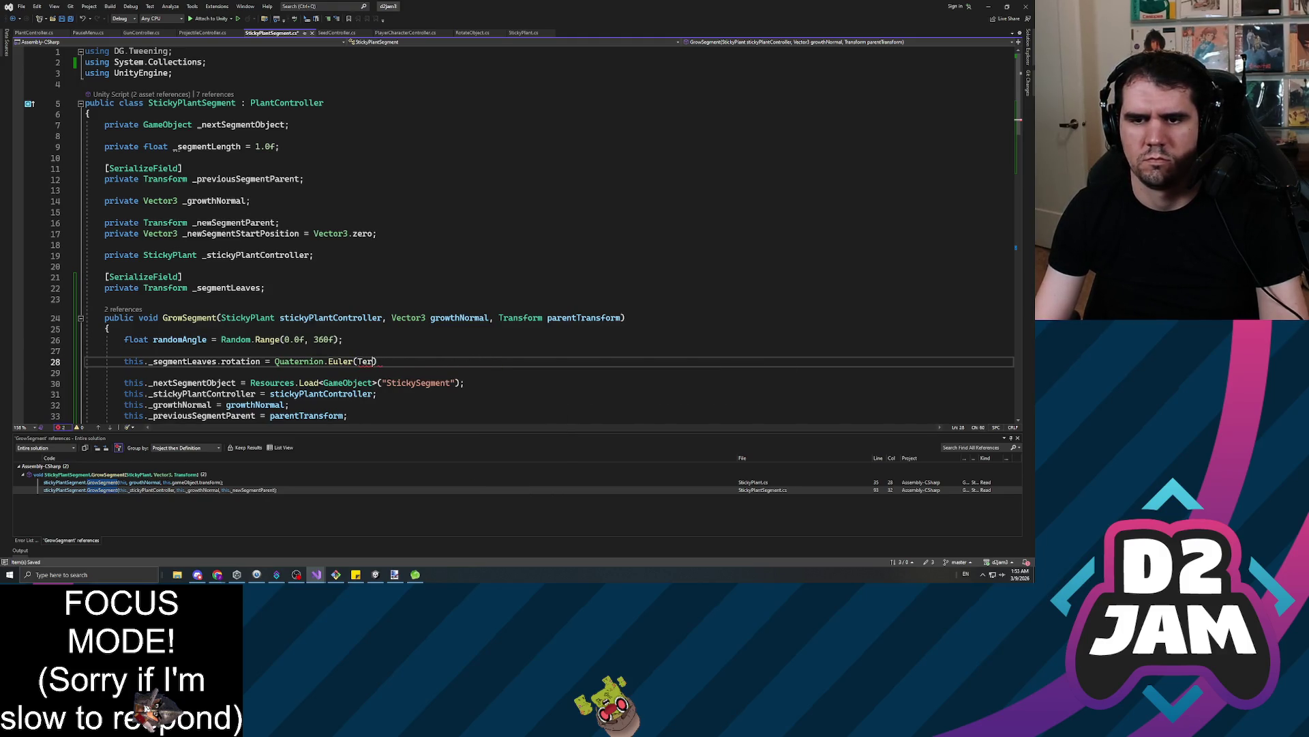
{"action": "type", "text": "this._seg"}
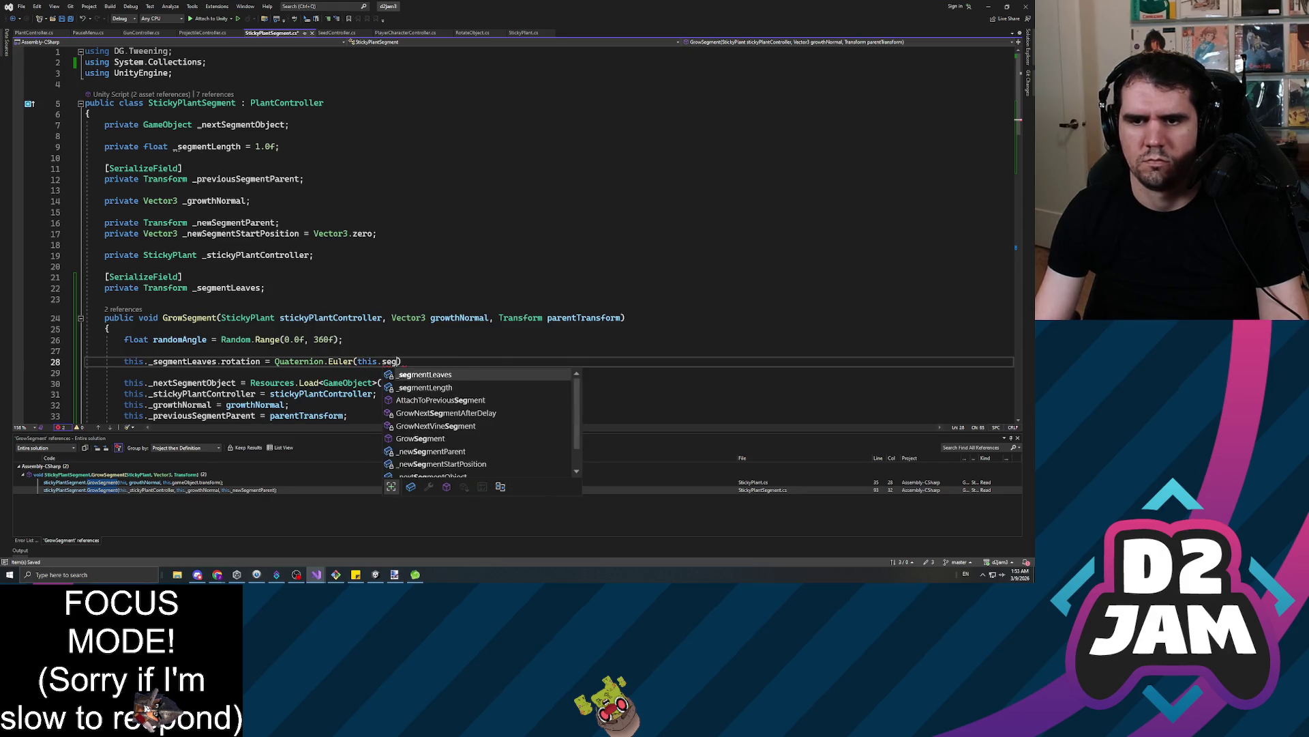
{"action": "key", "text": "Tab"}
{"action": "type", "text": ".rotation."}
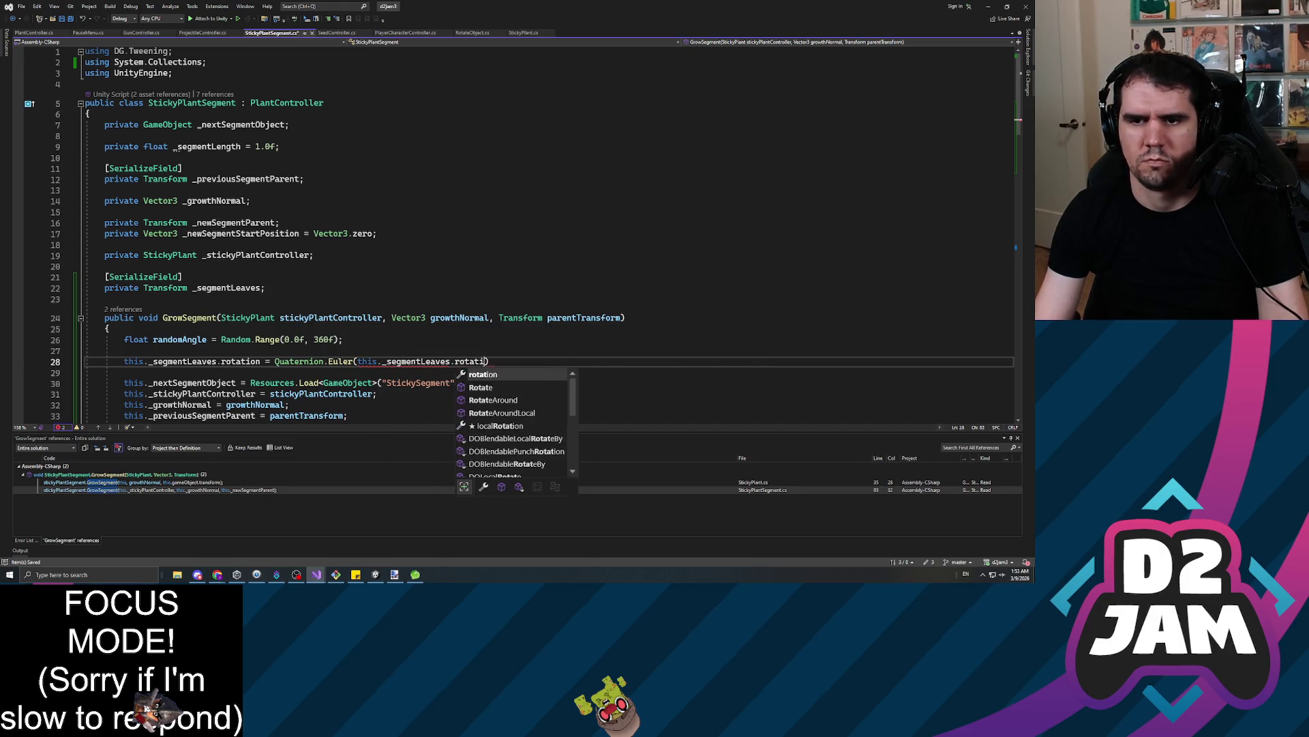
{"action": "type", "text": "eulerAngles.x, "}
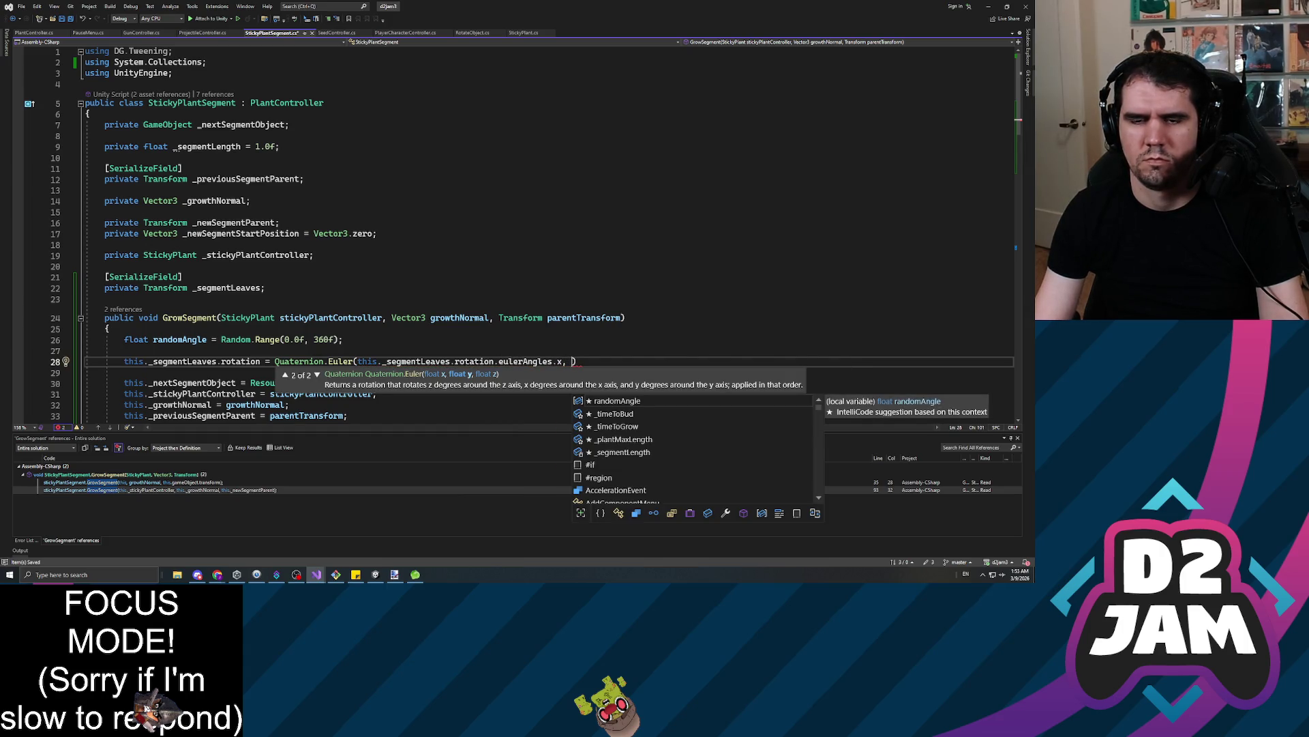
{"action": "type", "text": "randomAngle, "}
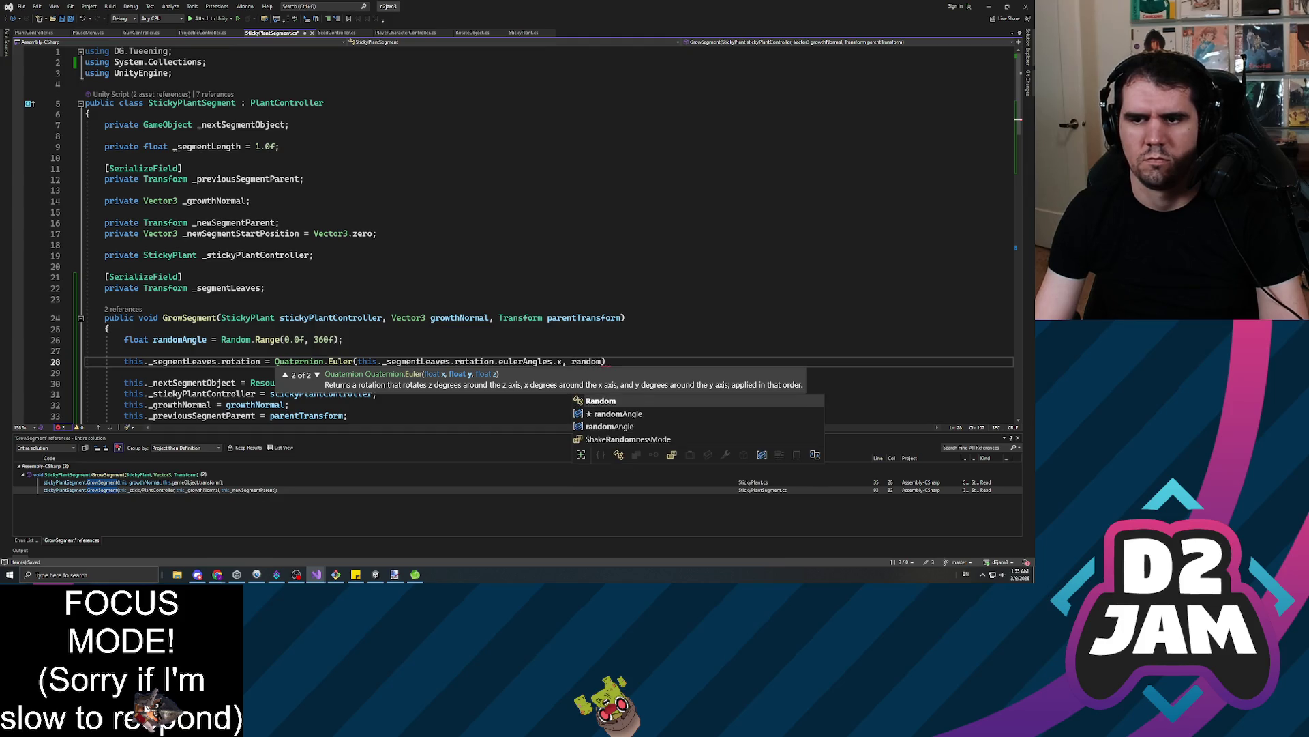
{"action": "type", "text": "this._se"}
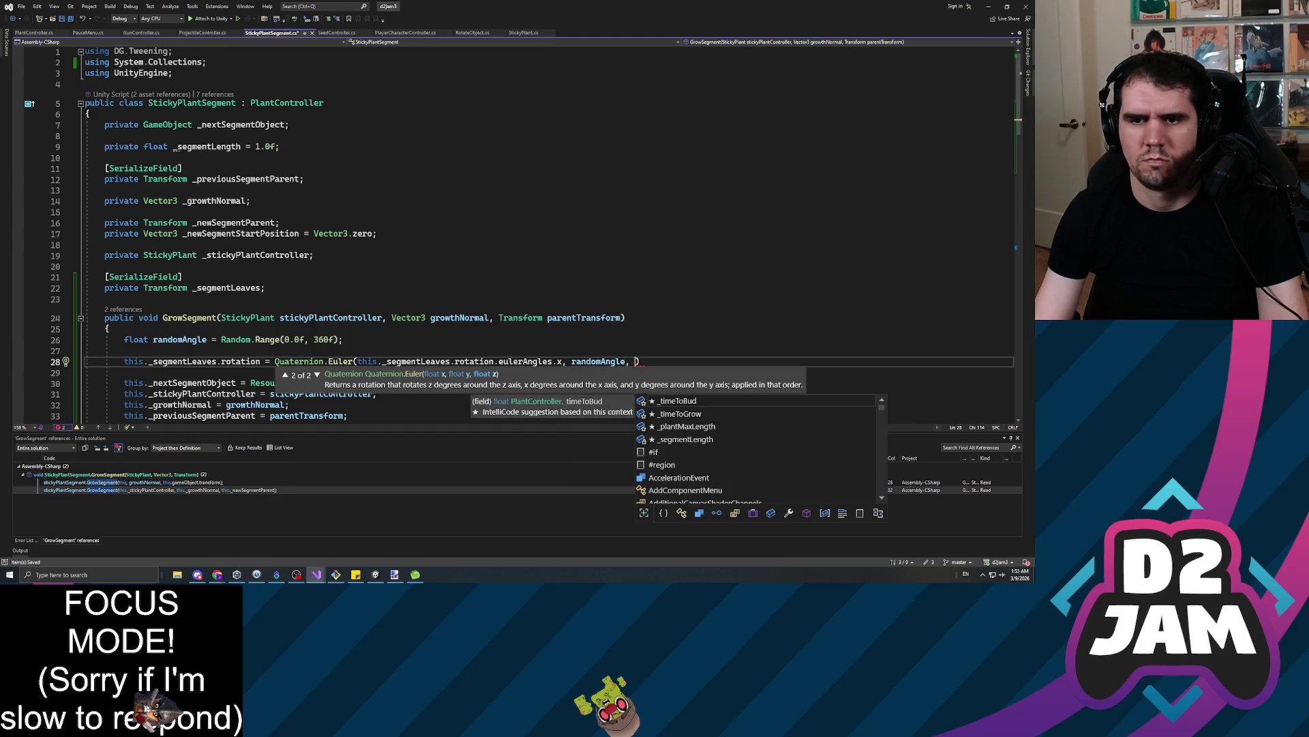
{"action": "type", "text": "gmentLeaves."}
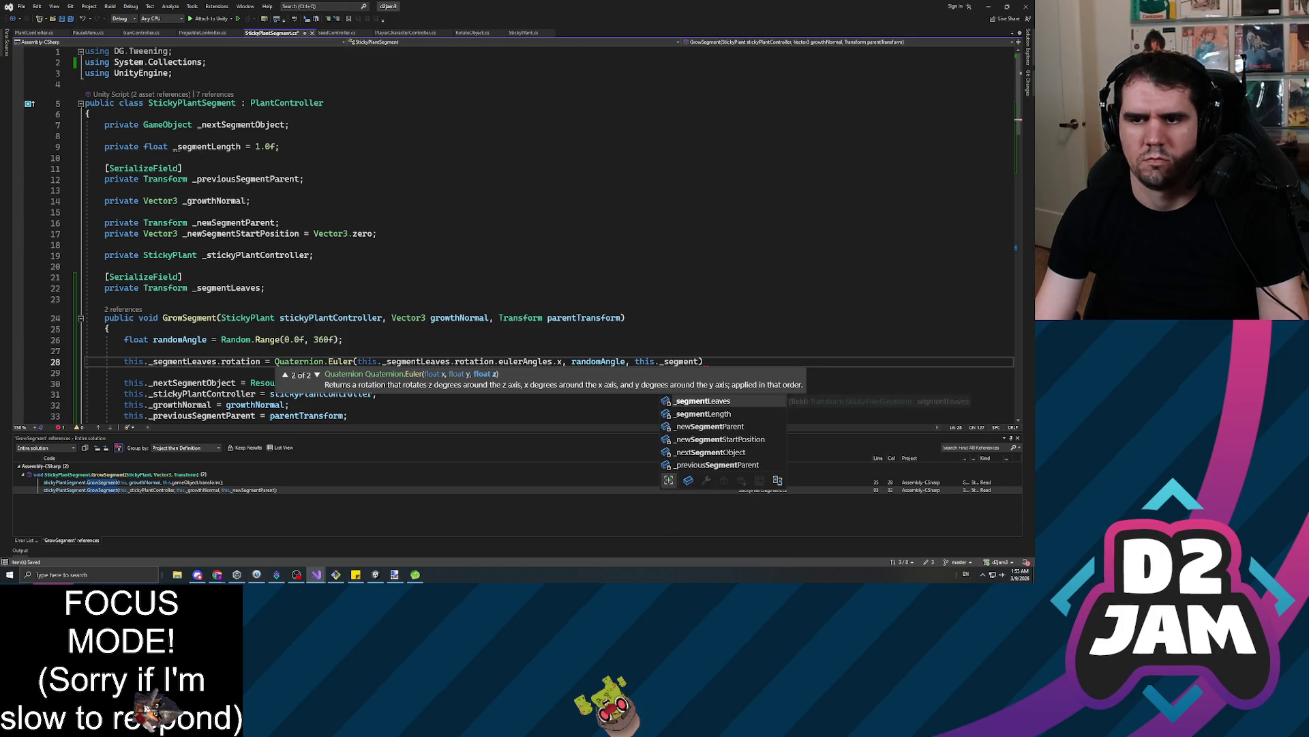
{"action": "type", "text": "rotation.eulerAngles."}
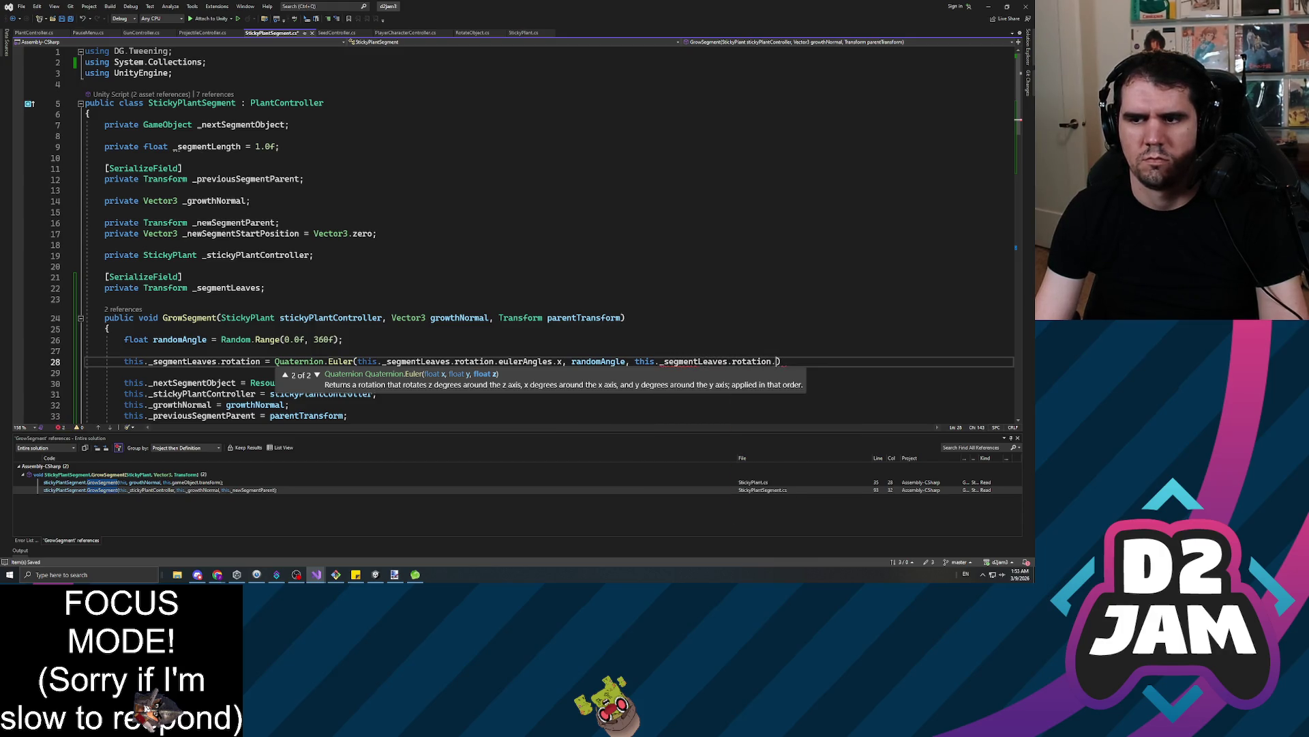
{"action": "type", "text": "z);"}
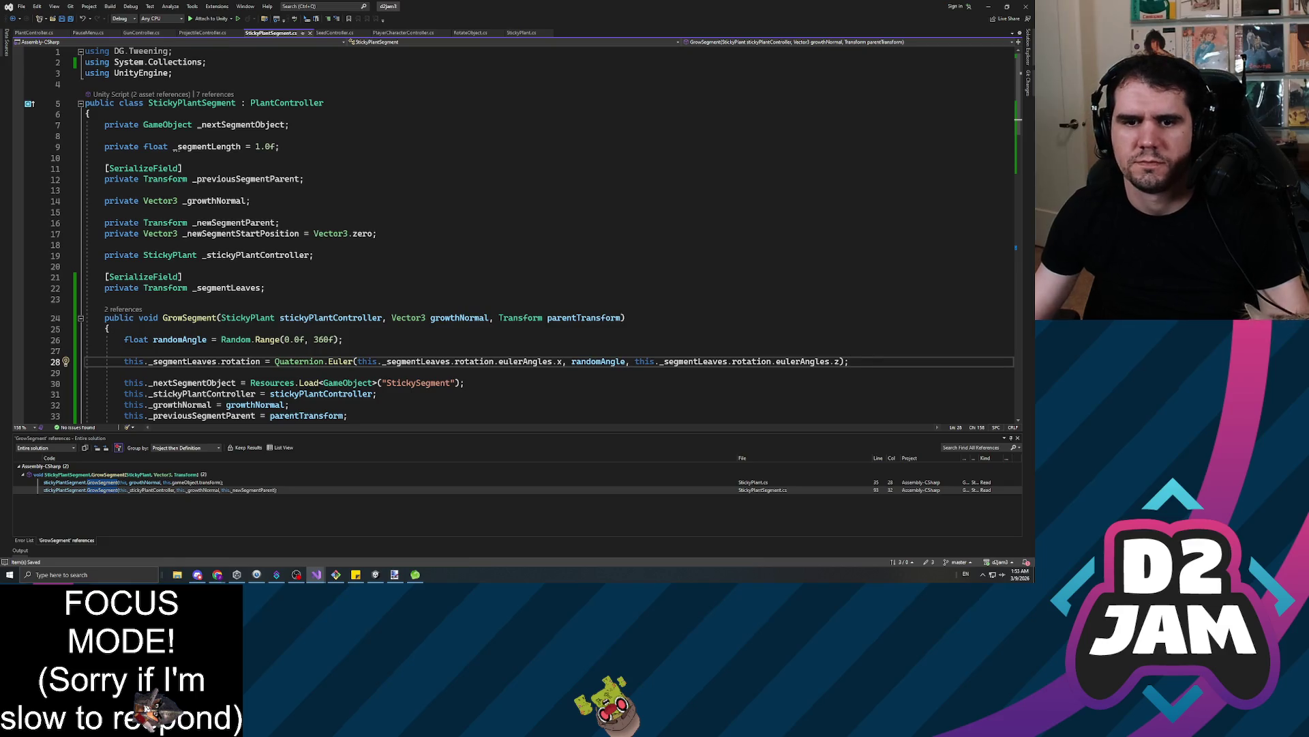
{"action": "left_click", "coordinate": [104, 298]}
{"action": "scroll", "coordinate": [478, 273], "scroll_direction": "down", "scroll_amount": 3}
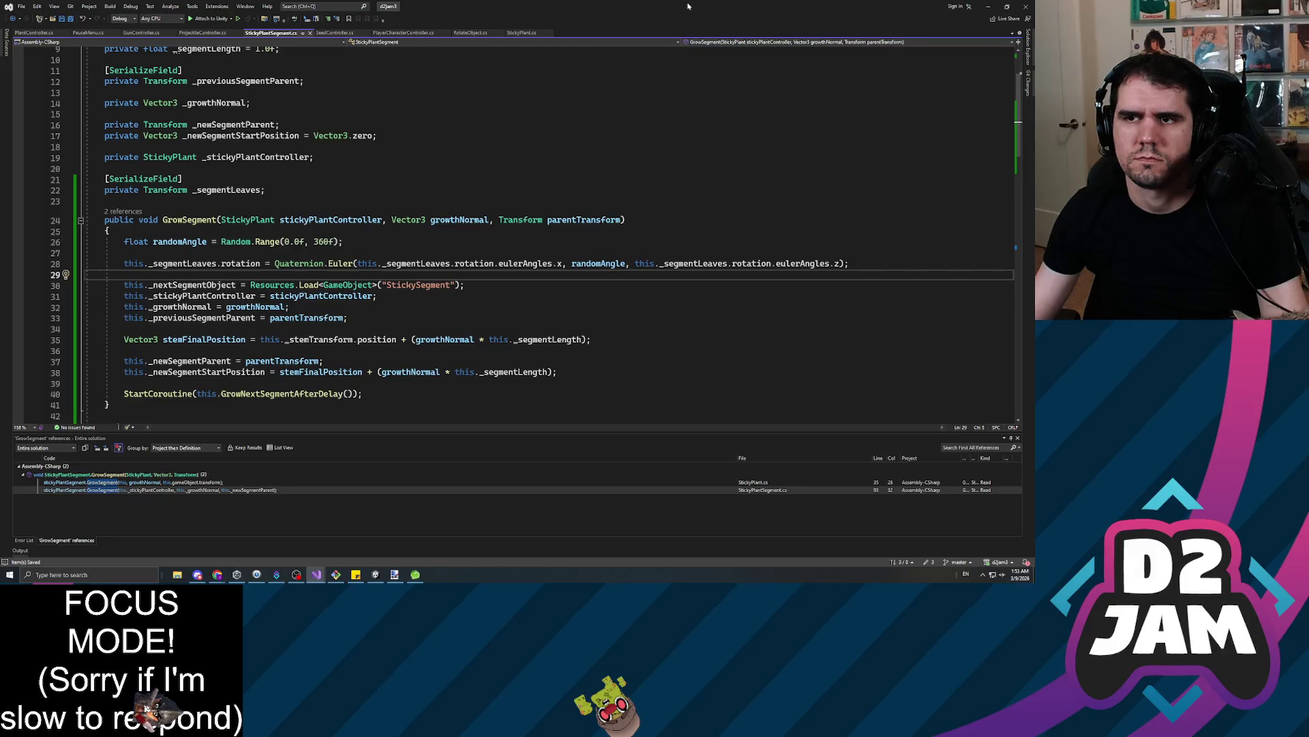
{"action": "key", "text": "alt+Tab"}
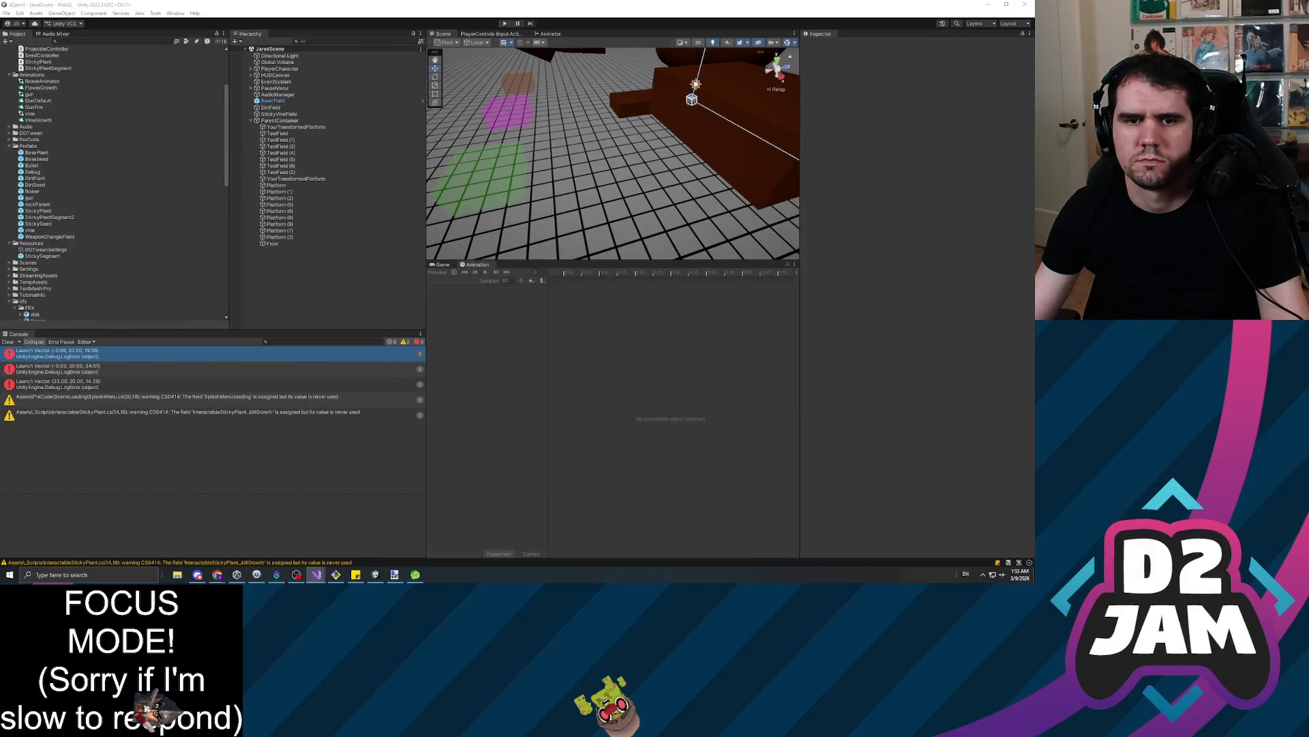
Clear the console, playtest shooting a bullet and seeds at the brown structure, then stop
{"action": "left_click", "coordinate": [6, 342]}
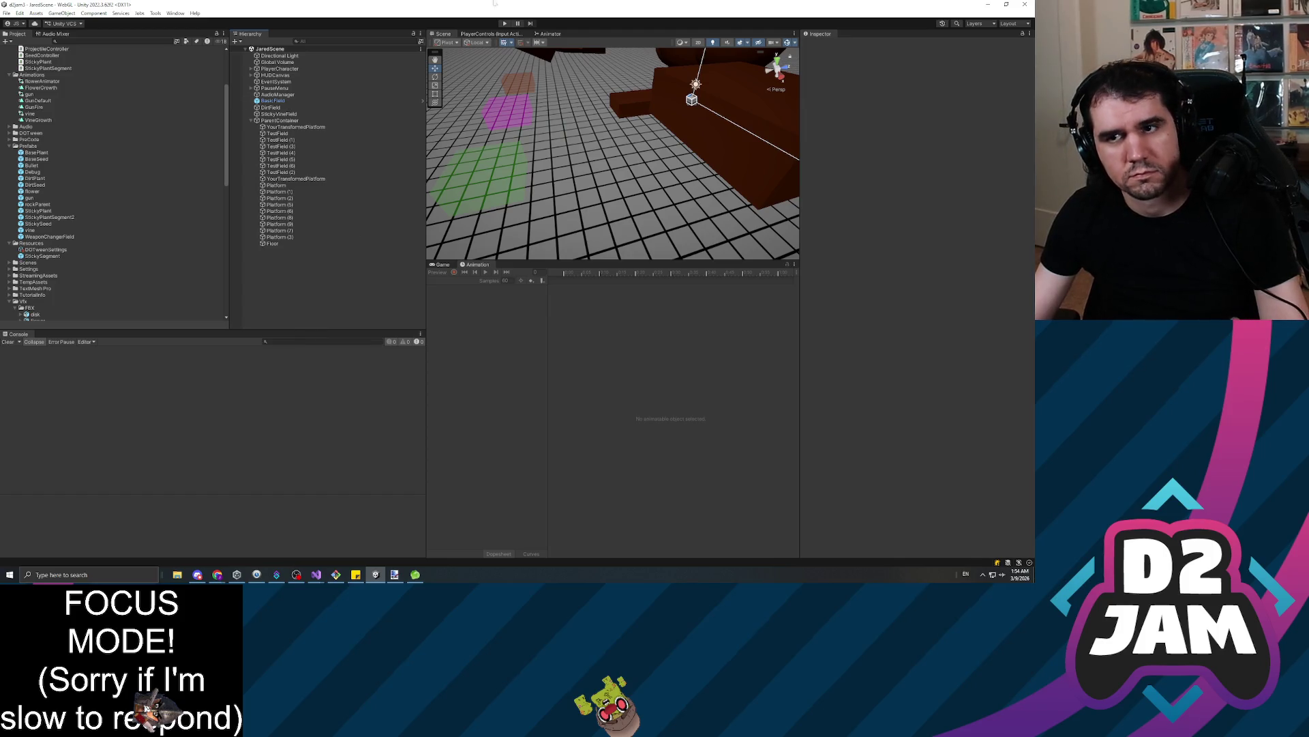
{"action": "left_click", "coordinate": [504, 24]}
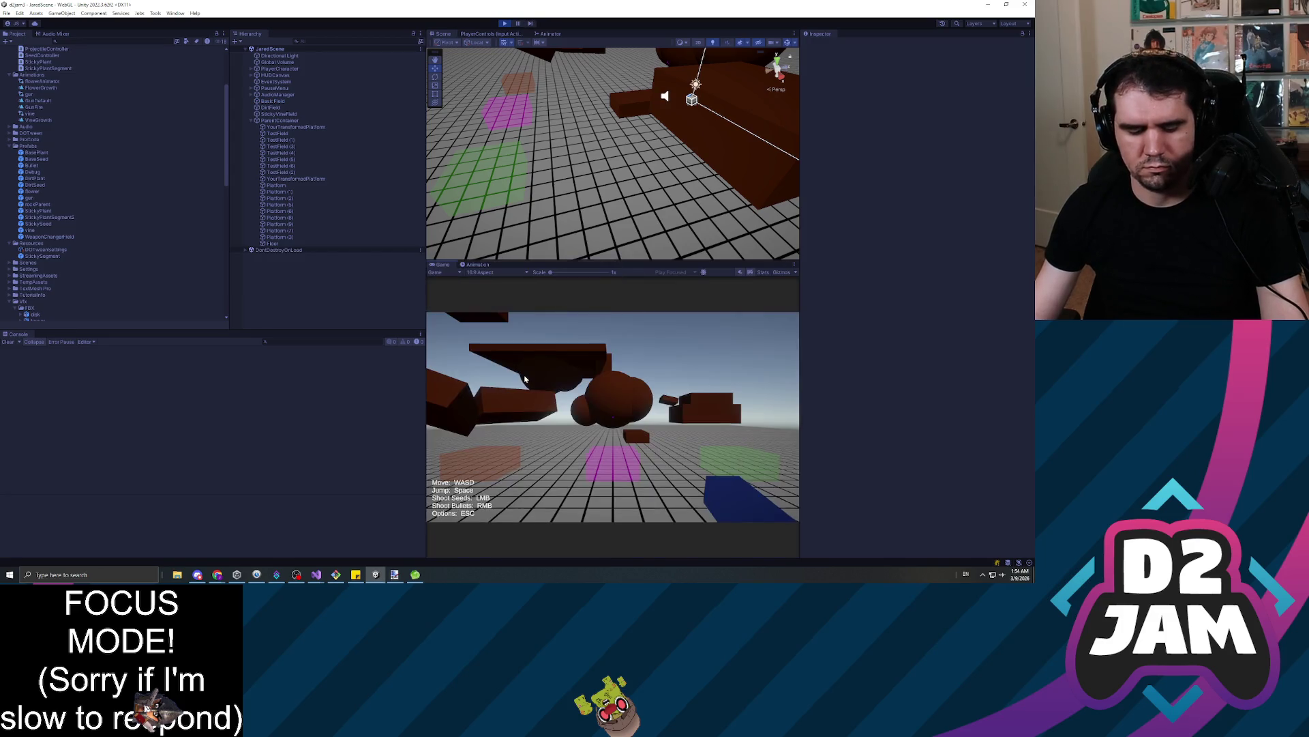
{"action": "right_click", "coordinate": [525, 378]}
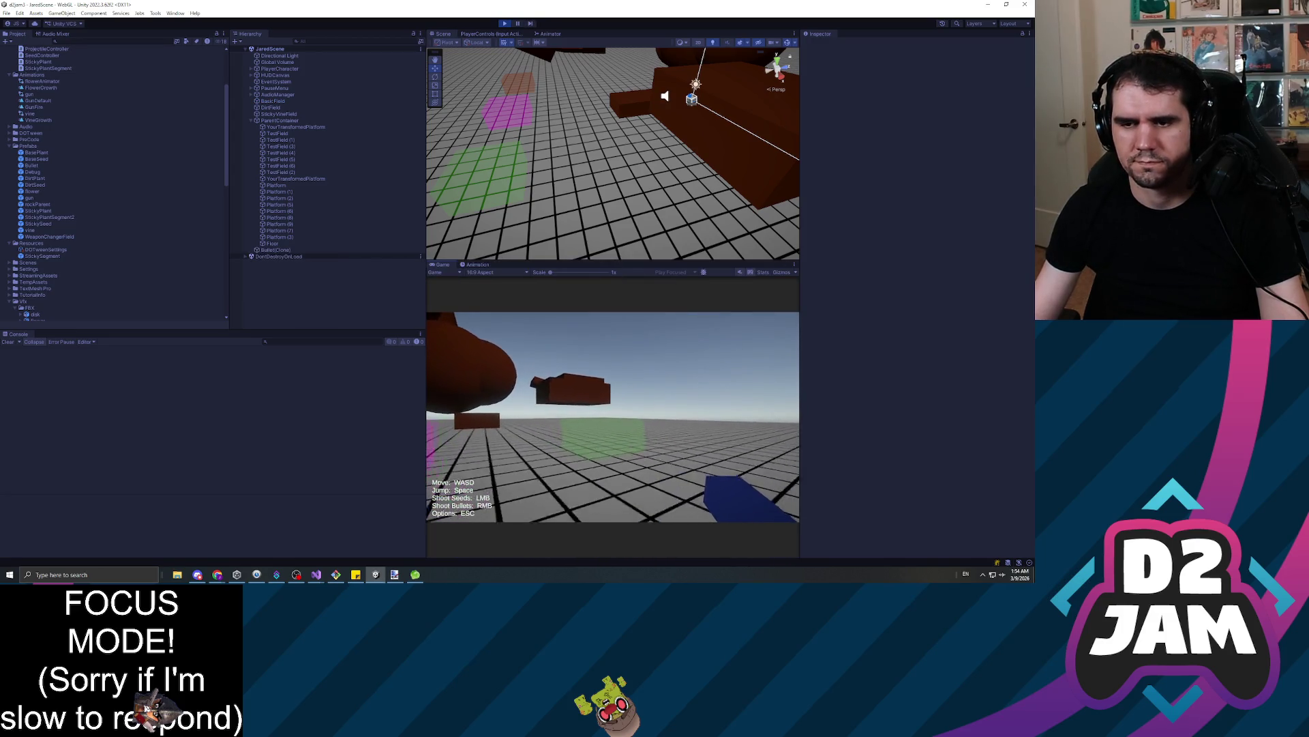
{"action": "left_click", "coordinate": [612, 416]}
{"action": "left_click", "coordinate": [612, 416]}
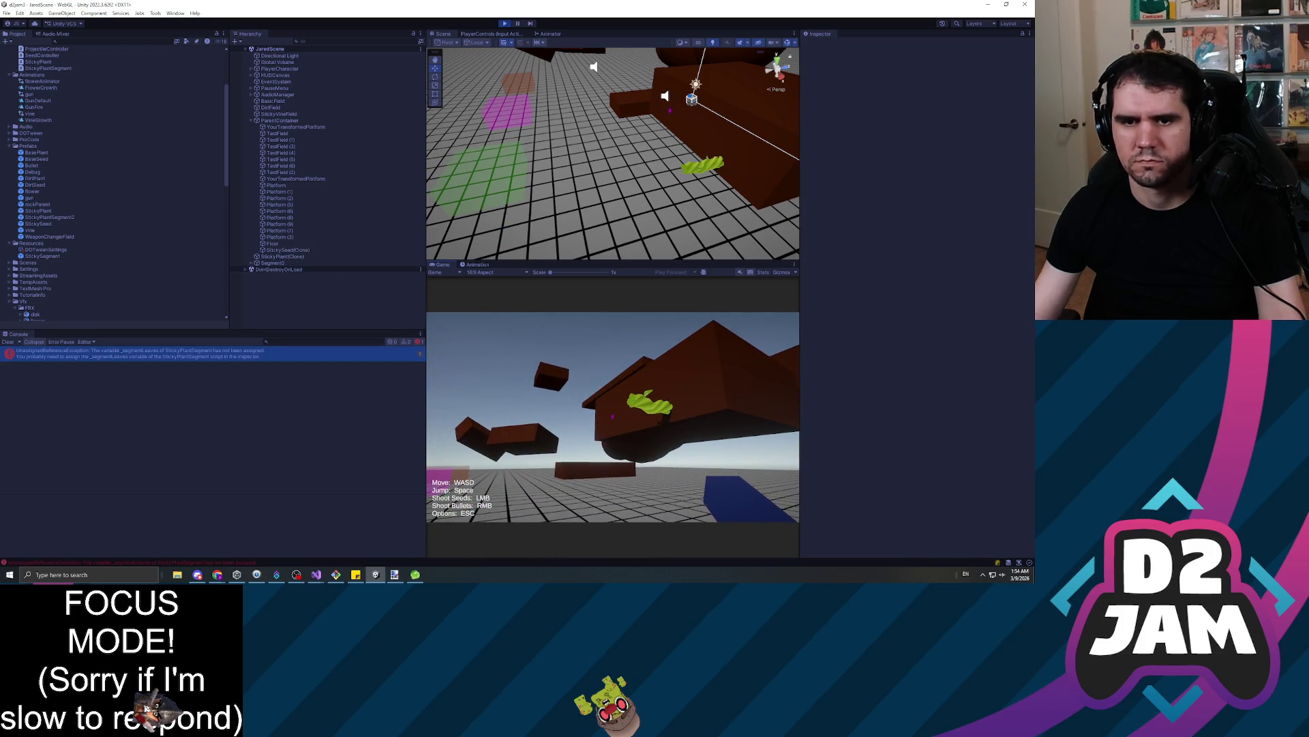
{"action": "key", "text": "Escape"}
{"action": "left_click", "coordinate": [504, 24]}
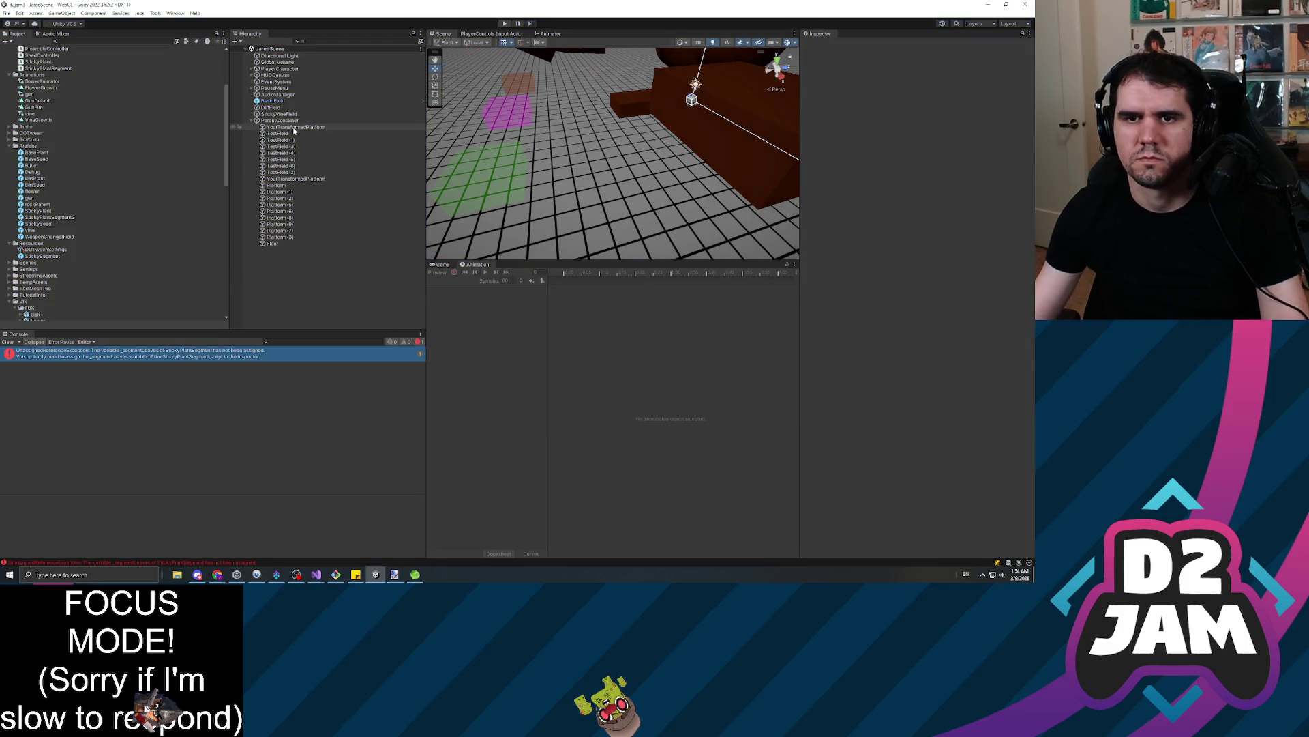
{"action": "left_click", "coordinate": [30, 230]}
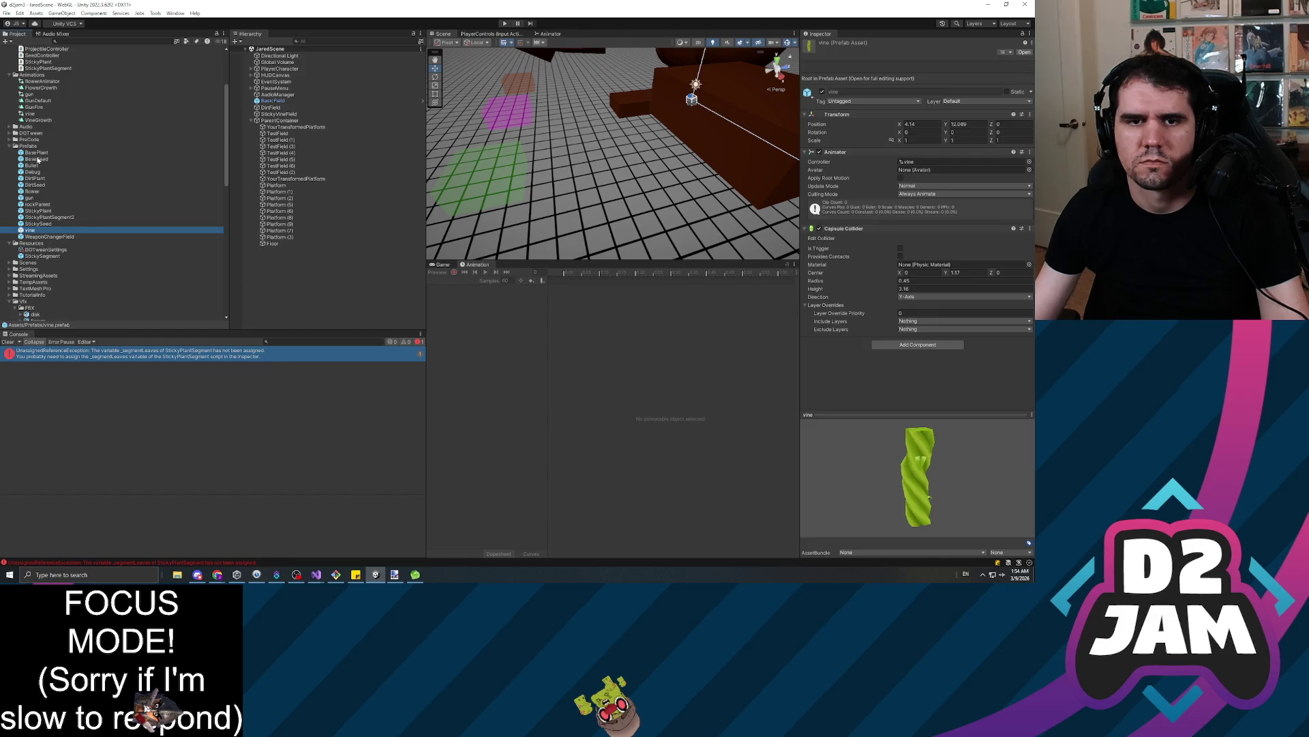
In the StickySegment prefab, drag vineLeaves into the Segment Leaves field, then replay
{"action": "left_click", "coordinate": [40, 211]}
{"action": "left_click", "coordinate": [51, 217]}
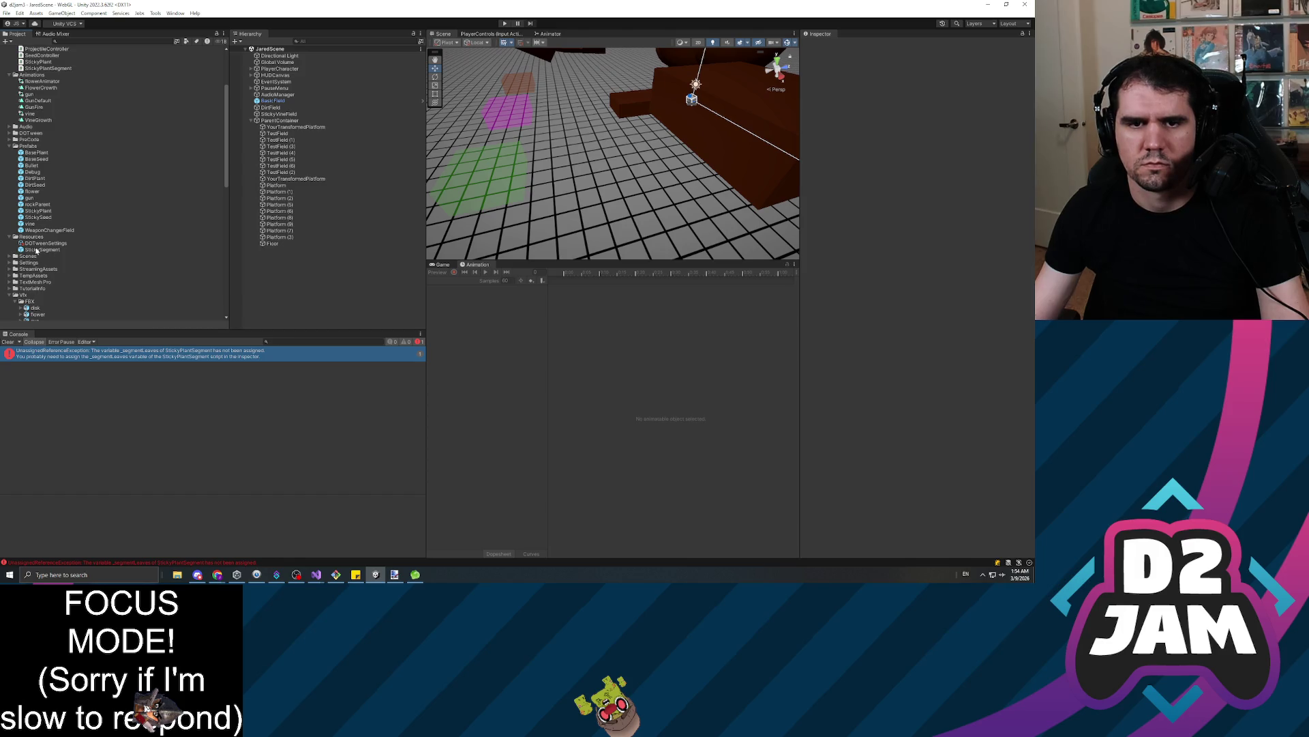
{"action": "double_click", "coordinate": [38, 250]}
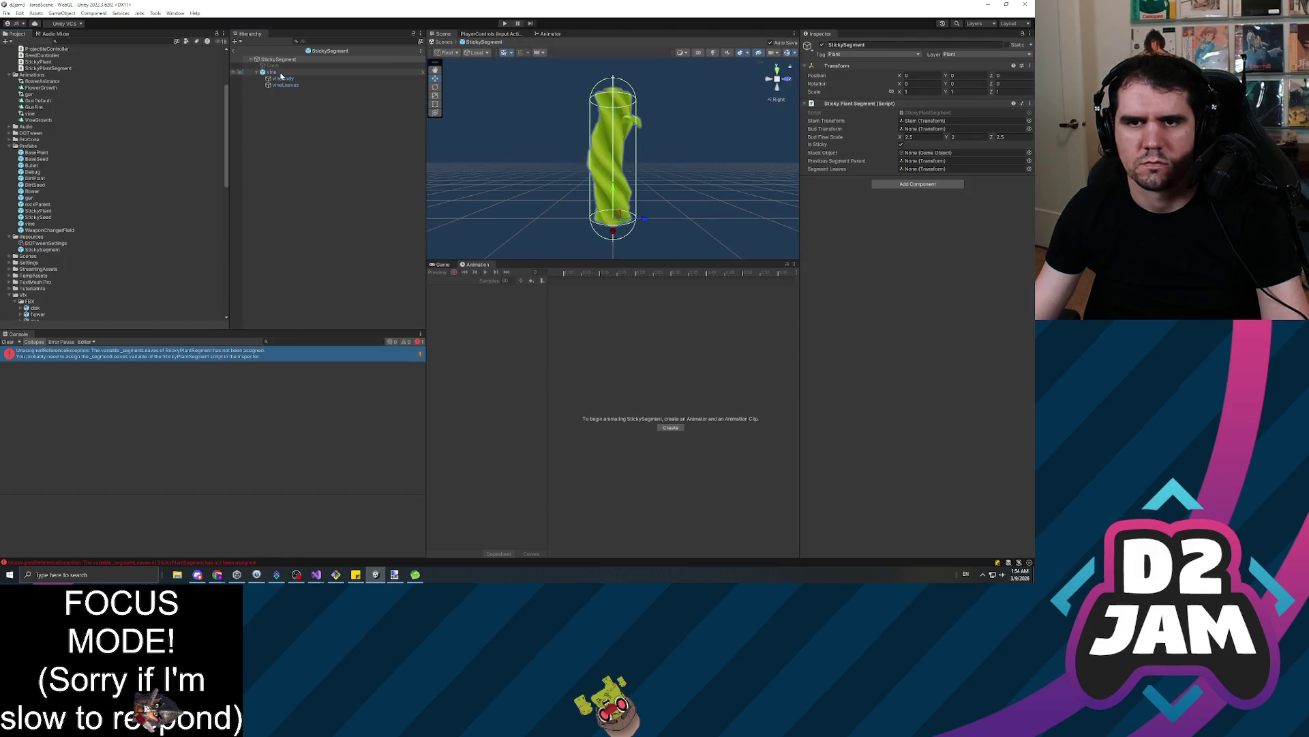
{"action": "left_click_drag", "start_coordinate": [282, 84], "coordinate": [945, 172]}
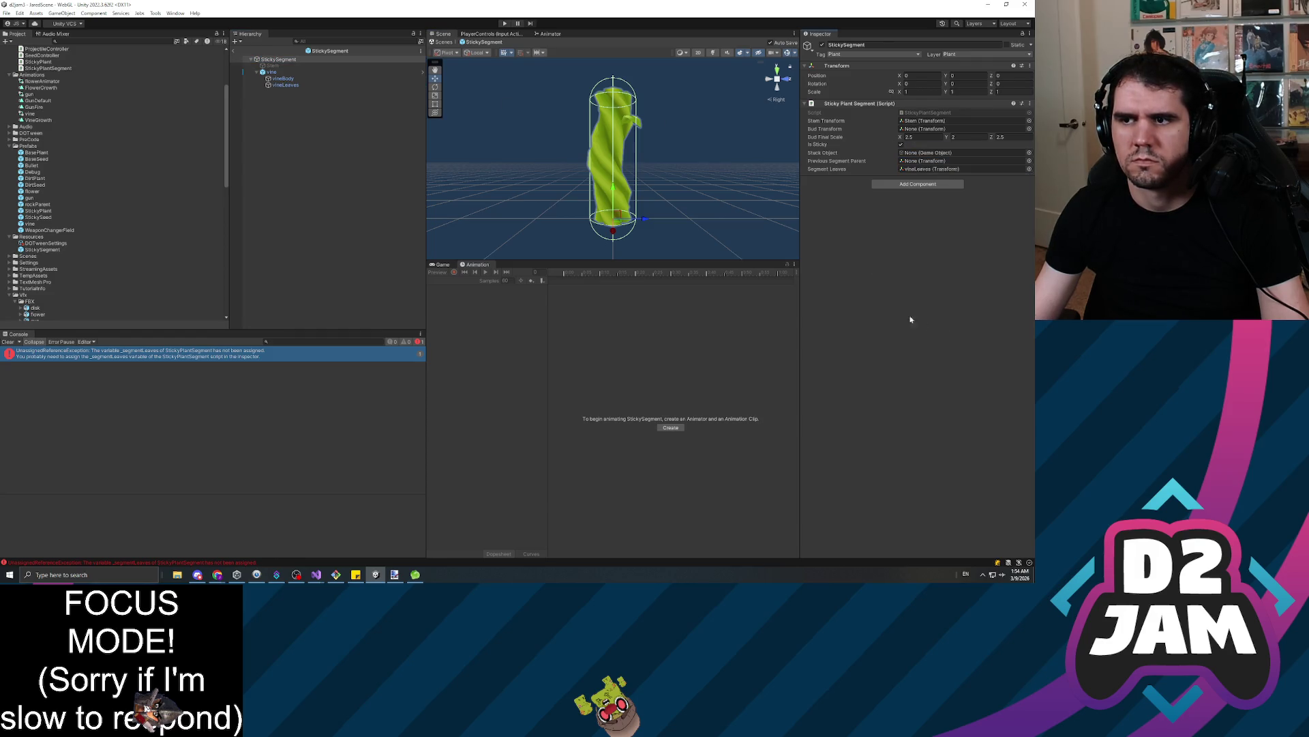
{"action": "left_click", "coordinate": [506, 24]}
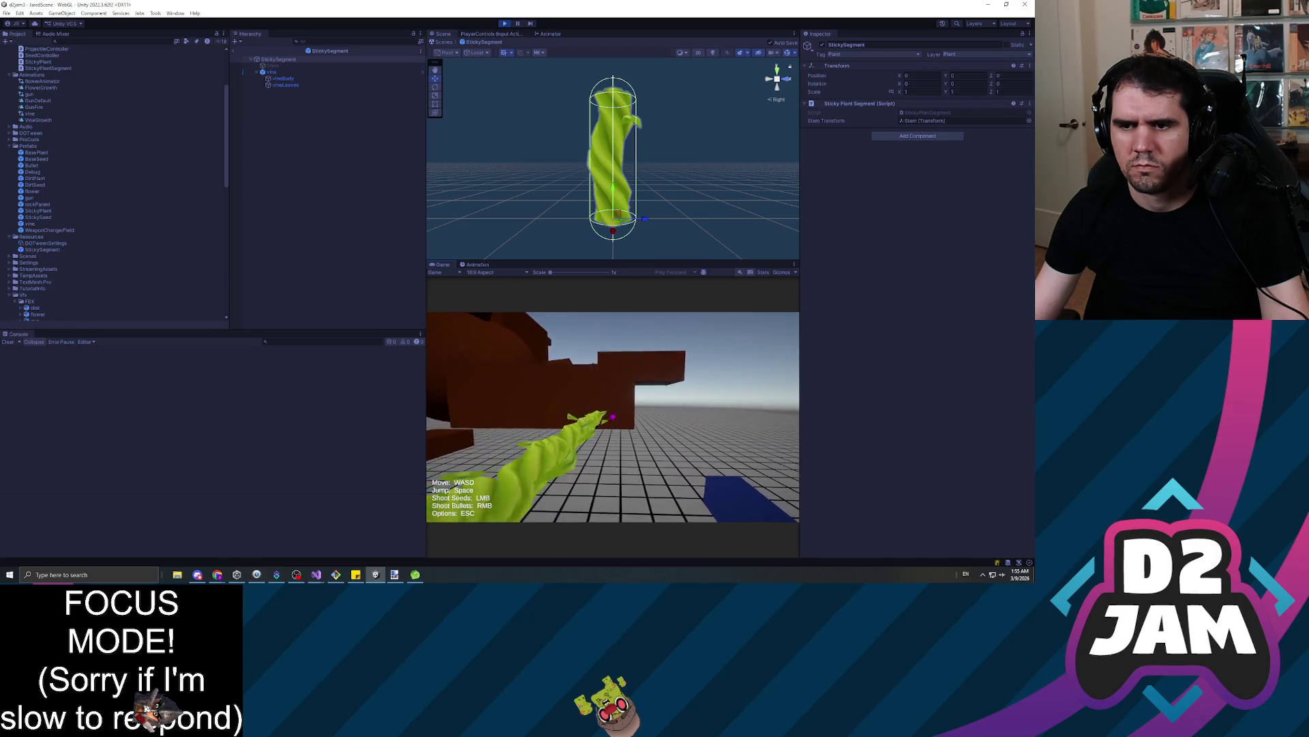
Shoot seeds at the brown blocks, then at the ground, so a pink-flowered vine grows upward
{"action": "left_click", "coordinate": [613, 417]}
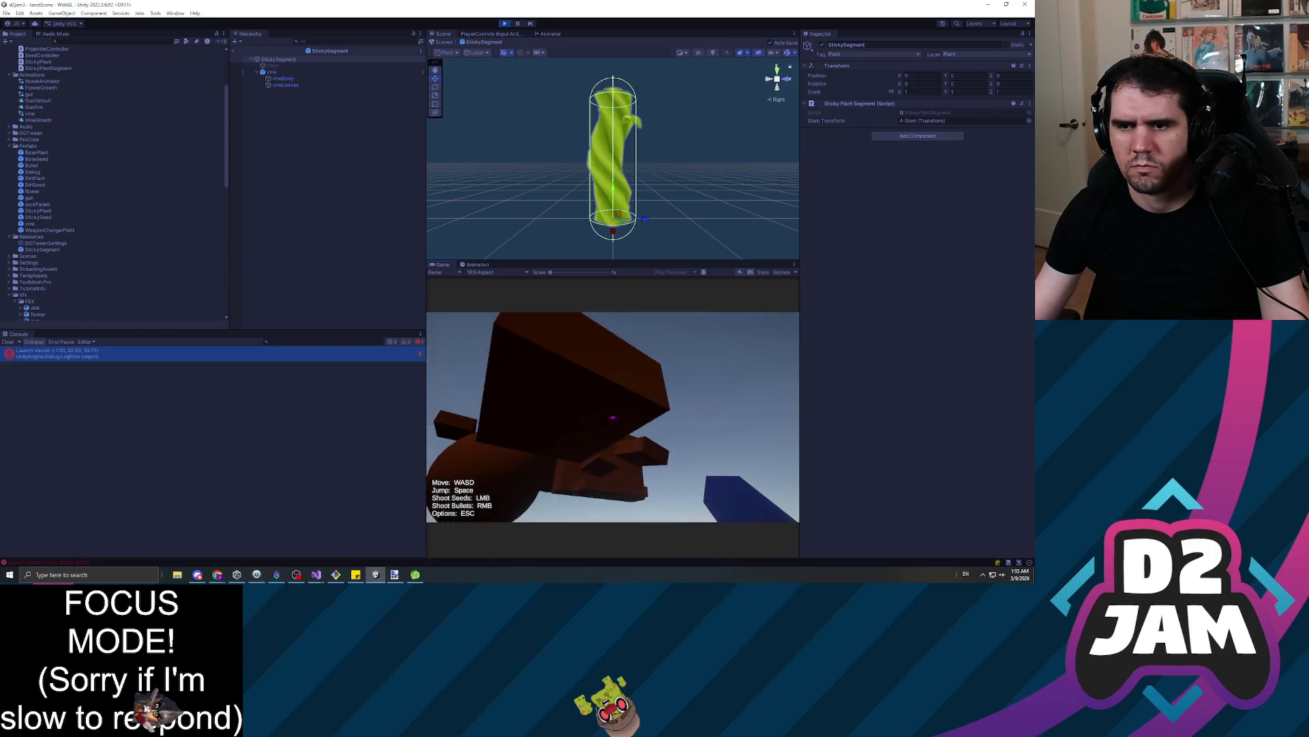
{"action": "left_click", "coordinate": [612, 416]}
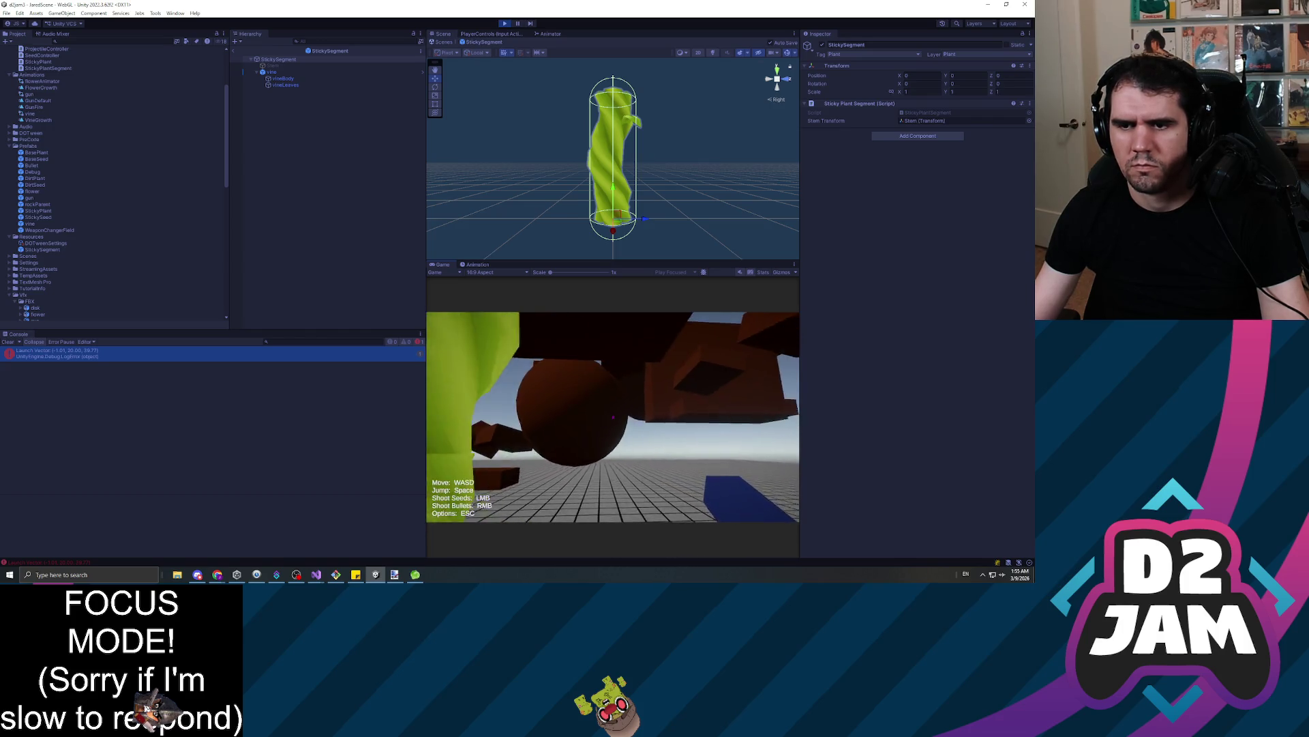
{"action": "left_click", "coordinate": [613, 417]}
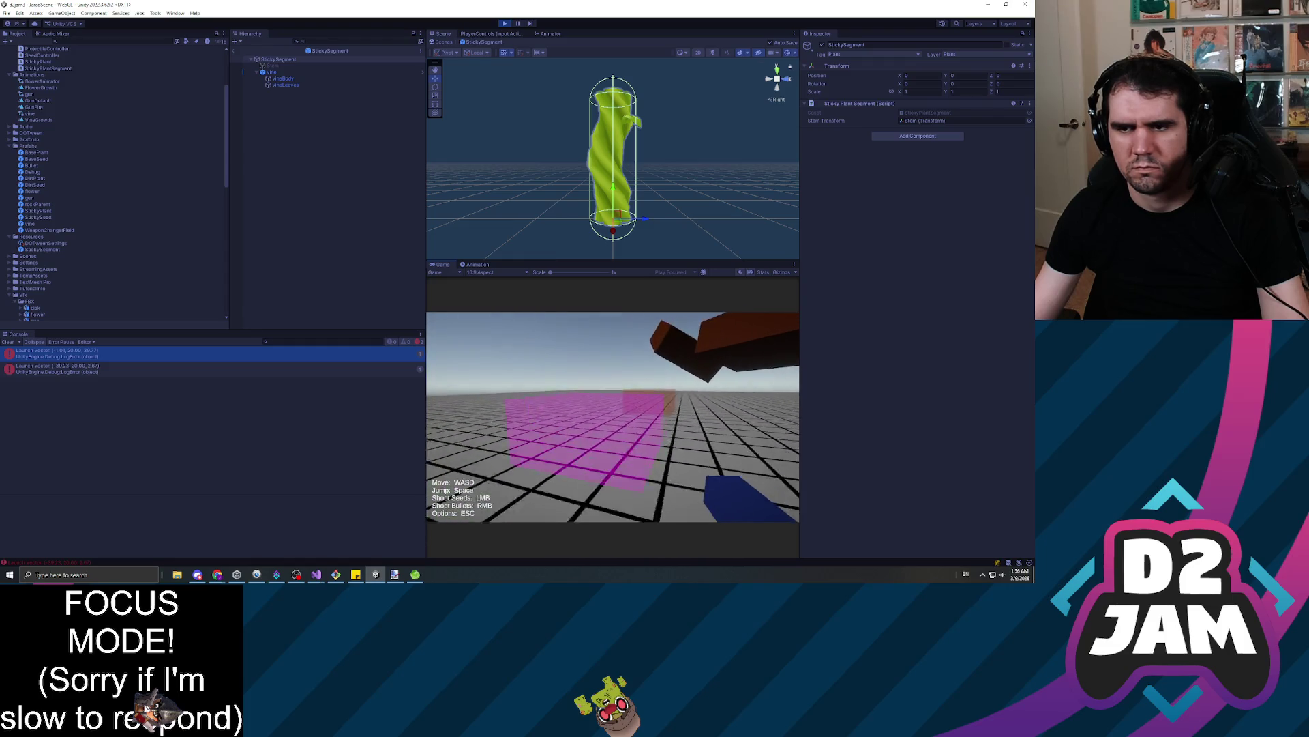
{"action": "left_click", "coordinate": [613, 417]}
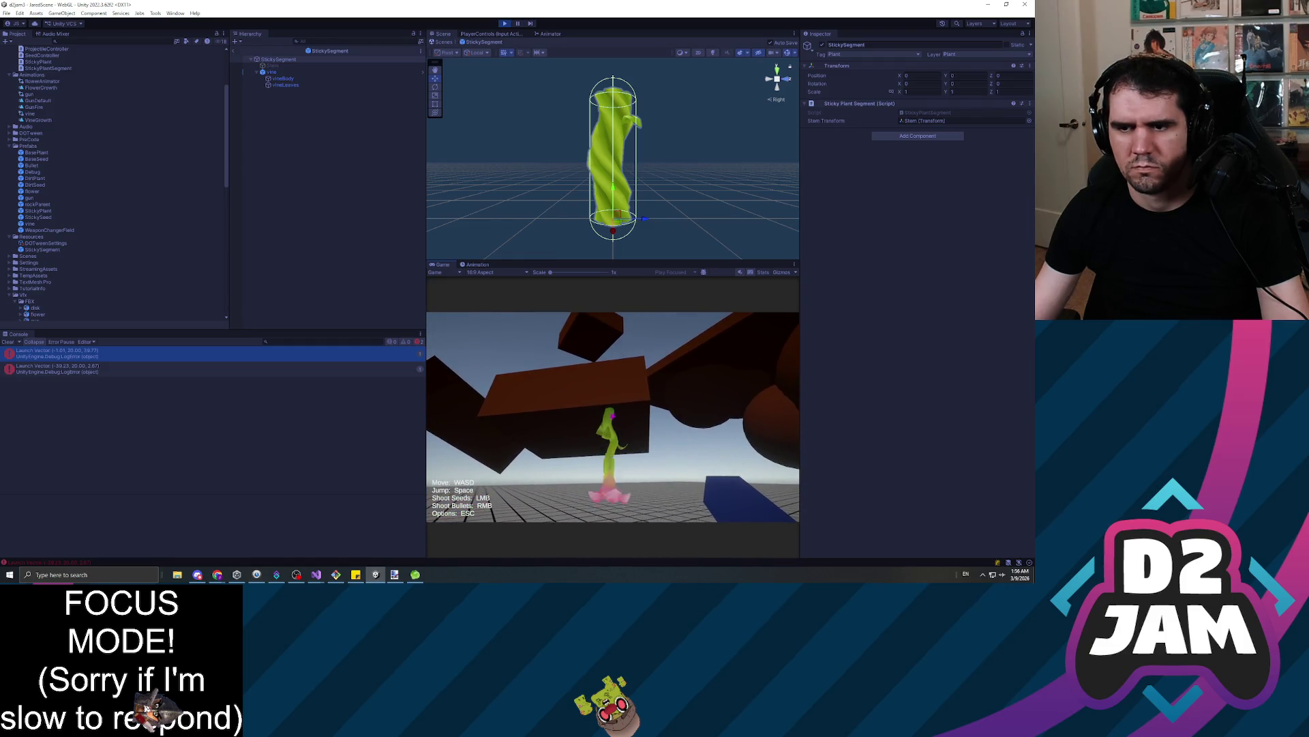
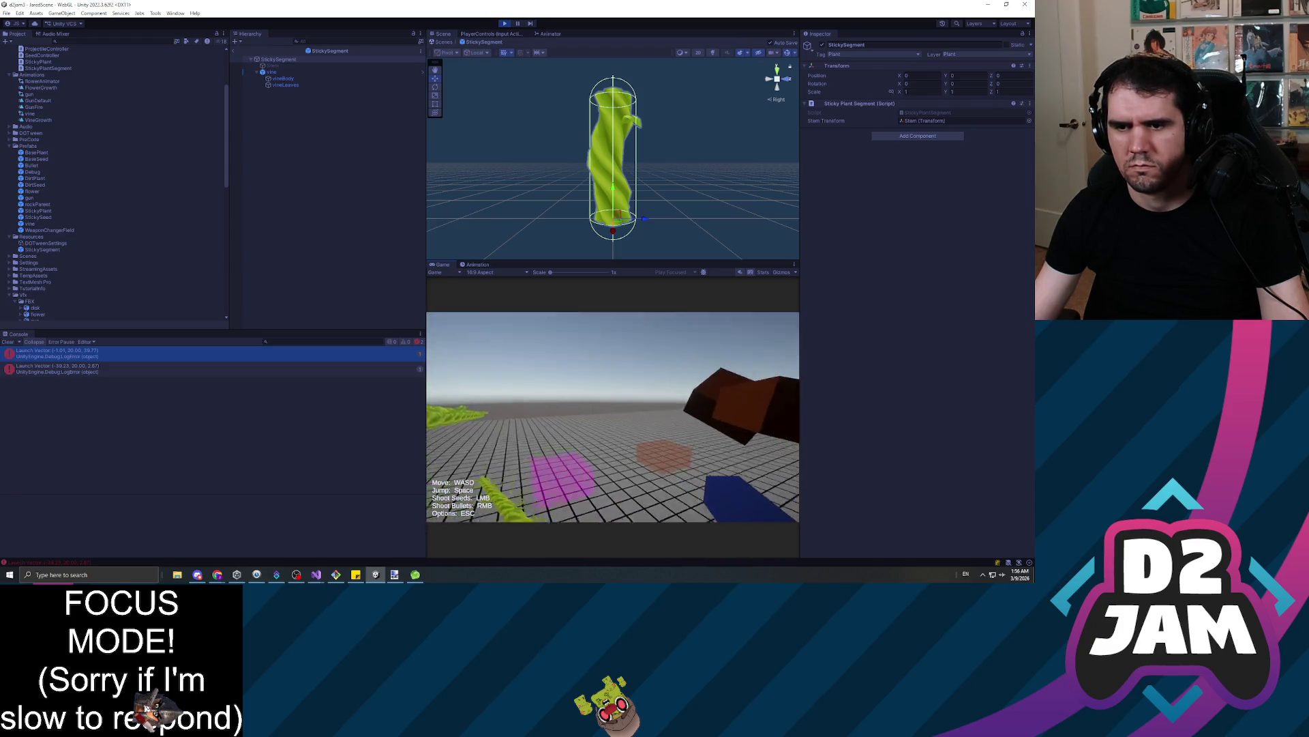
Shoot seeds at the brown block, the floor and the rock to grow vines
{"action": "left_click", "coordinate": [613, 417]}
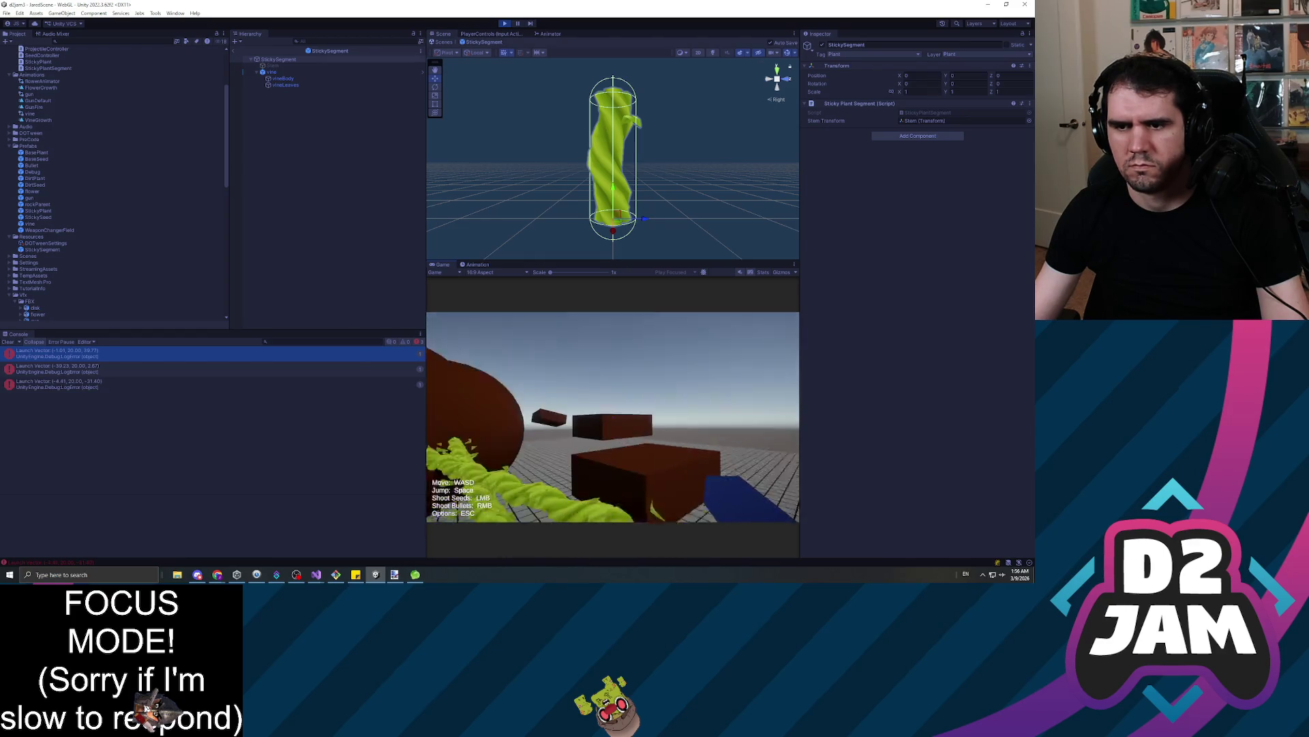
{"action": "left_click", "coordinate": [613, 417]}
{"action": "left_click", "coordinate": [613, 417]}
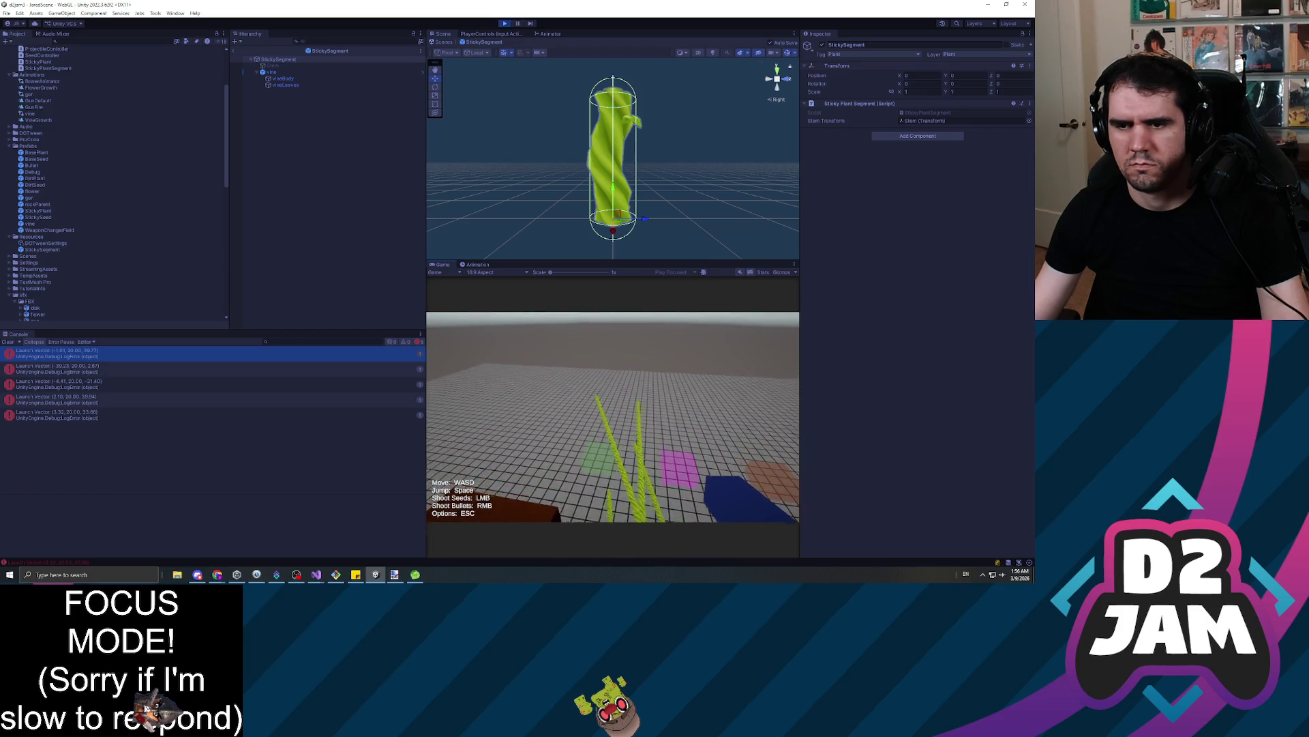
{"action": "left_click", "coordinate": [613, 417]}
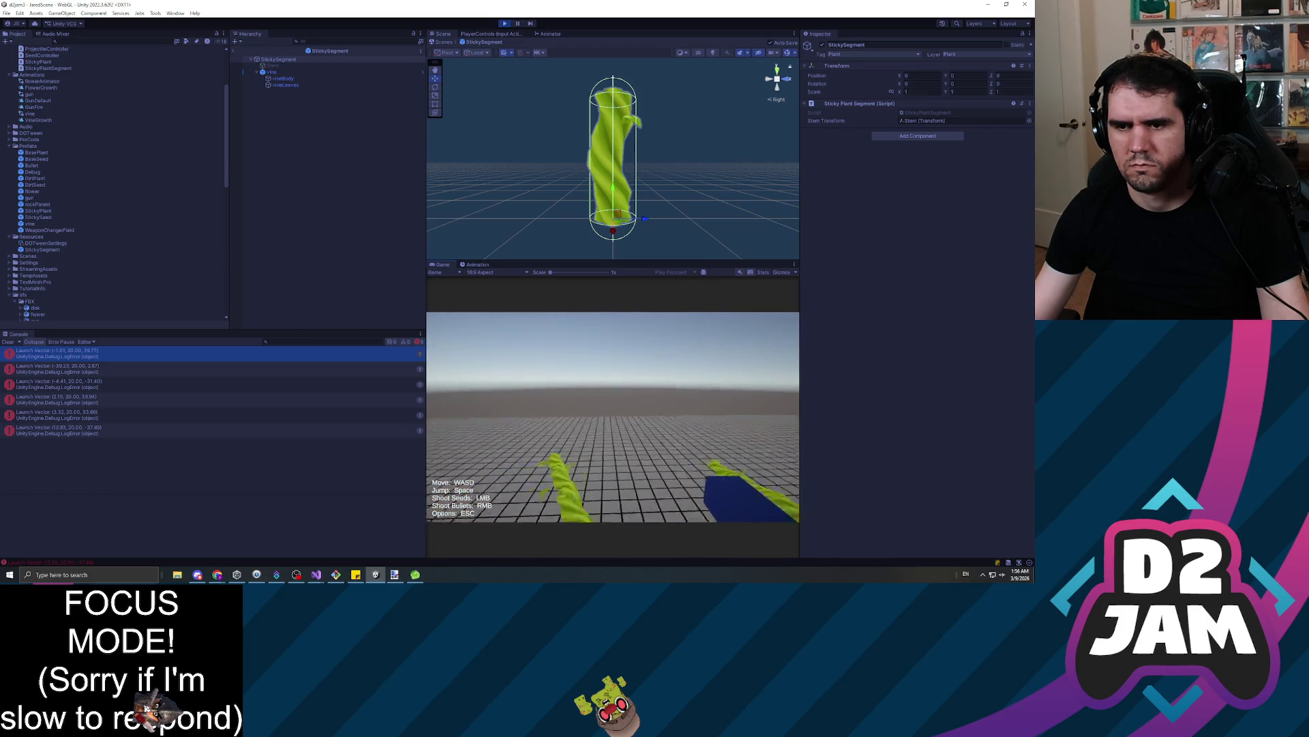
{"action": "left_click", "coordinate": [613, 416]}
{"action": "left_click", "coordinate": [613, 417]}
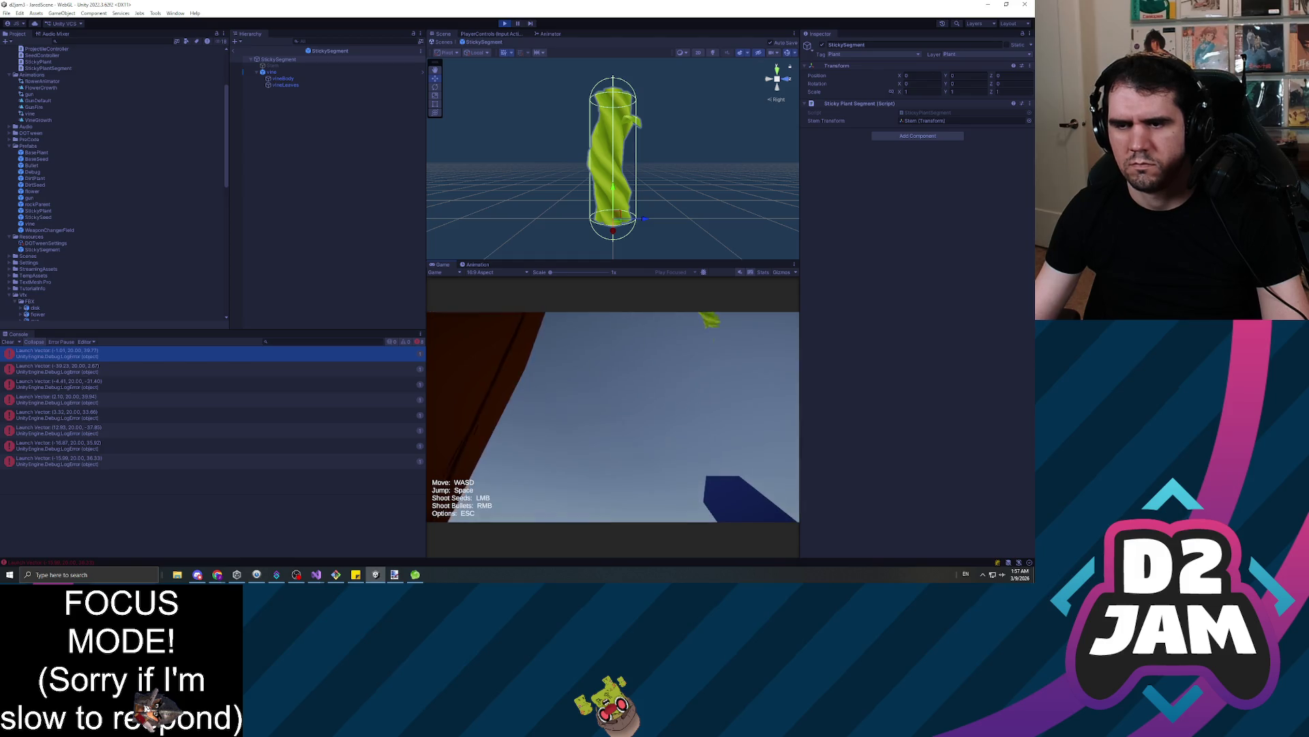
{"action": "left_click", "coordinate": [612, 416]}
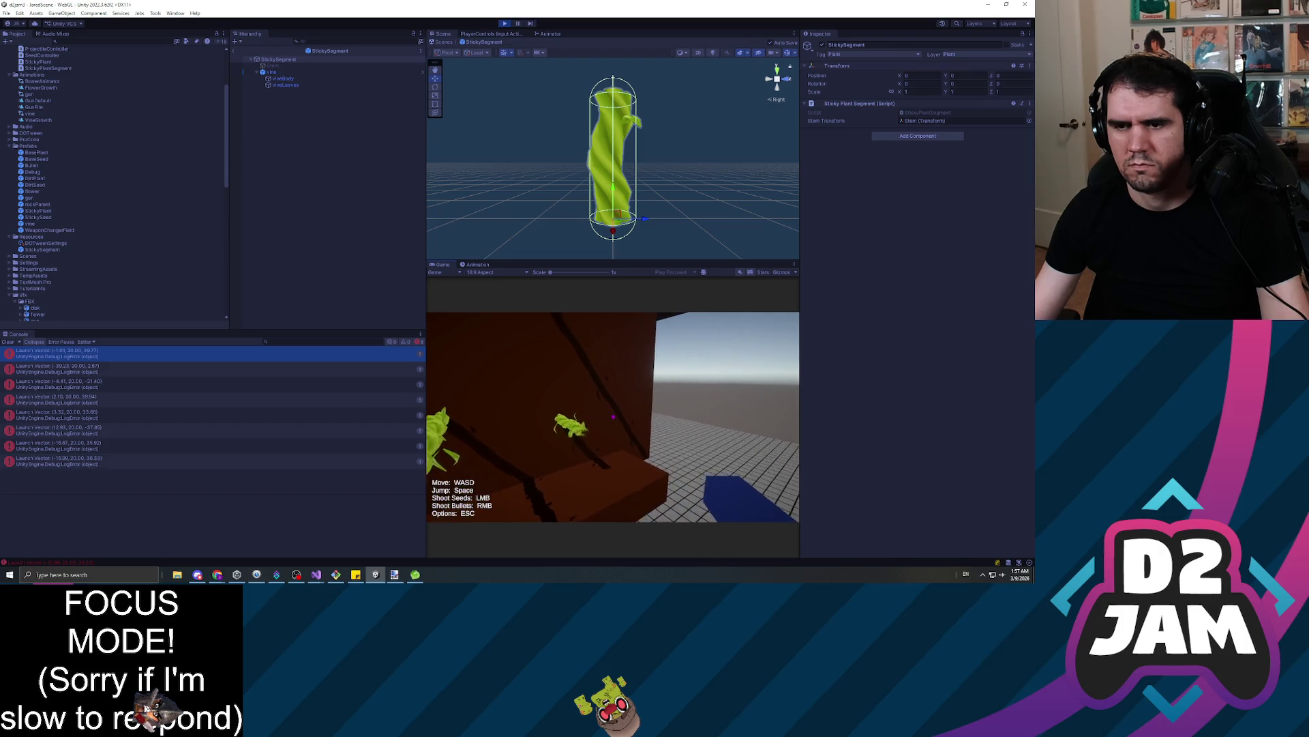
{"action": "left_click", "coordinate": [612, 416]}
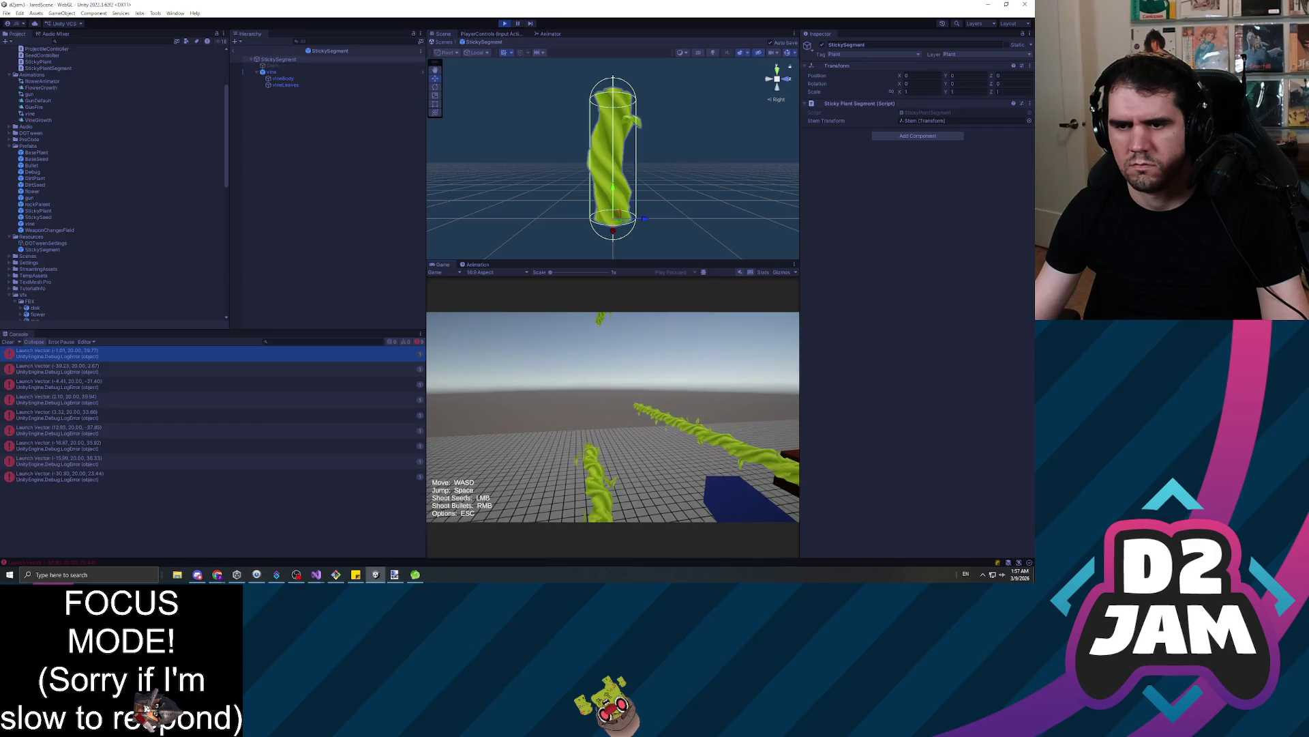
Grow horizontal vines off the brown wall, then pause the game
{"action": "mouse_move", "coordinate": [613, 417]}
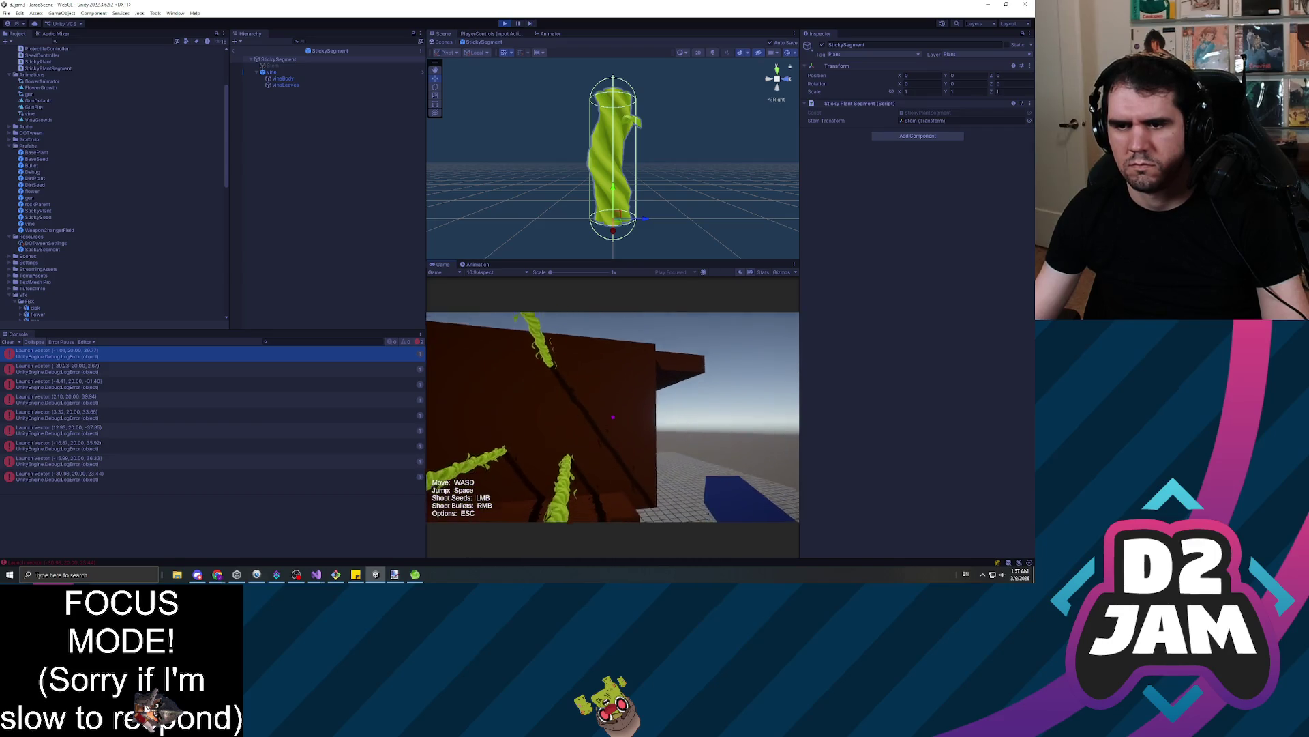
{"action": "left_click", "coordinate": [613, 417]}
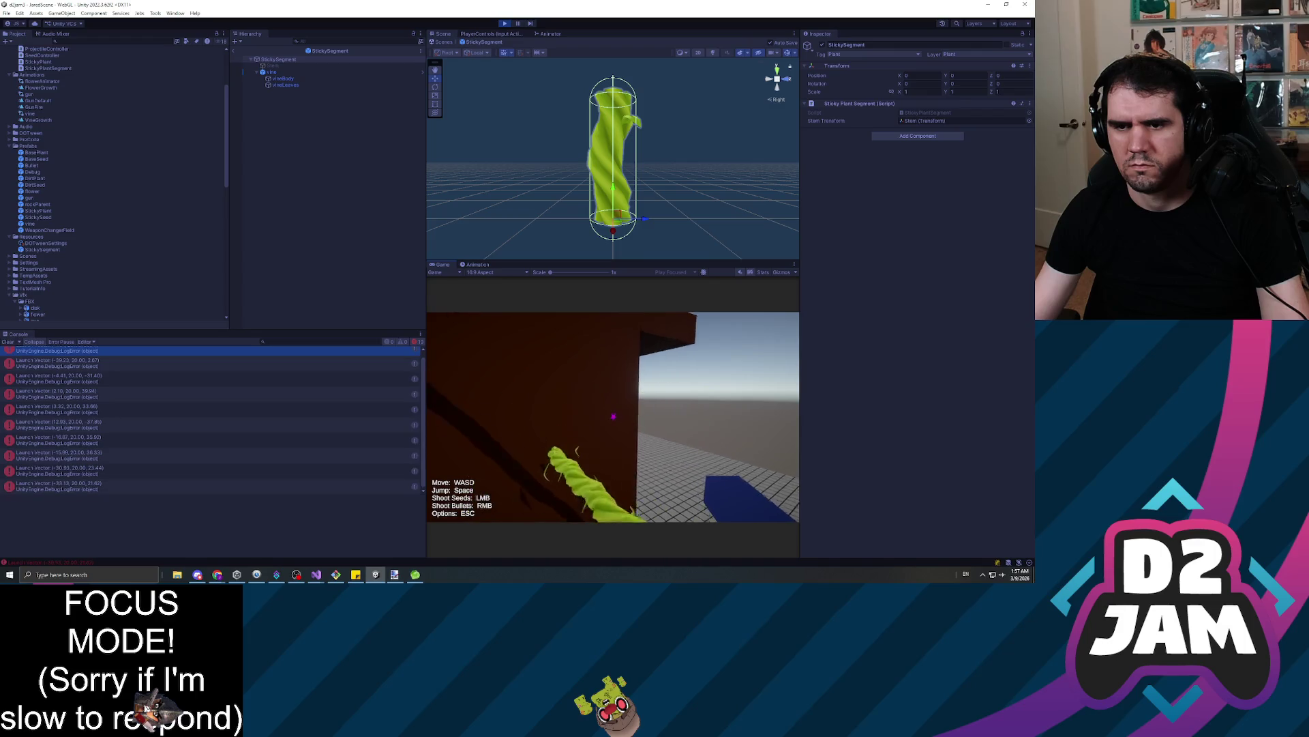
{"action": "left_click", "coordinate": [613, 417]}
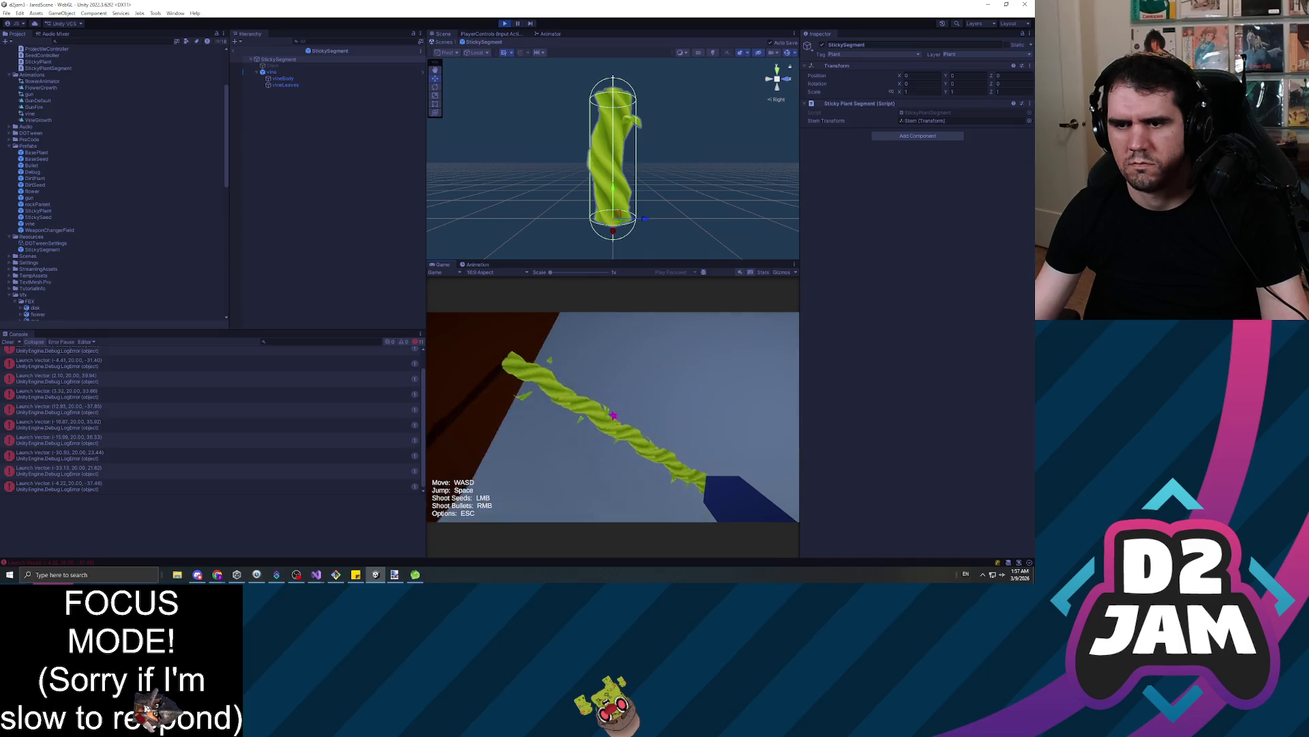
{"action": "left_click", "coordinate": [614, 417]}
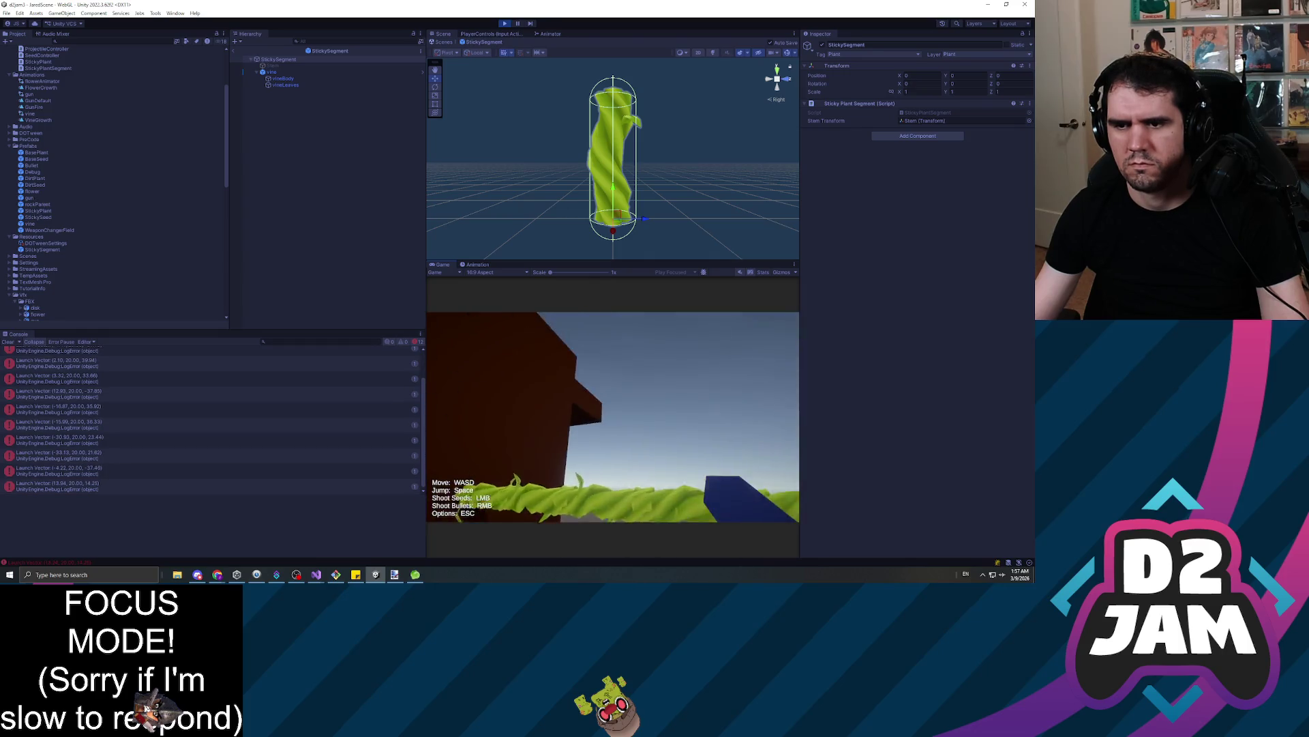
{"action": "left_click", "coordinate": [613, 417]}
{"action": "left_click", "coordinate": [613, 418]}
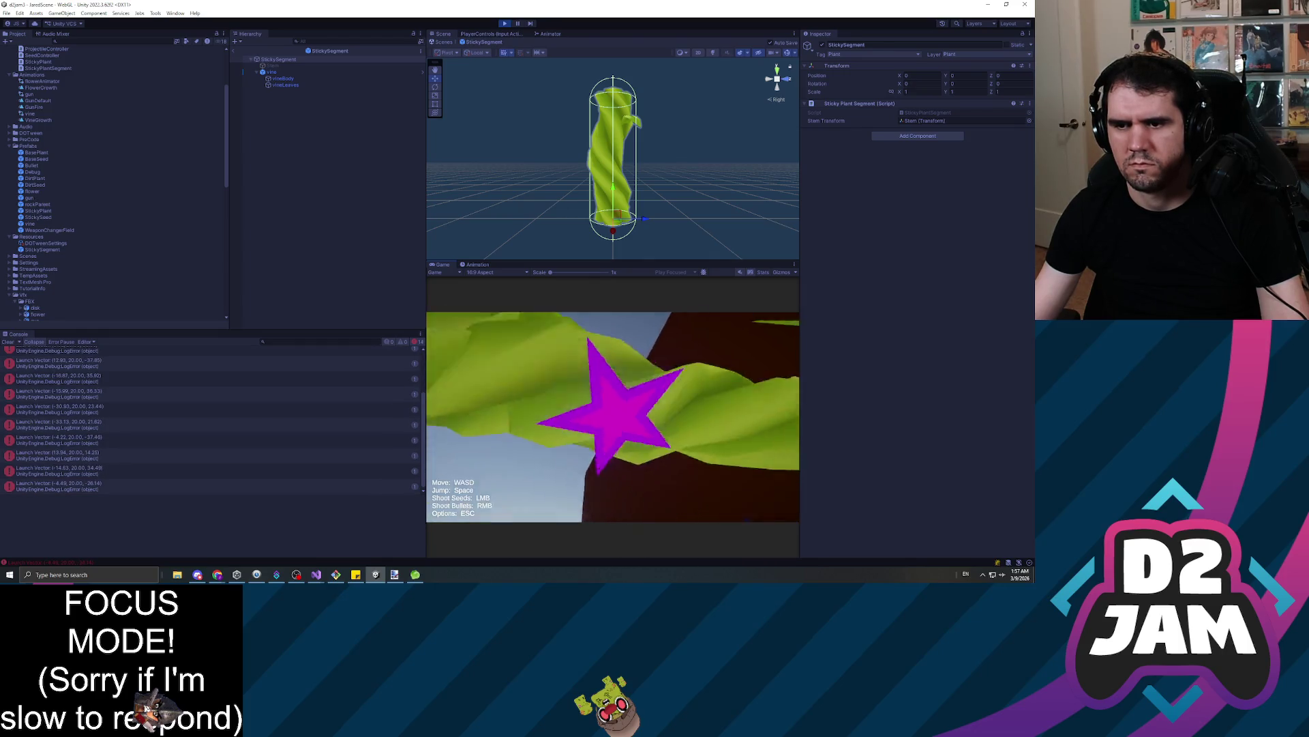
{"action": "key", "text": "Escape"}
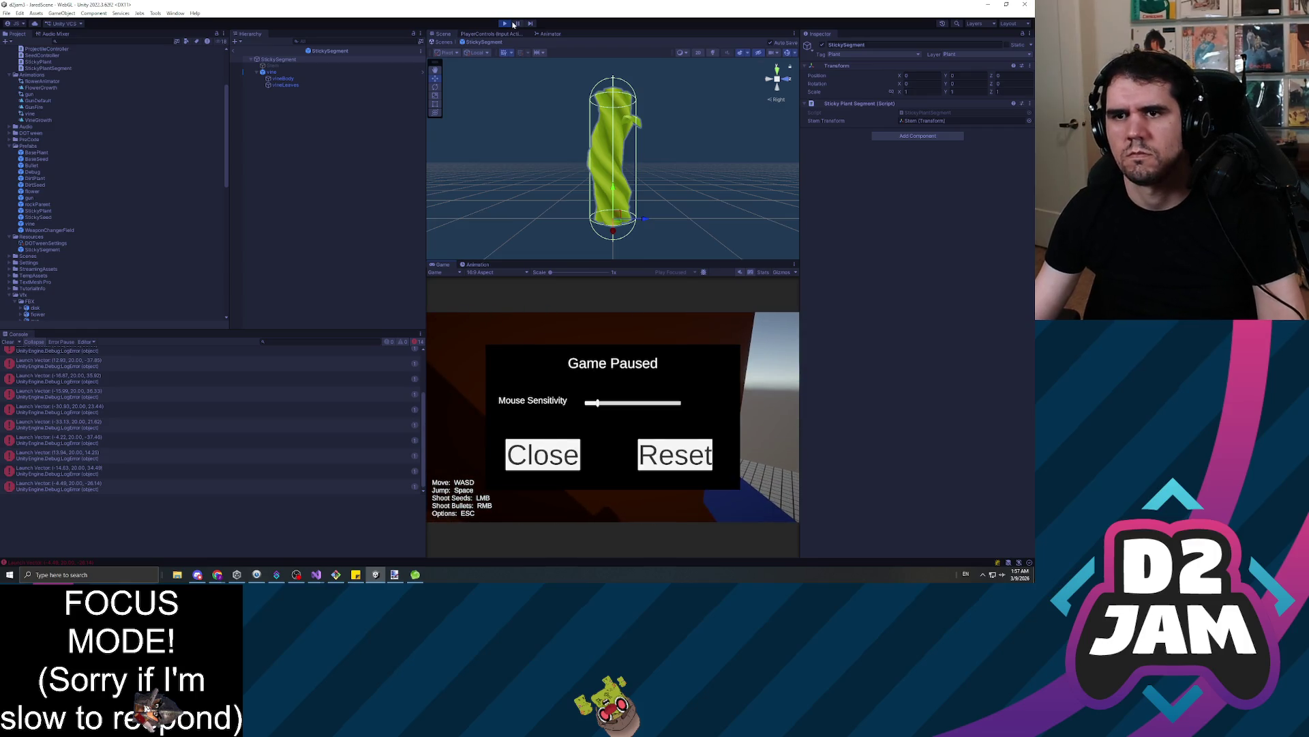
Stop play mode and lower _unstickJumpForce from 40.0f to 30.0f in PlayerCharacterController.cs
{"action": "key", "text": "ctrl+p"}
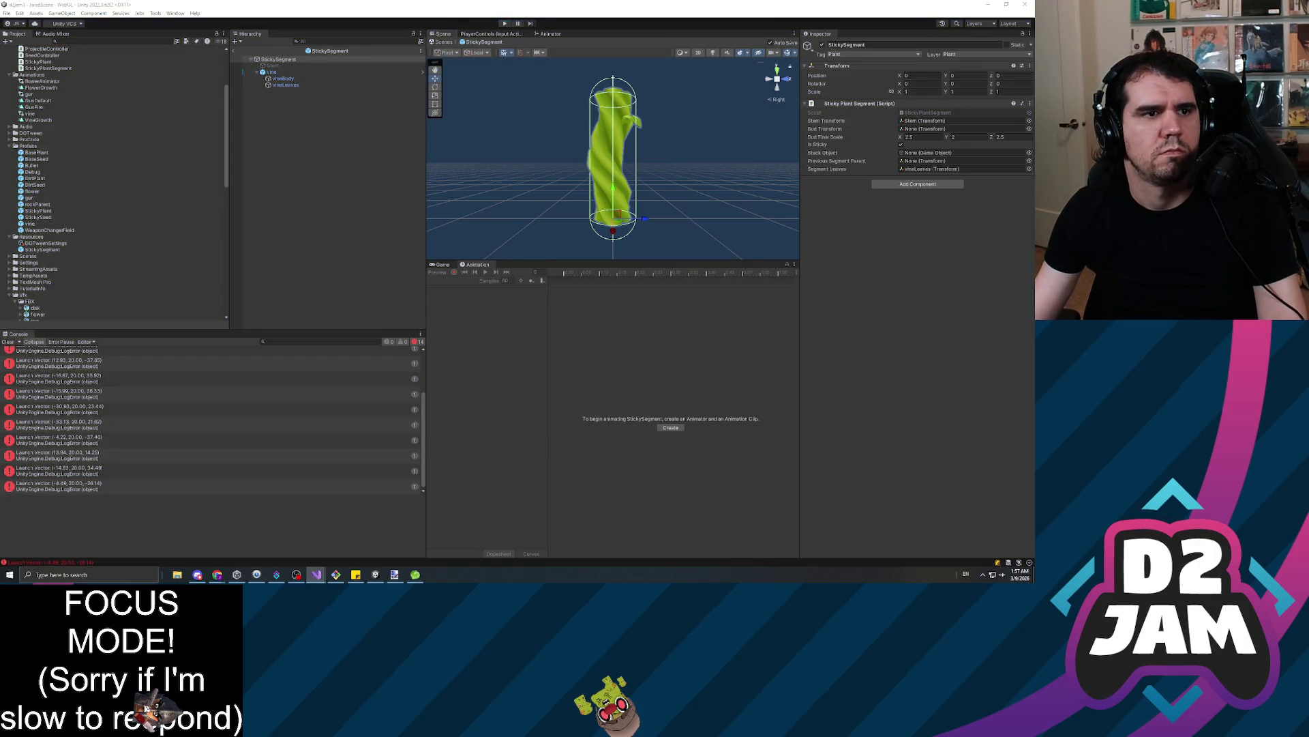
{"action": "key", "text": "alt+Tab"}
{"action": "scroll", "coordinate": [518, 232], "scroll_direction": "up", "scroll_amount": 15}
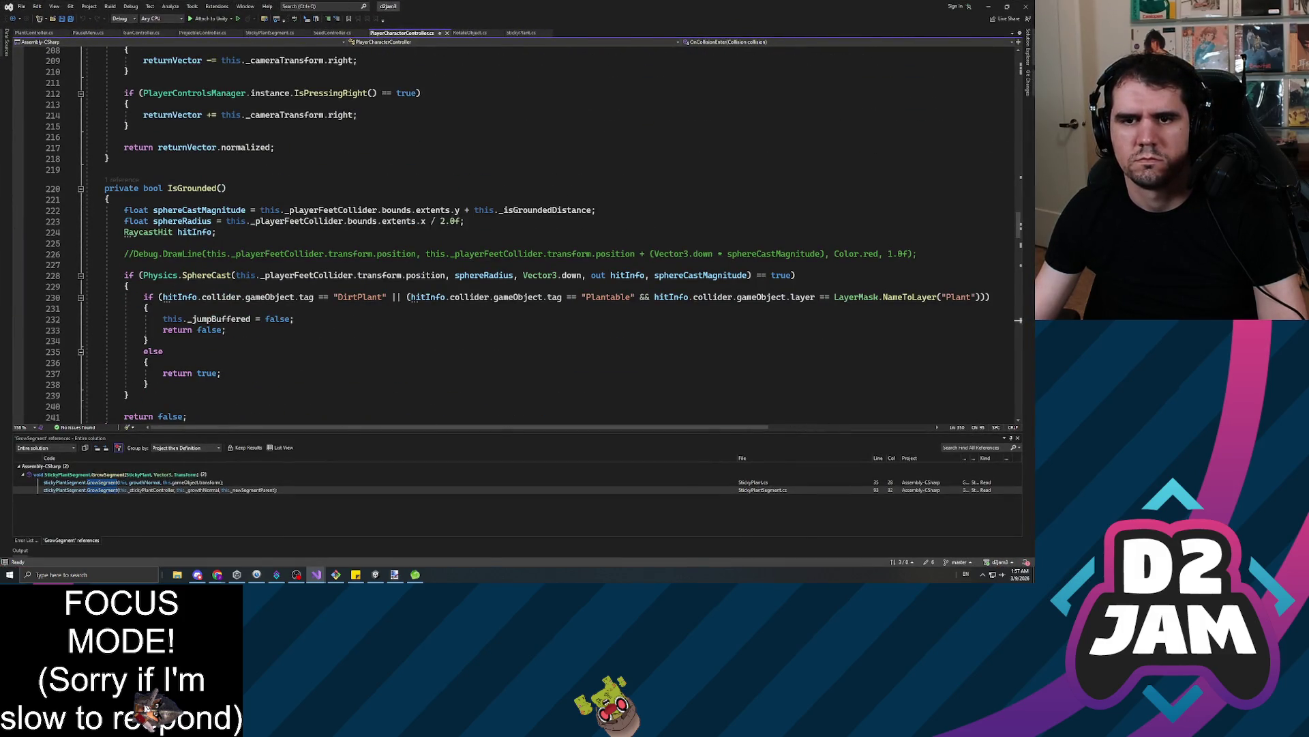
{"action": "scroll", "coordinate": [518, 232], "scroll_direction": "down", "scroll_amount": 1}
{"action": "scroll", "coordinate": [518, 232], "scroll_direction": "up", "scroll_amount": 20}
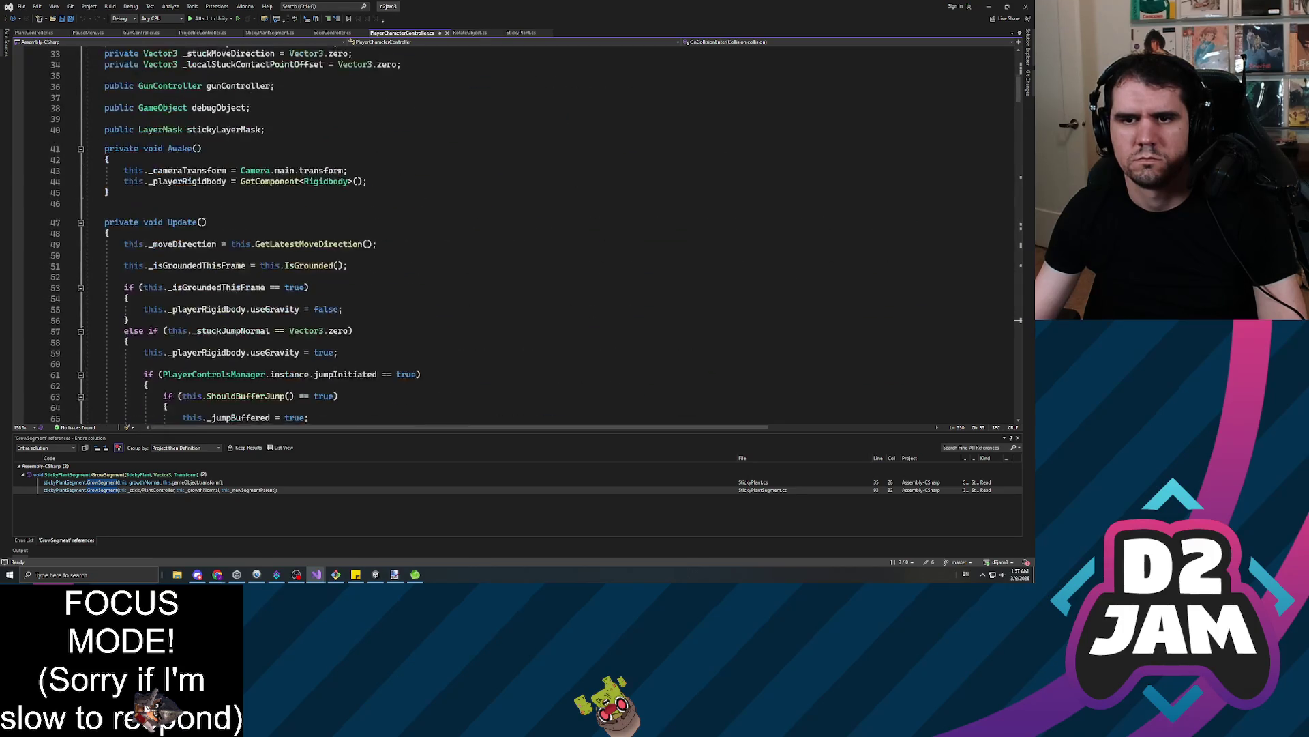
{"action": "scroll", "coordinate": [518, 232], "scroll_direction": "down", "scroll_amount": 1}
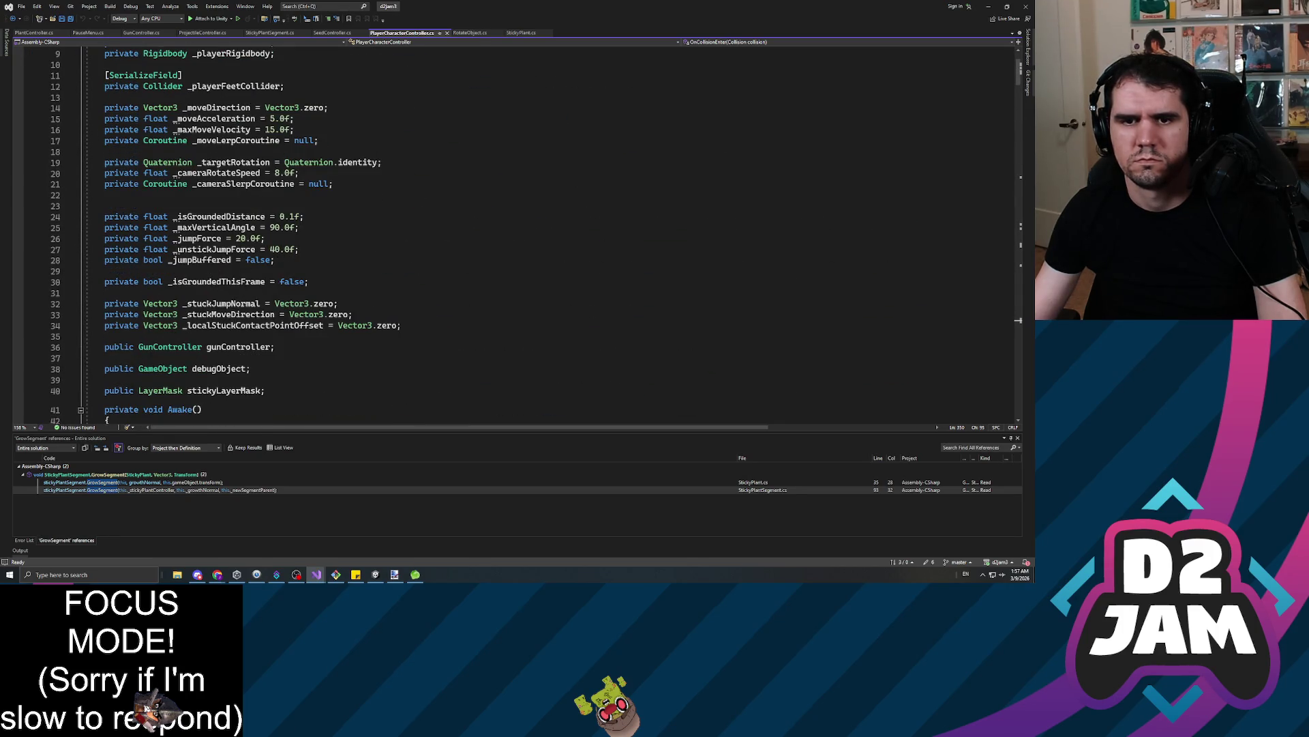
{"action": "left_click", "coordinate": [274, 250]}
{"action": "key", "text": "BackSpace"}
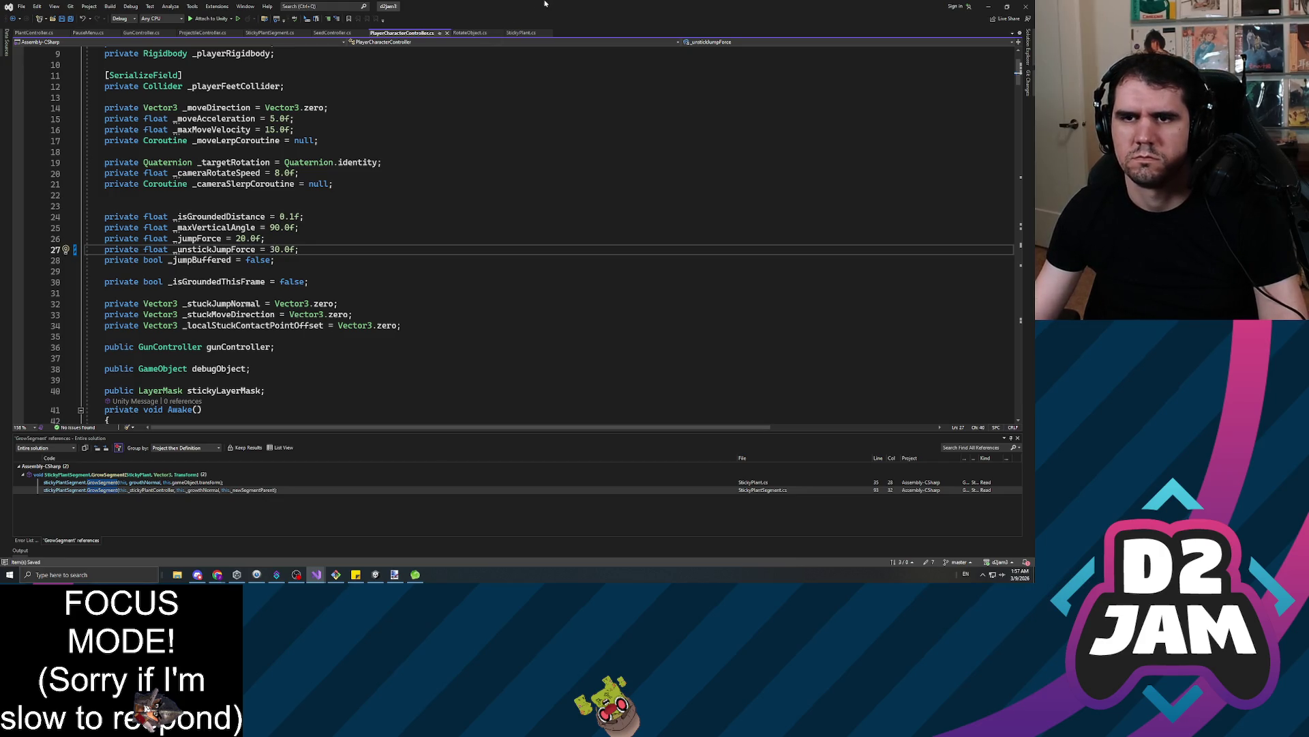
{"action": "key", "text": "alt+Tab"}
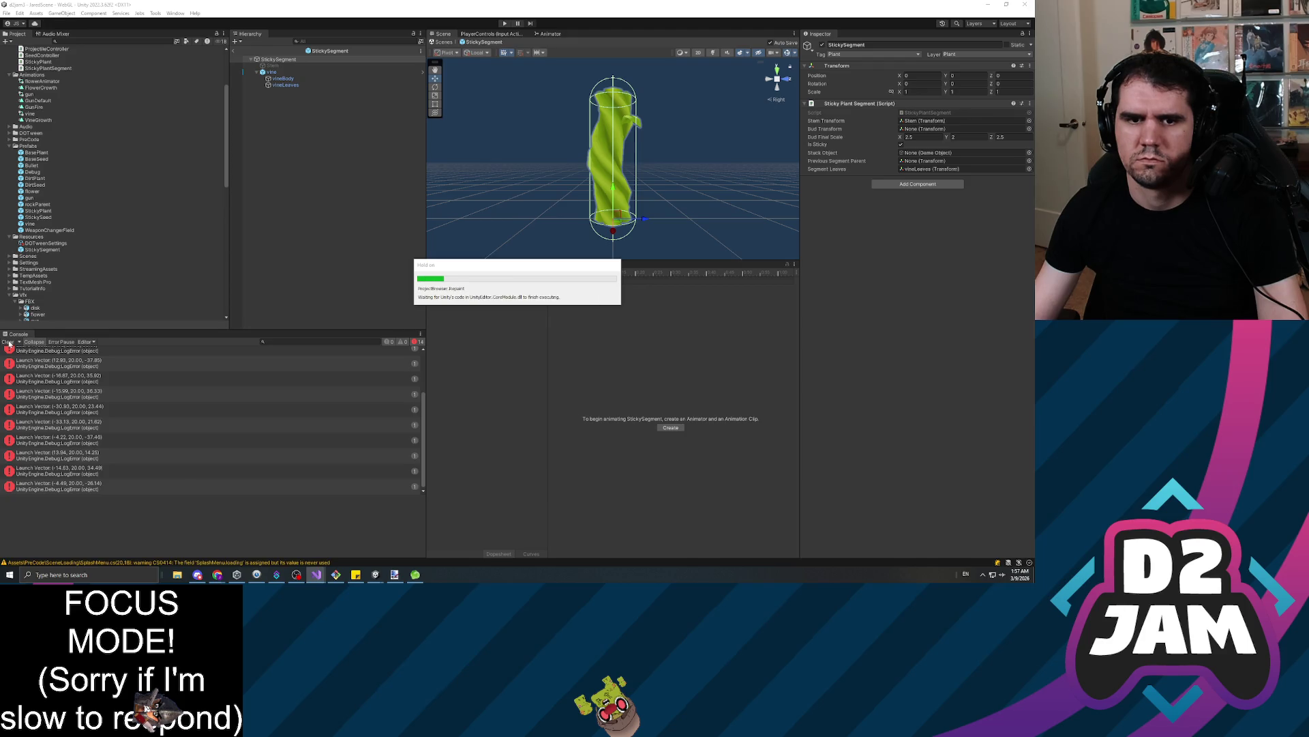
Clear the Console, show a wider Game view, and launch GifCam over it
{"action": "left_click", "coordinate": [9, 342]}
{"action": "left_click", "coordinate": [441, 265]}
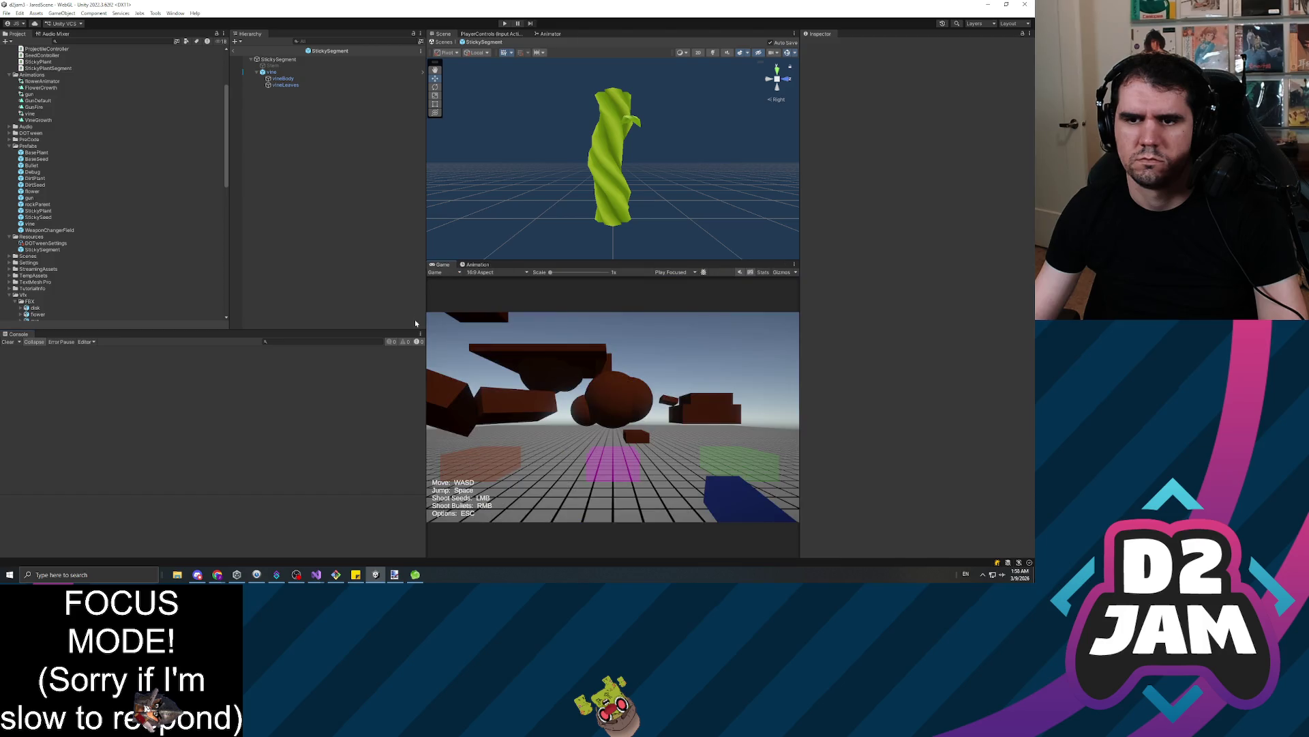
{"action": "left_click_drag", "start_coordinate": [427, 320], "coordinate": [299, 320]}
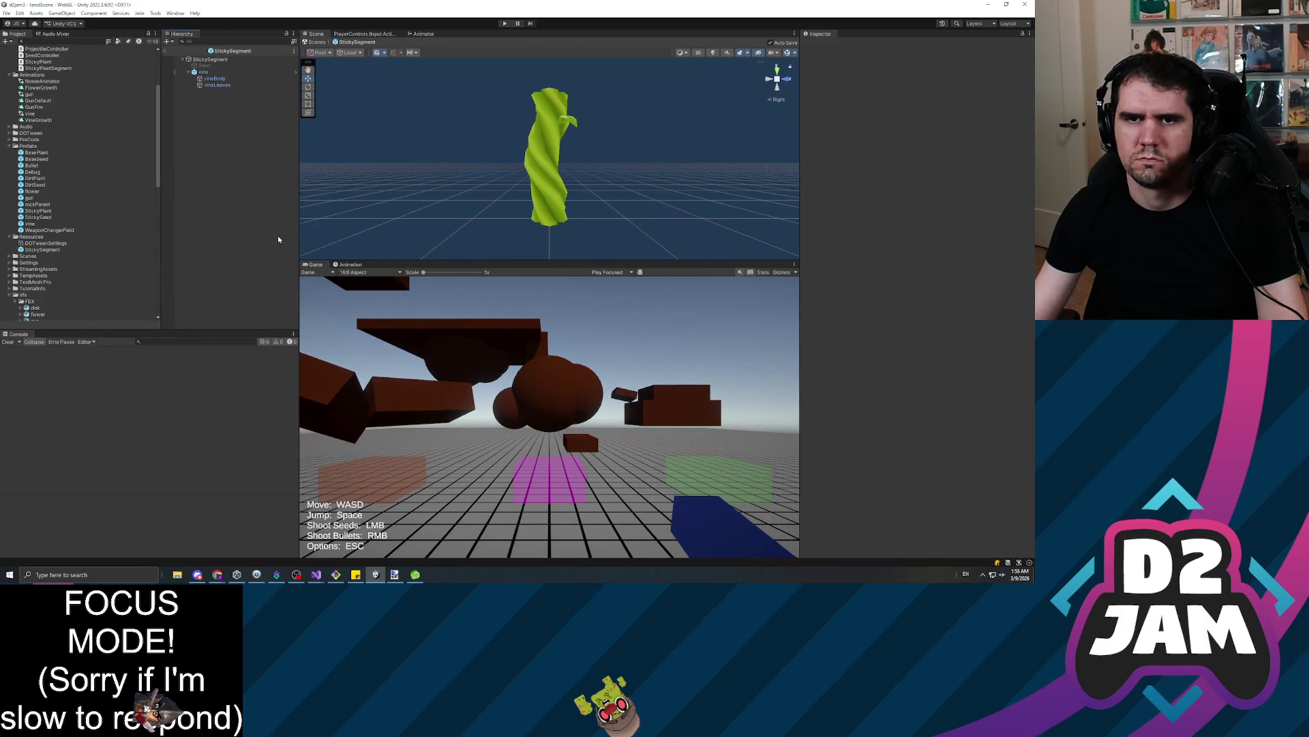
{"action": "left_click", "coordinate": [95, 574]}
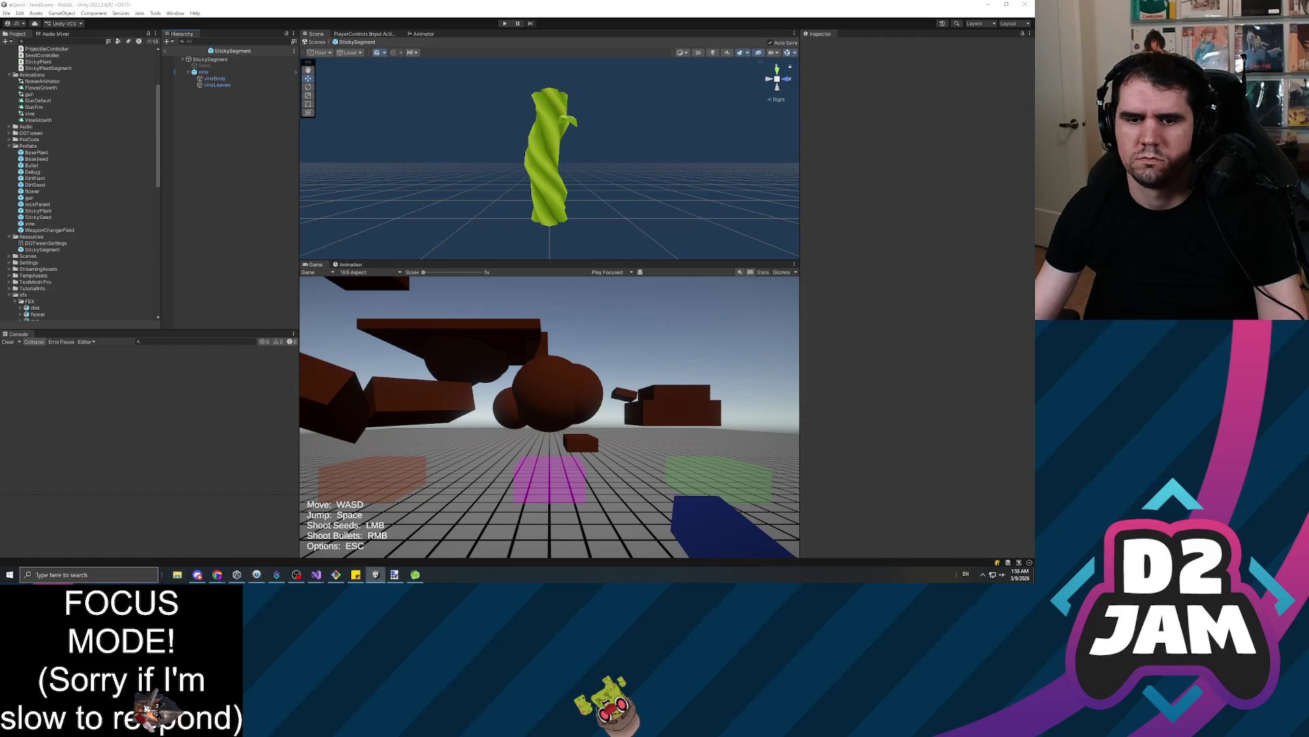
{"action": "type", "text": "gifcam"}
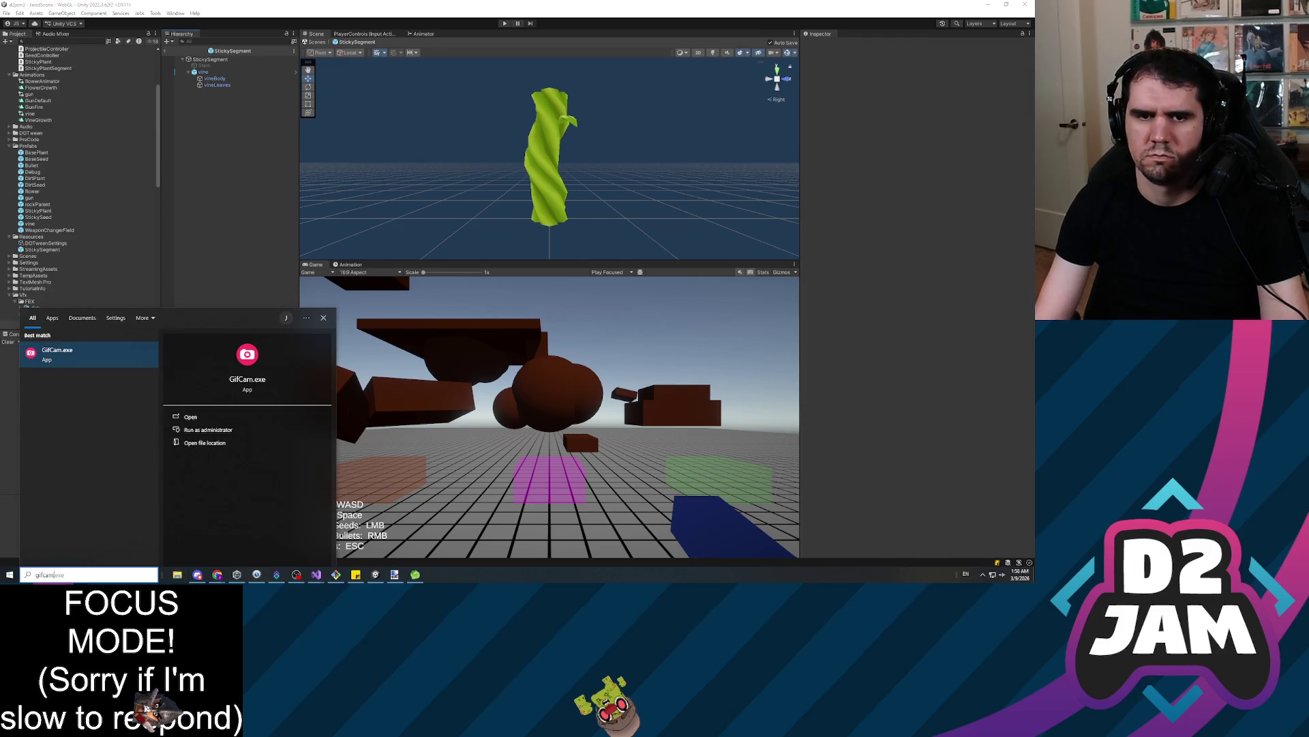
{"action": "key", "text": "Return"}
{"action": "mouse_move", "coordinate": [473, 238]}
{"action": "left_mouse_down"}
{"action": "mouse_move", "coordinate": [376, 272]}
{"action": "mouse_move", "coordinate": [420, 298]}
{"action": "left_mouse_up"}
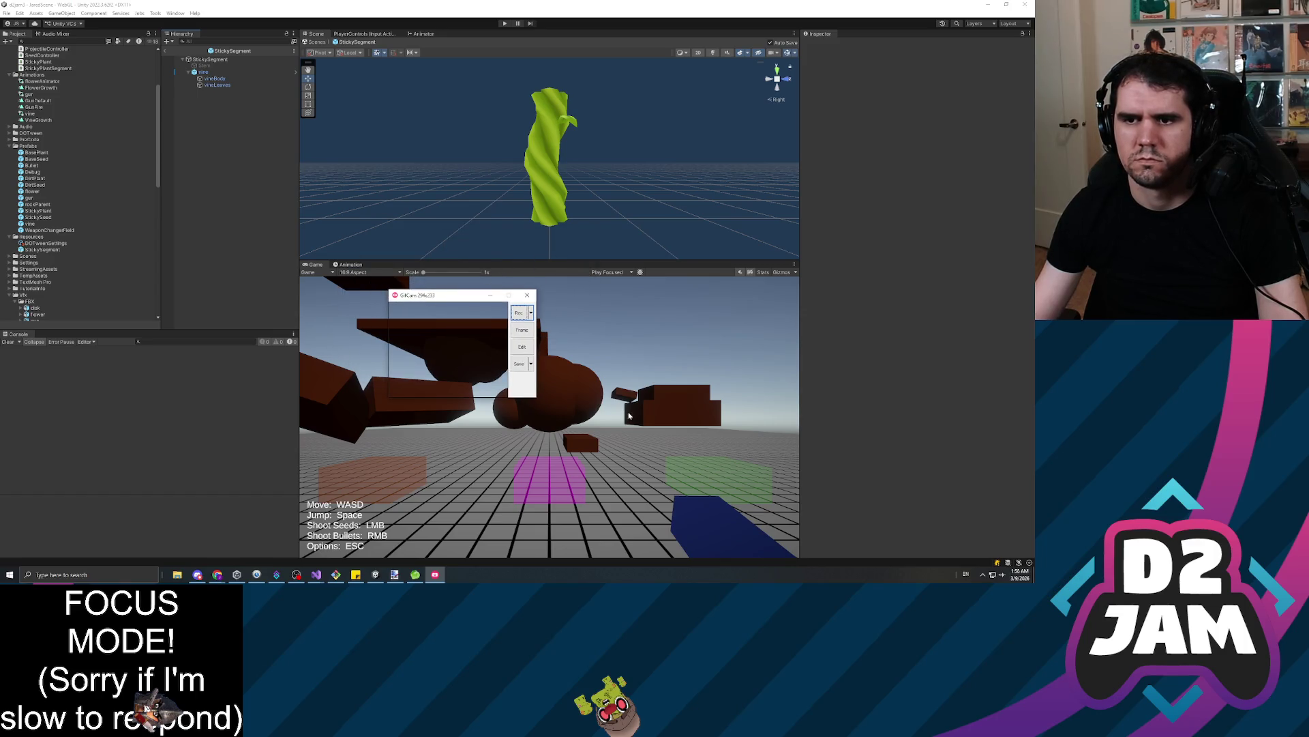
Start play mode, pause, and resize GifCam's frame to cover the Game view
{"action": "left_click", "coordinate": [505, 24]}
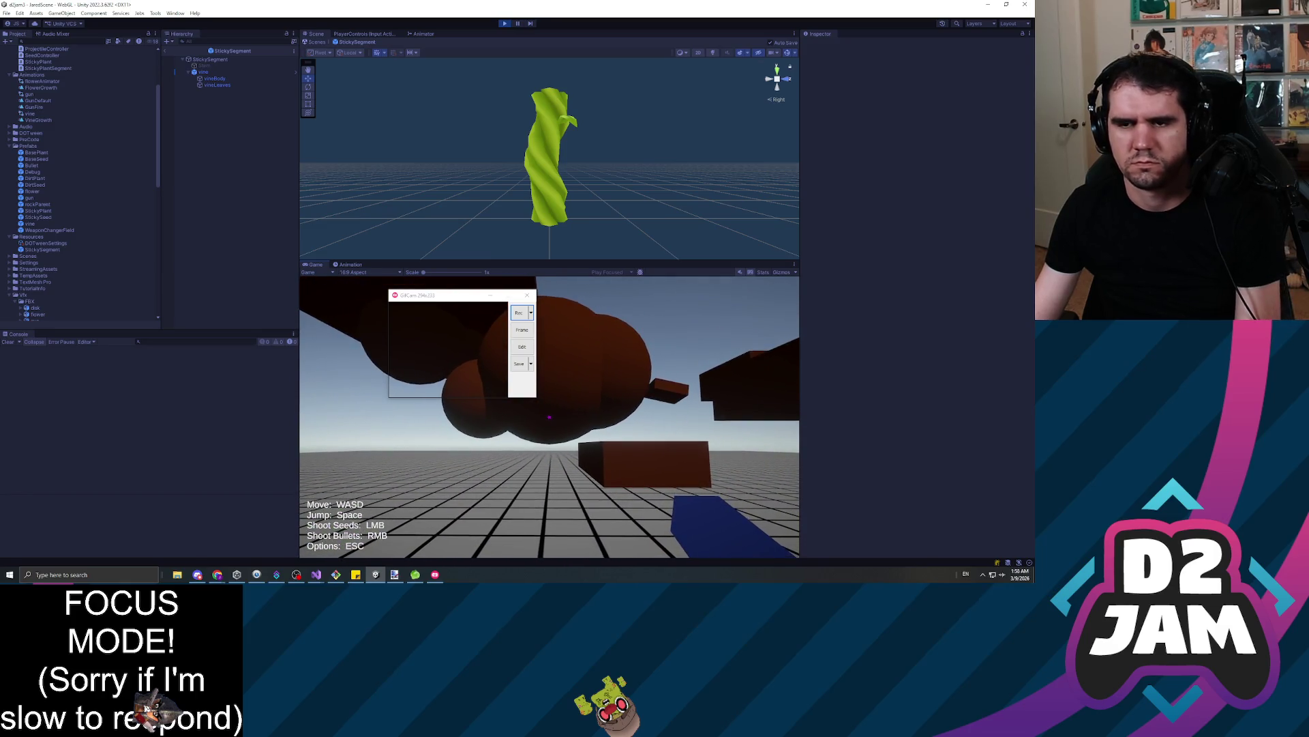
{"action": "key", "text": "Escape"}
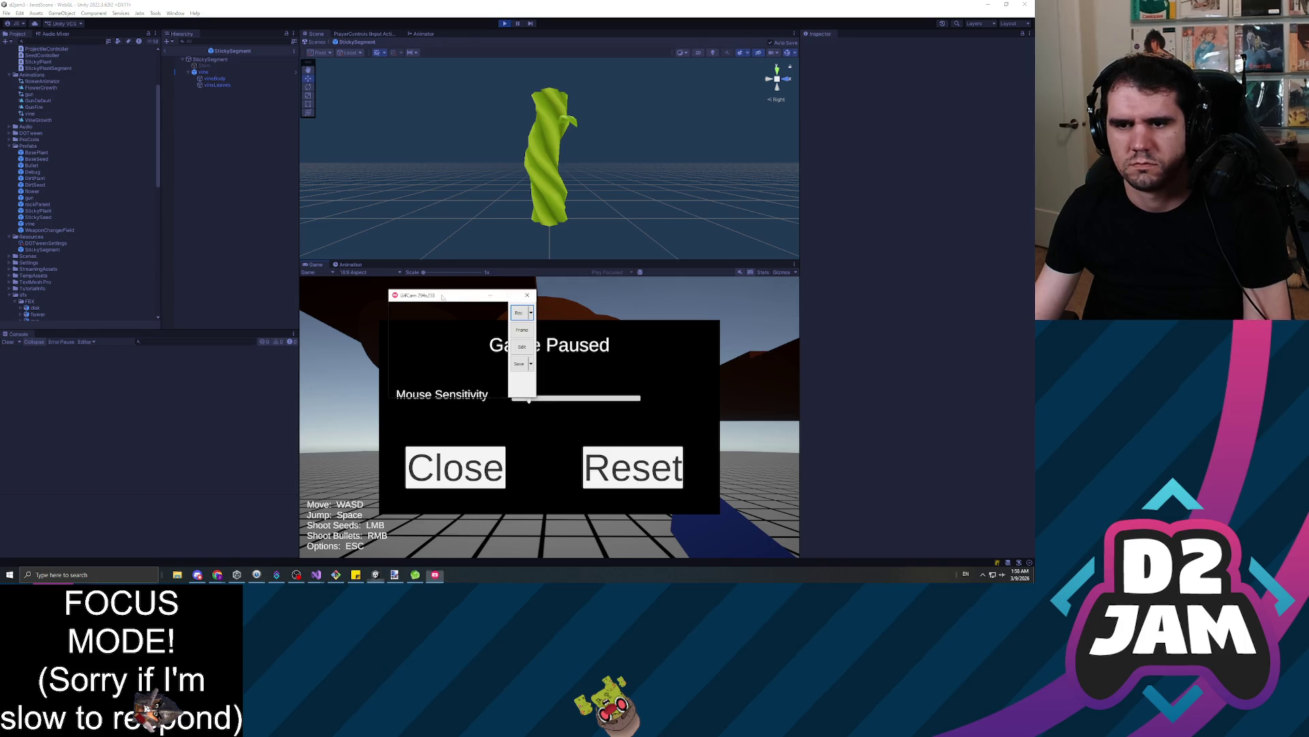
{"action": "left_click_drag", "start_coordinate": [442, 295], "coordinate": [429, 277]}
{"action": "left_click_drag", "start_coordinate": [525, 380], "coordinate": [754, 558]}
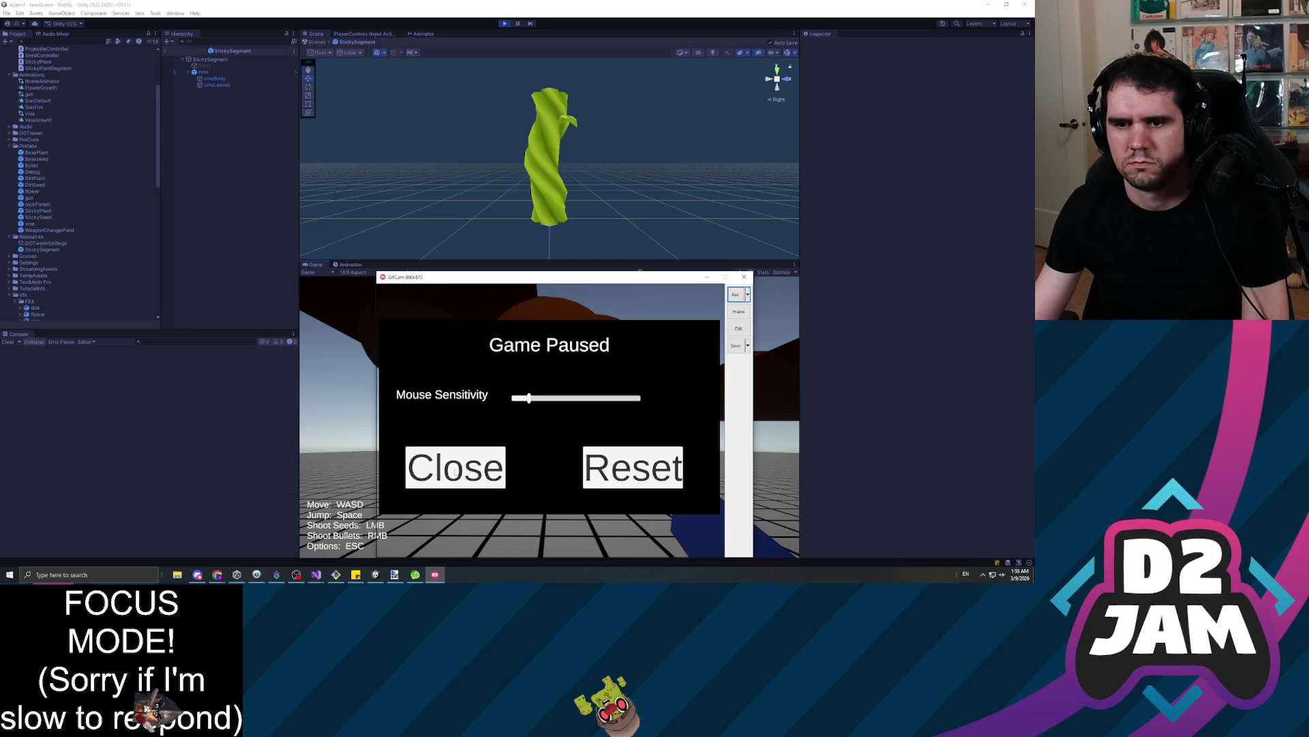
Pick GifCam's recording frame rate option
{"action": "left_click", "coordinate": [748, 295]}
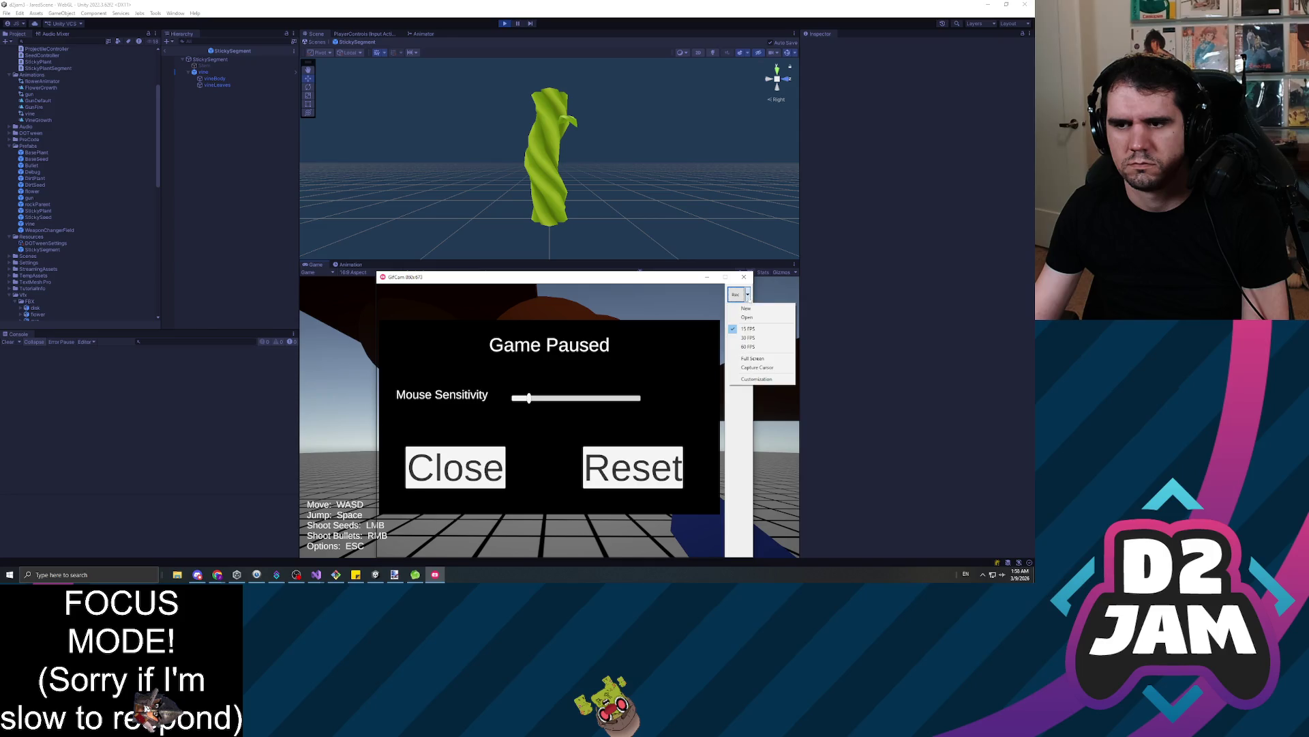
{"action": "left_click", "coordinate": [750, 333]}
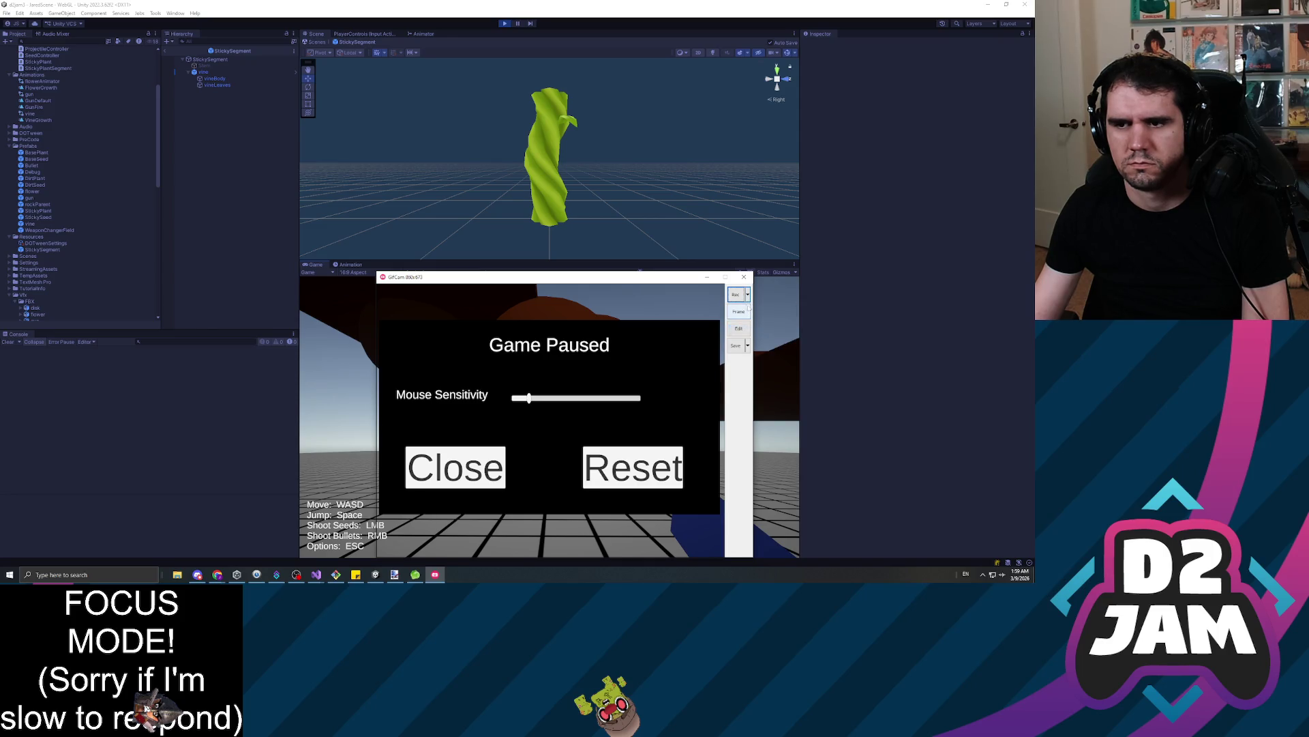
{"action": "left_click", "coordinate": [748, 295]}
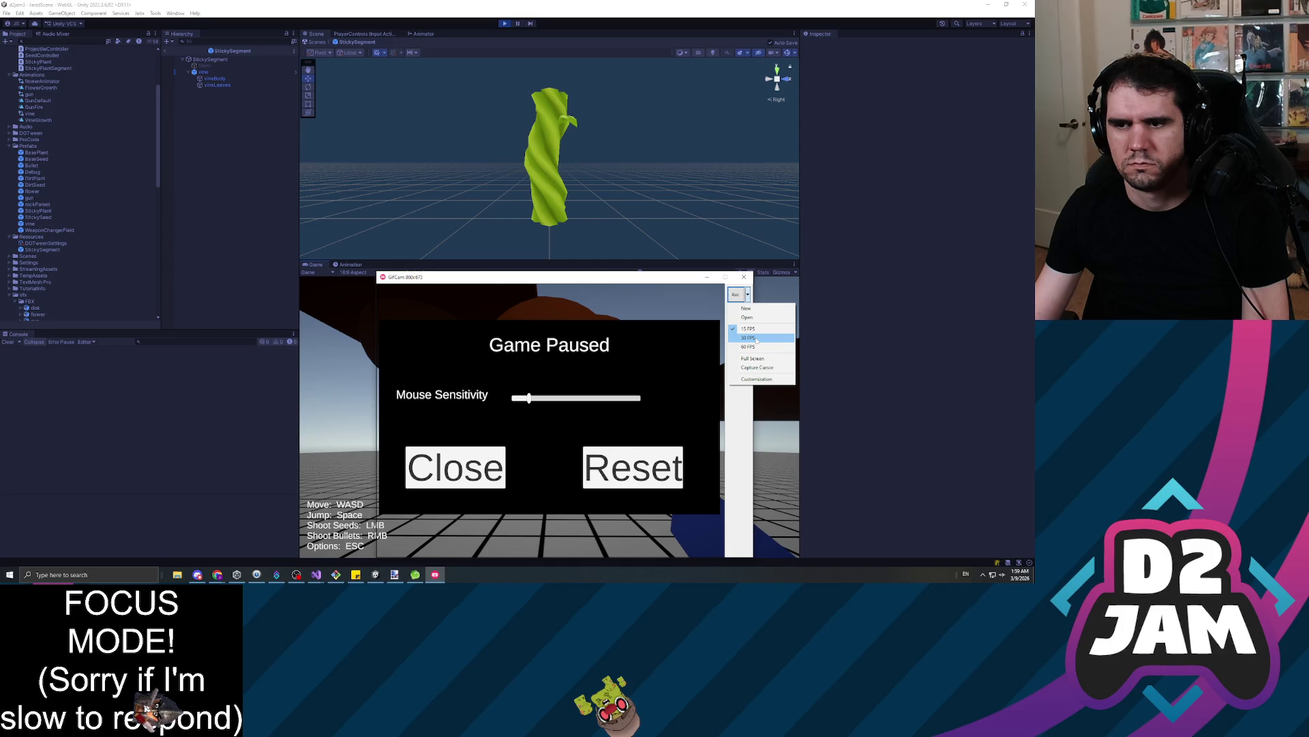
{"action": "left_click", "coordinate": [750, 330]}
Resume the game, start recording, and shoot seeds at the brown tree
{"action": "left_click", "coordinate": [456, 471]}
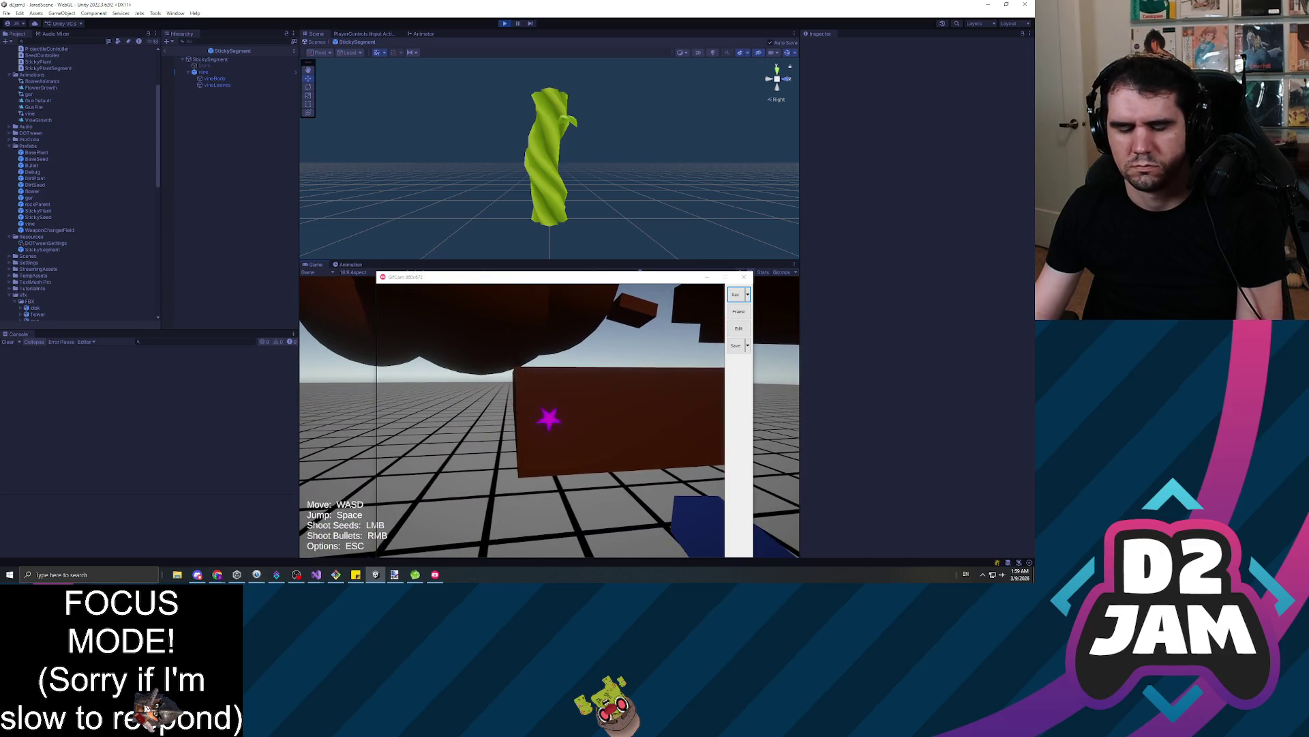
{"action": "key", "text": "alt+Tab"}
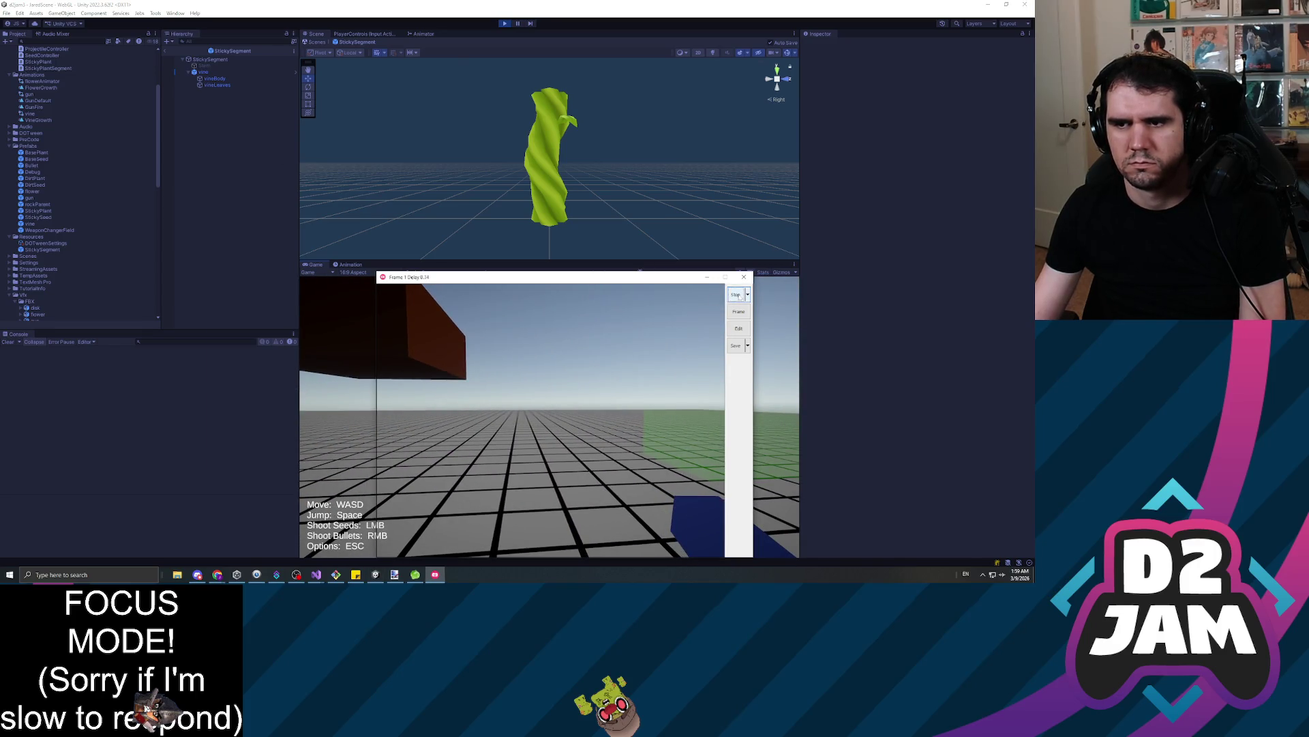
{"action": "left_click", "coordinate": [537, 382]}
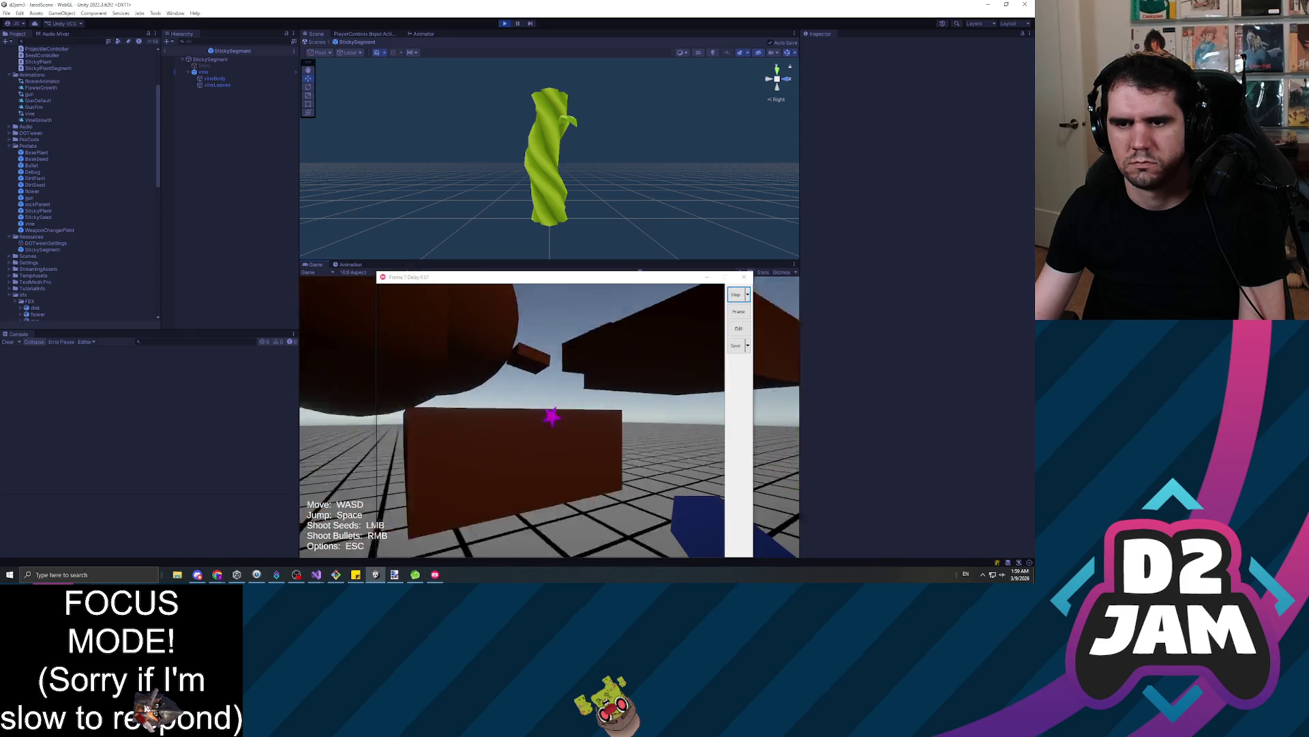
{"action": "left_click", "coordinate": [550, 417]}
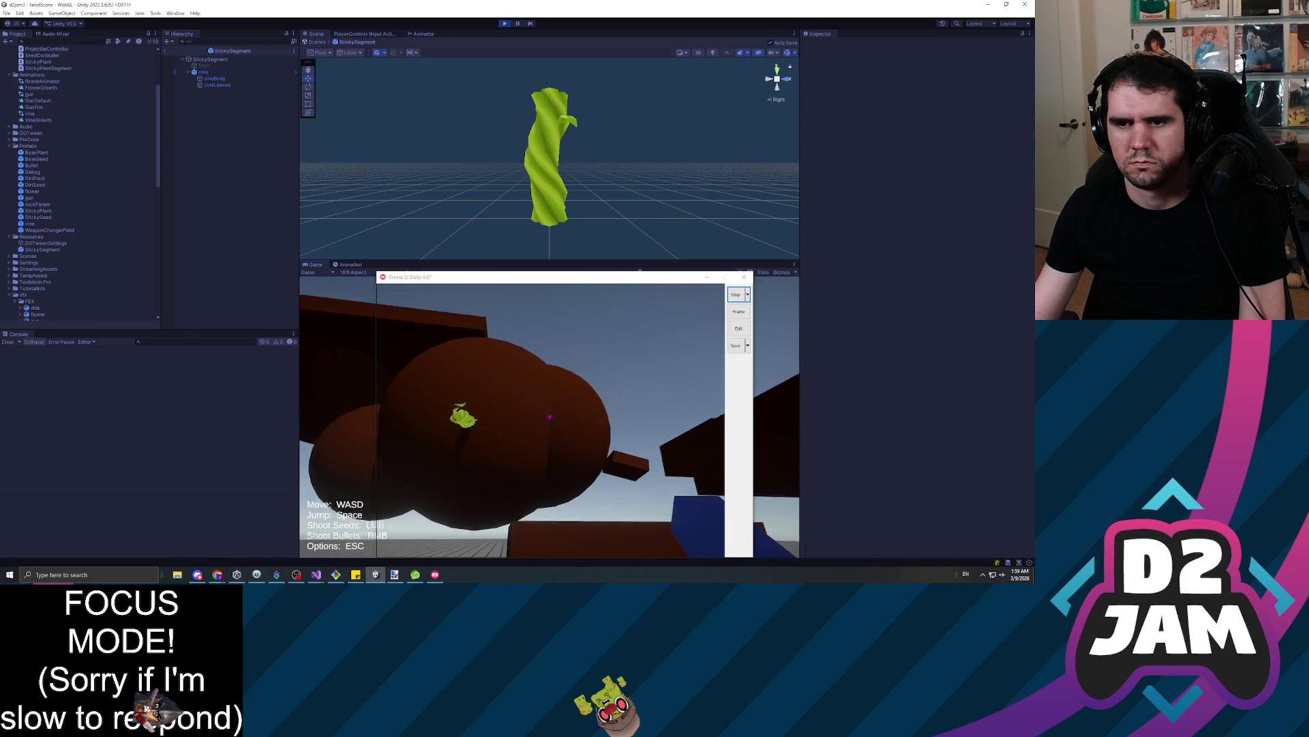
{"action": "left_click", "coordinate": [550, 417]}
{"action": "left_click", "coordinate": [550, 416]}
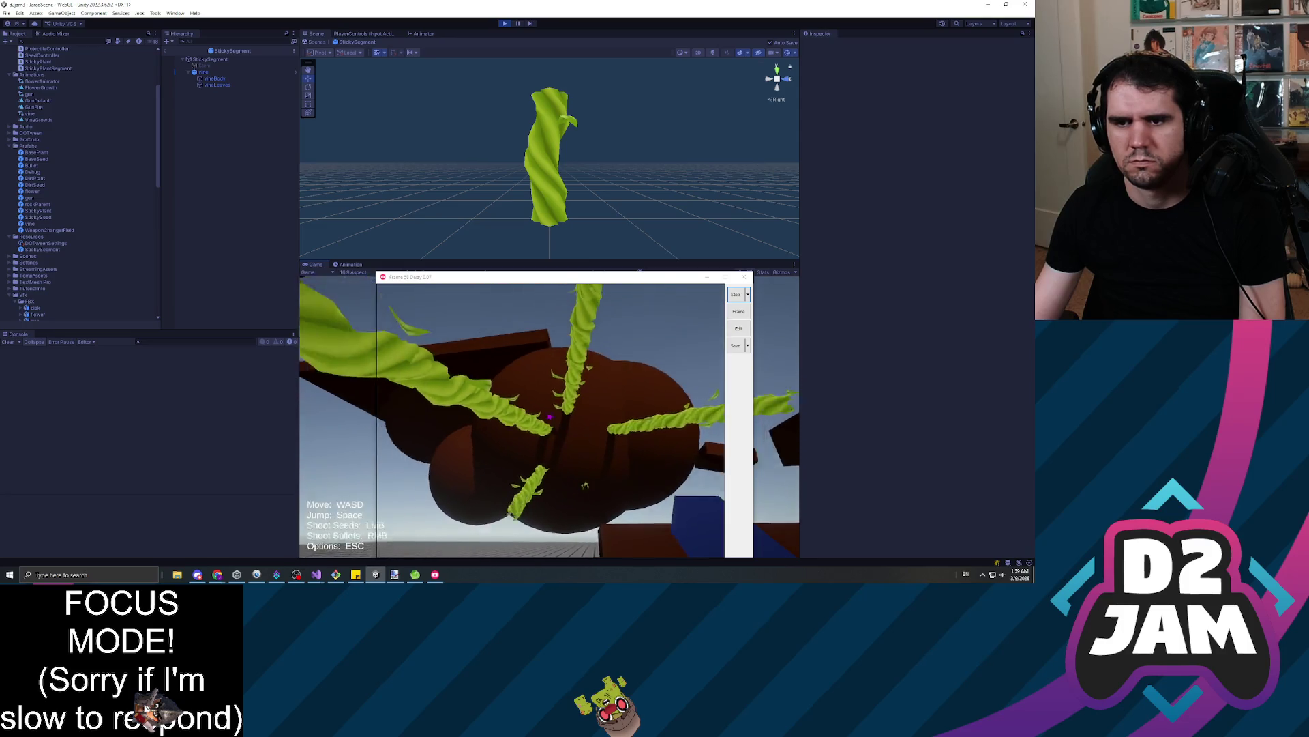
{"action": "key", "text": "s"}
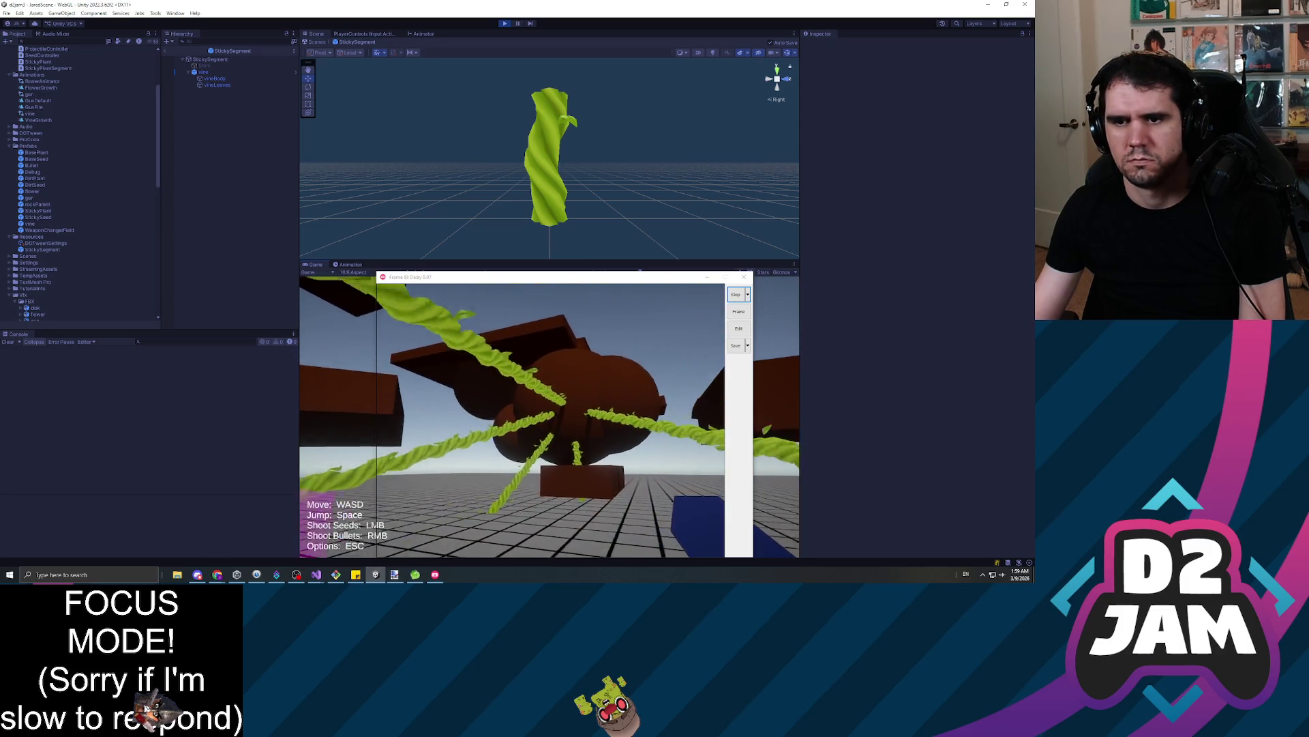
{"action": "mouse_move", "coordinate": [549, 417]}
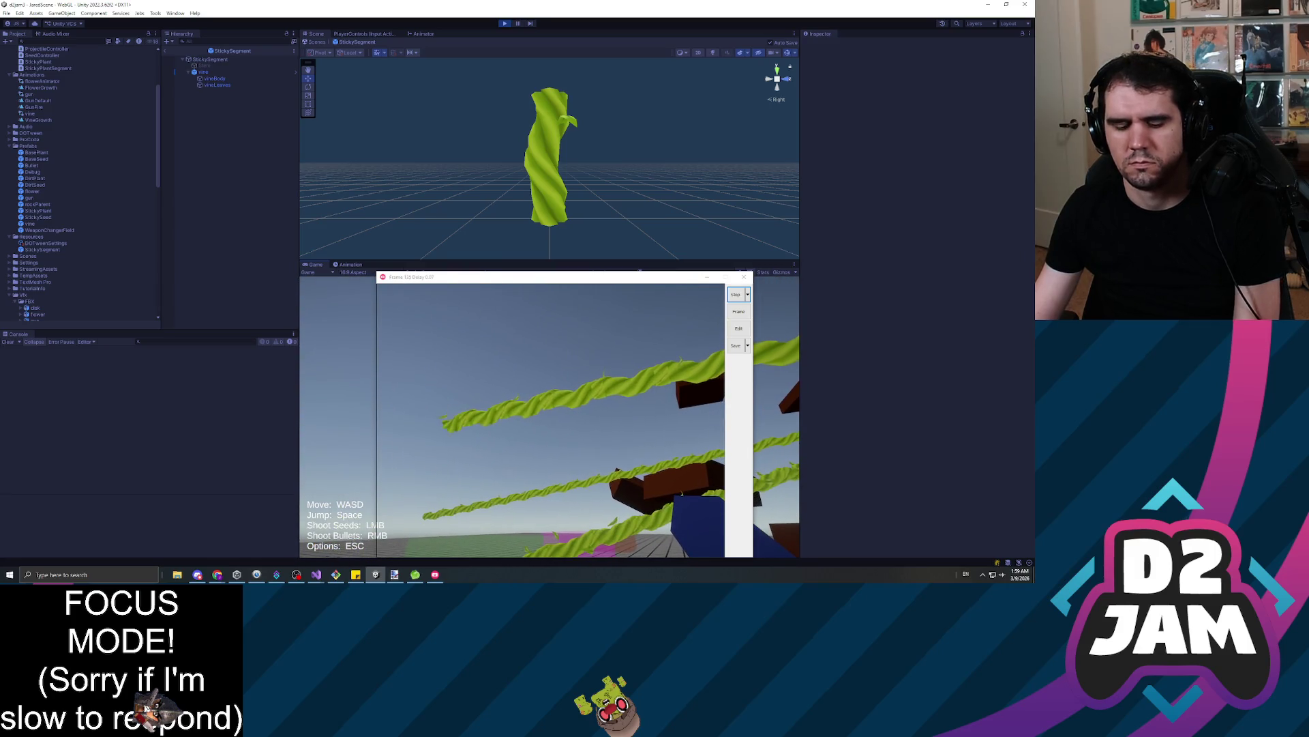
Pause the game, stop the GifCam recording, and start saving the clip
{"action": "key", "text": "Escape"}
{"action": "left_click", "coordinate": [731, 296]}
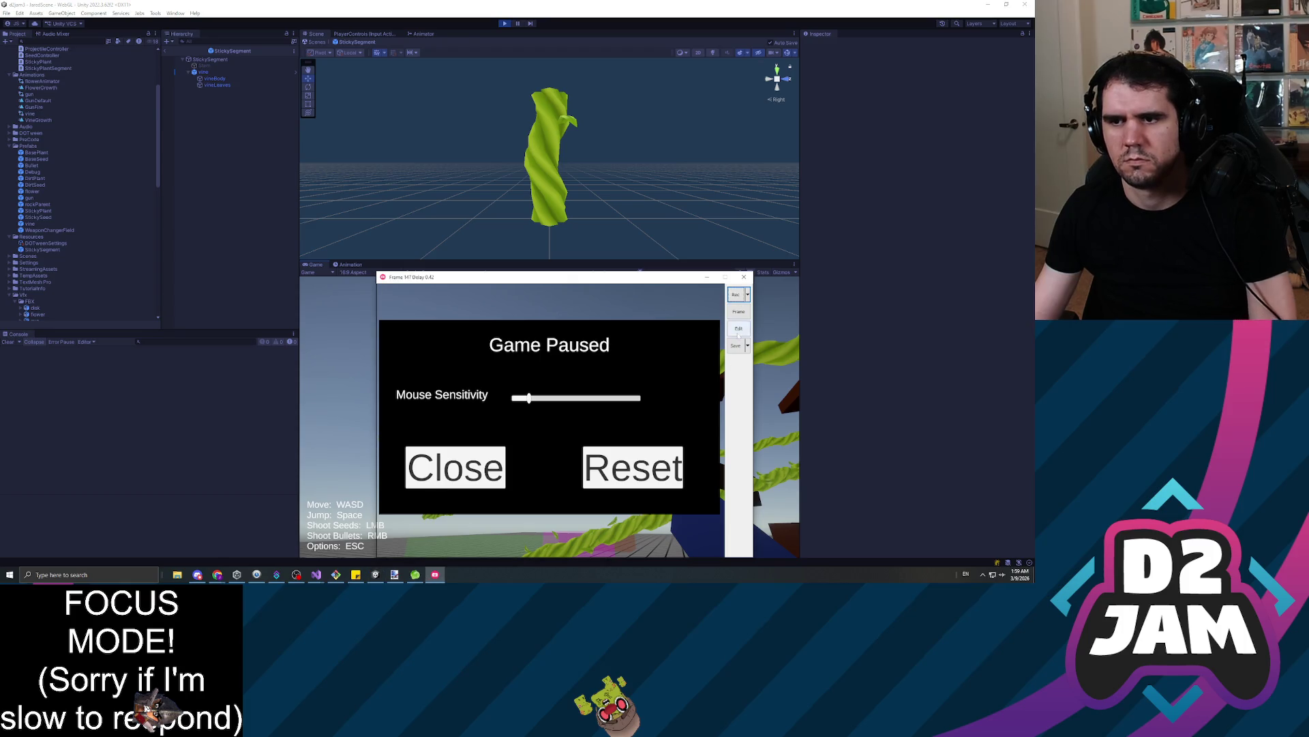
{"action": "left_click", "coordinate": [736, 345]}
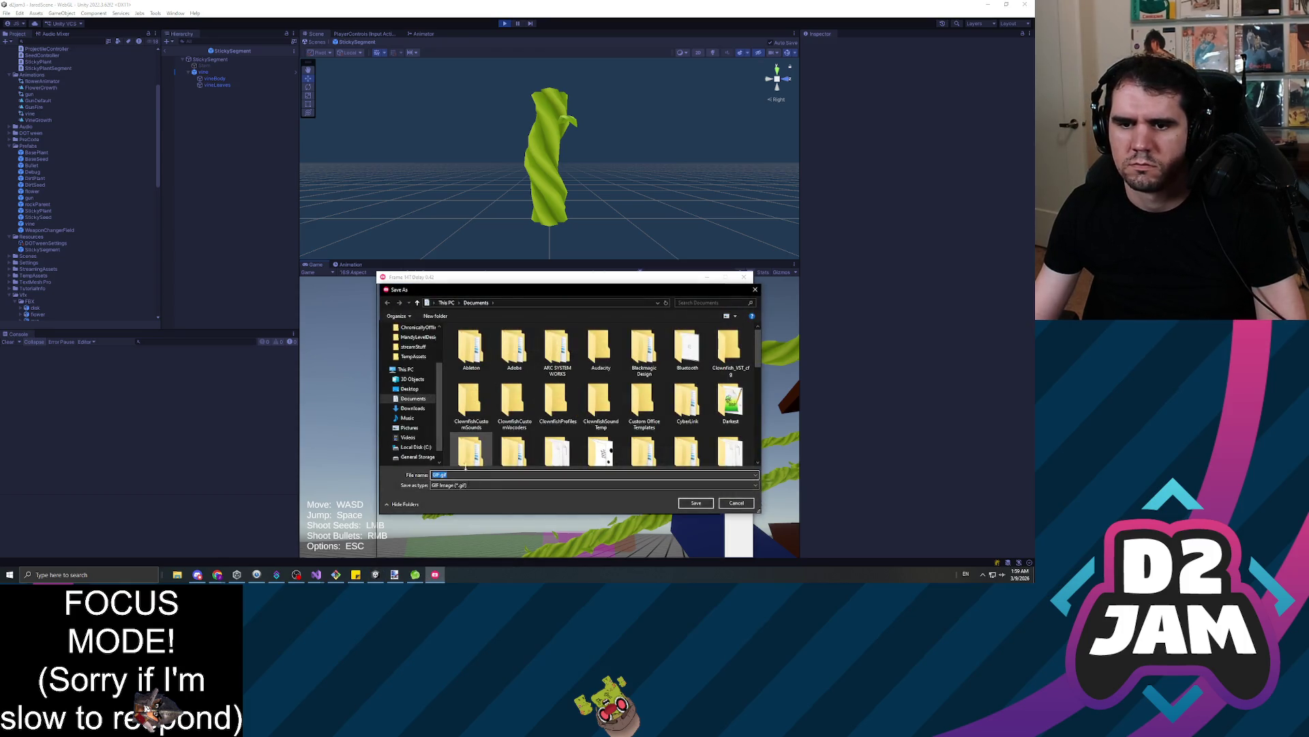
Name the clip 'vines', save it to the Desktop, and open vines.gif from the taskbar
{"action": "type", "text": "vines"}
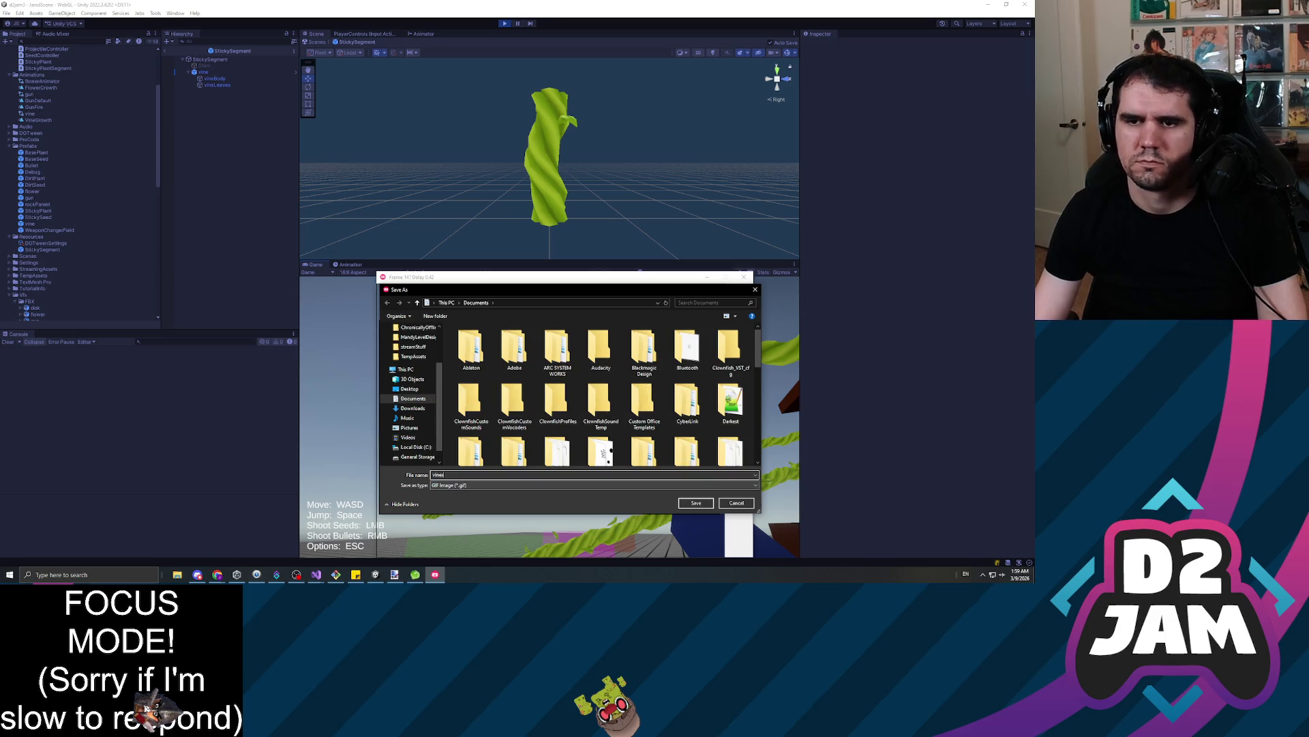
{"action": "left_click", "coordinate": [410, 388]}
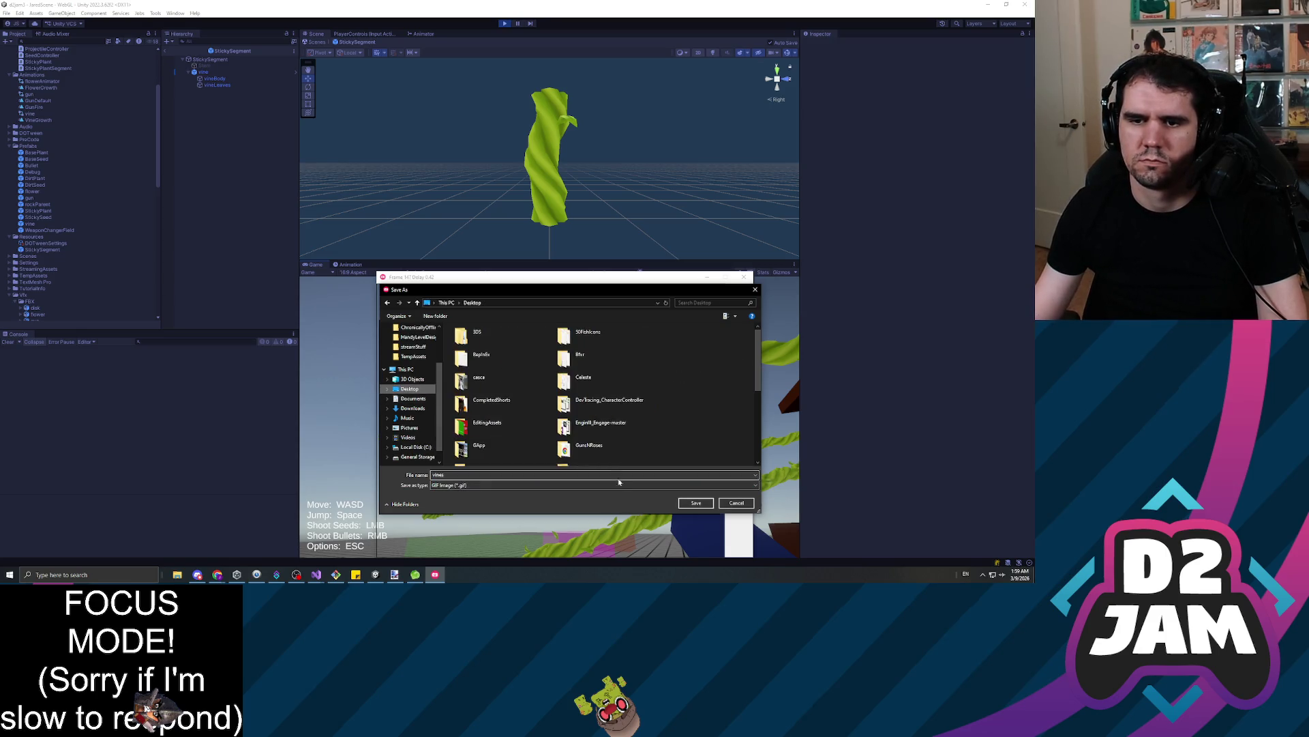
{"action": "left_click", "coordinate": [695, 502]}
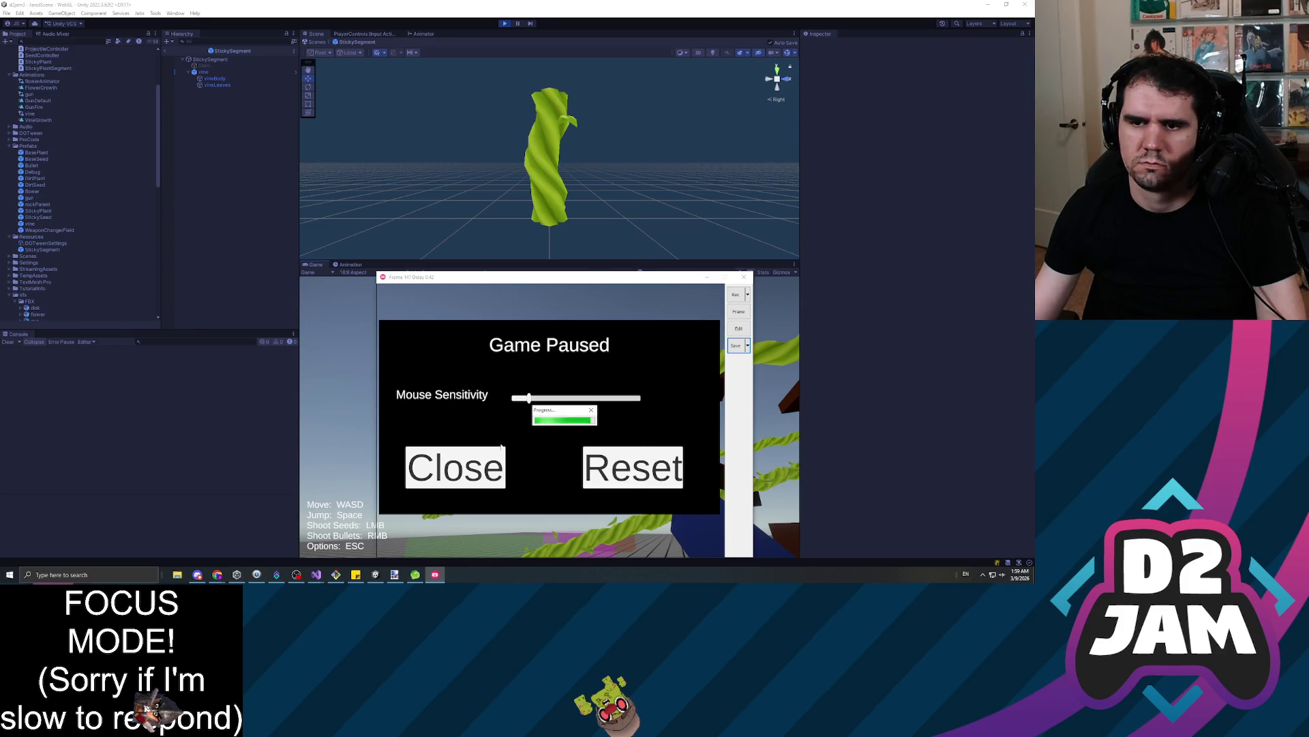
{"action": "left_click", "coordinate": [175, 573]}
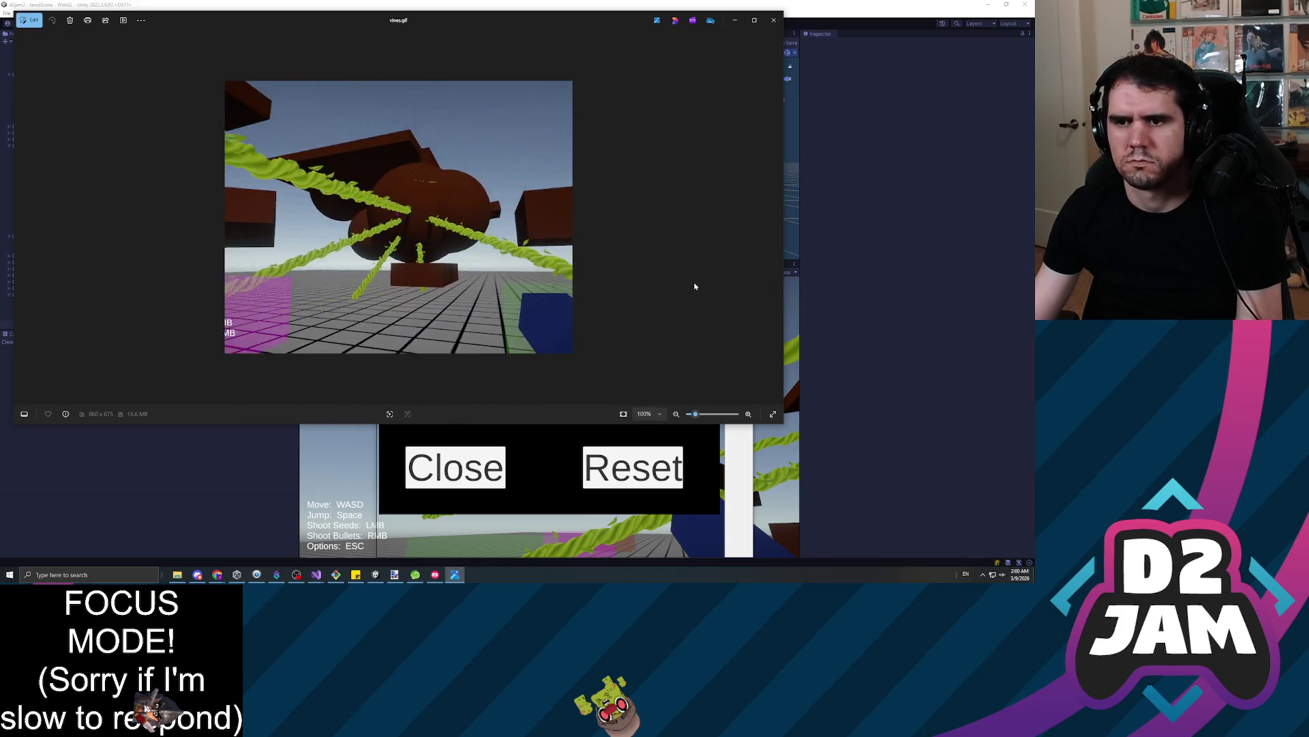
Close the Windows Photos window showing vines.gif
{"action": "left_click", "coordinate": [774, 19]}
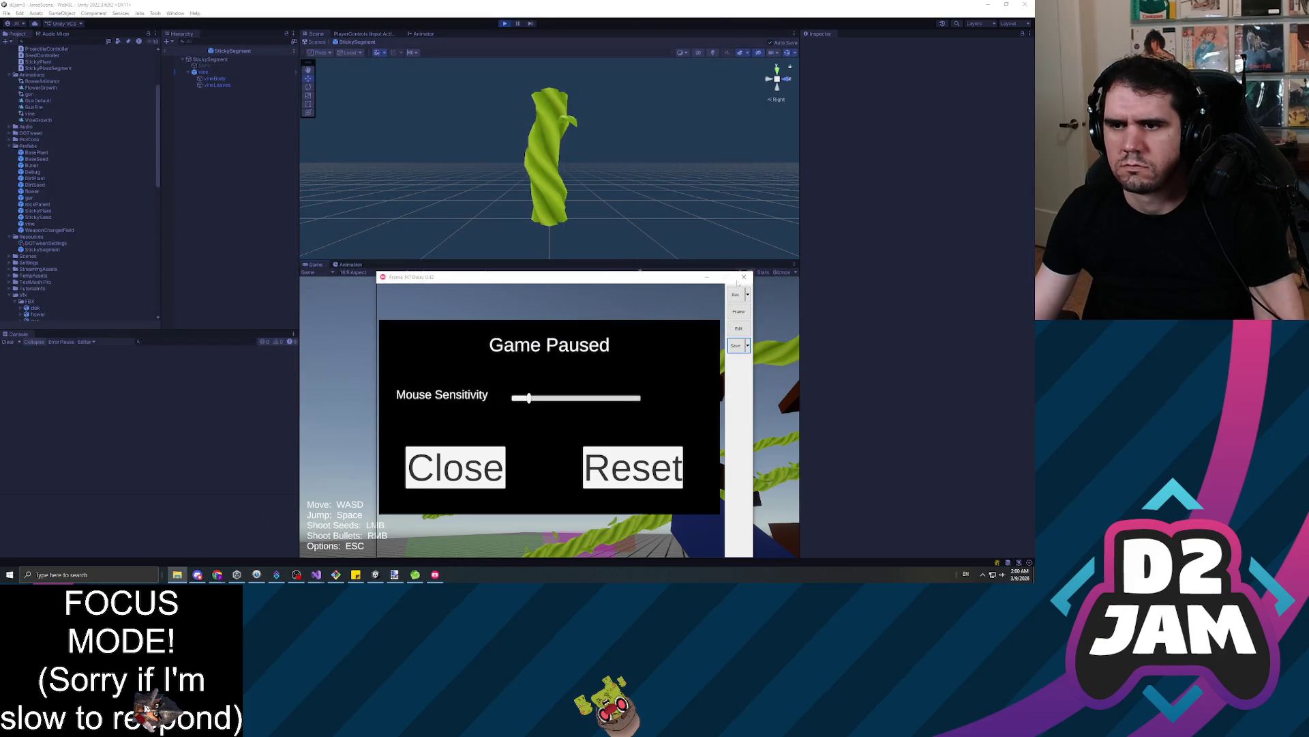
Minimize GifCam, resume from the pause menu, shoot two seeds, and pause again
{"action": "left_click", "coordinate": [708, 277]}
{"action": "left_click", "coordinate": [455, 467]}
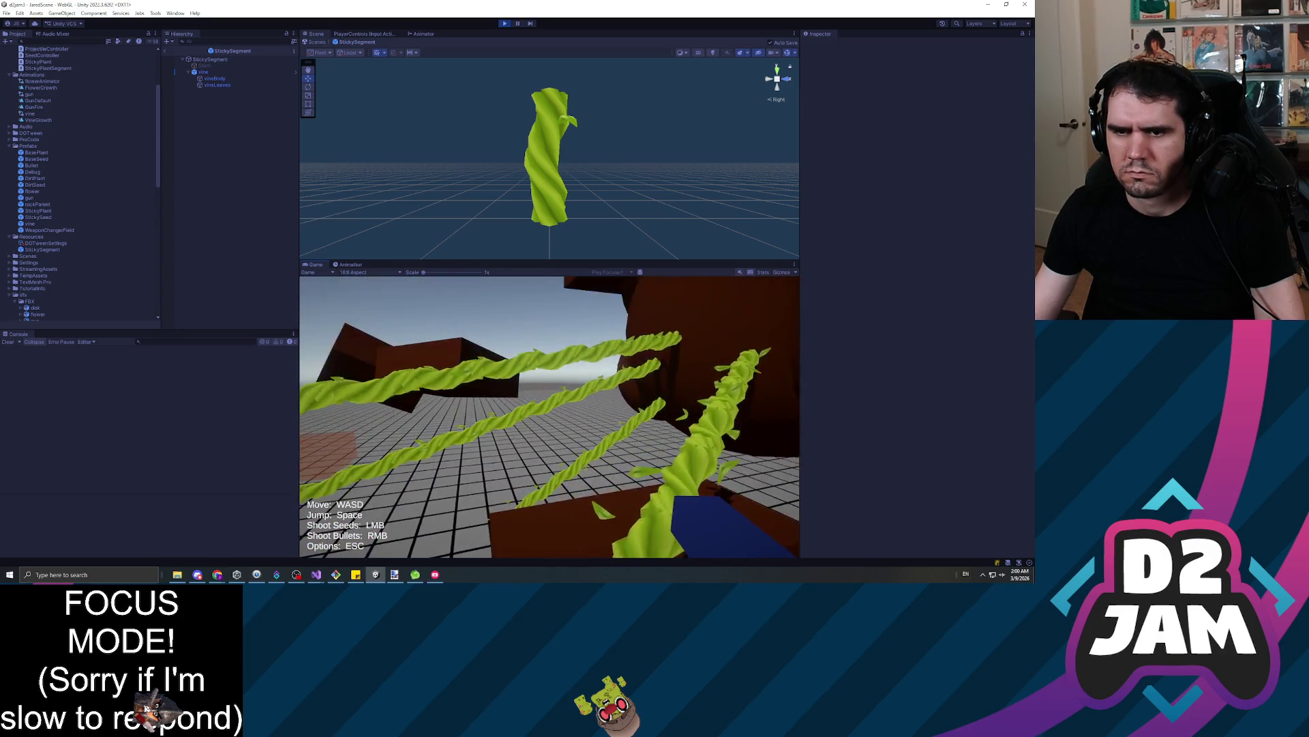
{"action": "left_click", "coordinate": [550, 417]}
{"action": "left_click", "coordinate": [550, 417]}
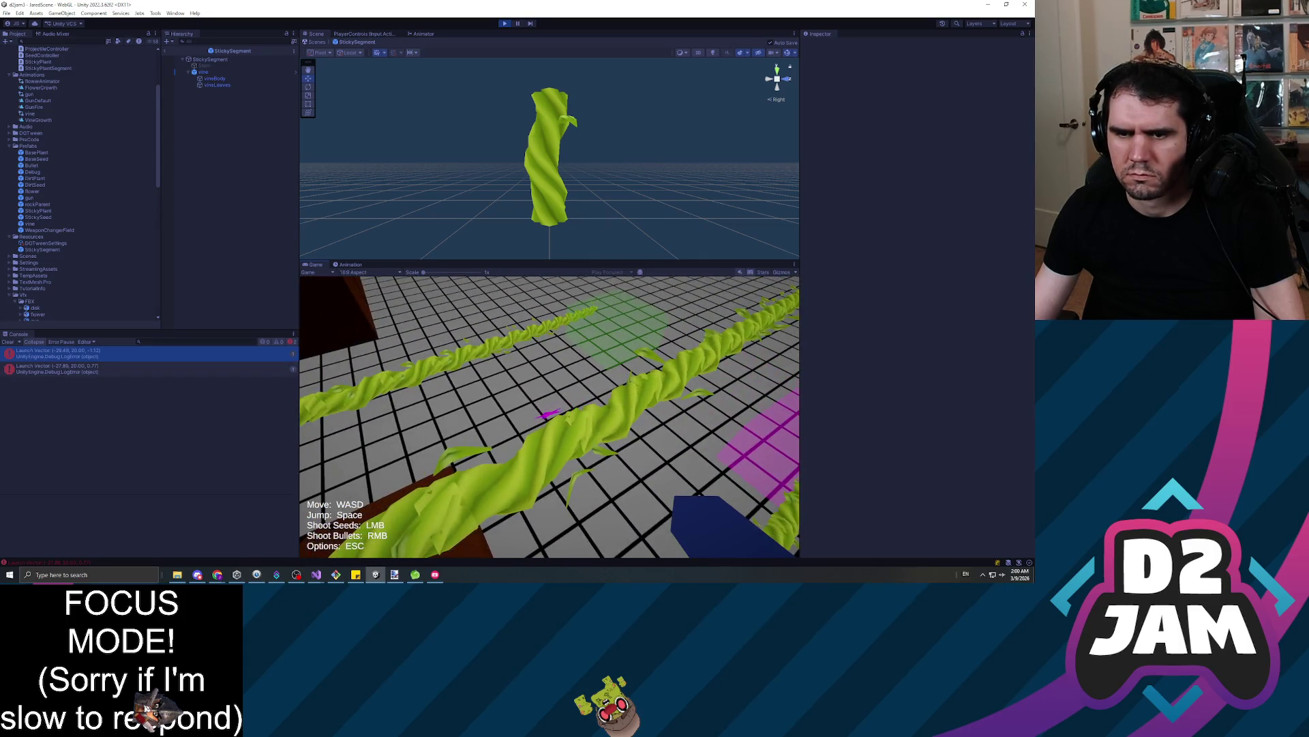
{"action": "key", "text": "Escape"}
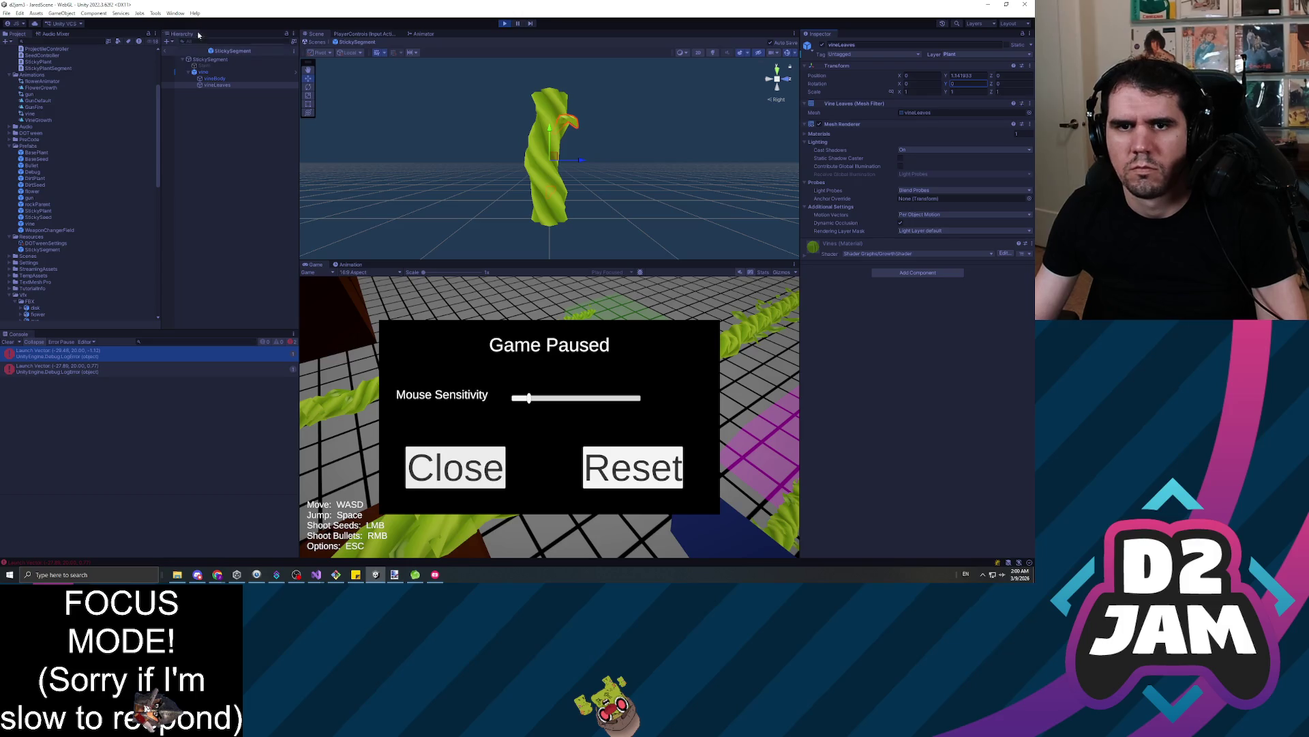
Exit the StickySegment prefab, frame a grown vine, and adjust its leaves' rotation
{"action": "left_click", "coordinate": [167, 52]}
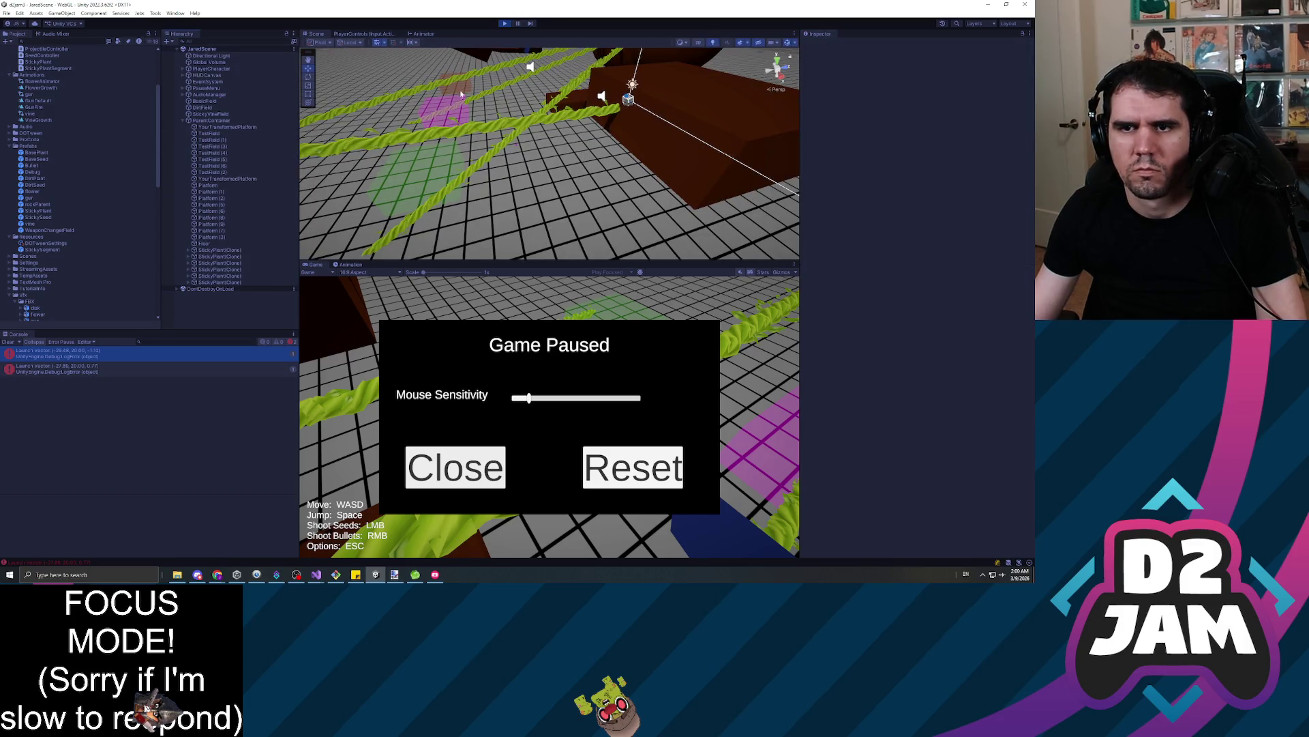
{"action": "left_click", "coordinate": [477, 129]}
{"action": "key", "text": "f"}
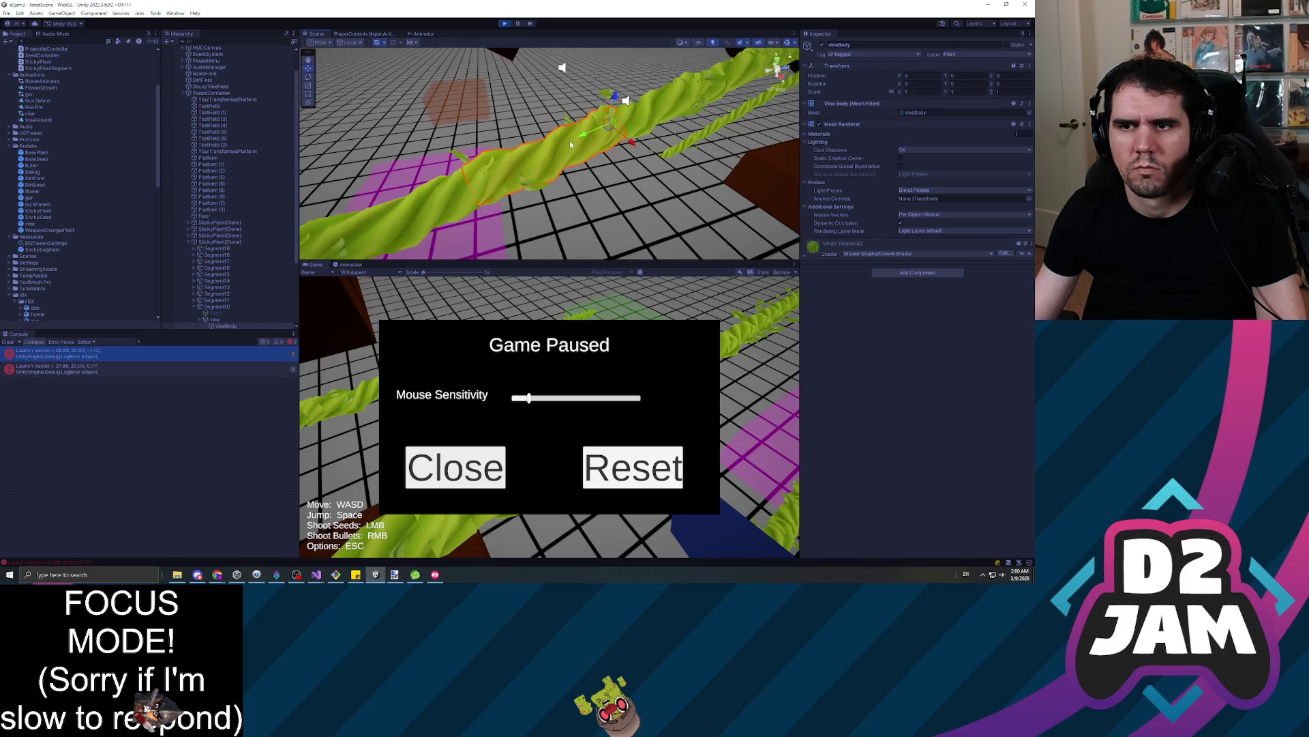
{"action": "scroll", "coordinate": [220, 308], "scroll_direction": "down", "scroll_amount": 2}
{"action": "left_click", "coordinate": [225, 309]}
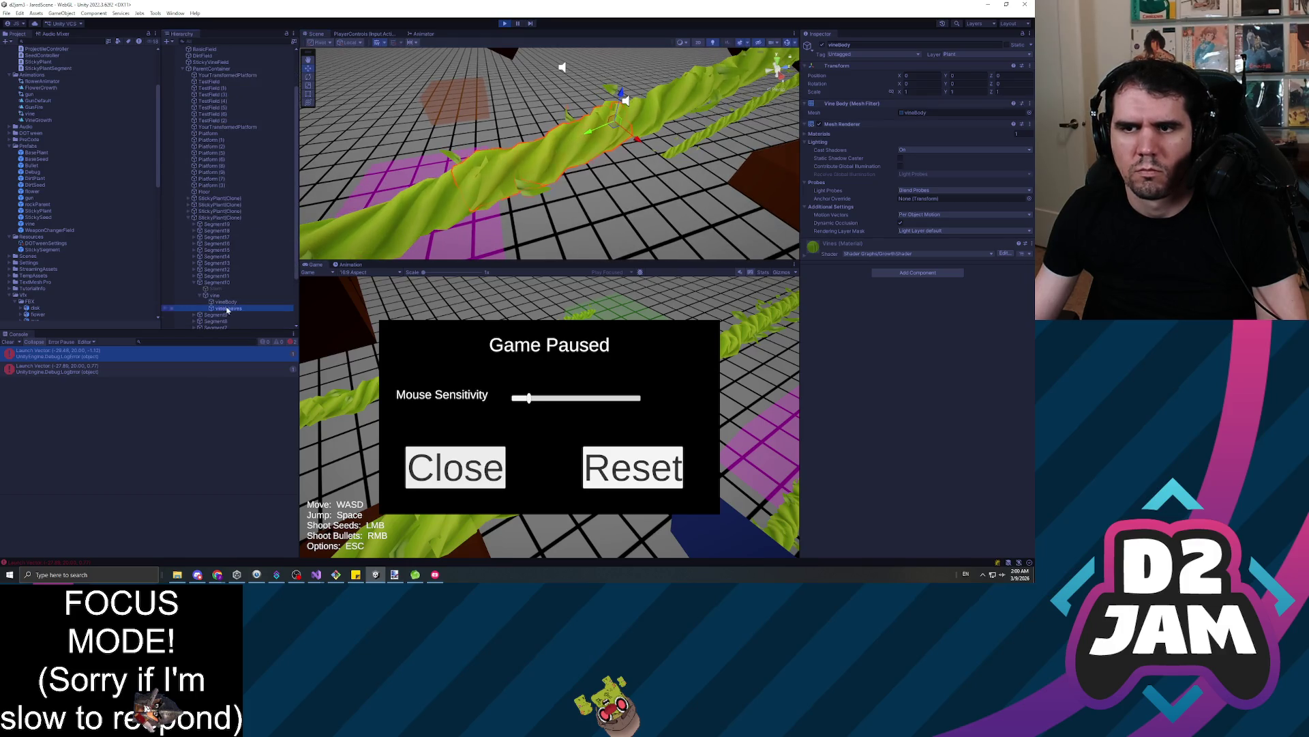
{"action": "left_click", "coordinate": [957, 83]}
{"action": "mouse_move", "coordinate": [898, 83]}
{"action": "left_mouse_down"}
{"action": "mouse_move", "coordinate": [846, 83]}
{"action": "mouse_move", "coordinate": [899, 83]}
{"action": "left_mouse_up"}
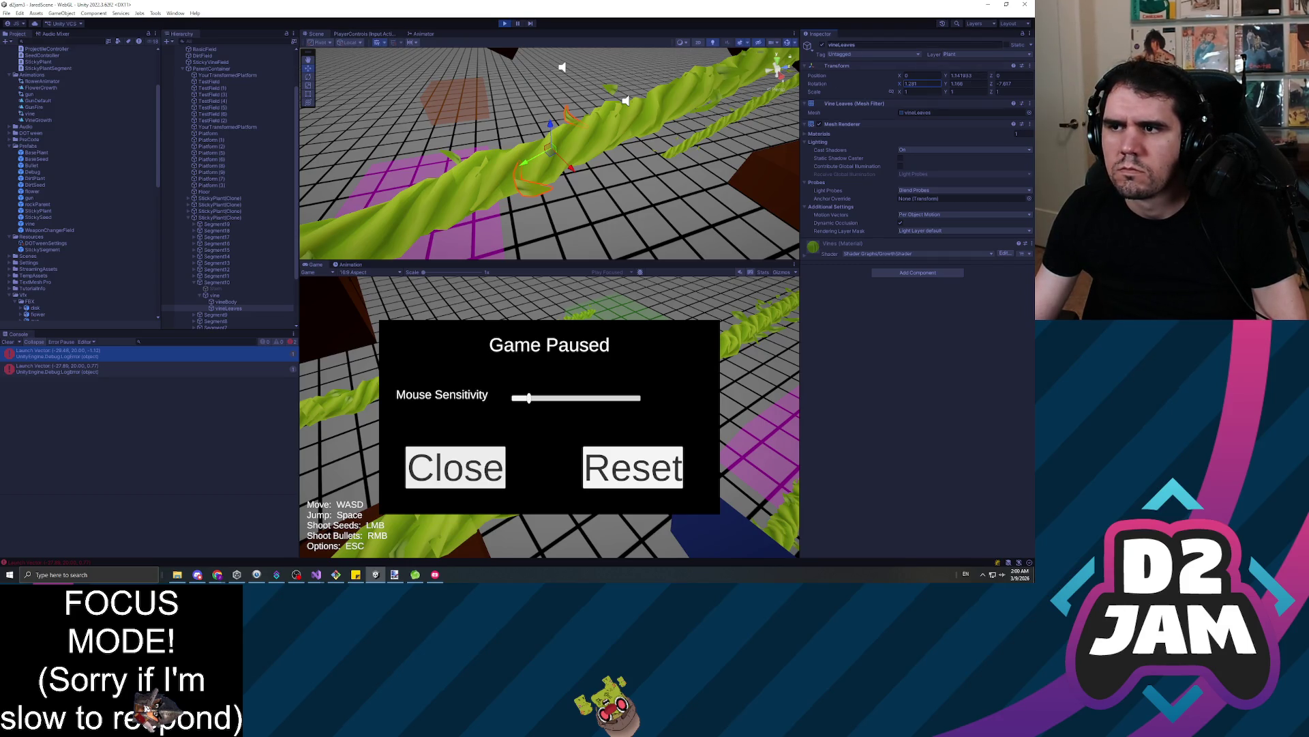
Open and close a floating Transform properties window, then orbit around the vine
{"action": "left_click", "coordinate": [1029, 66]}
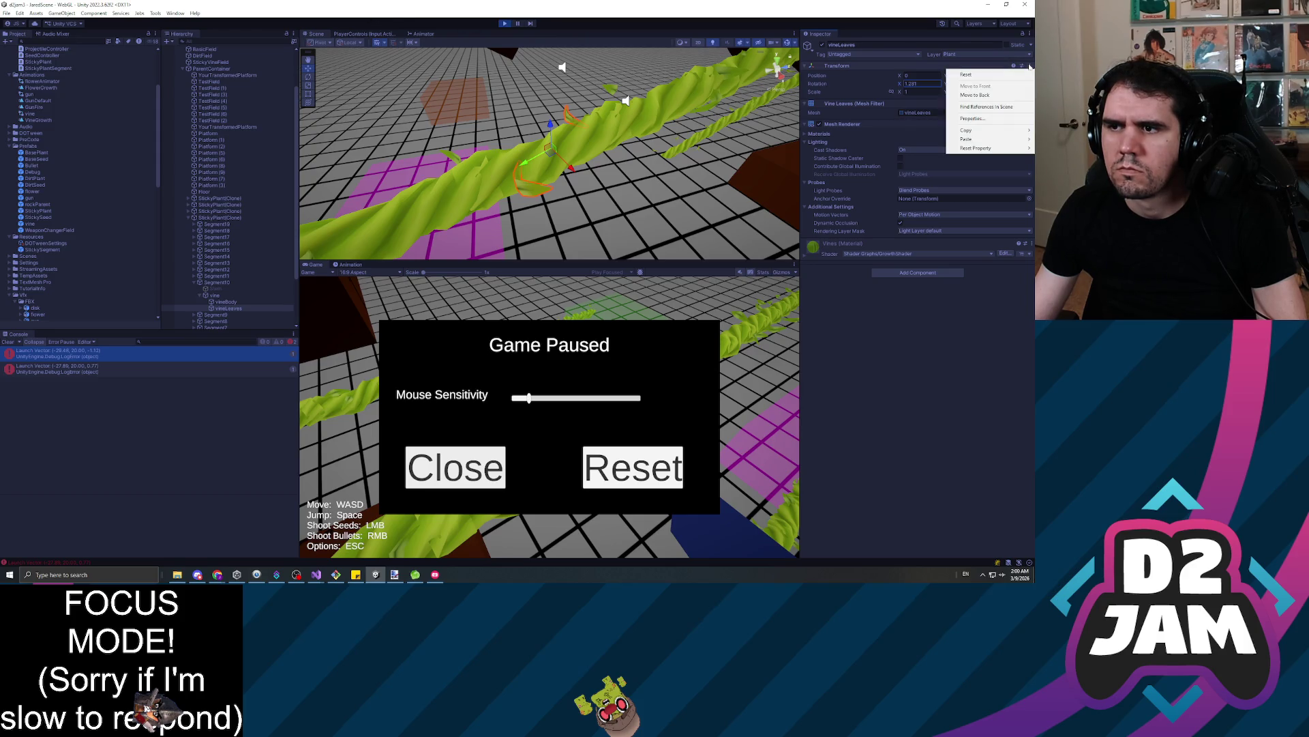
{"action": "left_click", "coordinate": [974, 118]}
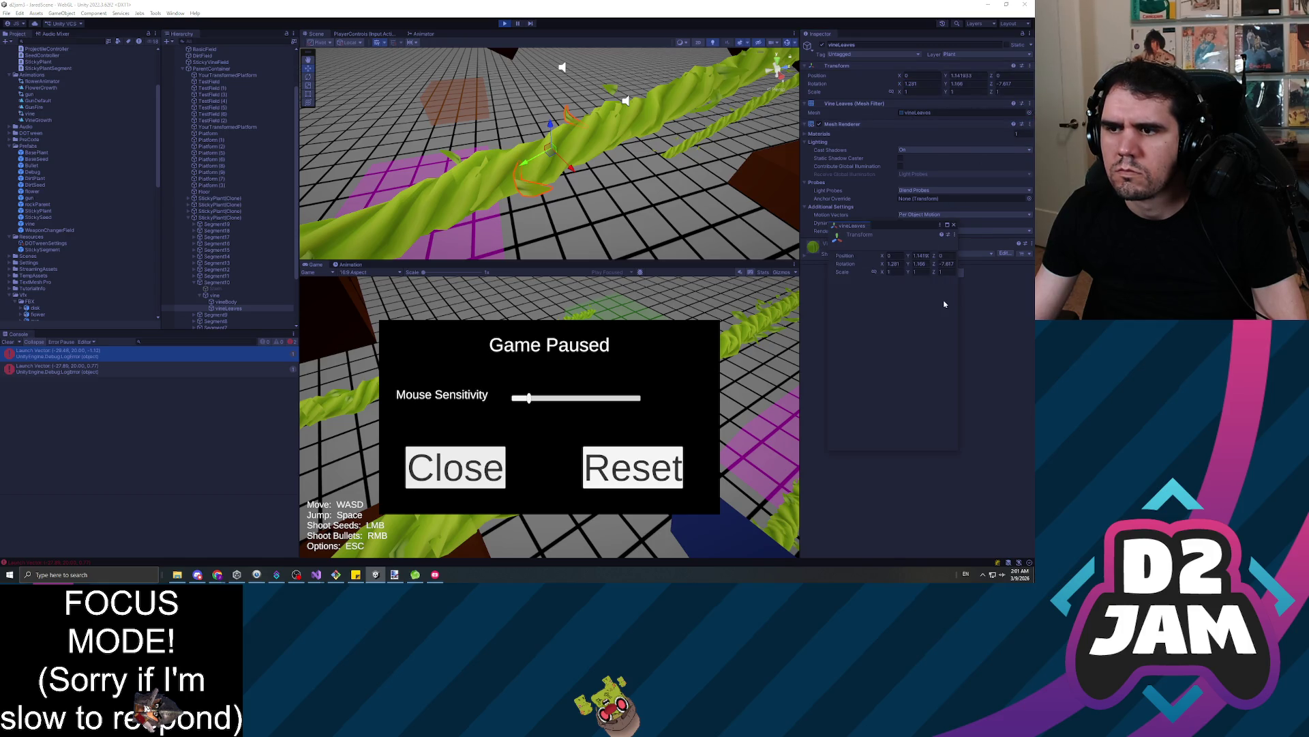
{"action": "left_click", "coordinate": [955, 227]}
{"action": "mouse_move", "coordinate": [559, 61]}
{"action": "left_mouse_down"}
{"action": "mouse_move", "coordinate": [404, 150]}
{"action": "mouse_move", "coordinate": [371, 79]}
{"action": "mouse_move", "coordinate": [392, 86]}
{"action": "mouse_move", "coordinate": [442, 188]}
{"action": "left_mouse_up"}
Set another segment's leaves rotation to X 0, Y -21.925, Z 0, then stop play mode
{"action": "left_click", "coordinate": [445, 195]}
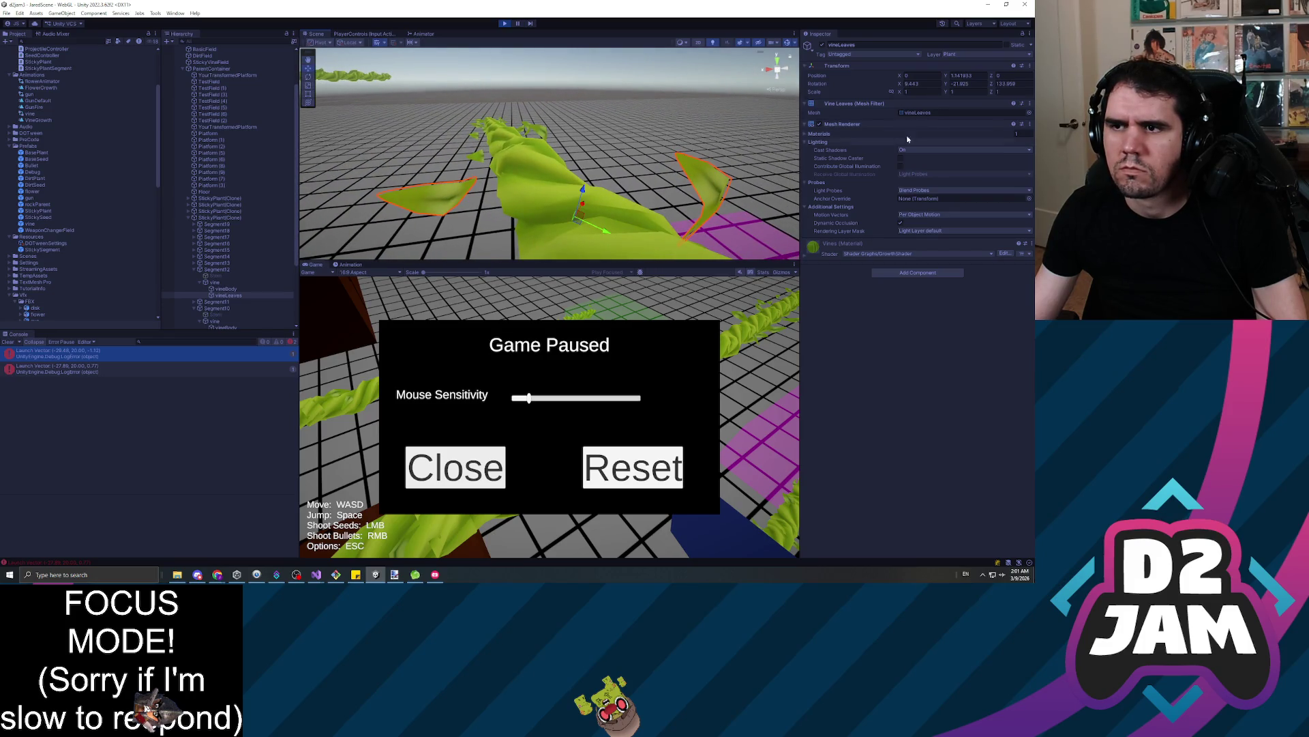
{"action": "left_click", "coordinate": [920, 84]}
{"action": "type", "text": "0"}
{"action": "key", "text": "Tab"}
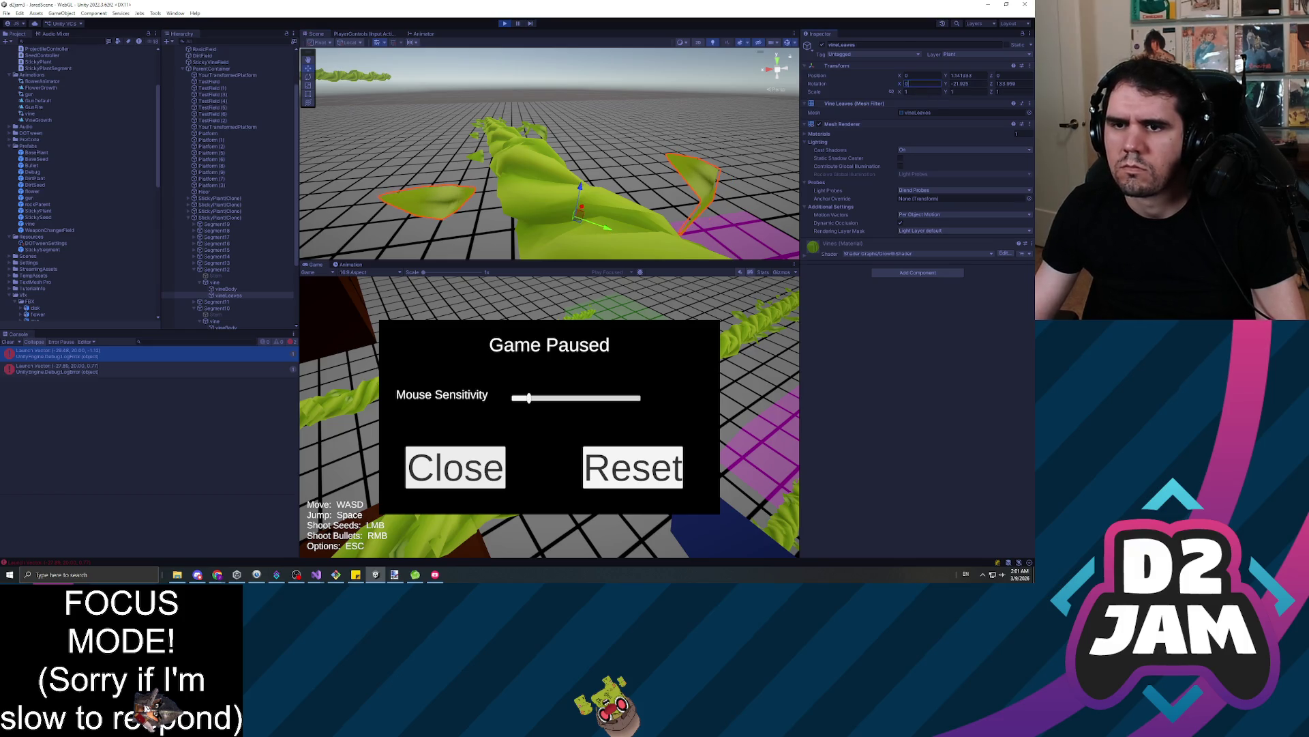
{"action": "type", "text": "0"}
{"action": "key", "text": "BackSpace"}
{"action": "type", "text": "-21.925"}
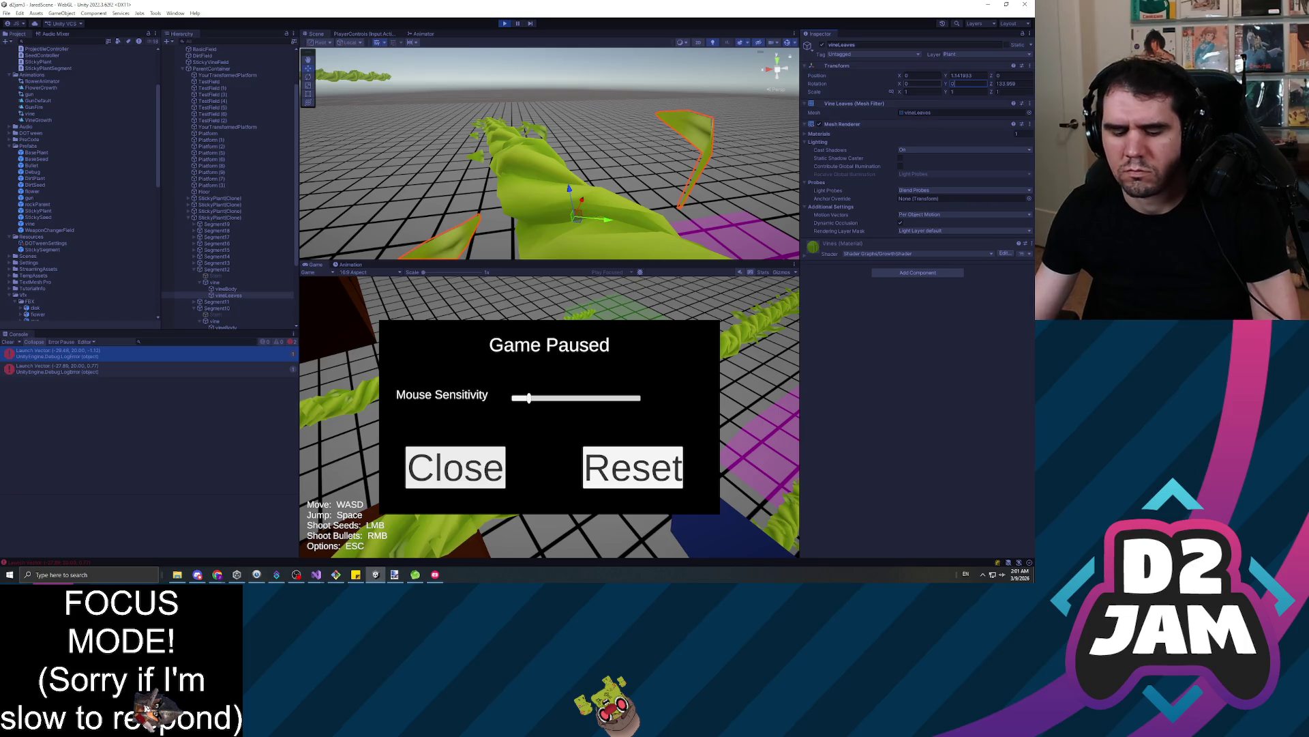
{"action": "key", "text": "Tab"}
{"action": "type", "text": "0"}
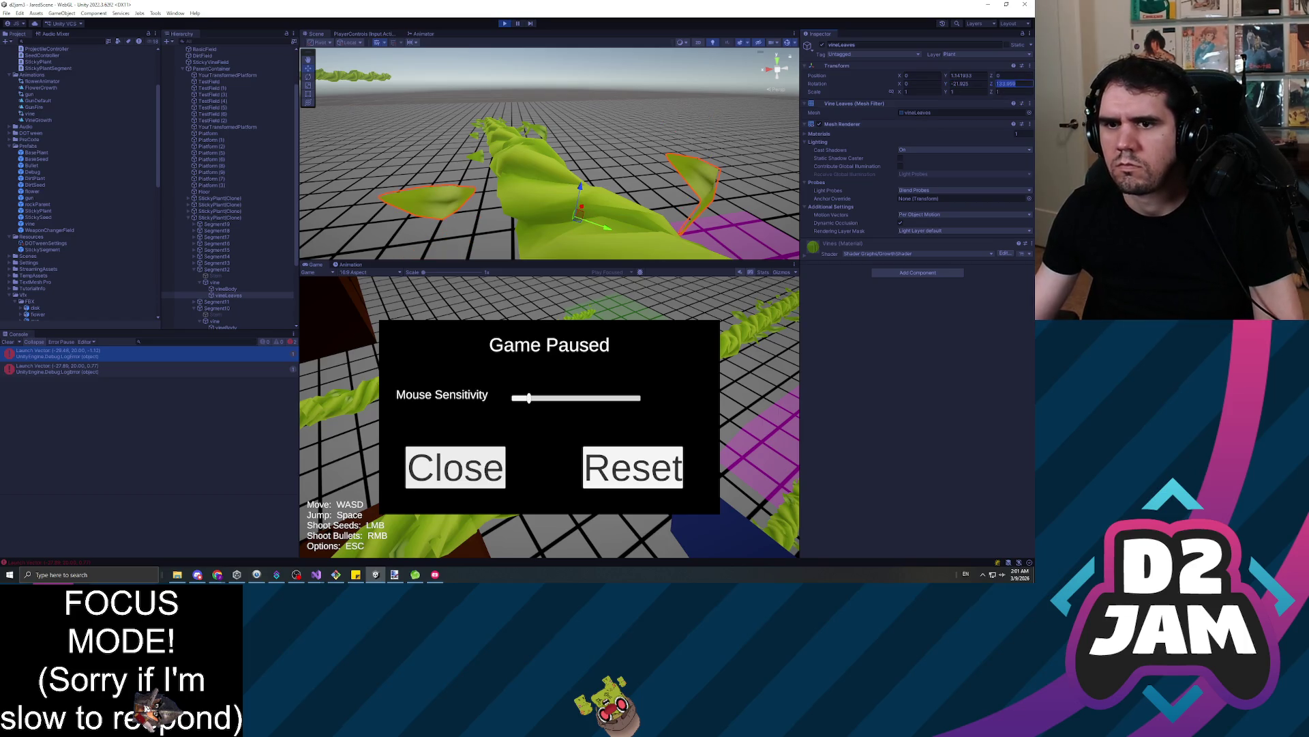
{"action": "key", "text": "Return"}
{"action": "left_click_drag", "start_coordinate": [614, 156], "coordinate": [721, 114]}
{"action": "left_click", "coordinate": [505, 24]}
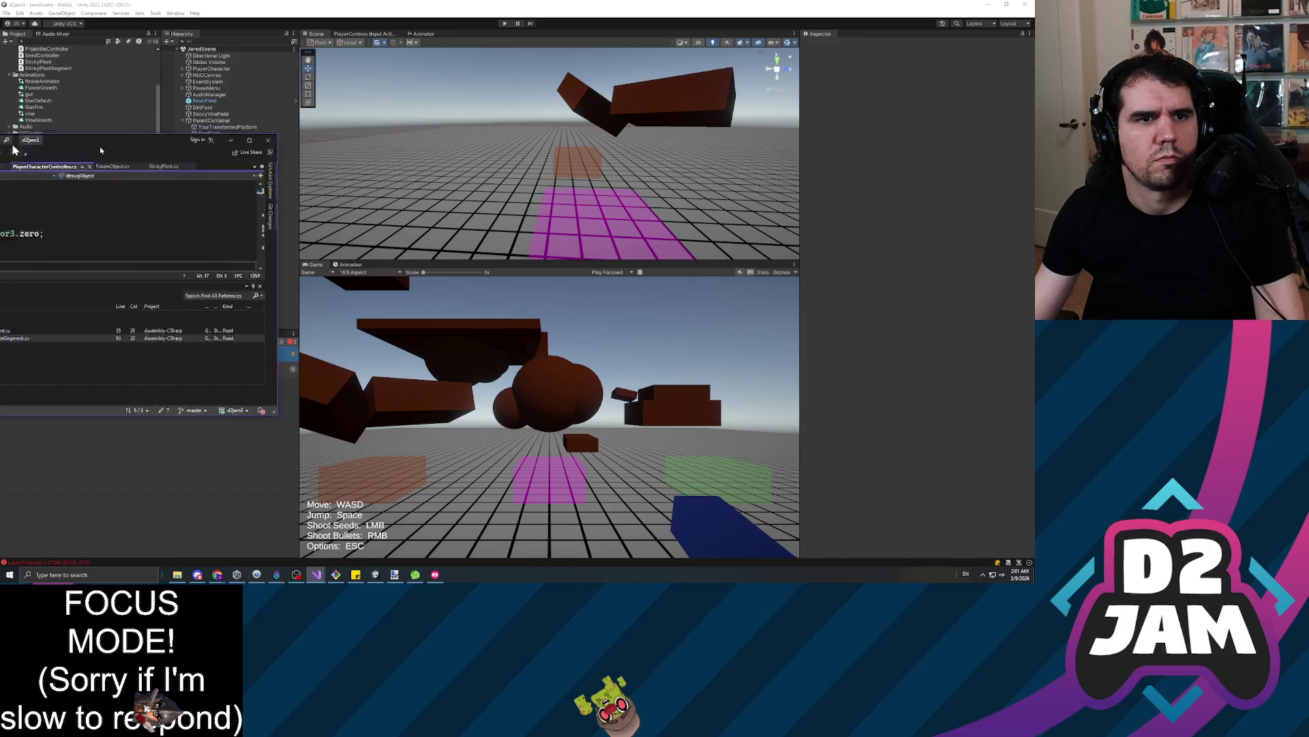
In StickyPlantSegment.cs, change the leaves' rotation on line 28 to localRotation
{"action": "key", "text": "alt+Tab"}
{"action": "scroll", "coordinate": [532, 238], "scroll_direction": "down", "scroll_amount": 6}
{"action": "scroll", "coordinate": [532, 235], "scroll_direction": "up", "scroll_amount": 5}
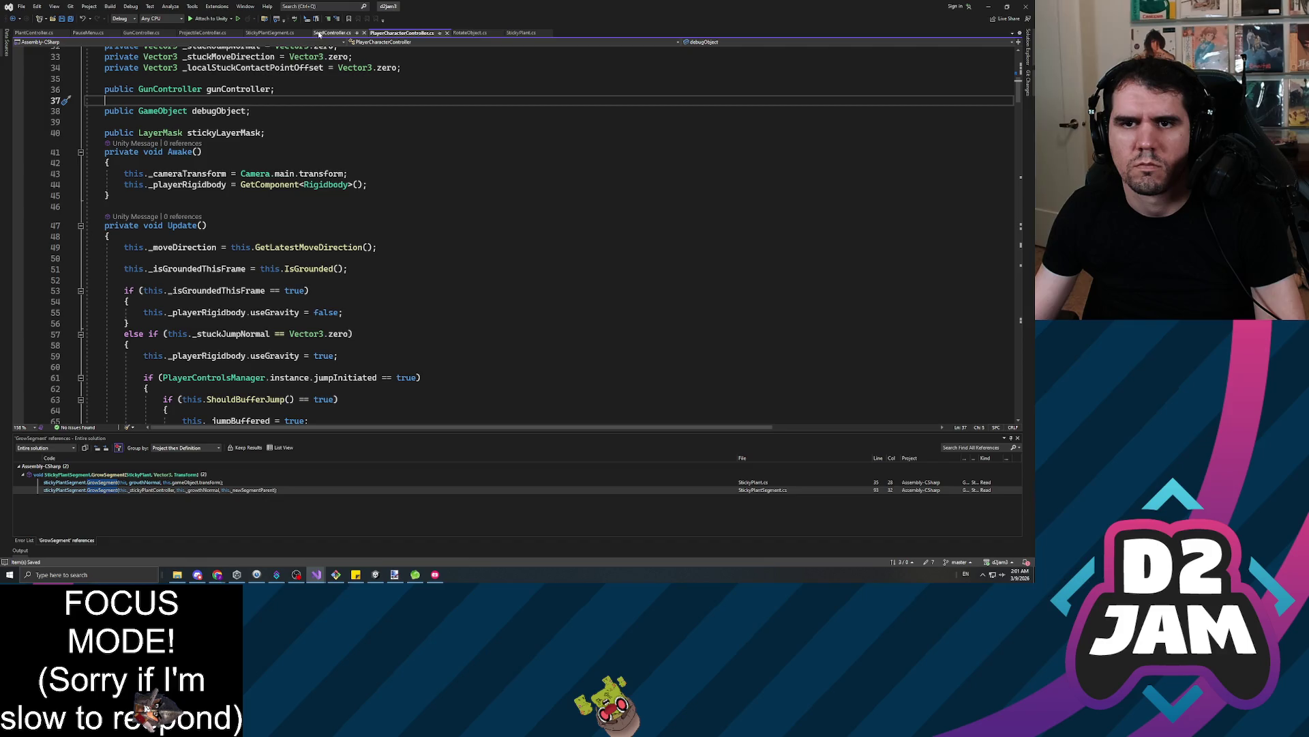
{"action": "left_click", "coordinate": [259, 34]}
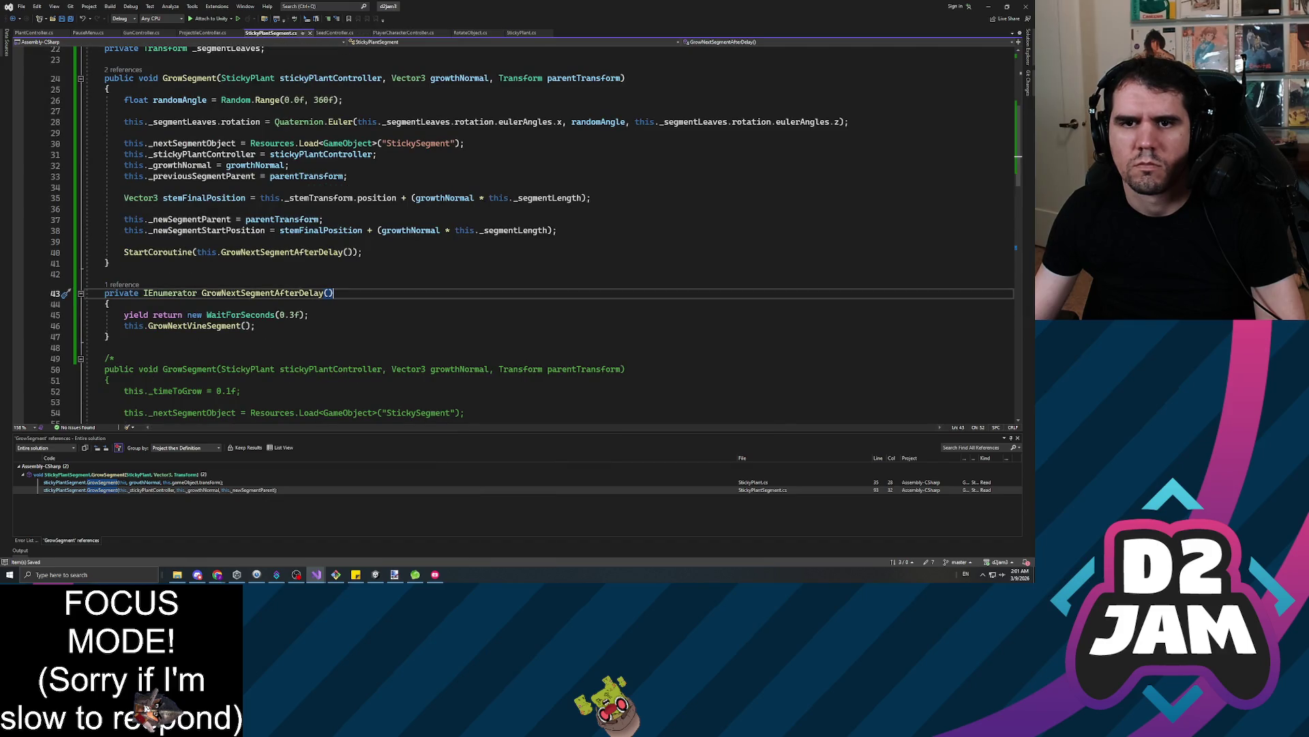
{"action": "left_click", "coordinate": [240, 122]}
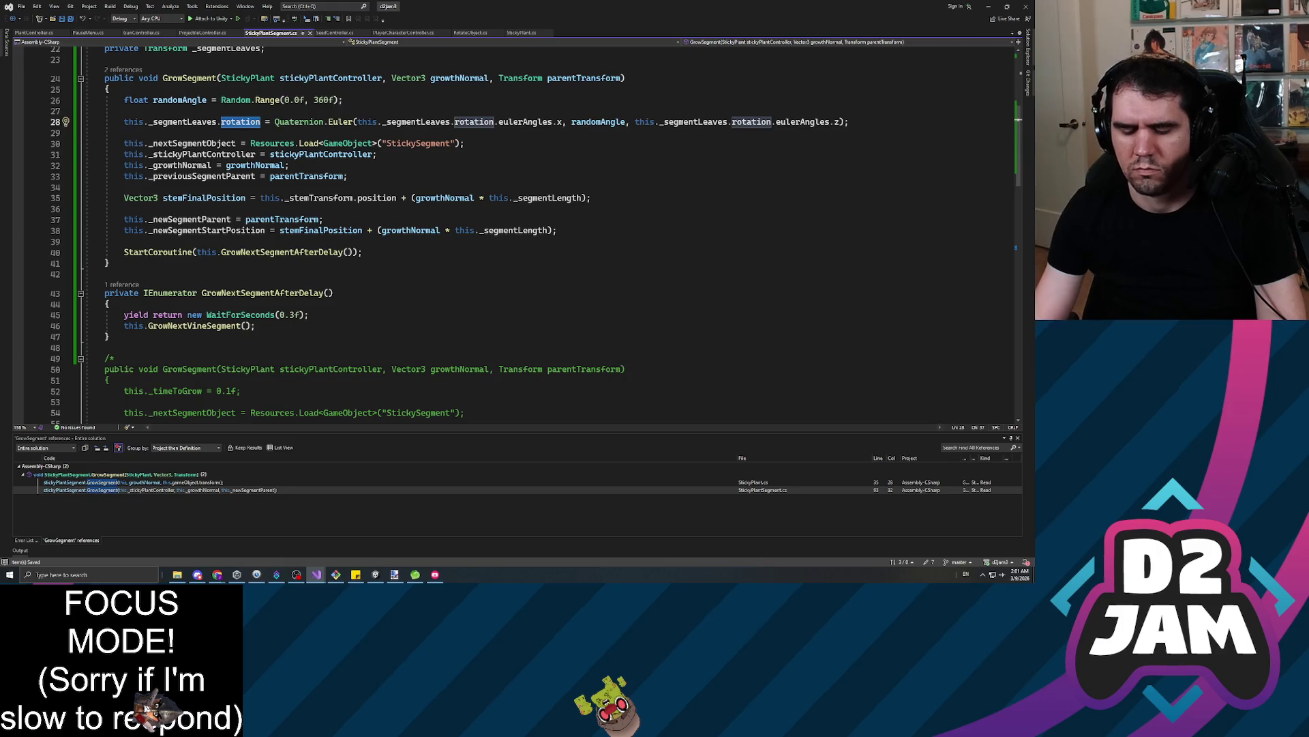
{"action": "key", "text": "BackSpace"}
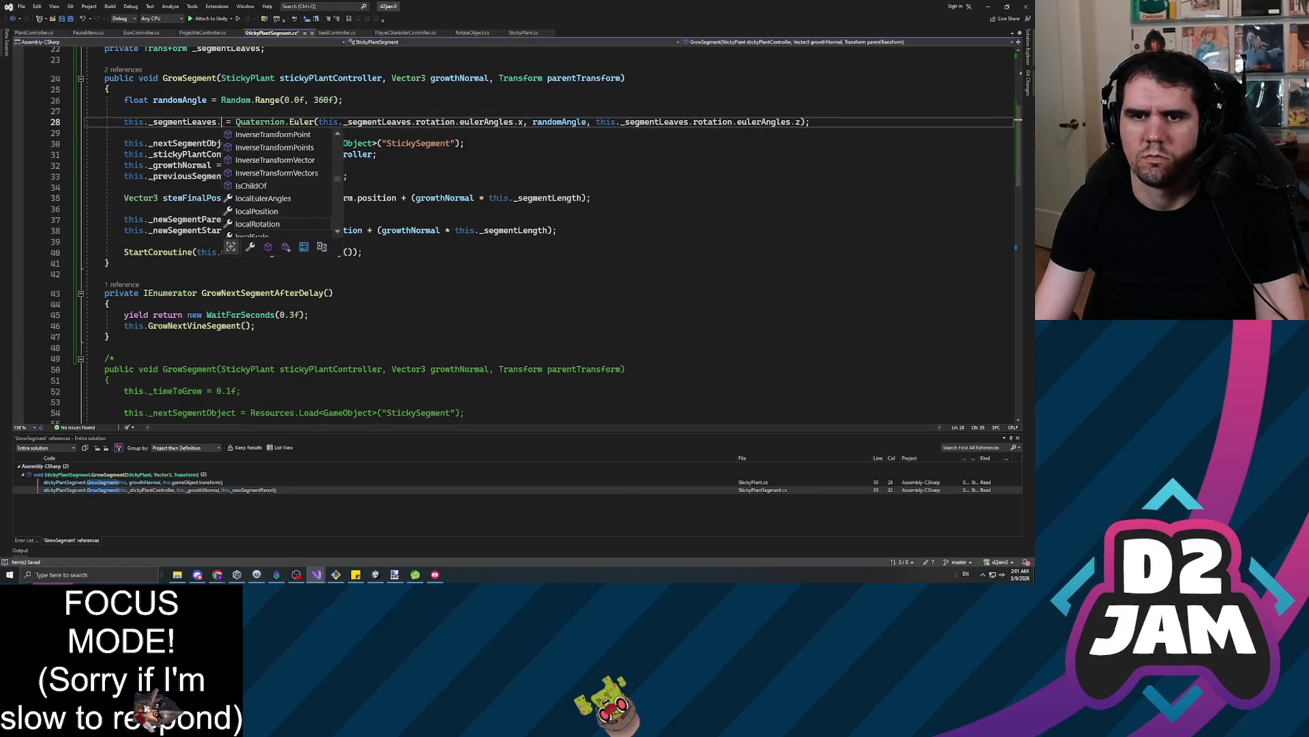
{"action": "type", "text": "lol"}
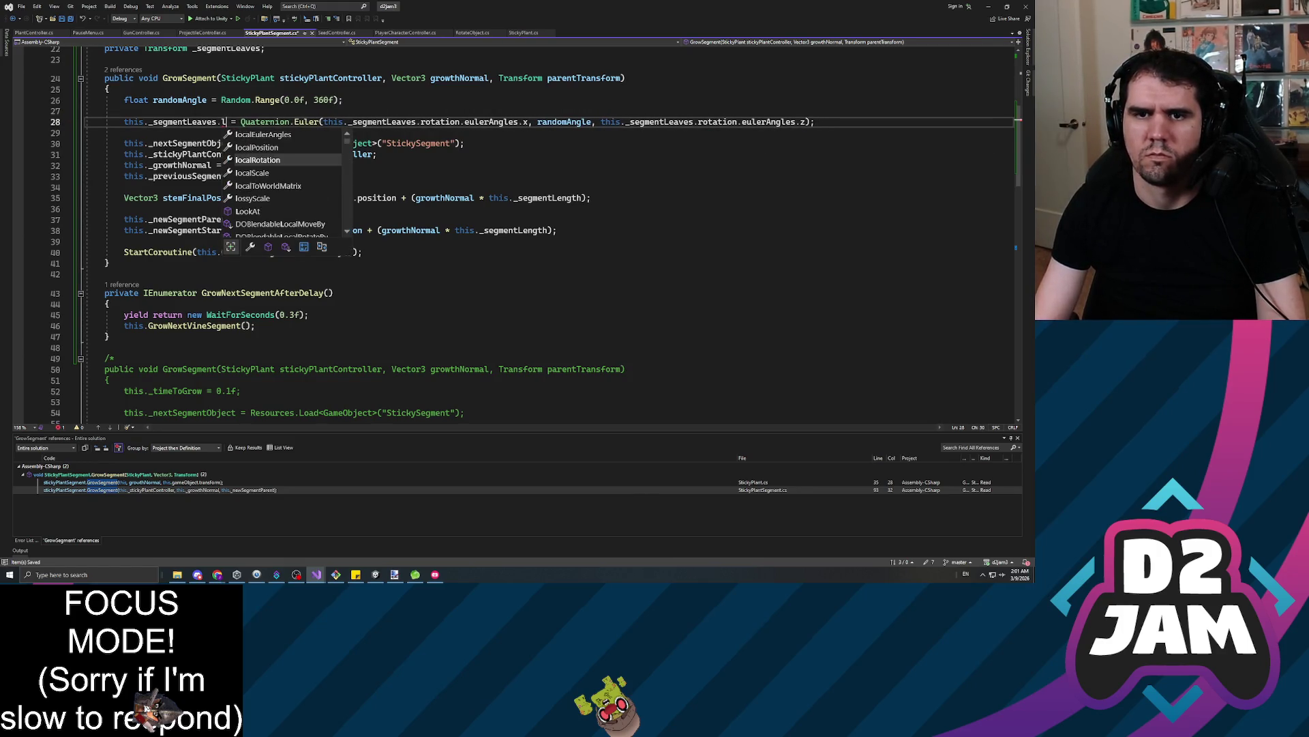
{"action": "key", "text": "Tab"}
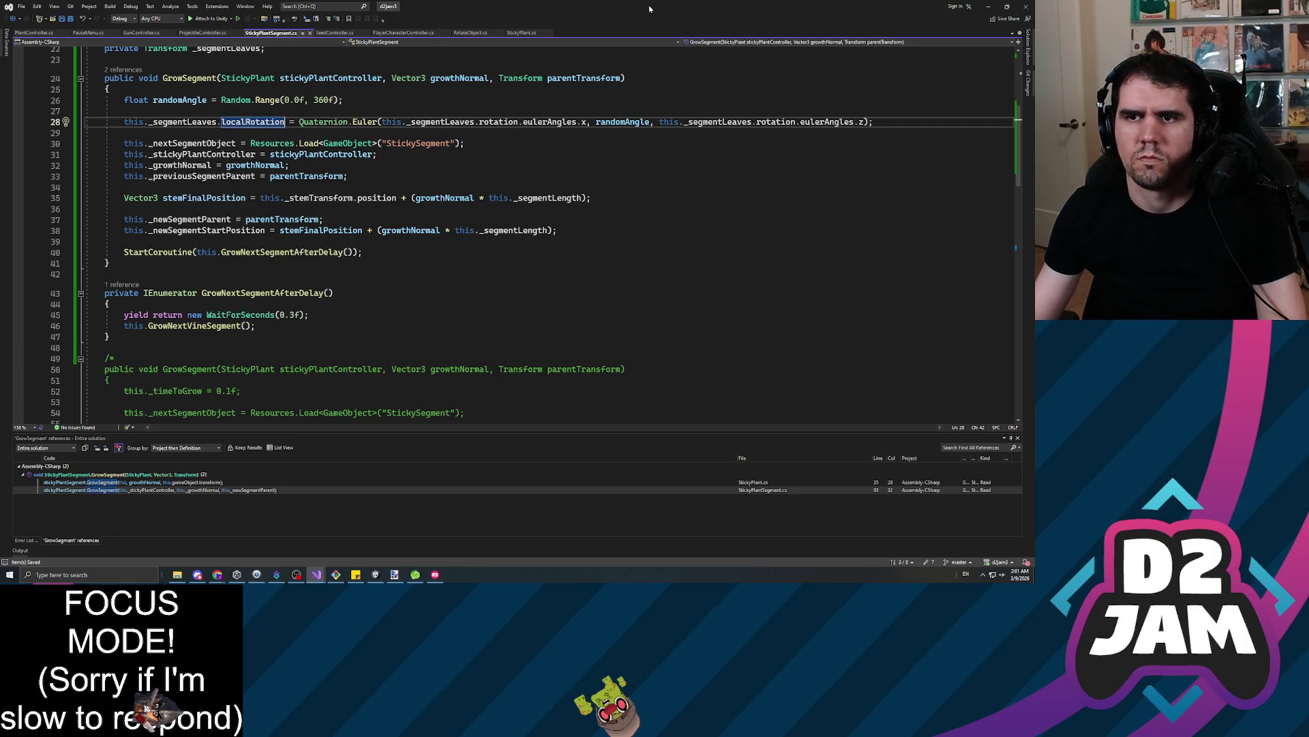
Reload scripts in Unity, then maximize Visual Studio and open PlayerCharacterController.cs
{"action": "key", "text": "alt+Tab"}
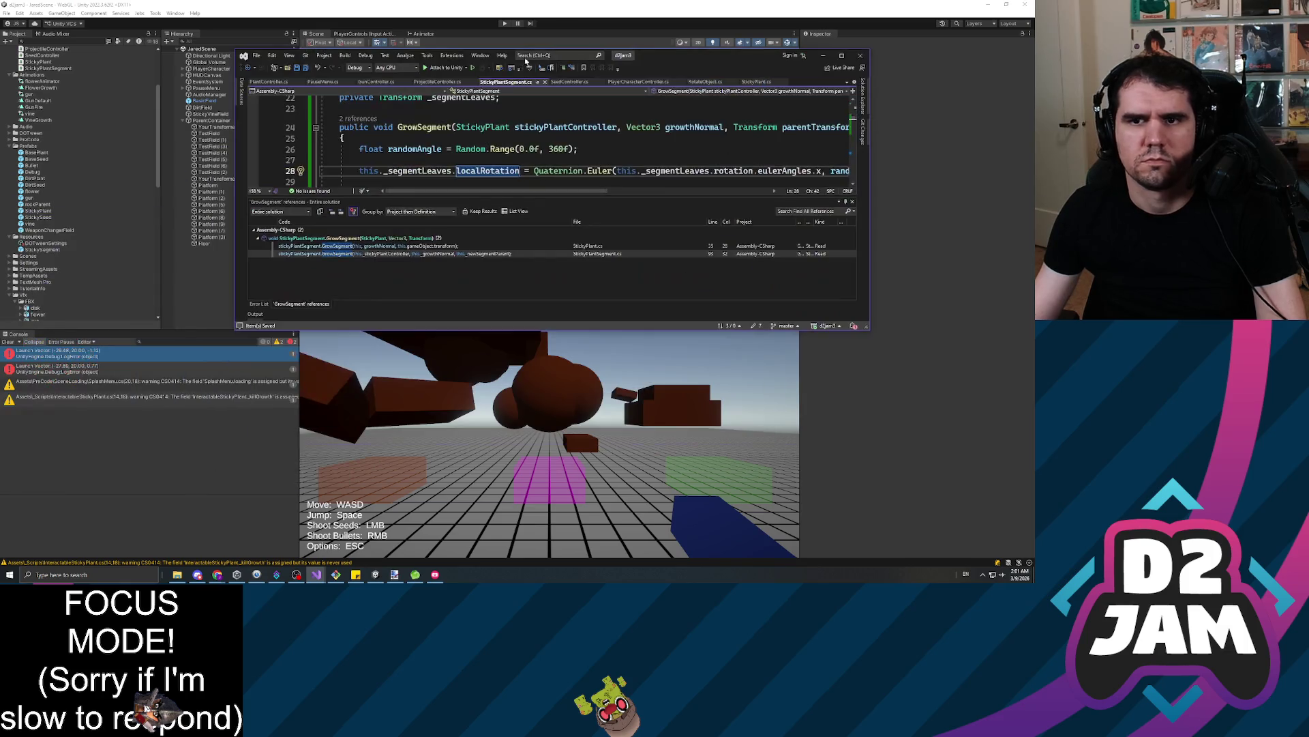
{"action": "double_click", "coordinate": [684, 59]}
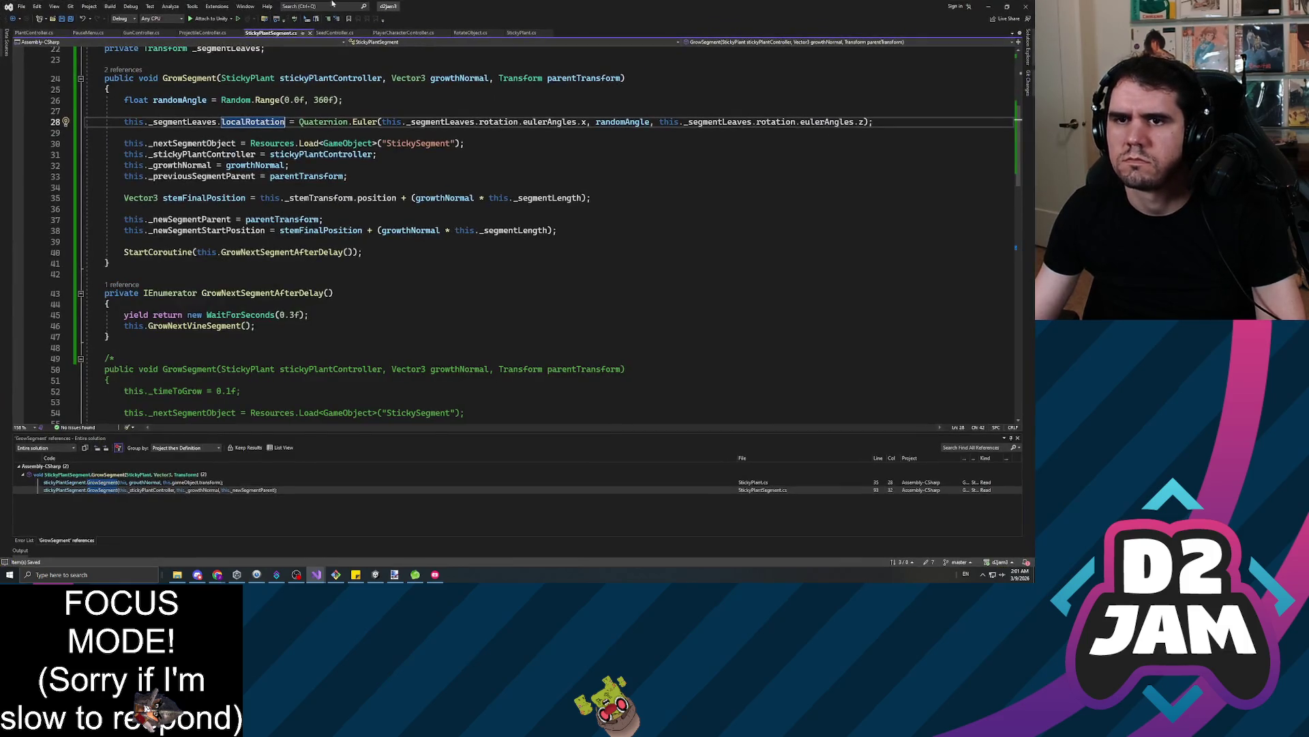
{"action": "left_click", "coordinate": [402, 33]}
Search PlayerCharacterController.cs for JUMP to locate the unstuck jump vector code
{"action": "scroll", "coordinate": [512, 231], "scroll_direction": "down", "scroll_amount": 3}
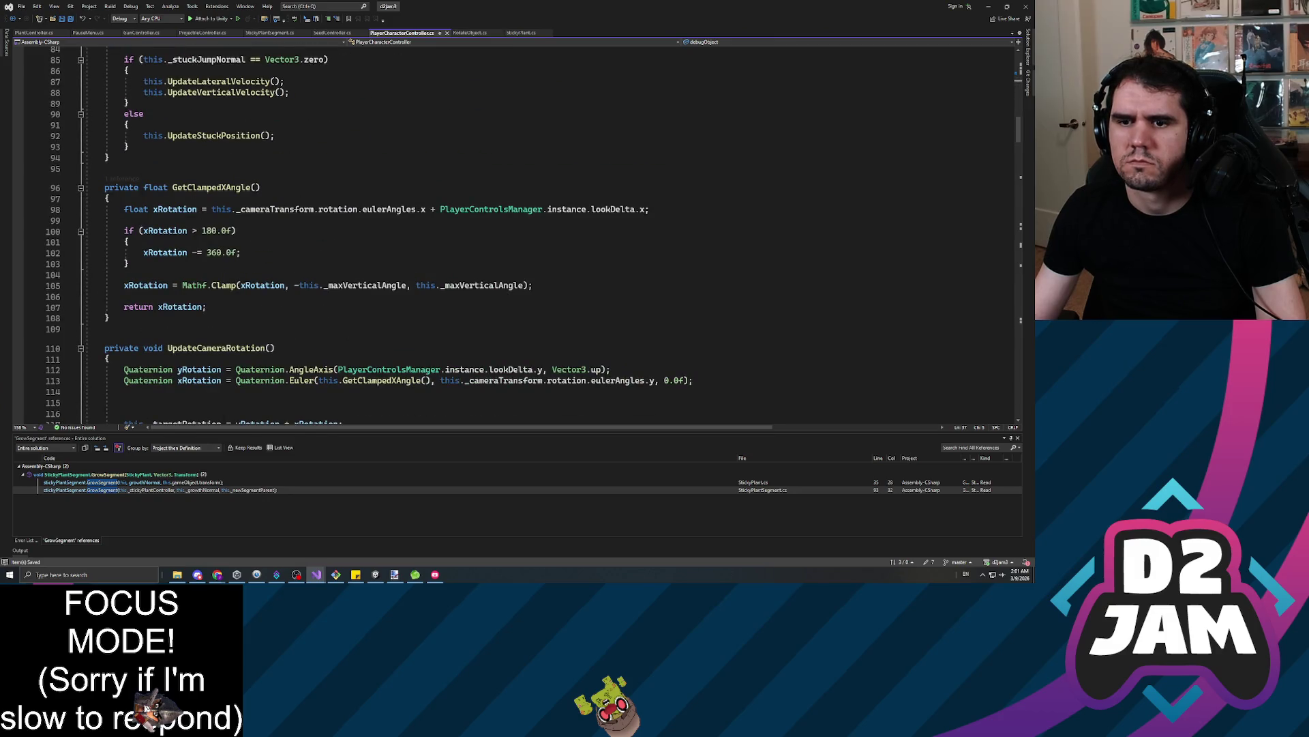
{"action": "scroll", "coordinate": [674, 250], "scroll_direction": "down", "scroll_amount": 4}
{"action": "double_click", "coordinate": [674, 251]}
{"action": "key", "text": "ctrl+f"}
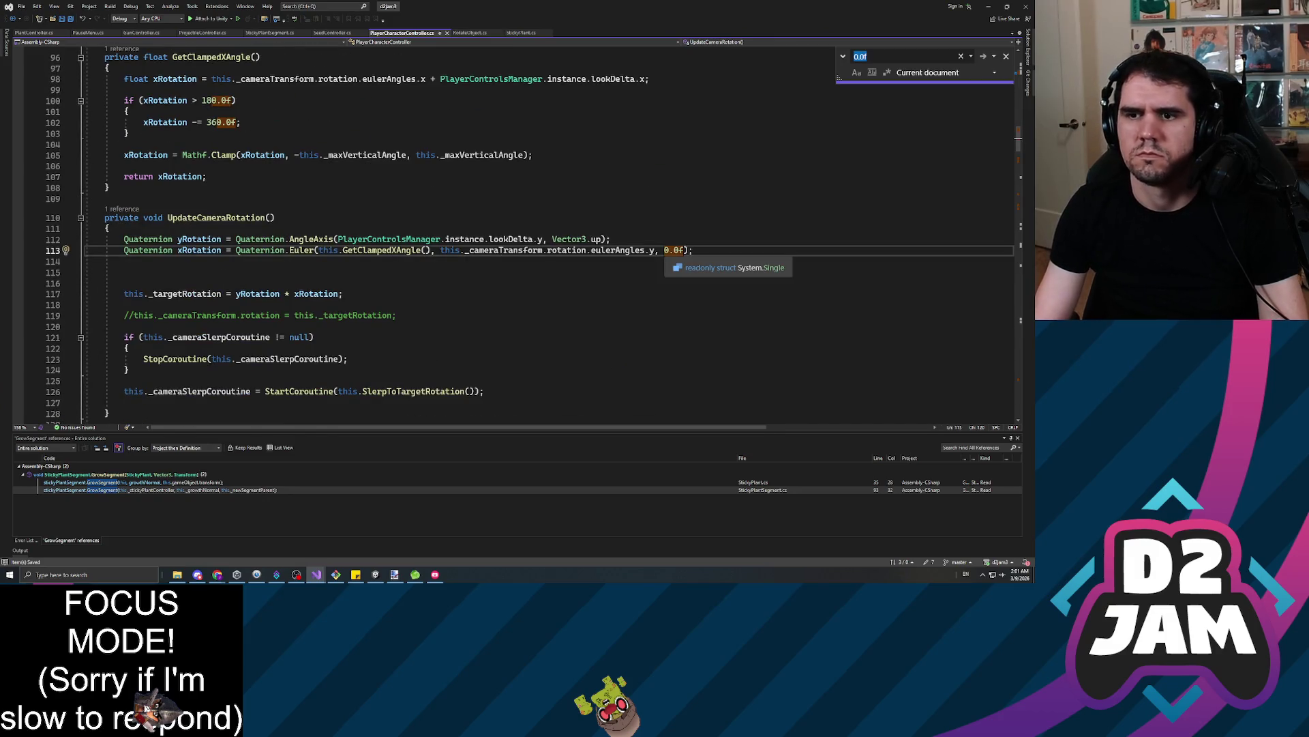
{"action": "type", "text": "JUMP"}
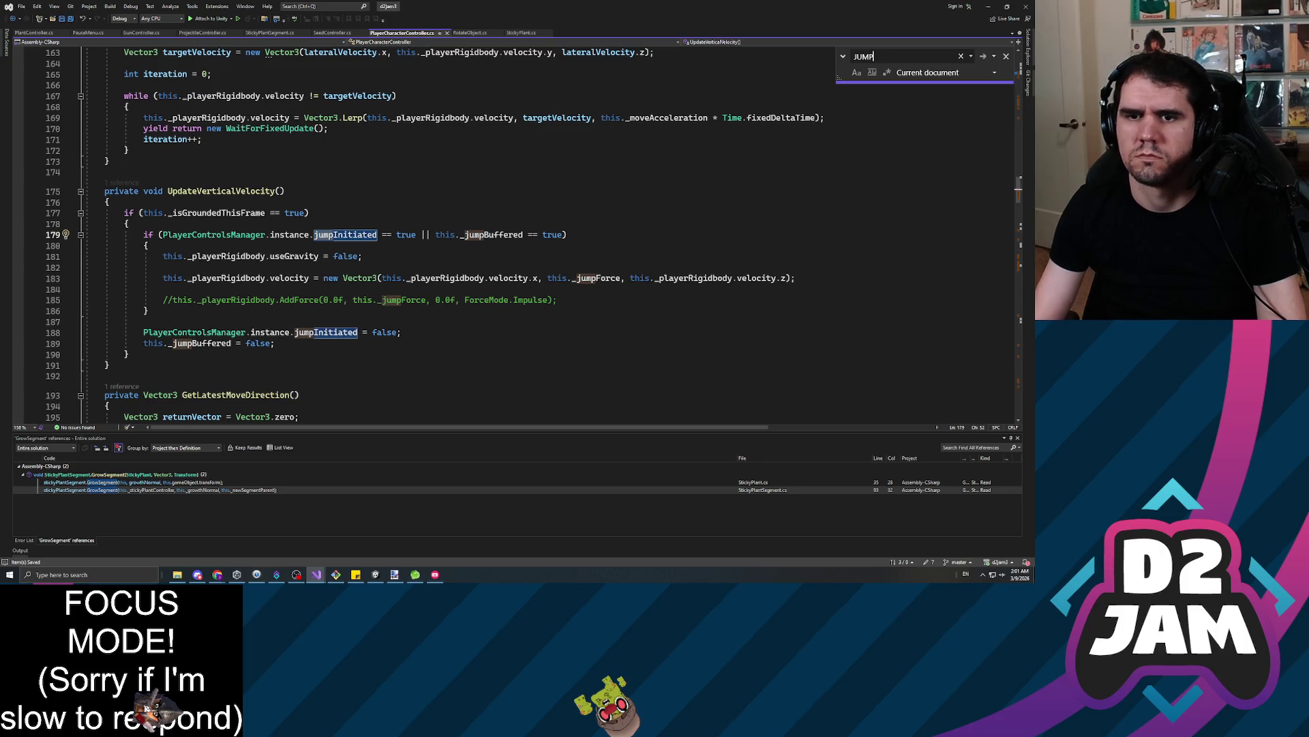
{"action": "key", "text": "Return"}
{"action": "key", "text": "Return"}
{"action": "key", "text": "Return"}
{"action": "key", "text": "Return"}
{"action": "key", "text": "Return"}
{"action": "key", "text": "Return"}
{"action": "key", "text": "Return"}
{"action": "key", "text": "Return"}
{"action": "key", "text": "Return"}
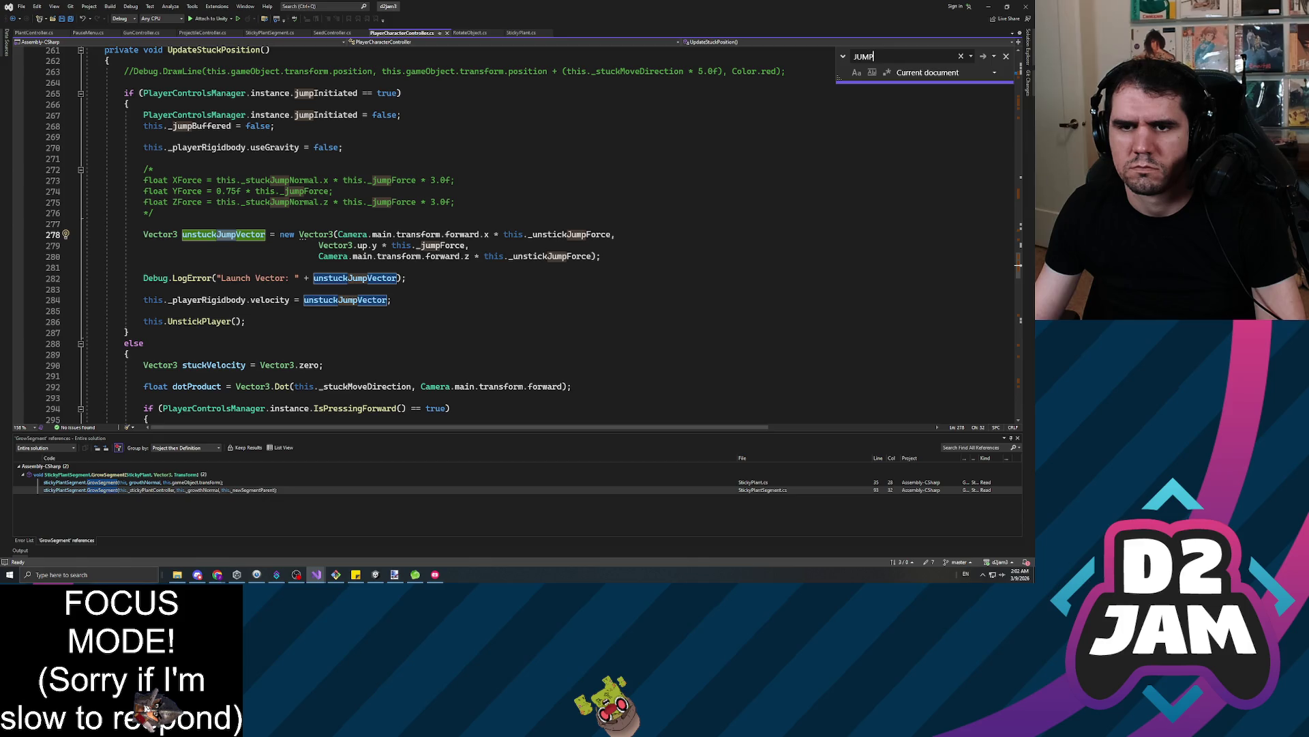
{"action": "left_click", "coordinate": [442, 257]}
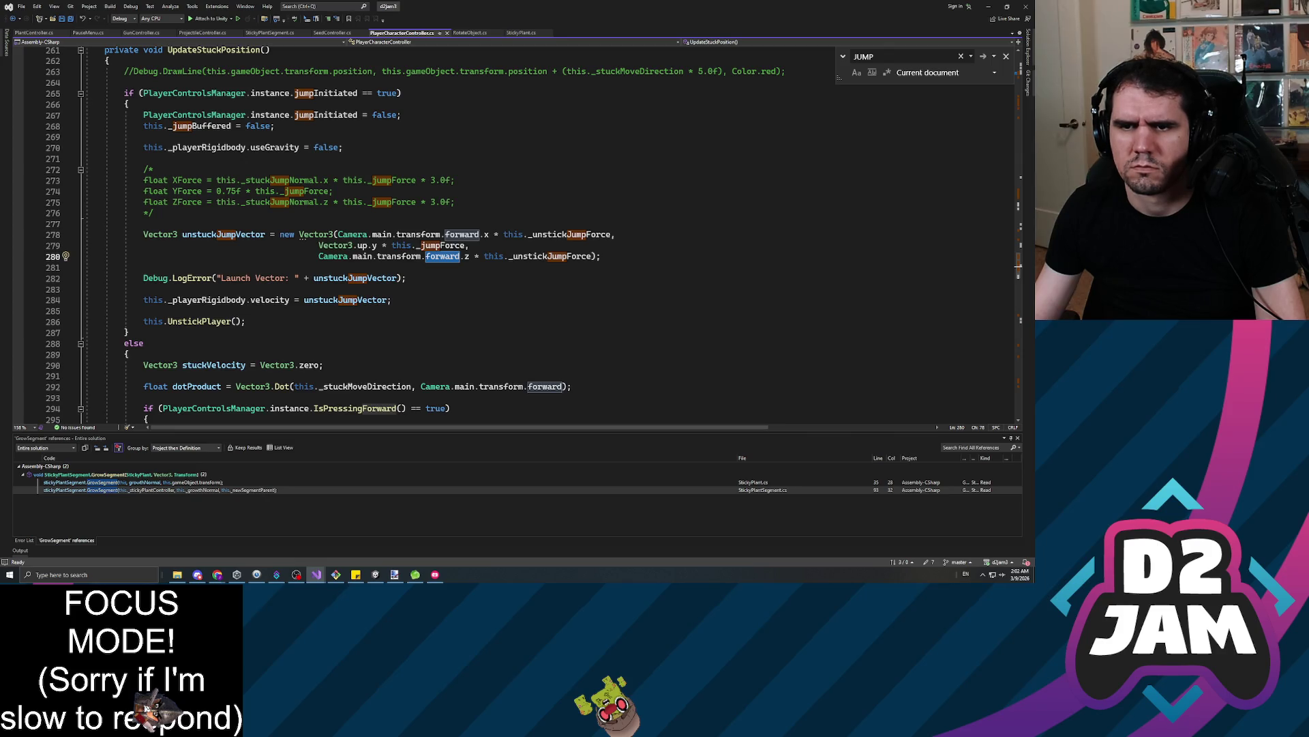
{"action": "left_click", "coordinate": [496, 234]}
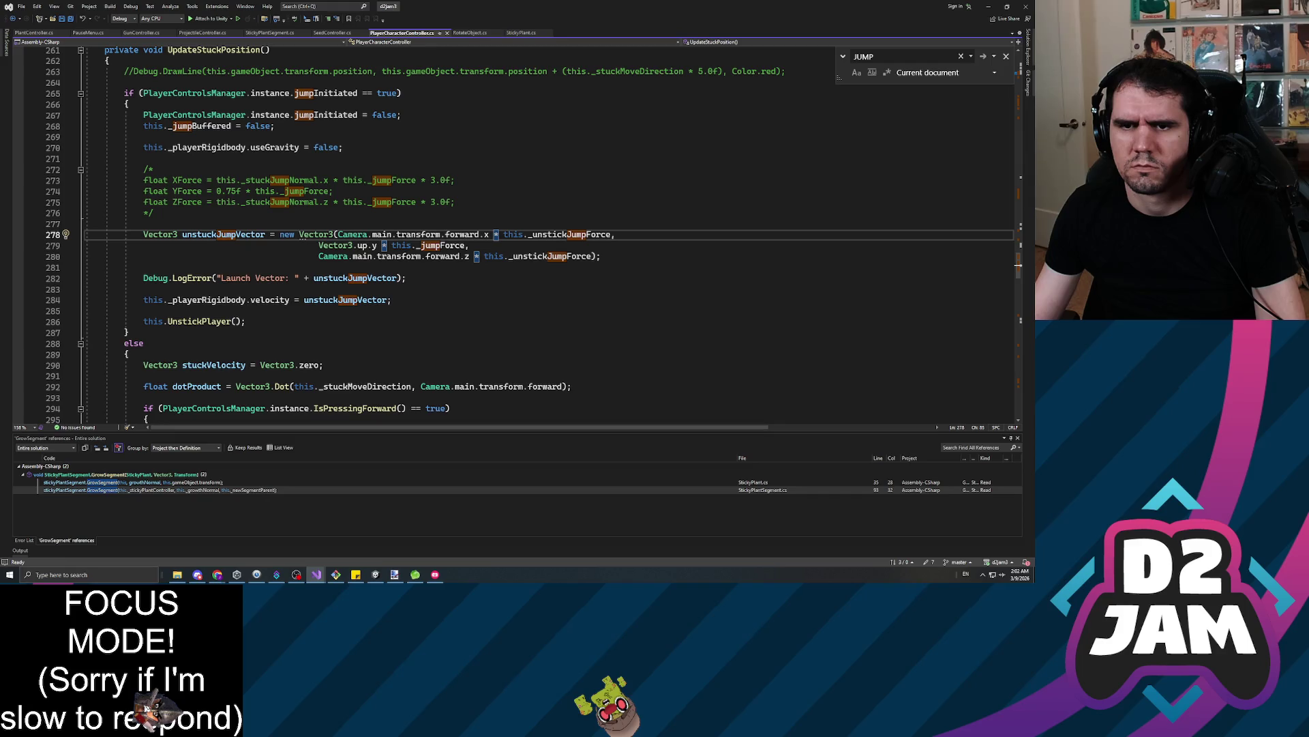
{"action": "left_click", "coordinate": [384, 246]}
{"action": "left_click", "coordinate": [494, 235]}
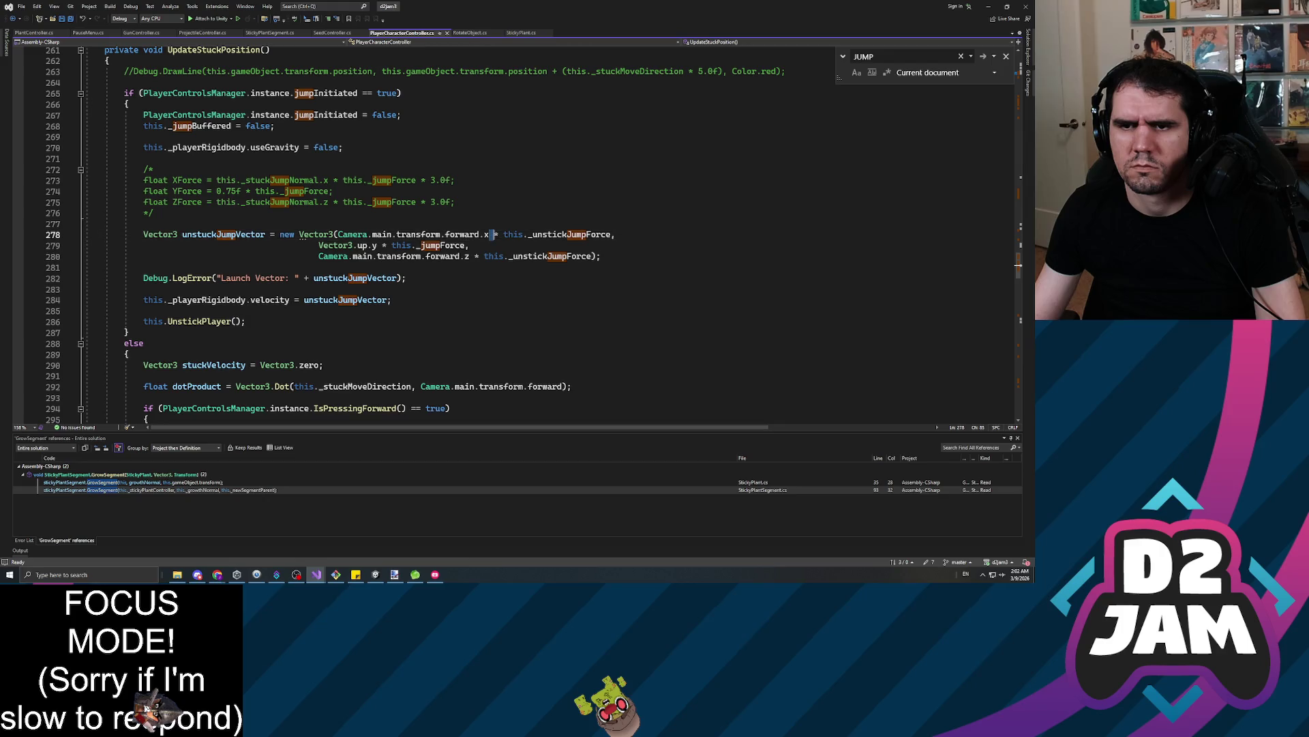
{"action": "key", "text": "Up"}
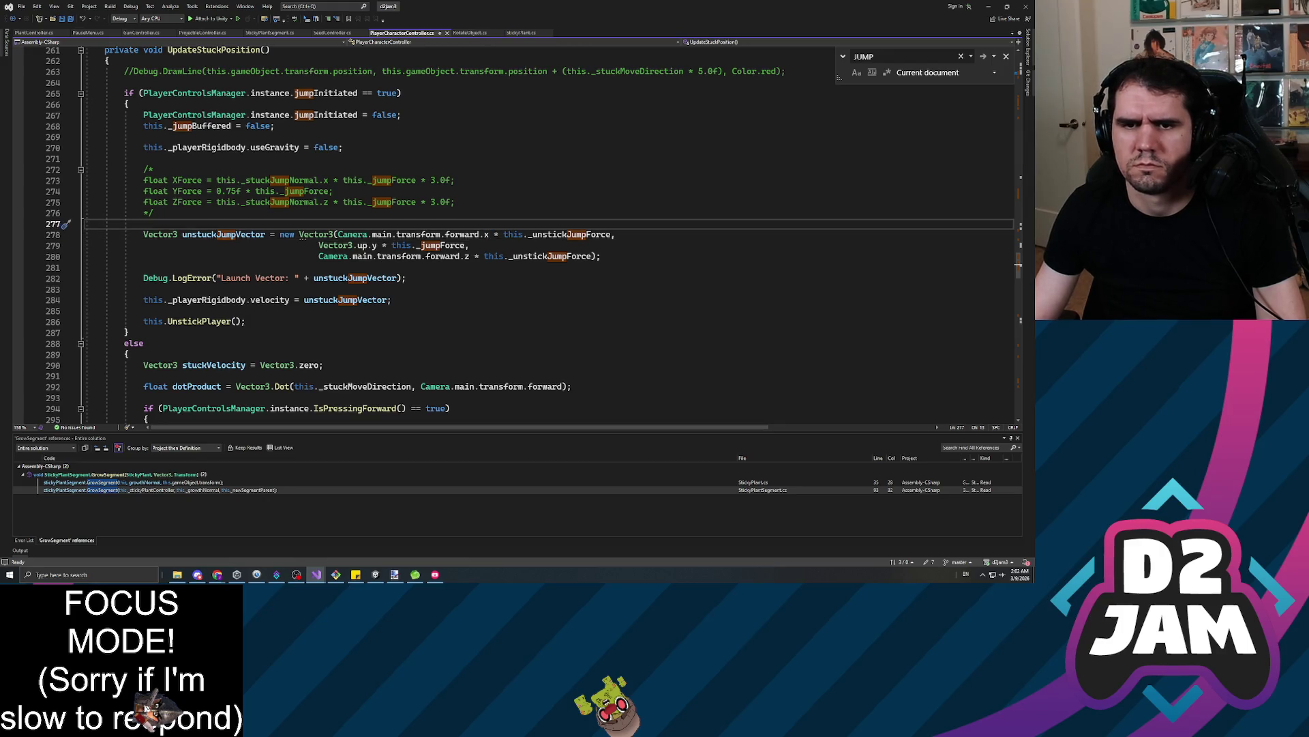
Add a new unstuckJumpVector from camera forward x/z and Vector3.up * 0.5f, times _unstickJumpForce
{"action": "key", "text": "Return"}
{"action": "key", "text": "Return"}
{"action": "key", "text": "Up"}
{"action": "type", "text": "Vector3 "}
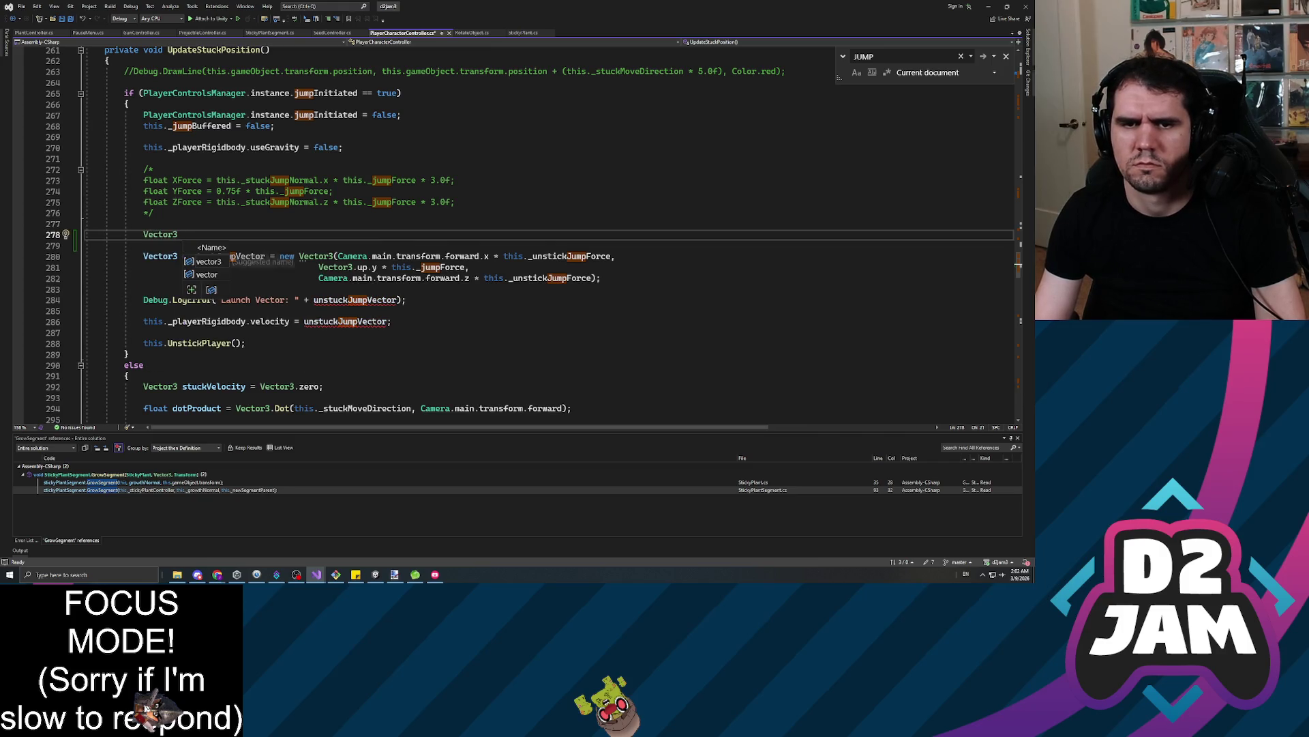
{"action": "type", "text": "unstuckJumpVector = "}
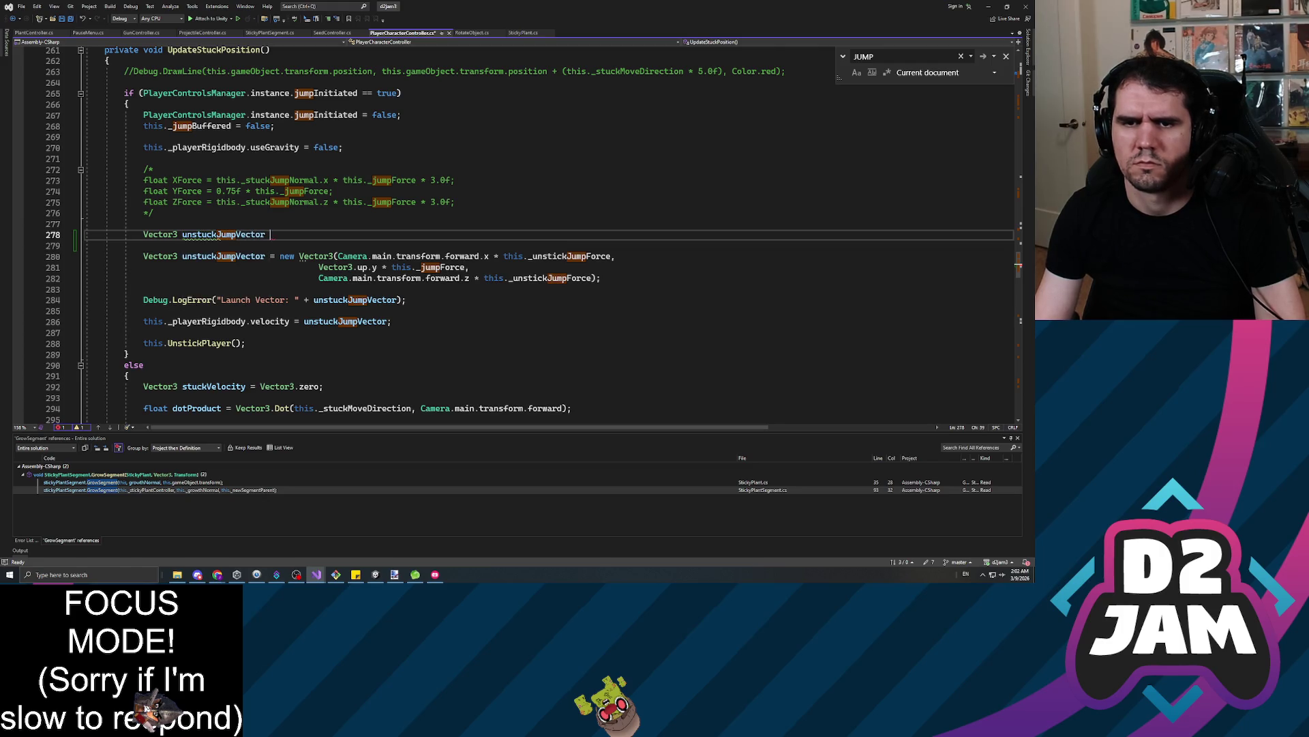
{"action": "type", "text": "new Vectore"}
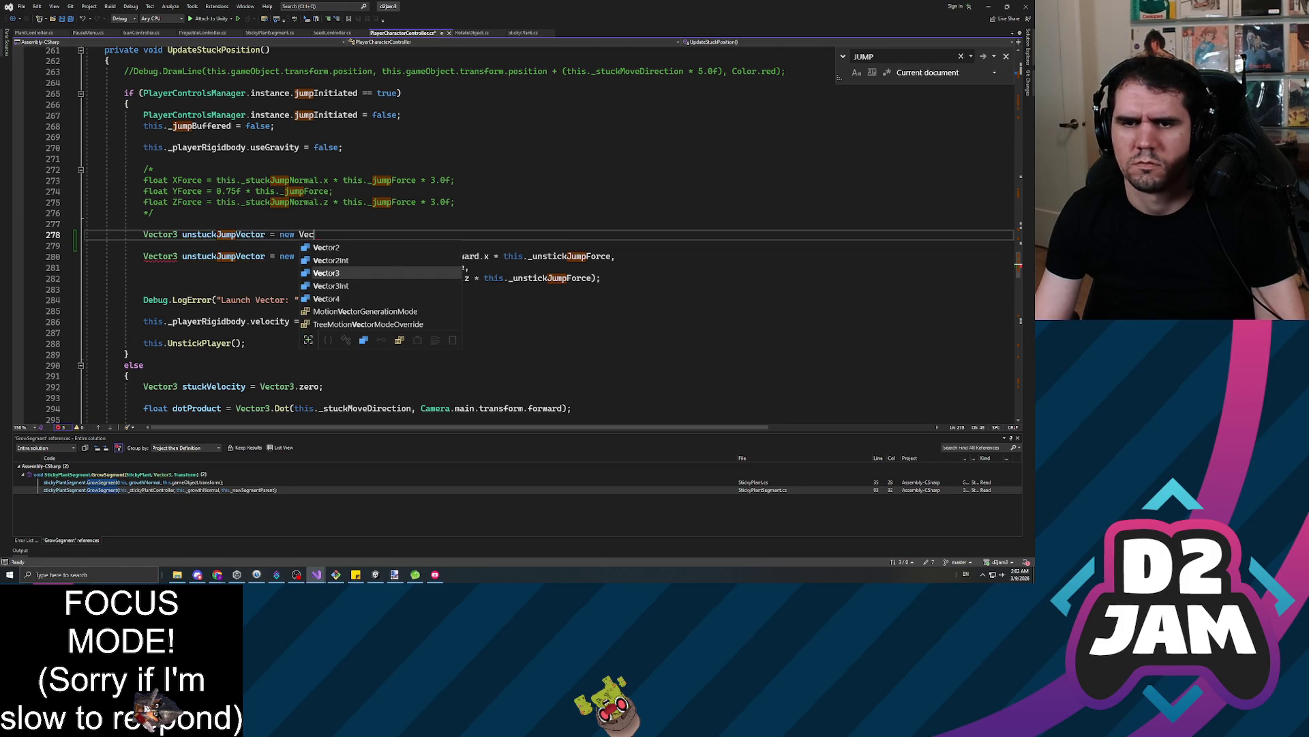
{"action": "key", "text": "BackSpace"}
{"action": "type", "text": "3("}
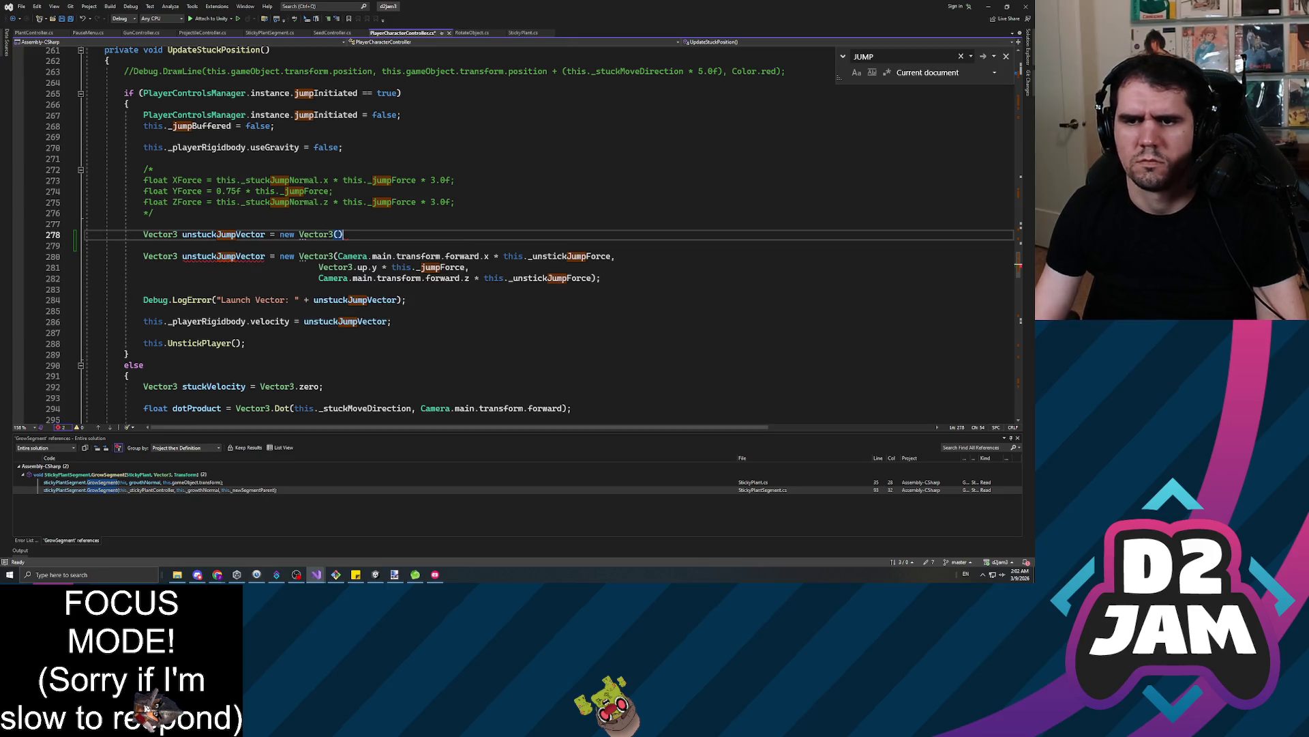
{"action": "left_click", "coordinate": [336, 255]}
{"action": "left_click", "coordinate": [340, 234]}
{"action": "type", "text": "Camera."}
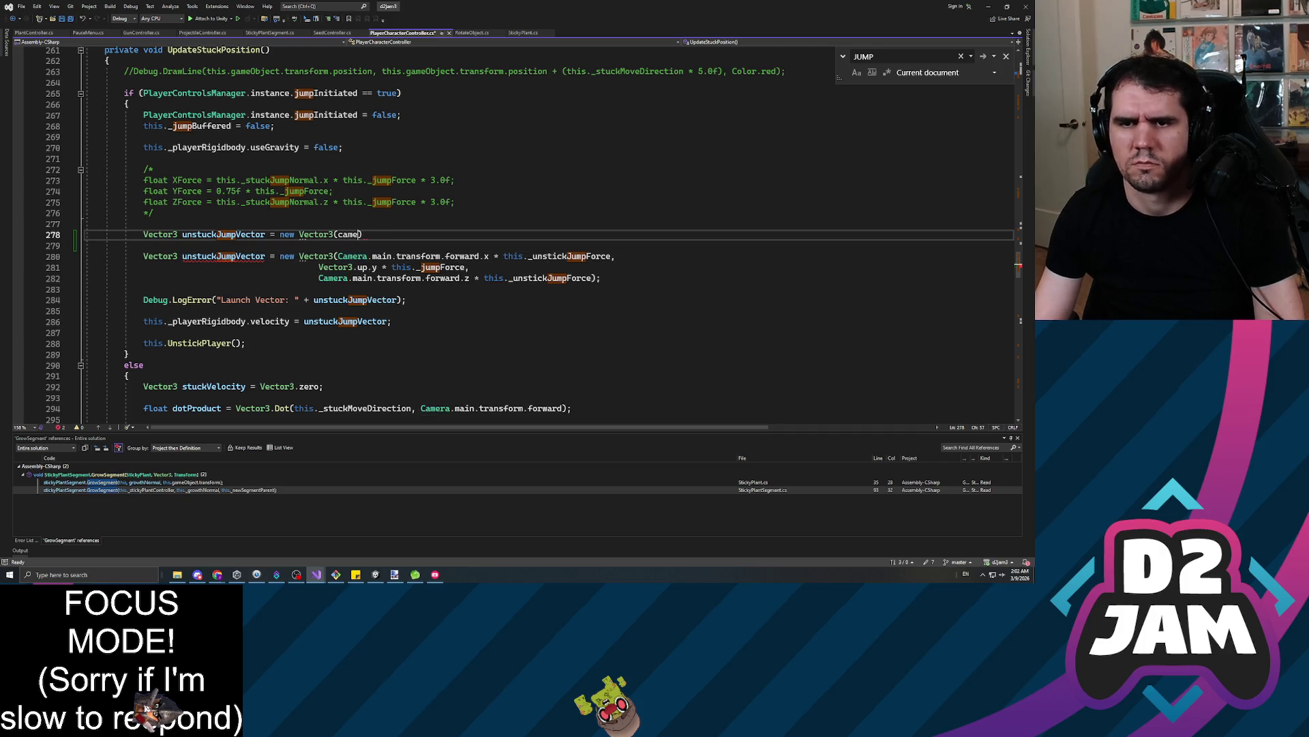
{"action": "type", "text": "main.transform."}
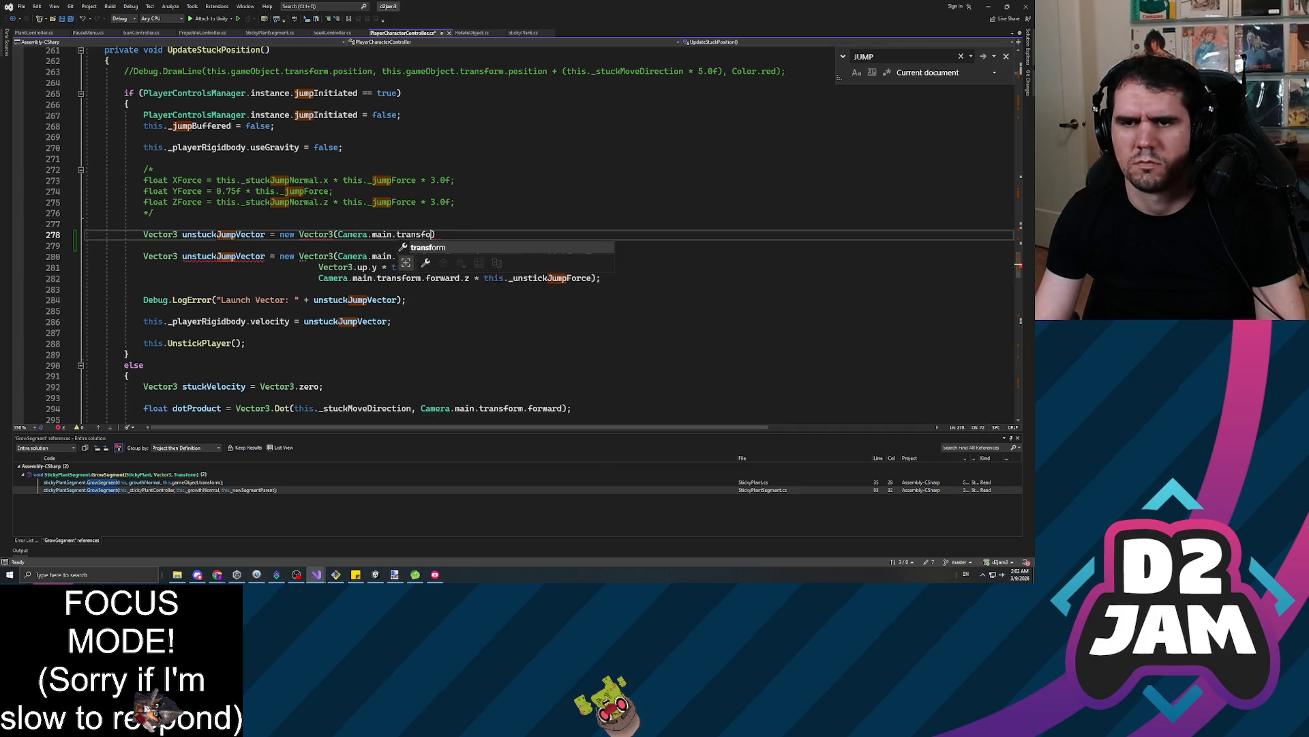
{"action": "type", "text": "forward.x"}
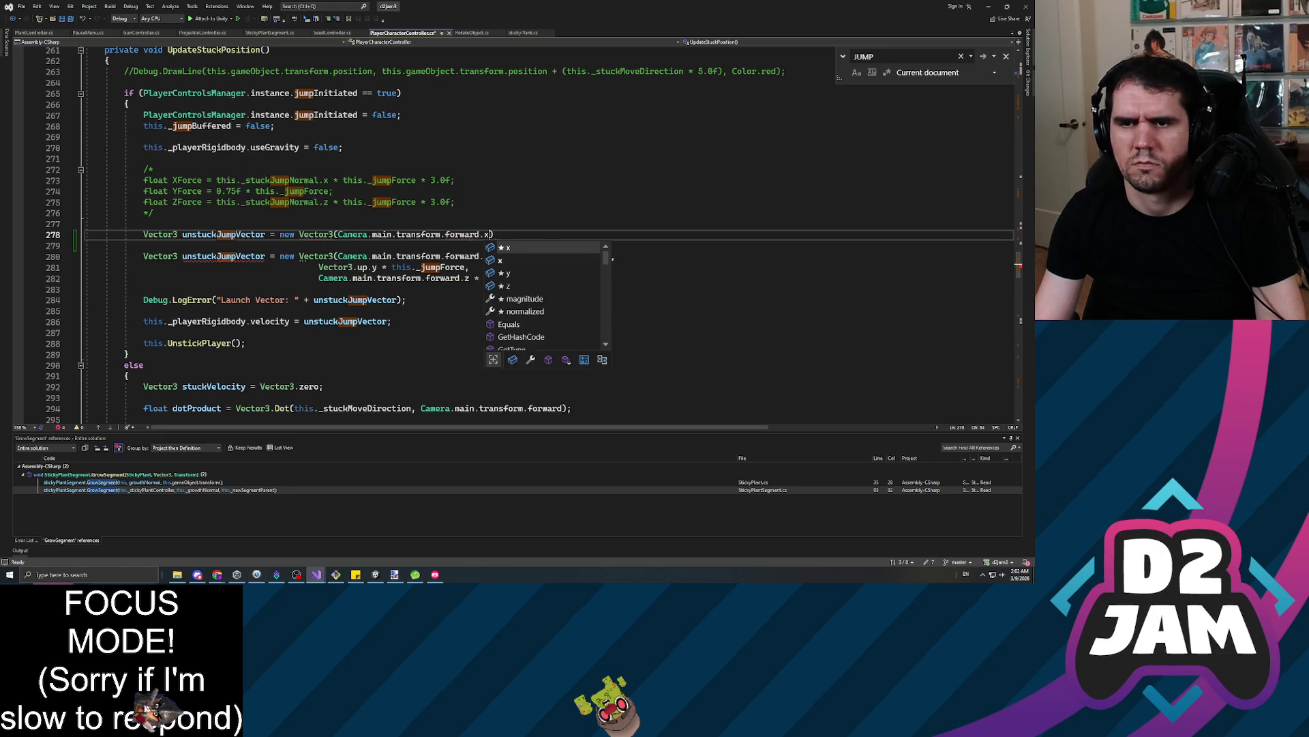
{"action": "type", "text": ", Vecto"}
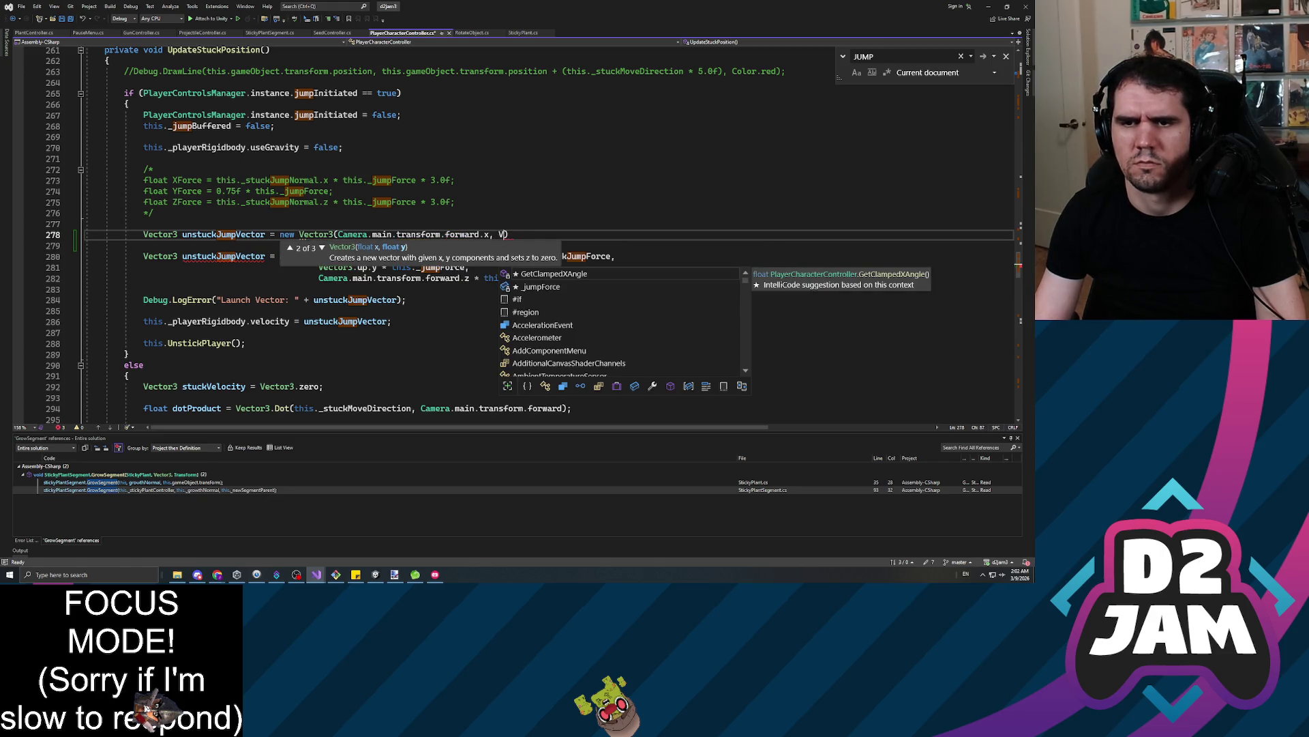
{"action": "type", "text": "r3.up * "}
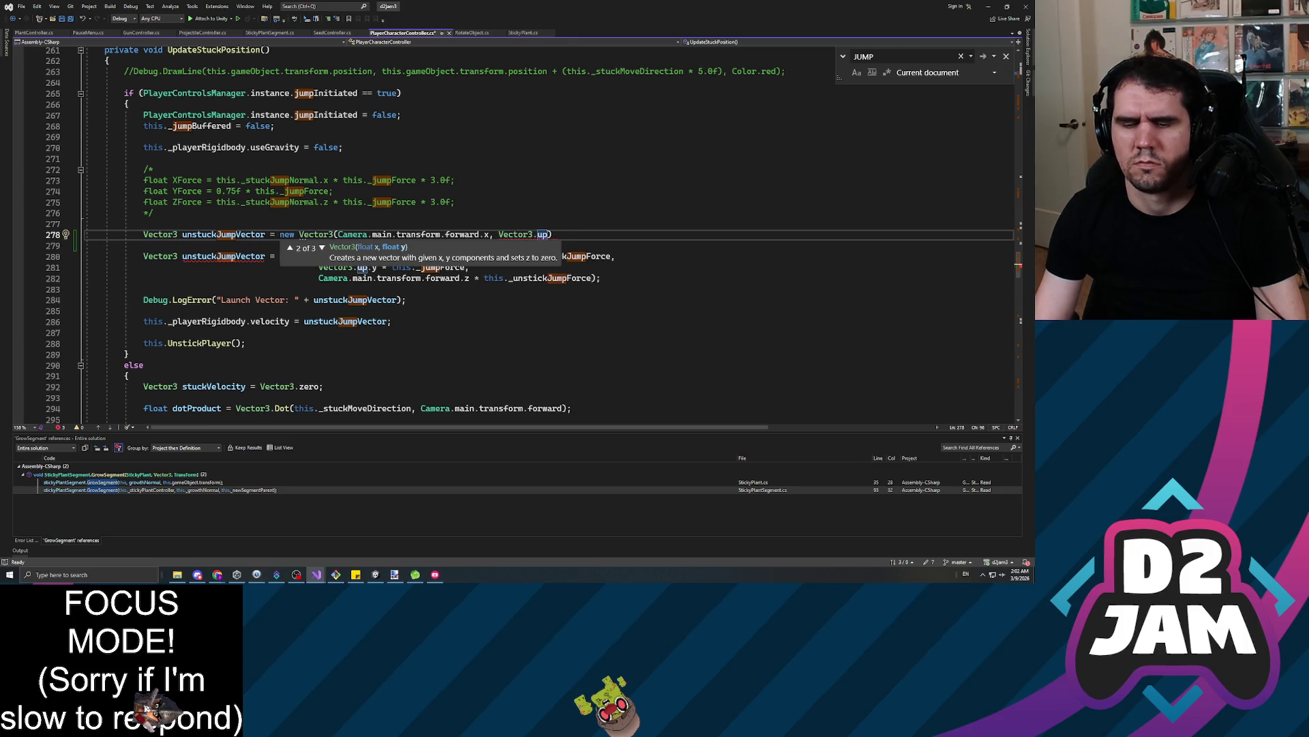
{"action": "type", "text": "0.5"}
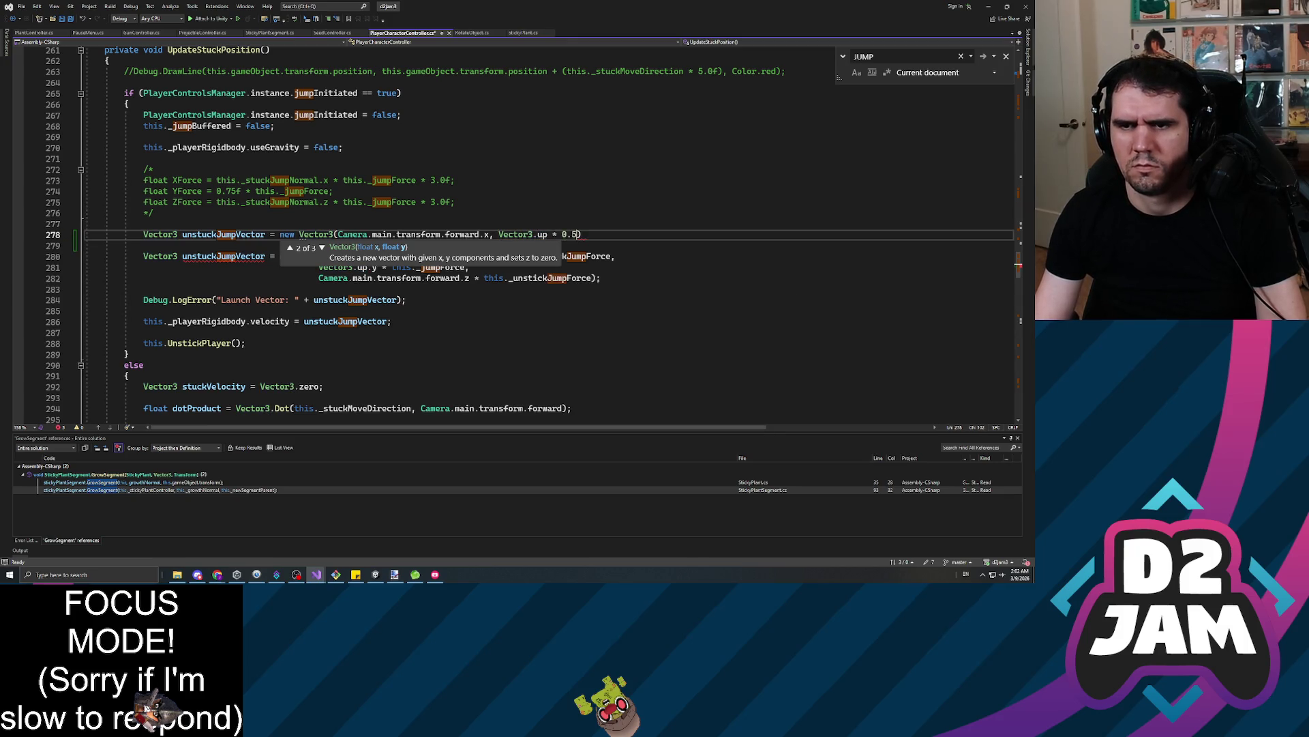
{"action": "type", "text": "f, Camera.main.transform.forward.y"}
{"action": "key", "text": "BackSpace"}
{"action": "type", "text": "z)"}
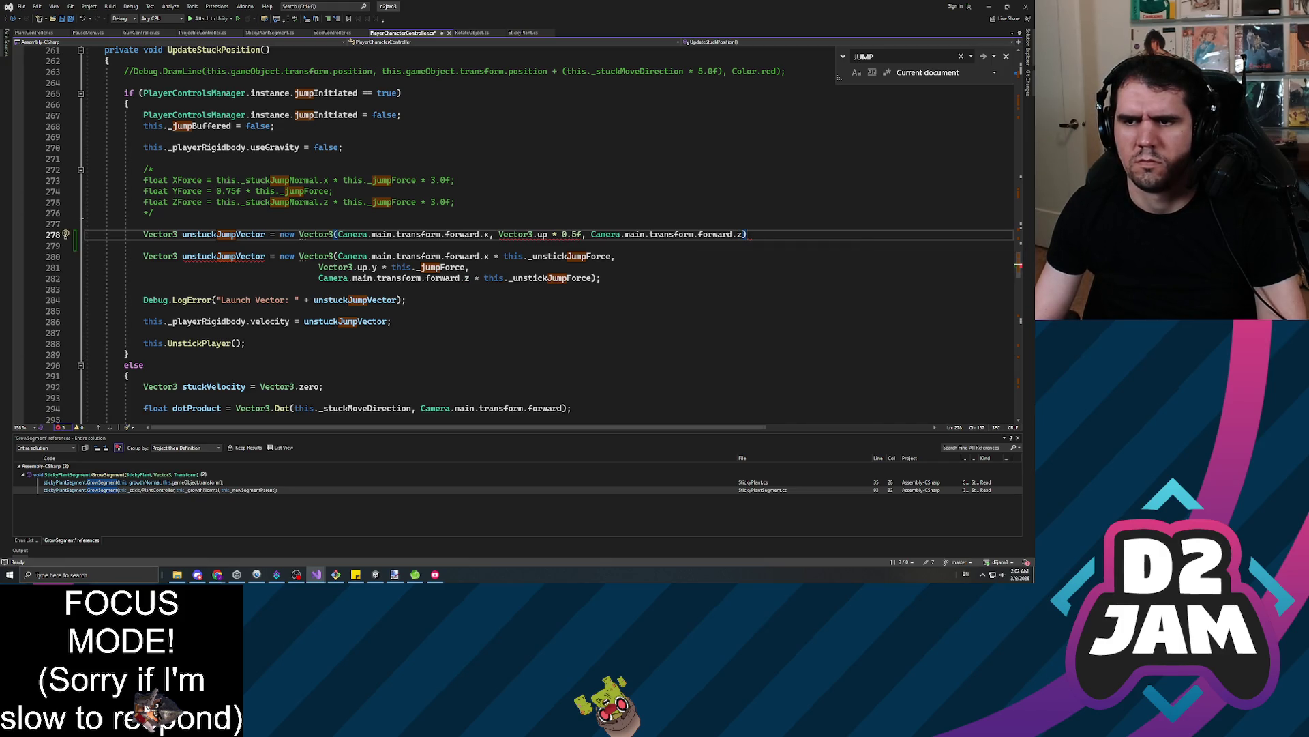
{"action": "type", "text": " * this"}
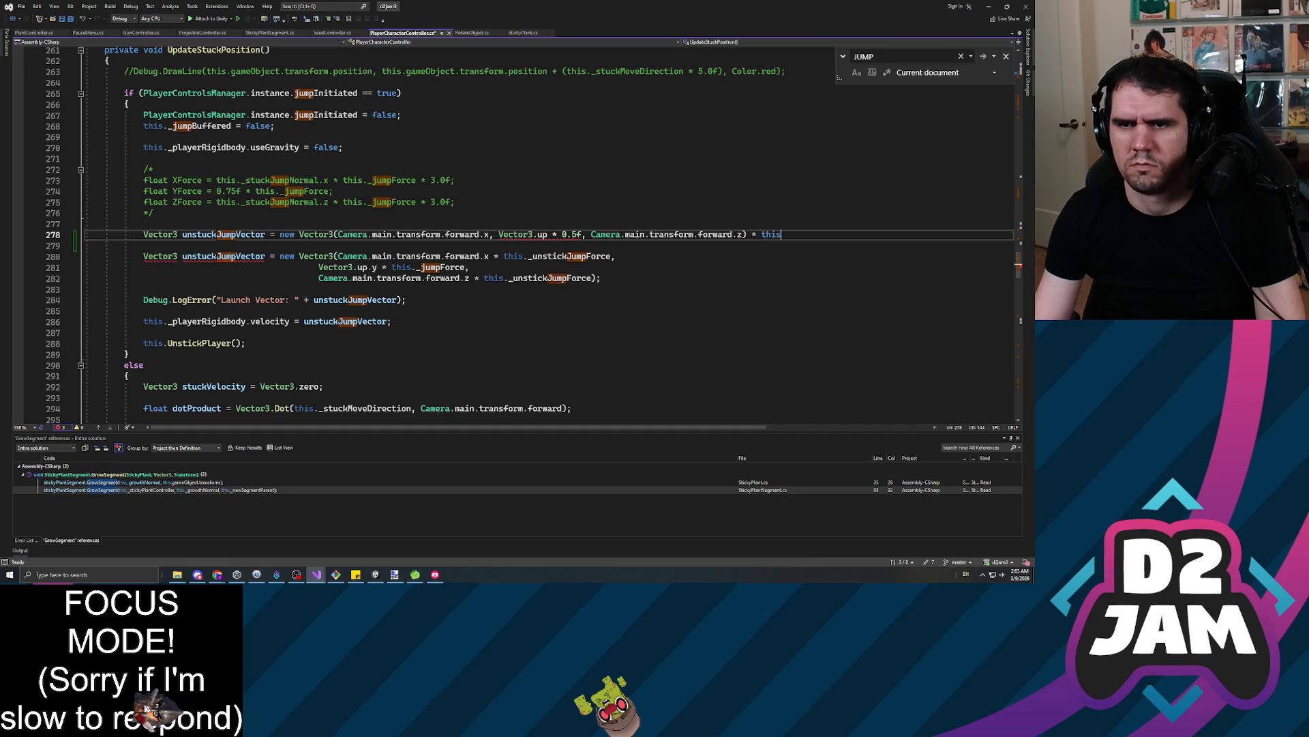
{"action": "type", "text": "._unstic"}
{"action": "key", "text": "Tab"}
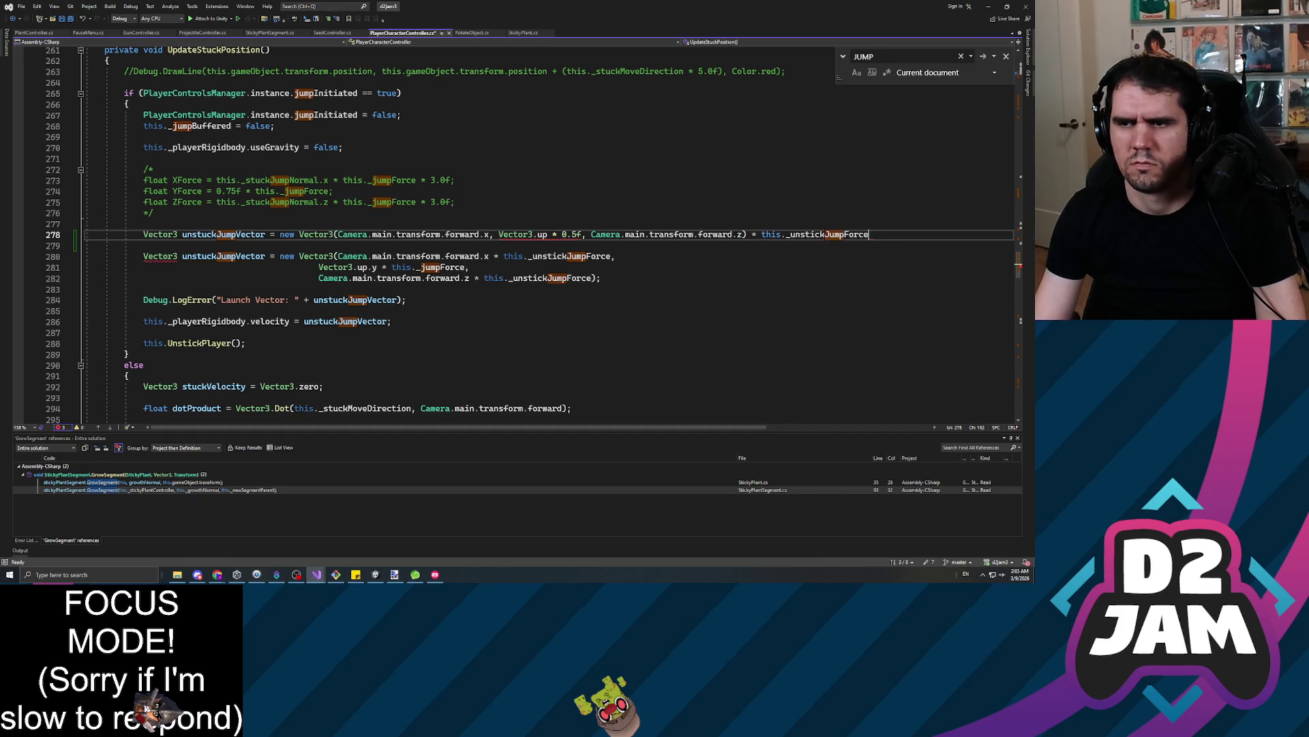
{"action": "type", "text": ";"}
{"action": "key", "text": "ctrl+s"}
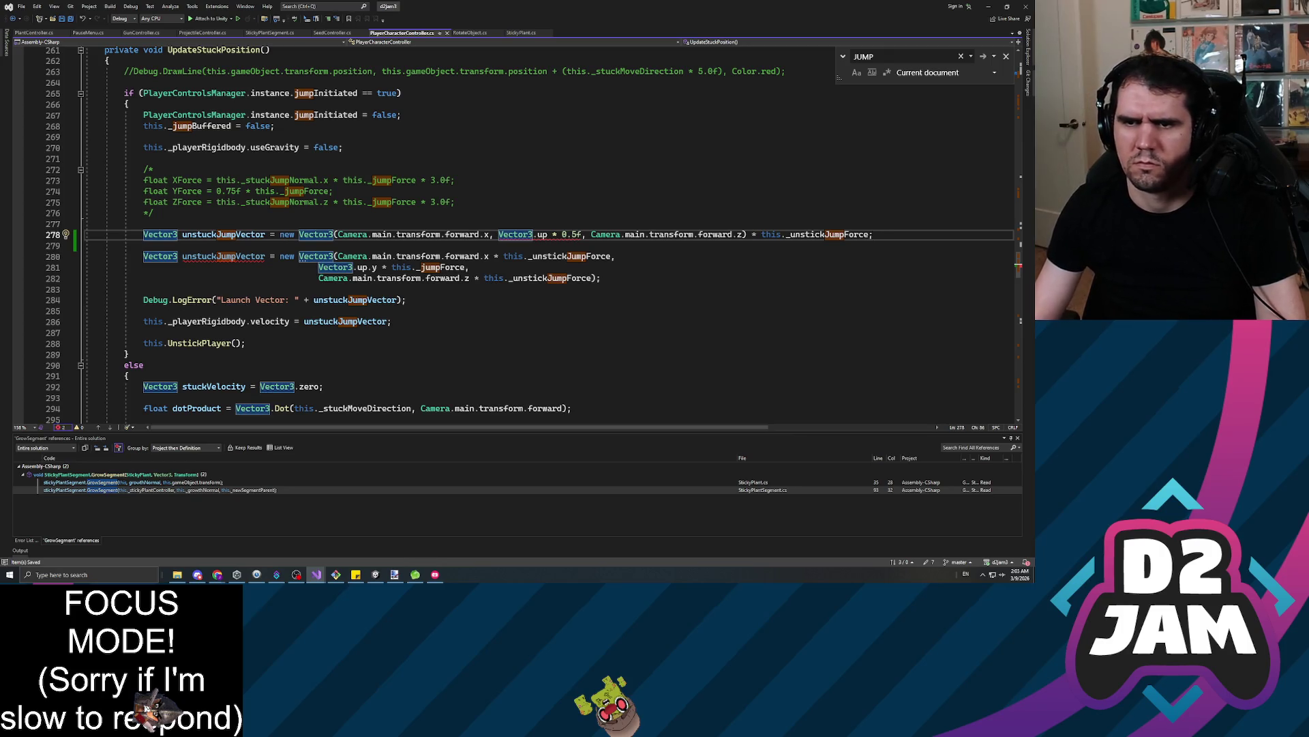
Wrap the 0.5f up term in parentheses, save, and change Vector3.up to Vector3.up.y
{"action": "type", "text": "("}
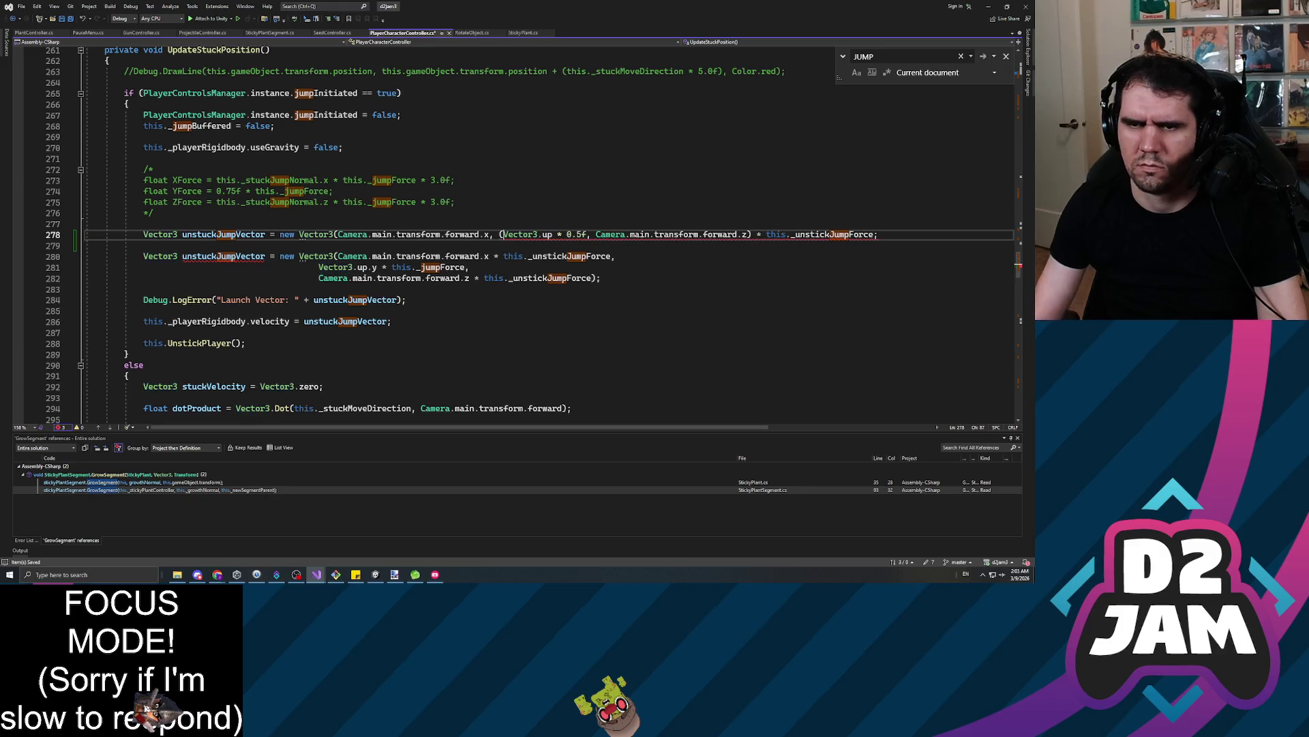
{"action": "left_click", "coordinate": [580, 234]}
{"action": "type", "text": ")"}
{"action": "key", "text": "ctrl+s"}
{"action": "left_click", "coordinate": [153, 169]}
{"action": "mouse_move", "coordinate": [538, 236]}
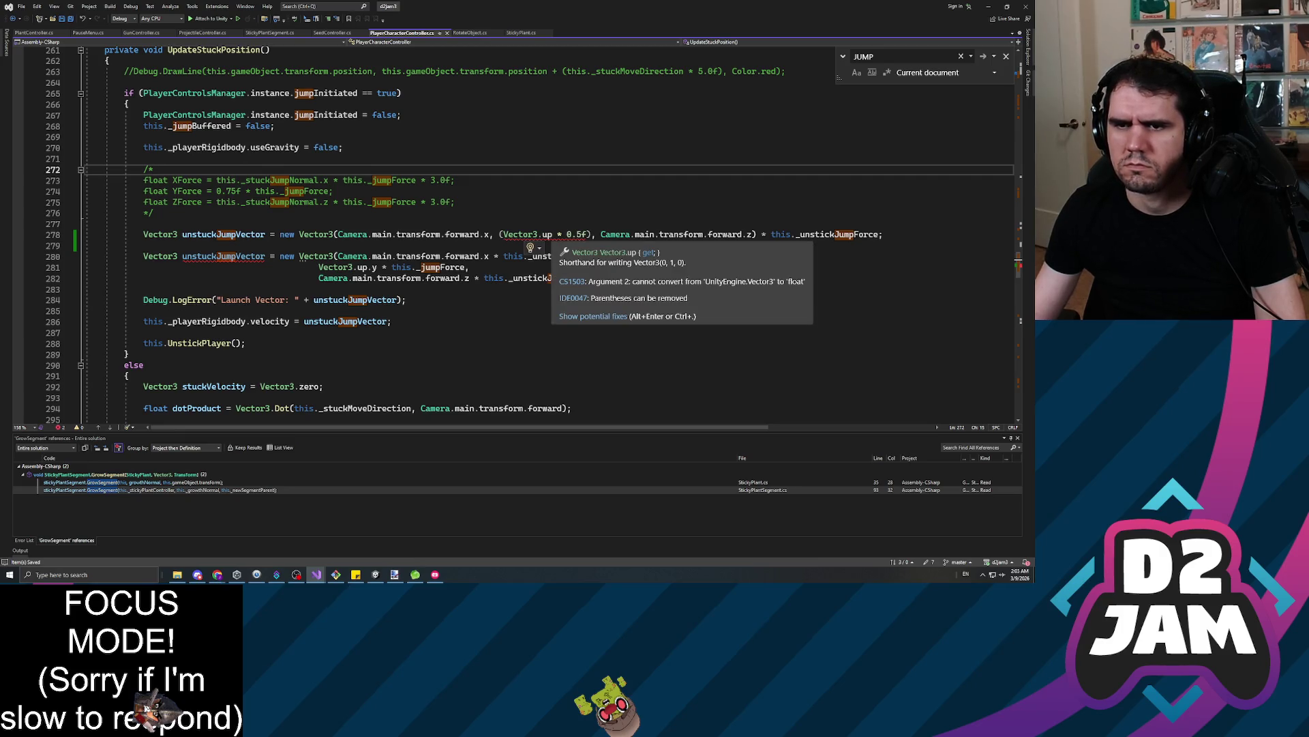
{"action": "left_click", "coordinate": [553, 234]}
{"action": "type", "text": ".y"}
Comment out the old unstuck jump vector block with /* and */
{"action": "left_click_drag", "start_coordinate": [143, 234], "coordinate": [459, 202]}
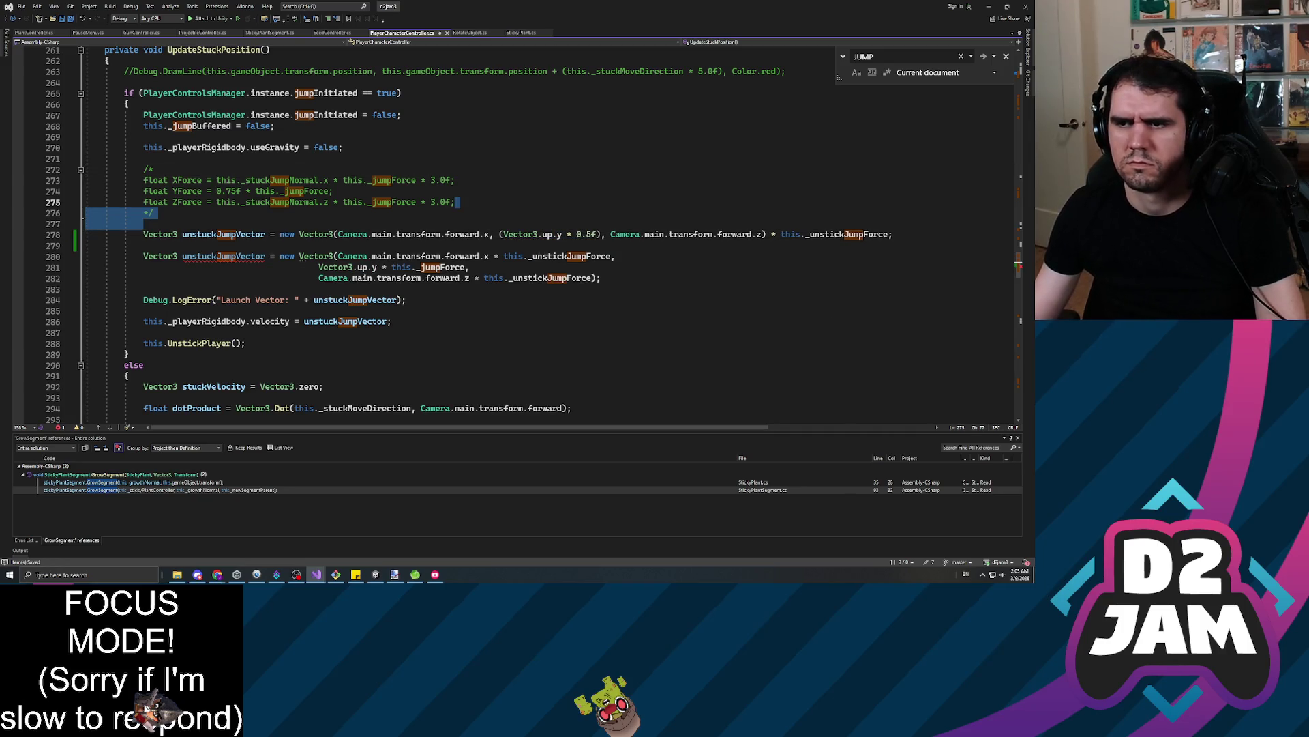
{"action": "left_click", "coordinate": [155, 213]}
{"action": "left_click", "coordinate": [144, 245]}
{"action": "type", "text": "/*"}
{"action": "left_click", "coordinate": [318, 288]}
{"action": "type", "text": "*/"}
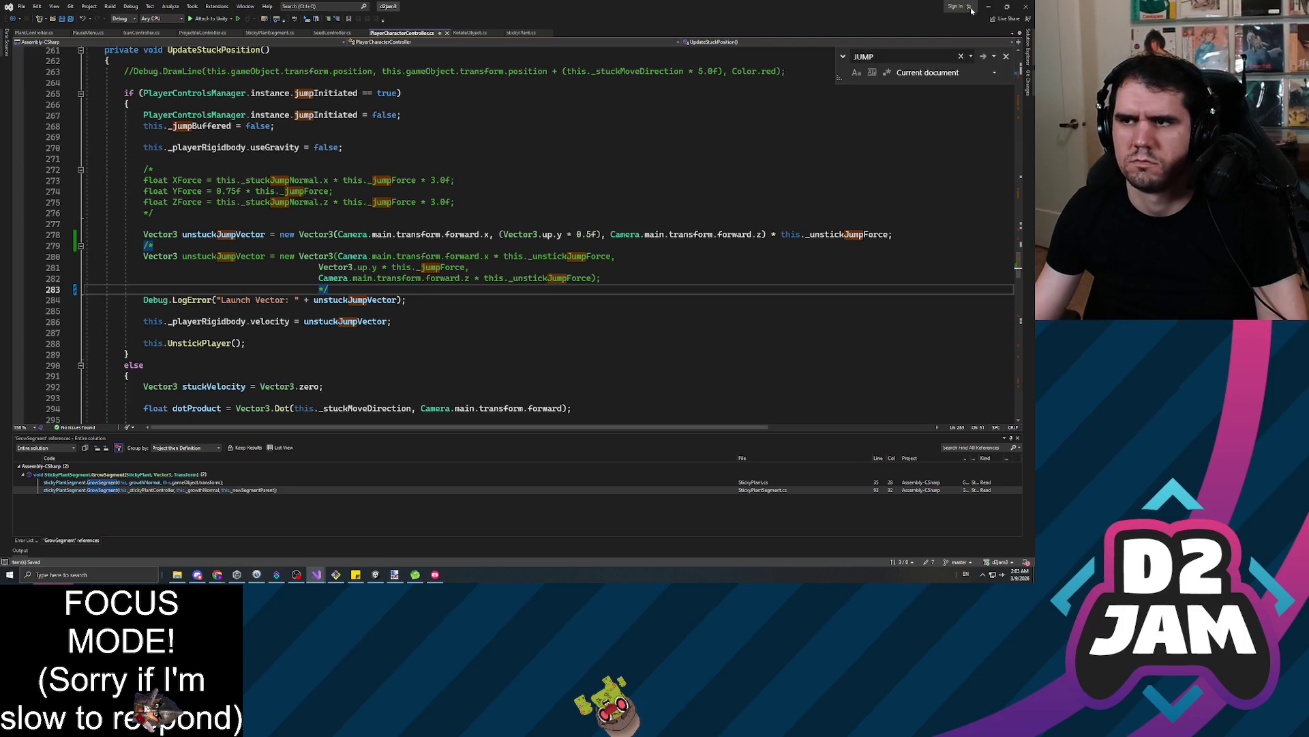
Append .normalized to the new vector and return to Unity to recompile
{"action": "key", "text": "alt+Tab"}
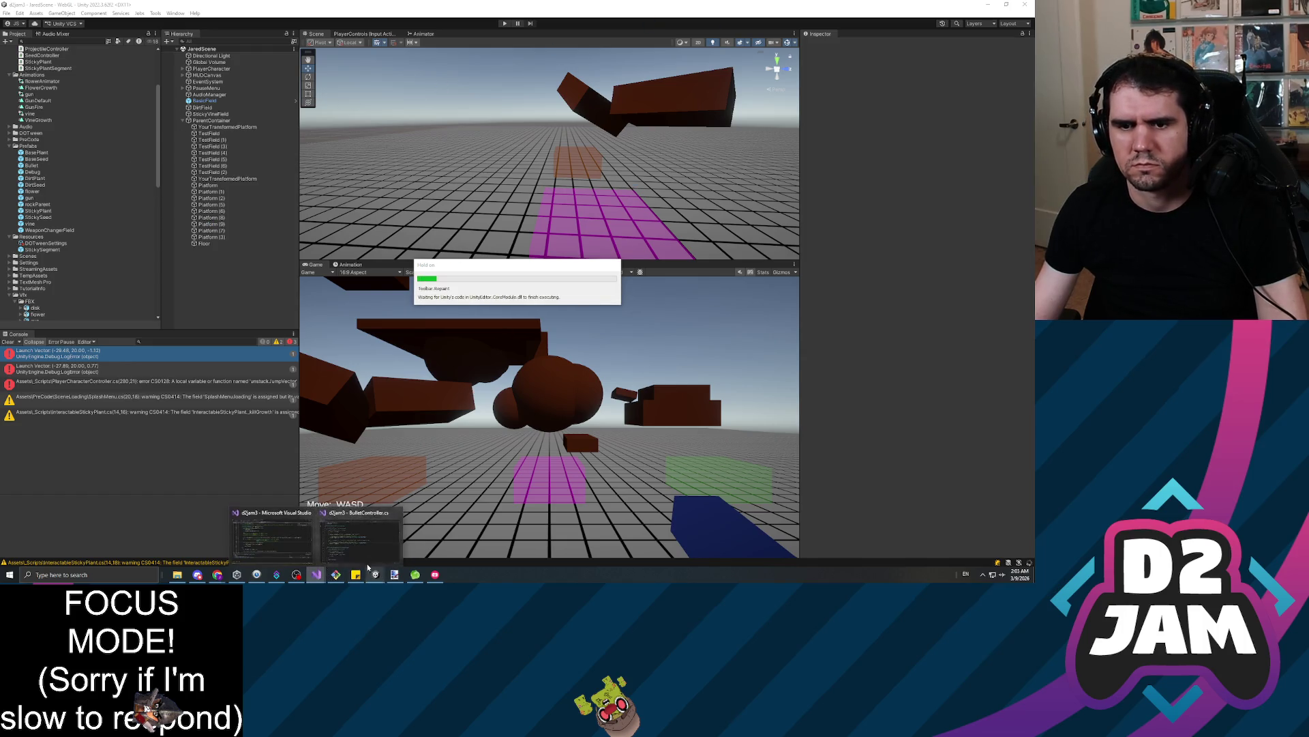
{"action": "left_click", "coordinate": [317, 575]}
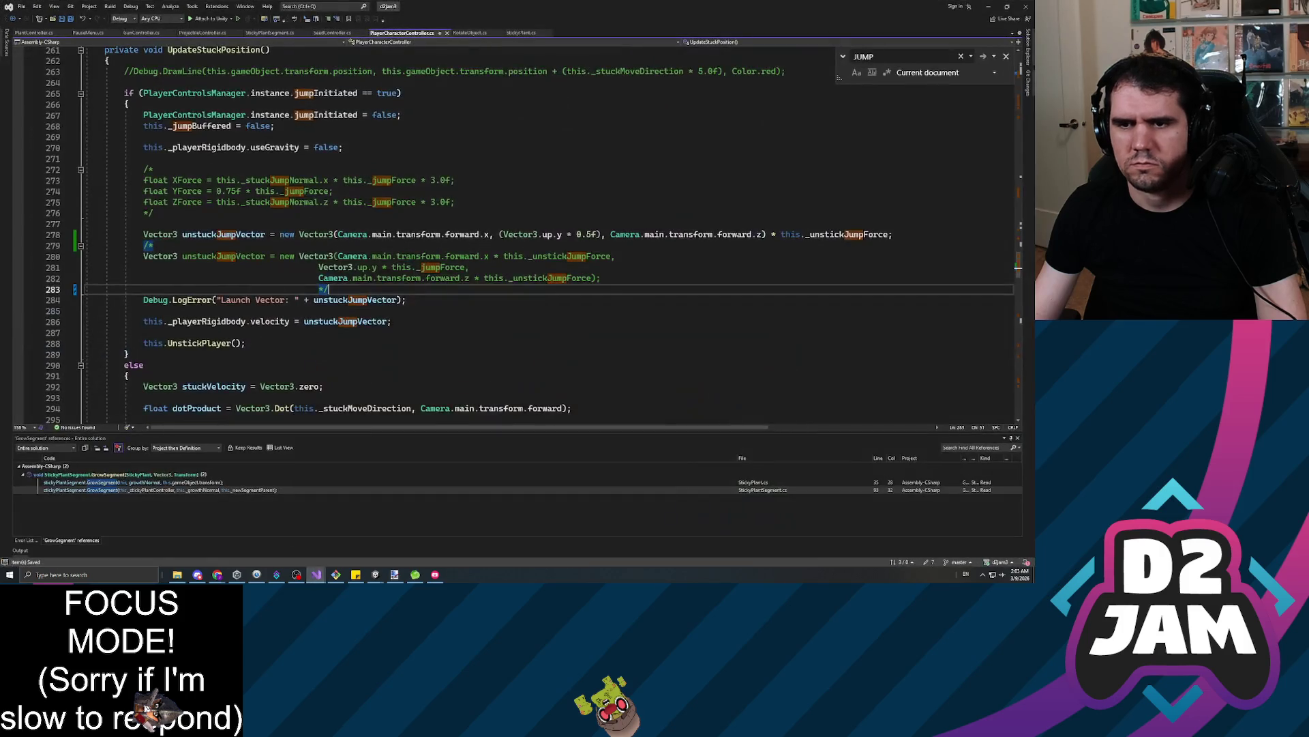
{"action": "left_click", "coordinate": [768, 234]}
{"action": "type", "text": ".norm"}
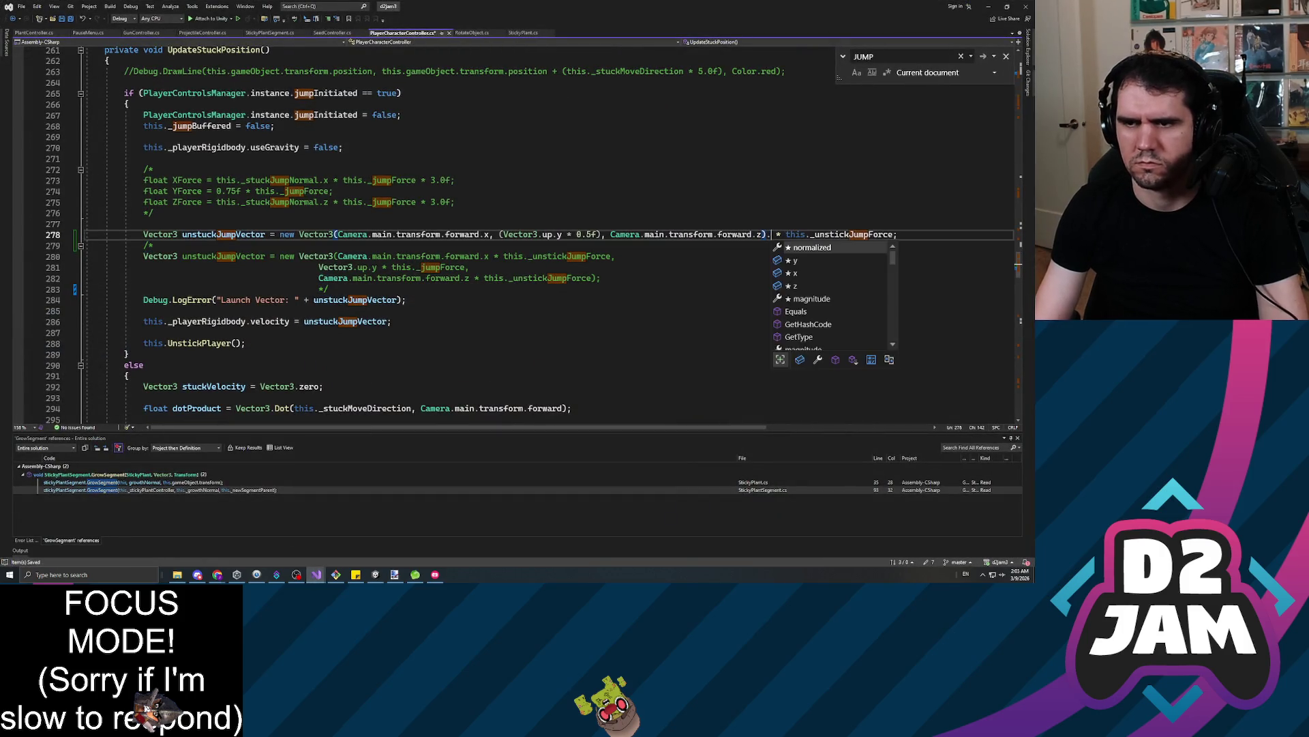
{"action": "key", "text": "Tab"}
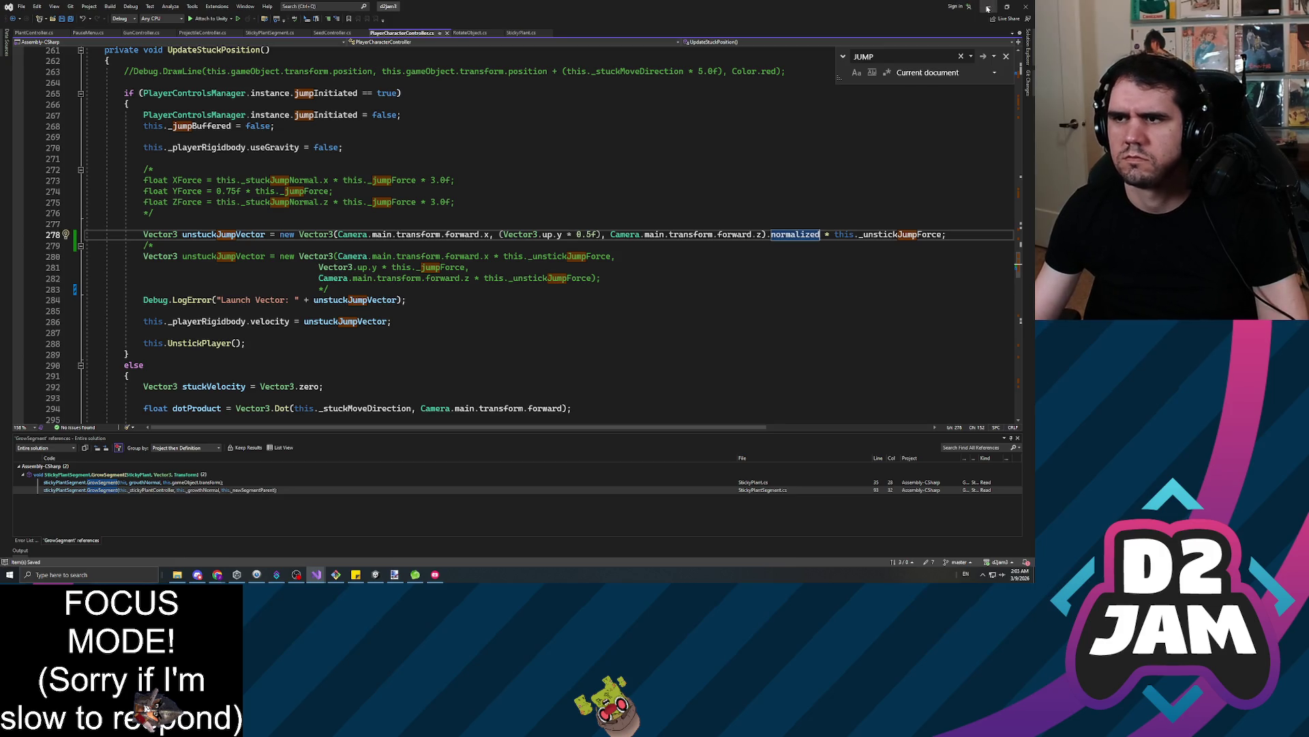
{"action": "key", "text": "alt+Tab"}
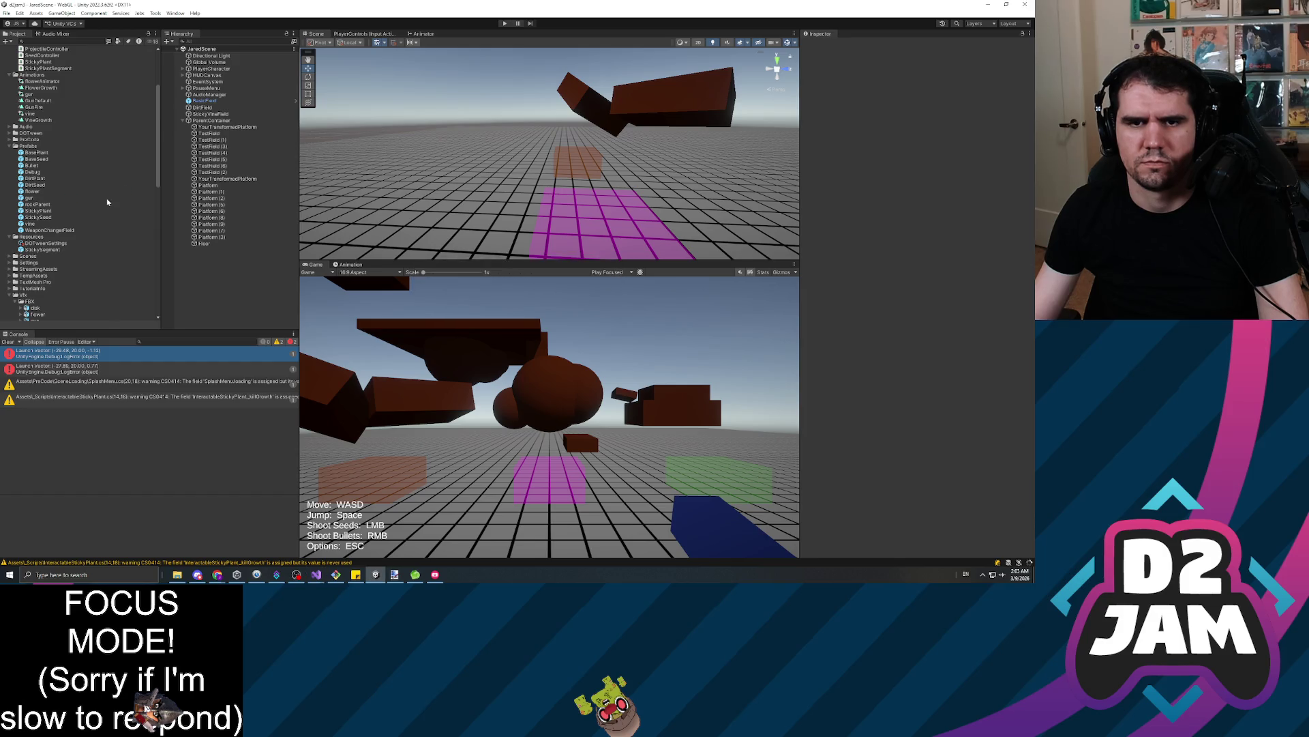
Play the game, shoot two seeds at the brown platform, pause, and select StickyPlant(Clone)
{"action": "left_click", "coordinate": [505, 23]}
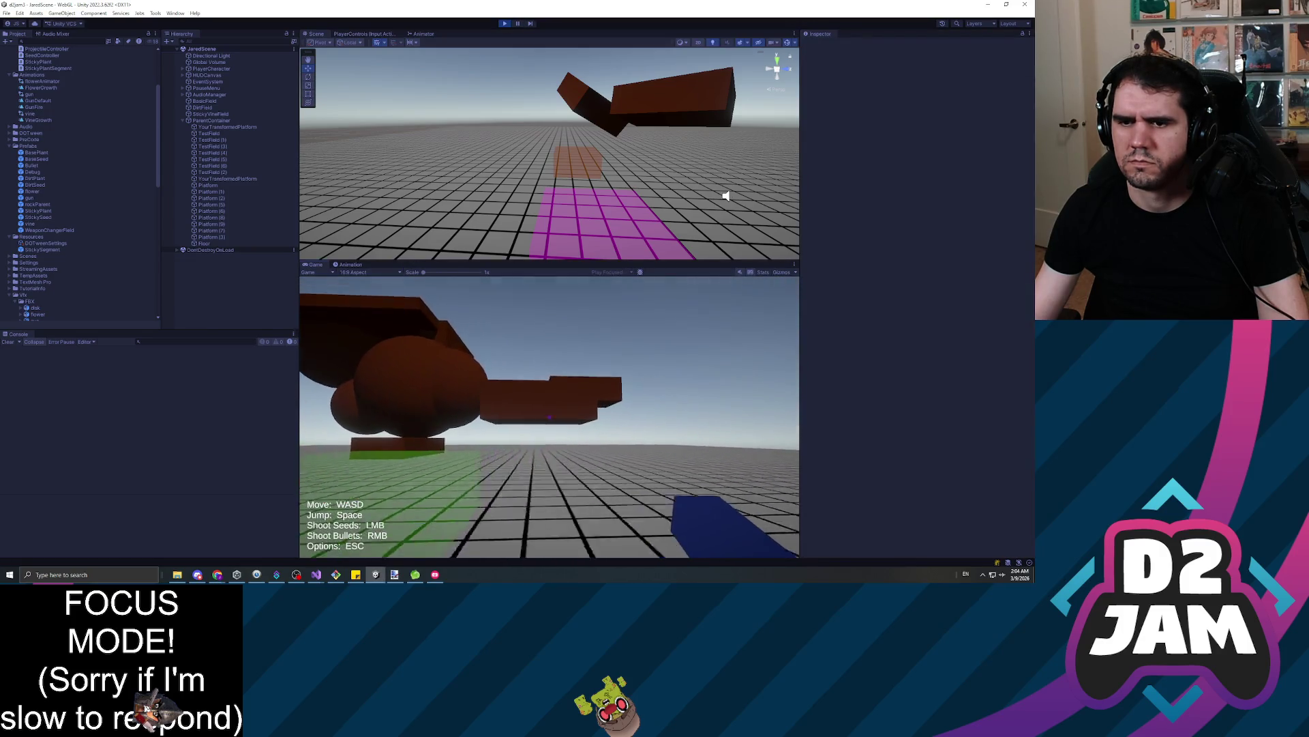
{"action": "left_click", "coordinate": [549, 416]}
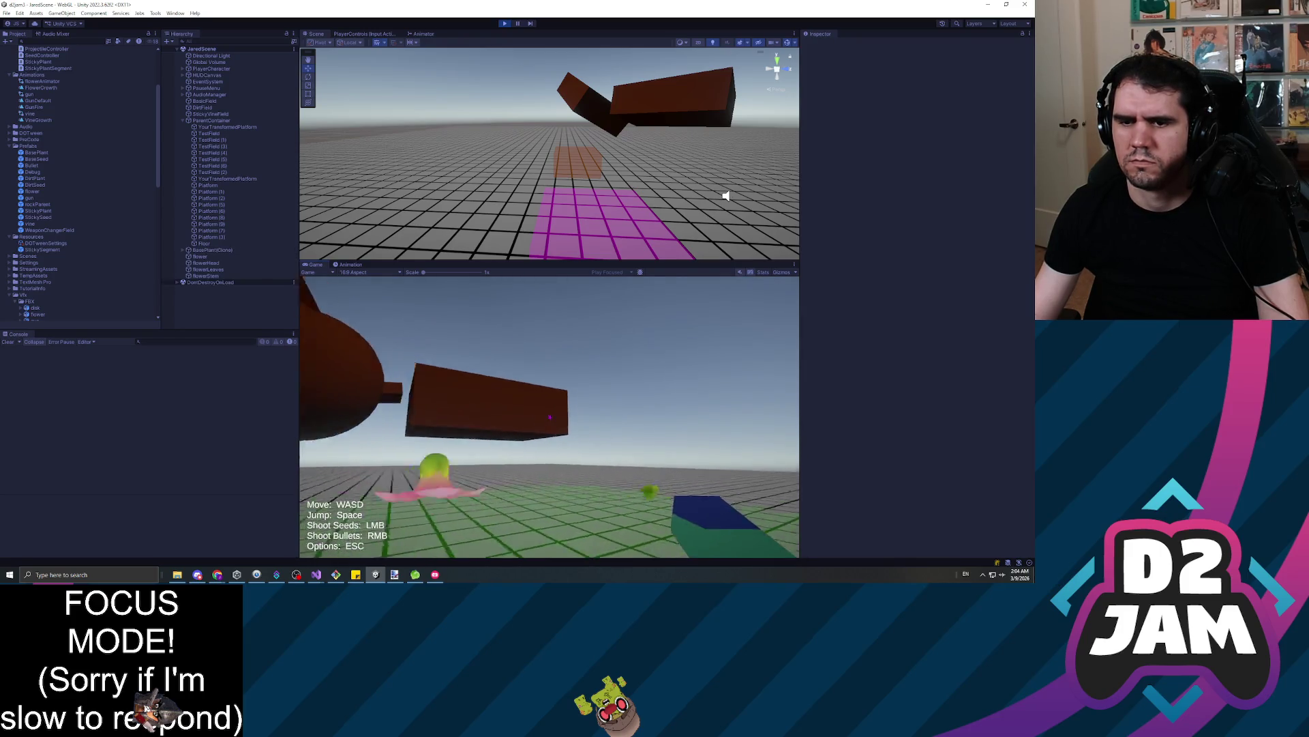
{"action": "left_click", "coordinate": [549, 416]}
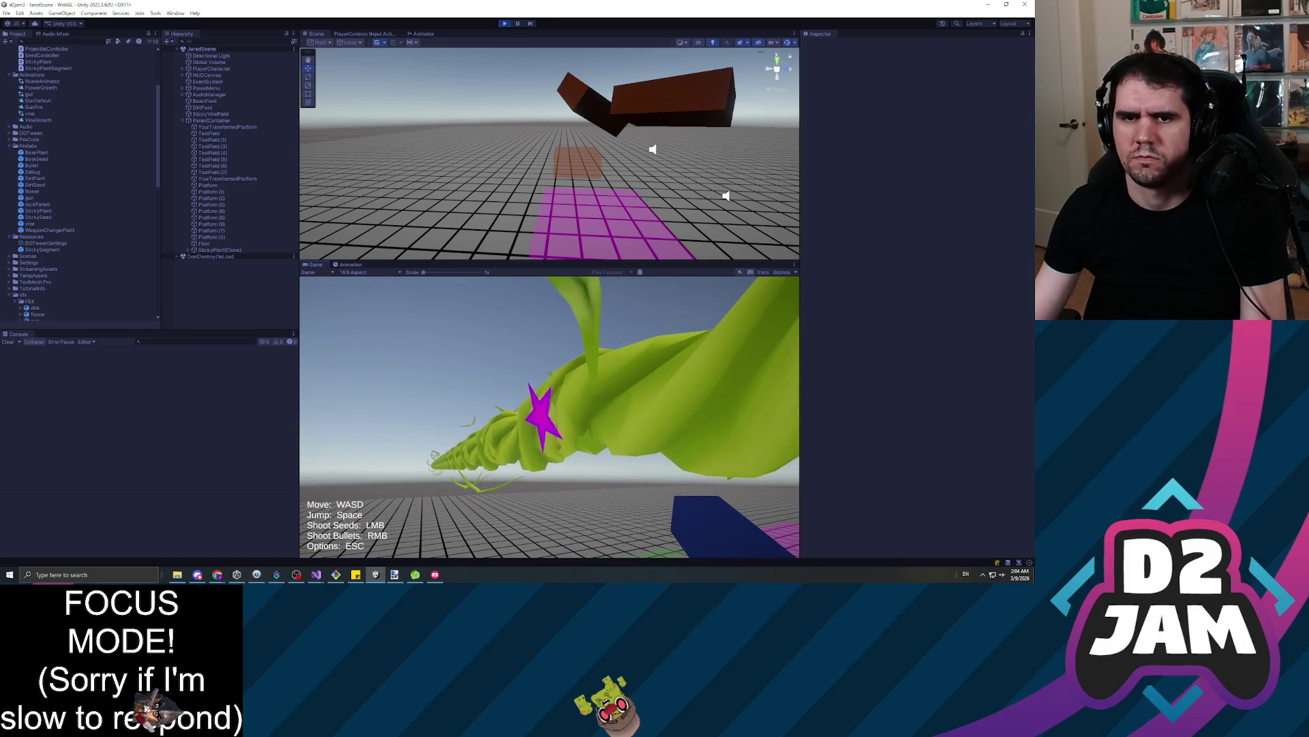
{"action": "key", "text": "Escape"}
{"action": "left_click", "coordinate": [219, 250]}
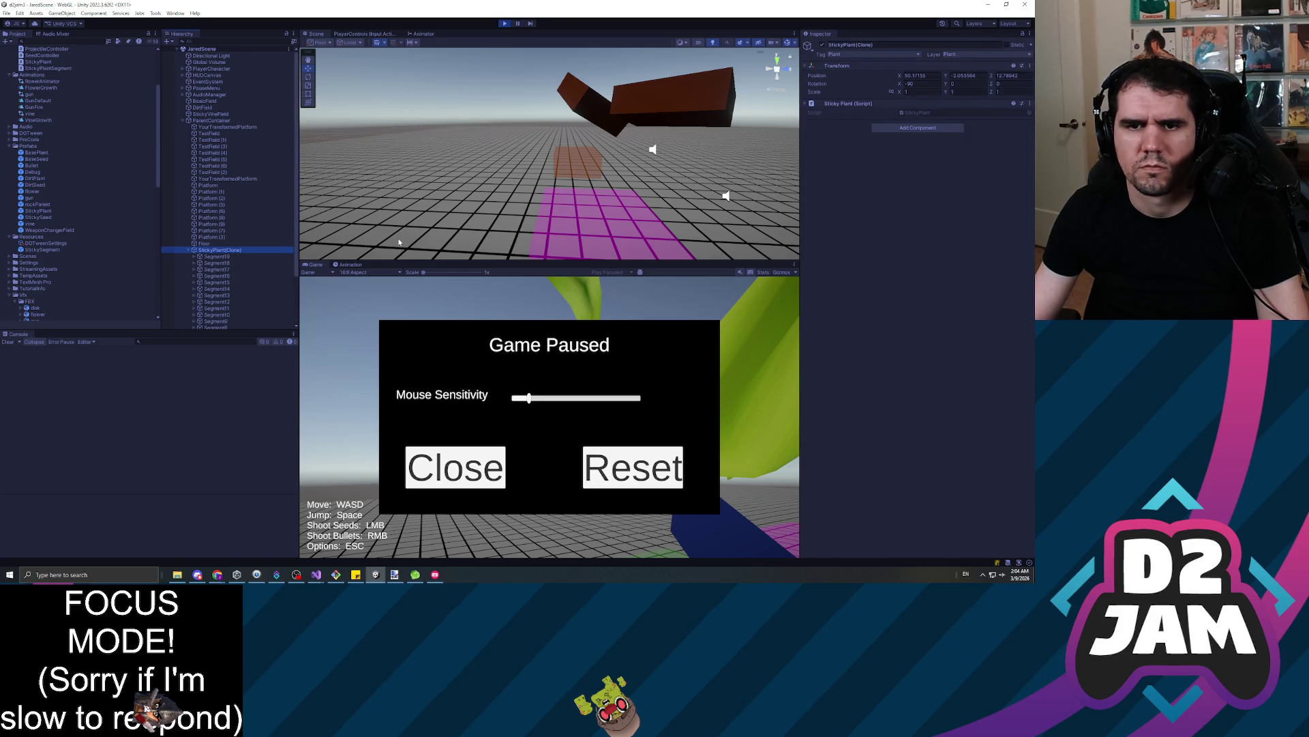
Select and frame the plant's Segment19, then inspect its vine and vineLeaves
{"action": "key", "text": "Down"}
{"action": "key", "text": "f"}
{"action": "left_click_drag", "start_coordinate": [643, 148], "coordinate": [499, 149]}
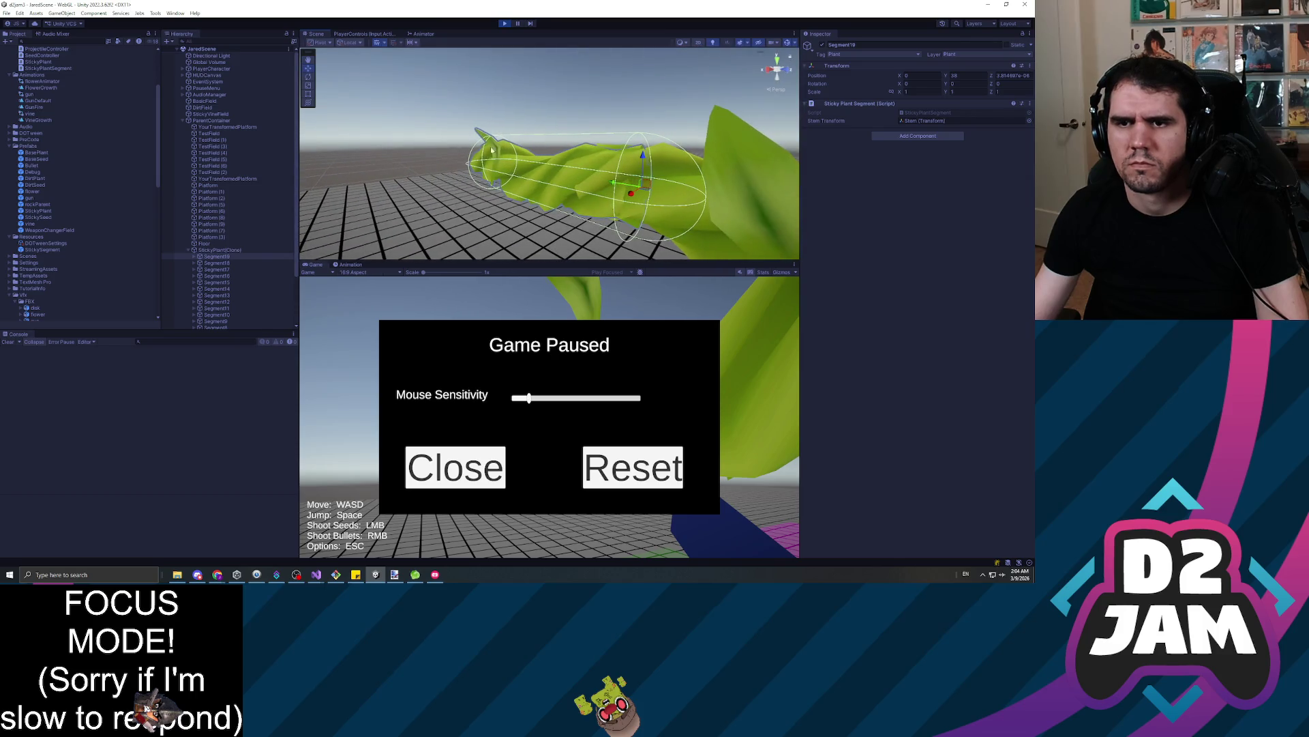
{"action": "left_click", "coordinate": [489, 146]}
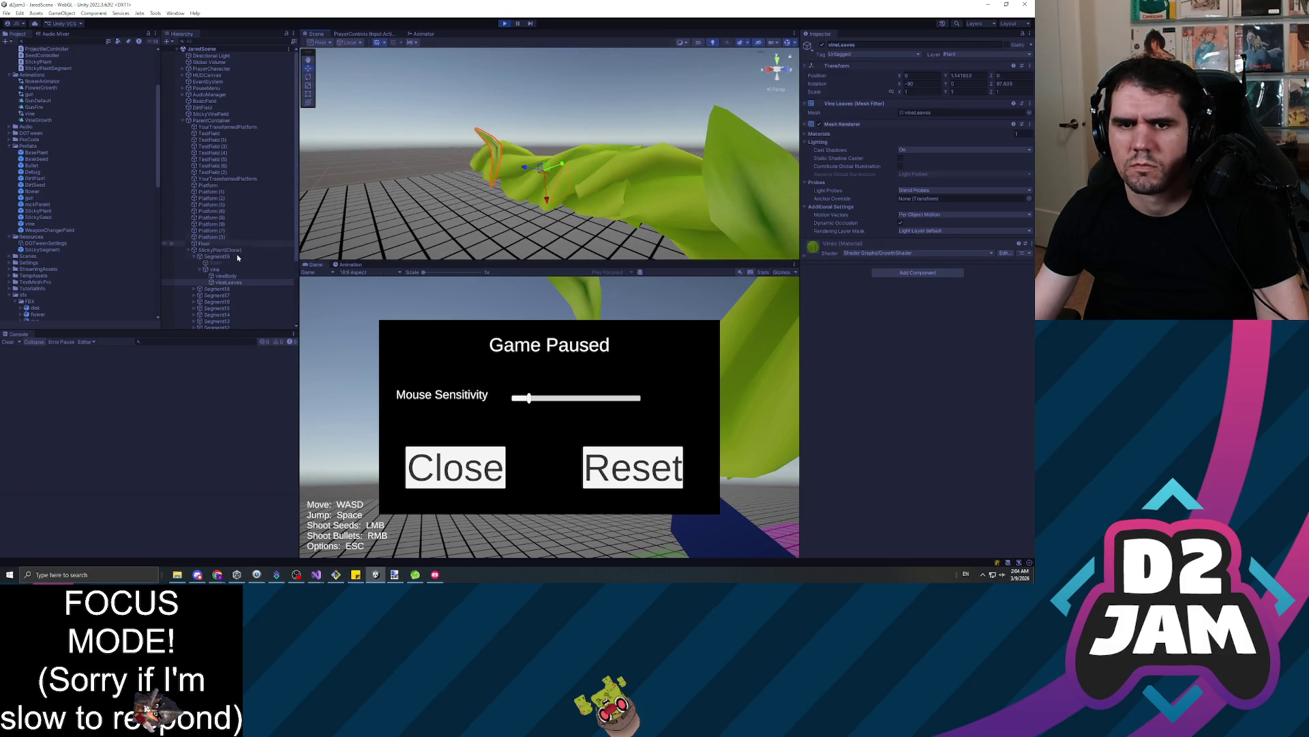
{"action": "left_click", "coordinate": [220, 271]}
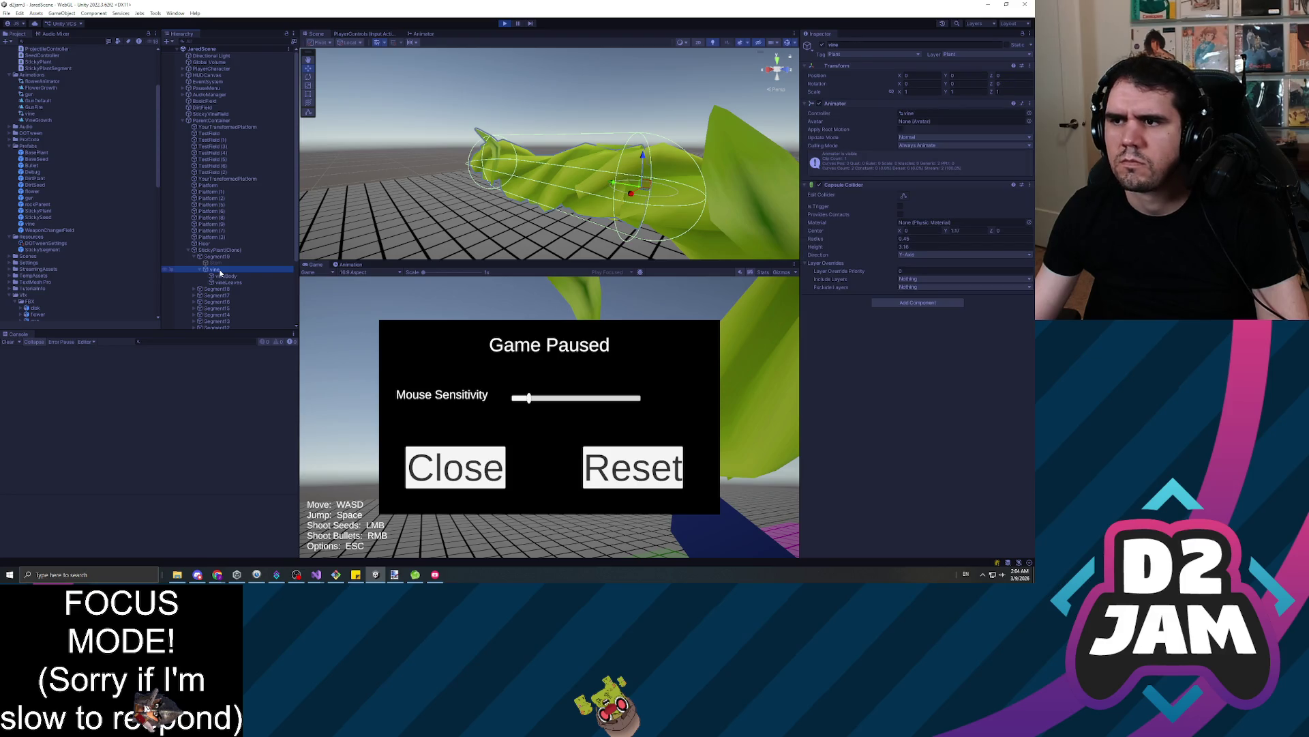
{"action": "left_click", "coordinate": [230, 281]}
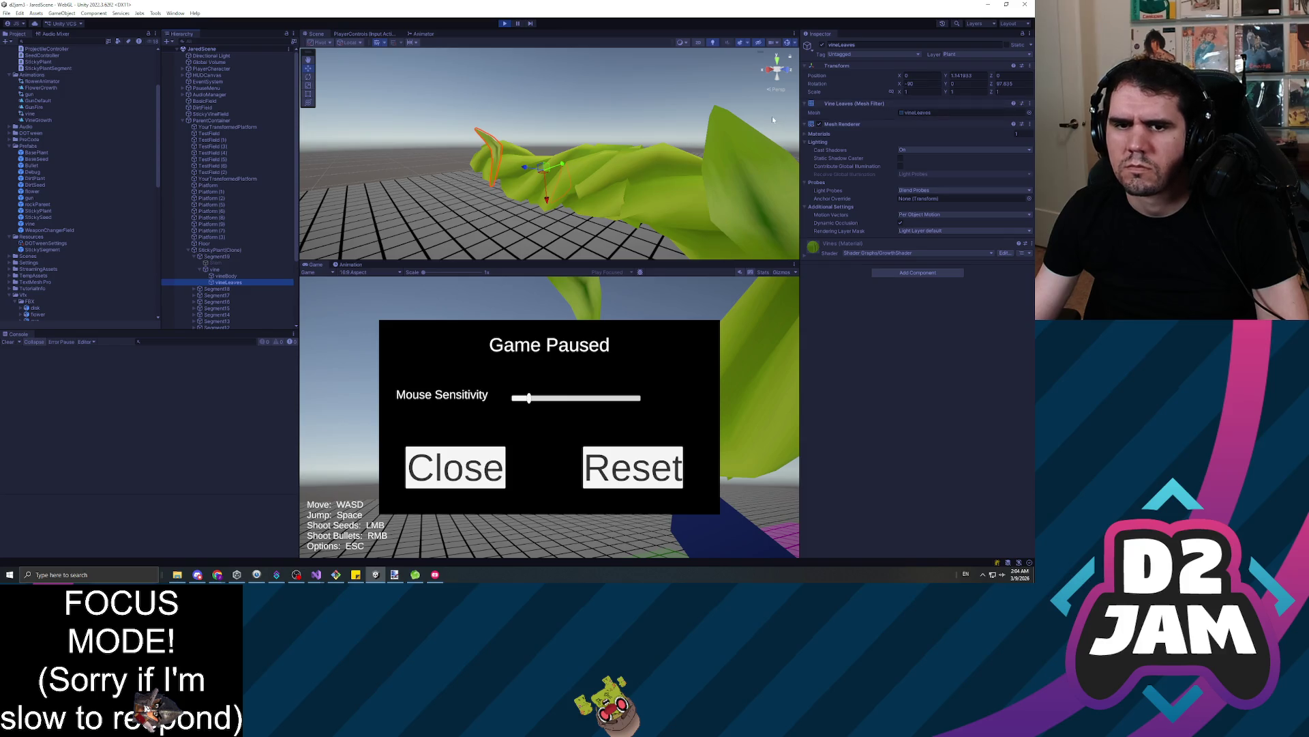
Inspect Segment18's and Segment17's leaves, tilt a leaf to about -91 on Z, then stop the game
{"action": "left_click", "coordinate": [739, 179]}
{"action": "mouse_move", "coordinate": [738, 179]}
{"action": "left_mouse_down"}
{"action": "mouse_move", "coordinate": [690, 149]}
{"action": "mouse_move", "coordinate": [703, 159]}
{"action": "mouse_move", "coordinate": [581, 129]}
{"action": "mouse_move", "coordinate": [546, 136]}
{"action": "left_mouse_up"}
{"action": "left_click", "coordinate": [477, 119]}
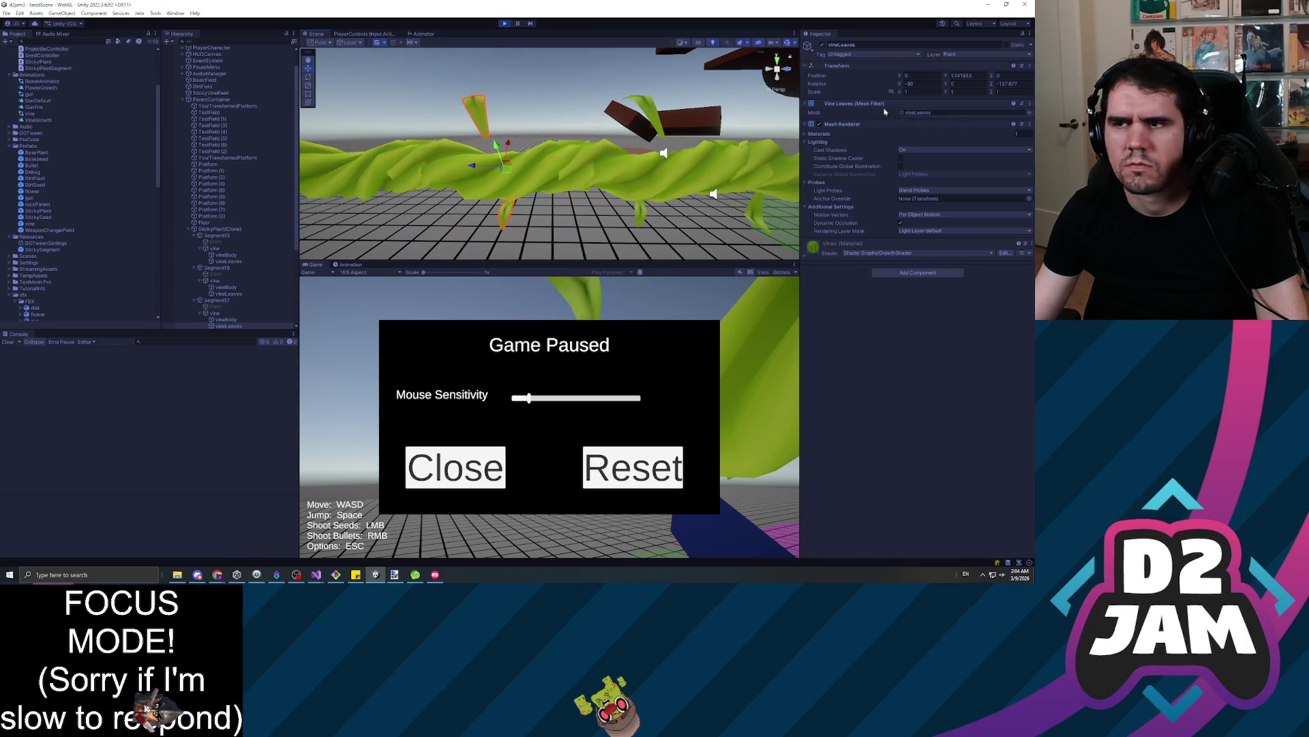
{"action": "mouse_move", "coordinate": [991, 83]}
{"action": "left_mouse_down"}
{"action": "mouse_move", "coordinate": [1105, 83]}
{"action": "mouse_move", "coordinate": [701, 145]}
{"action": "mouse_move", "coordinate": [463, 90]}
{"action": "mouse_move", "coordinate": [383, 88]}
{"action": "mouse_move", "coordinate": [401, 147]}
{"action": "mouse_move", "coordinate": [258, 94]}
{"action": "left_mouse_up"}
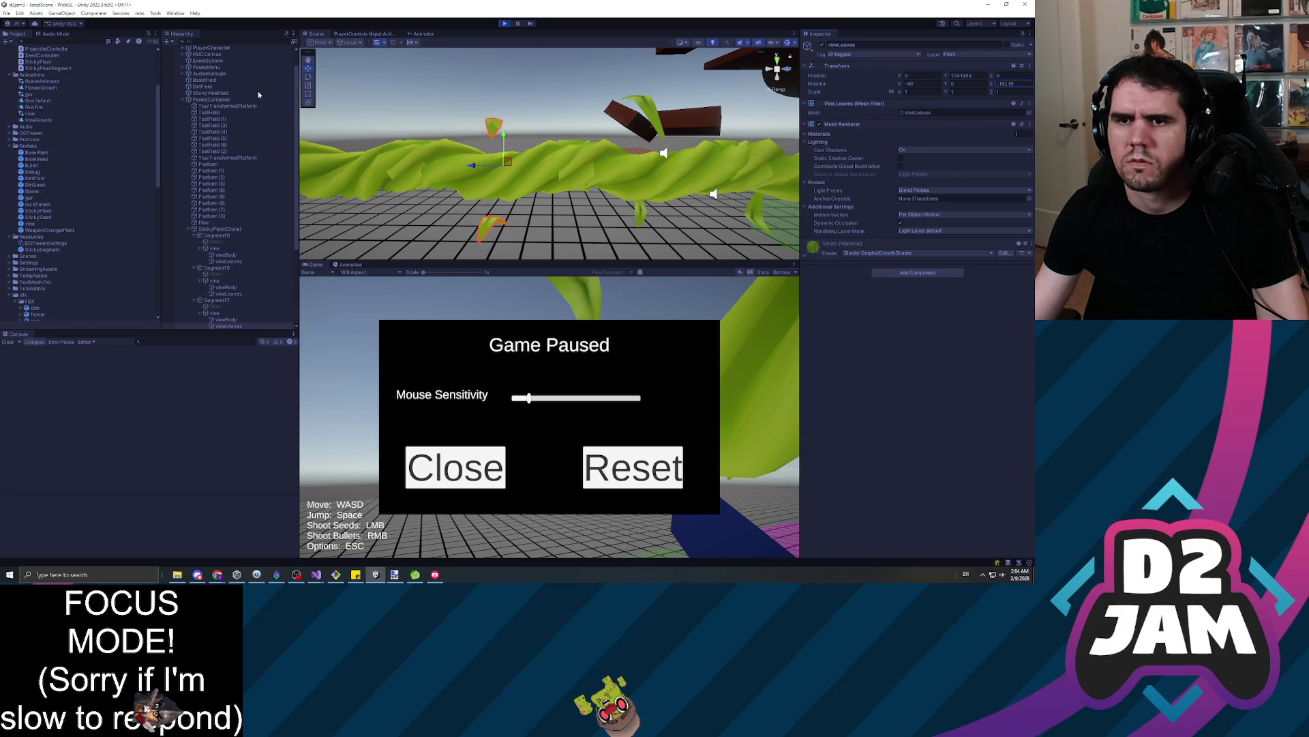
{"action": "left_click", "coordinate": [505, 23]}
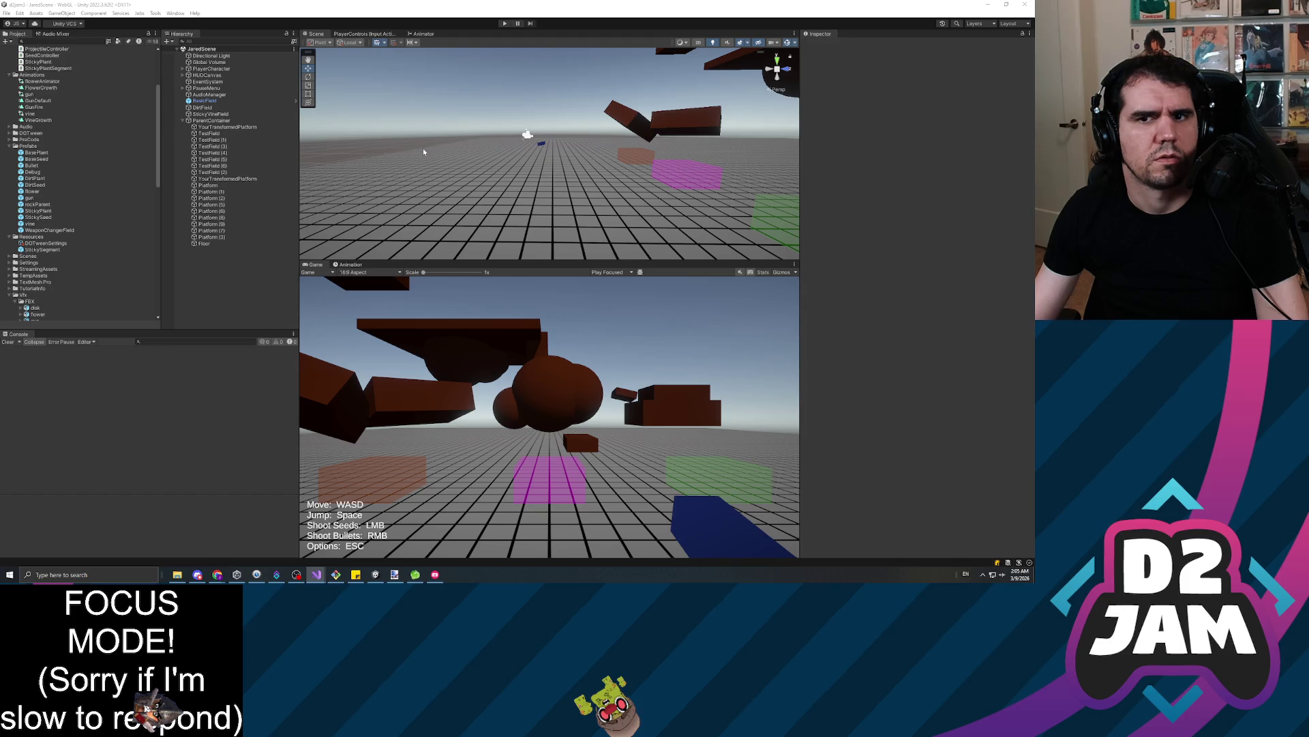
Play again, walk forward, shoot a seed at the brown tree, pause to select Segment0, then resume
{"action": "left_click", "coordinate": [506, 24]}
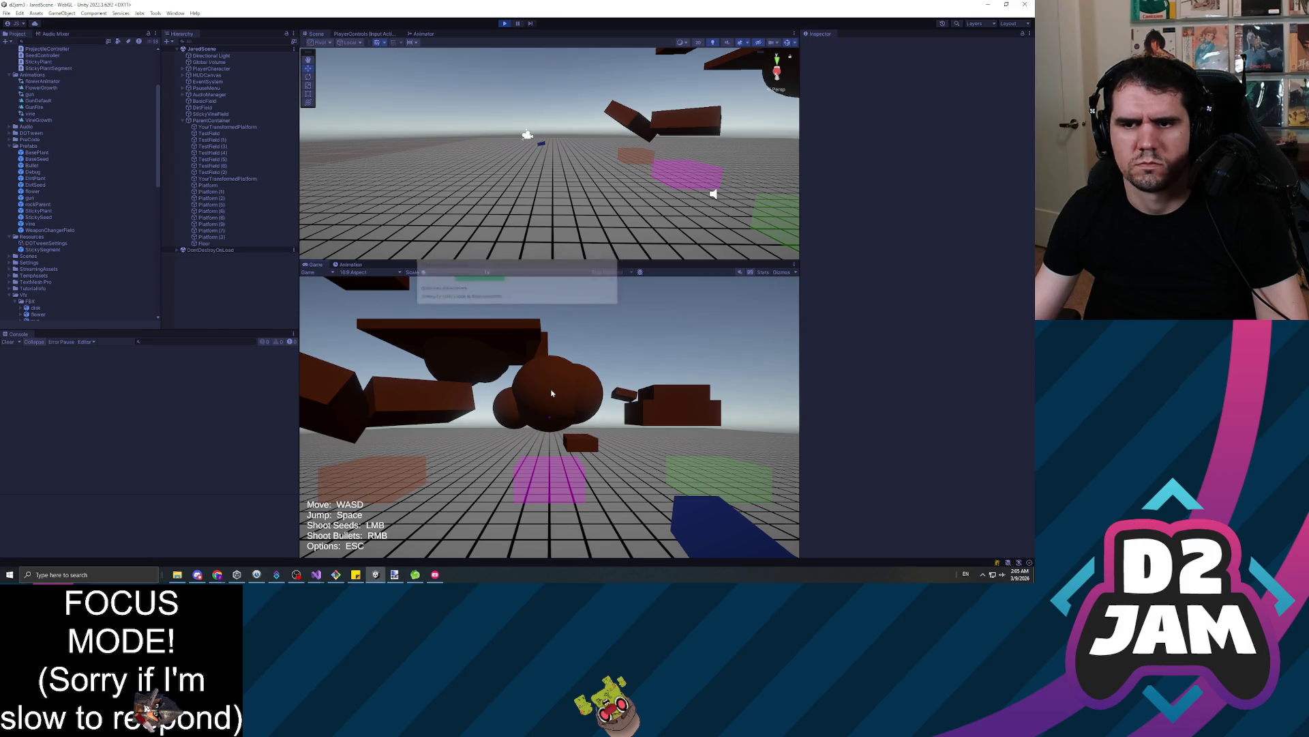
{"action": "key", "text": "w"}
{"action": "key", "text": "w"}
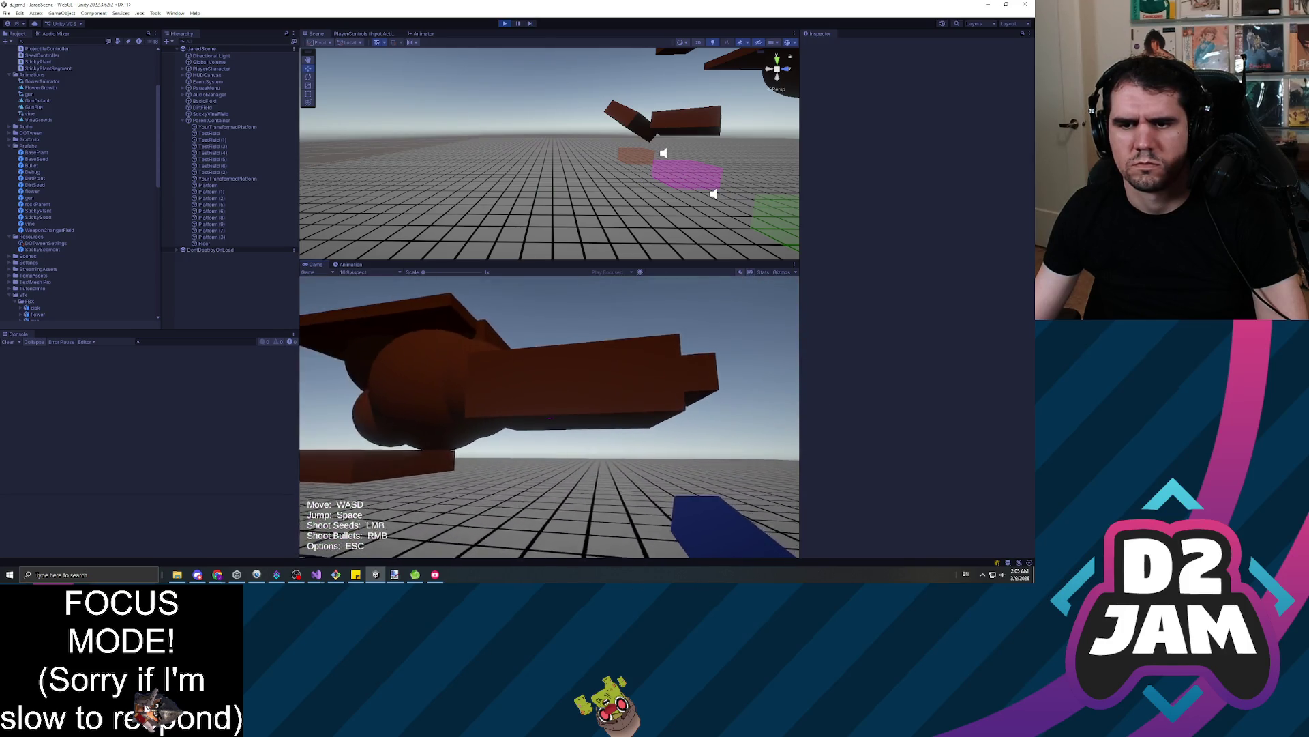
{"action": "left_click", "coordinate": [550, 416]}
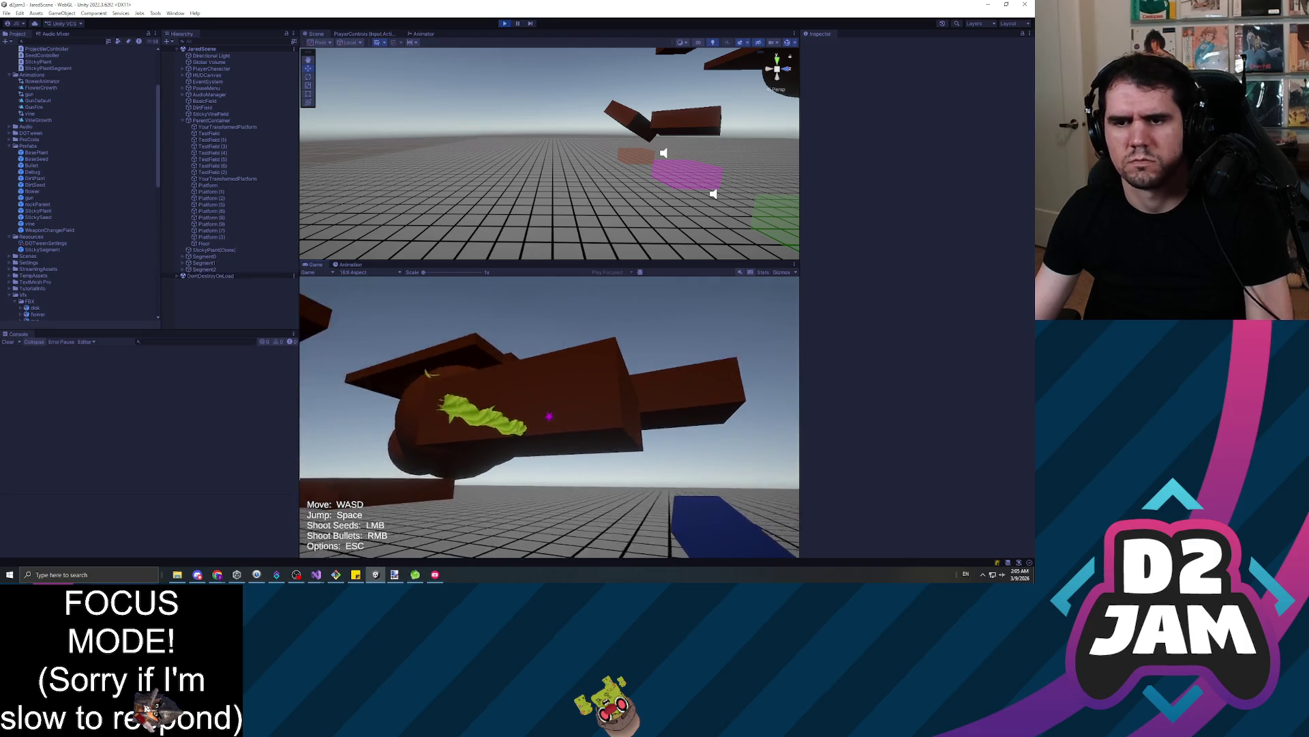
{"action": "key", "text": "Escape"}
{"action": "left_click", "coordinate": [212, 257]}
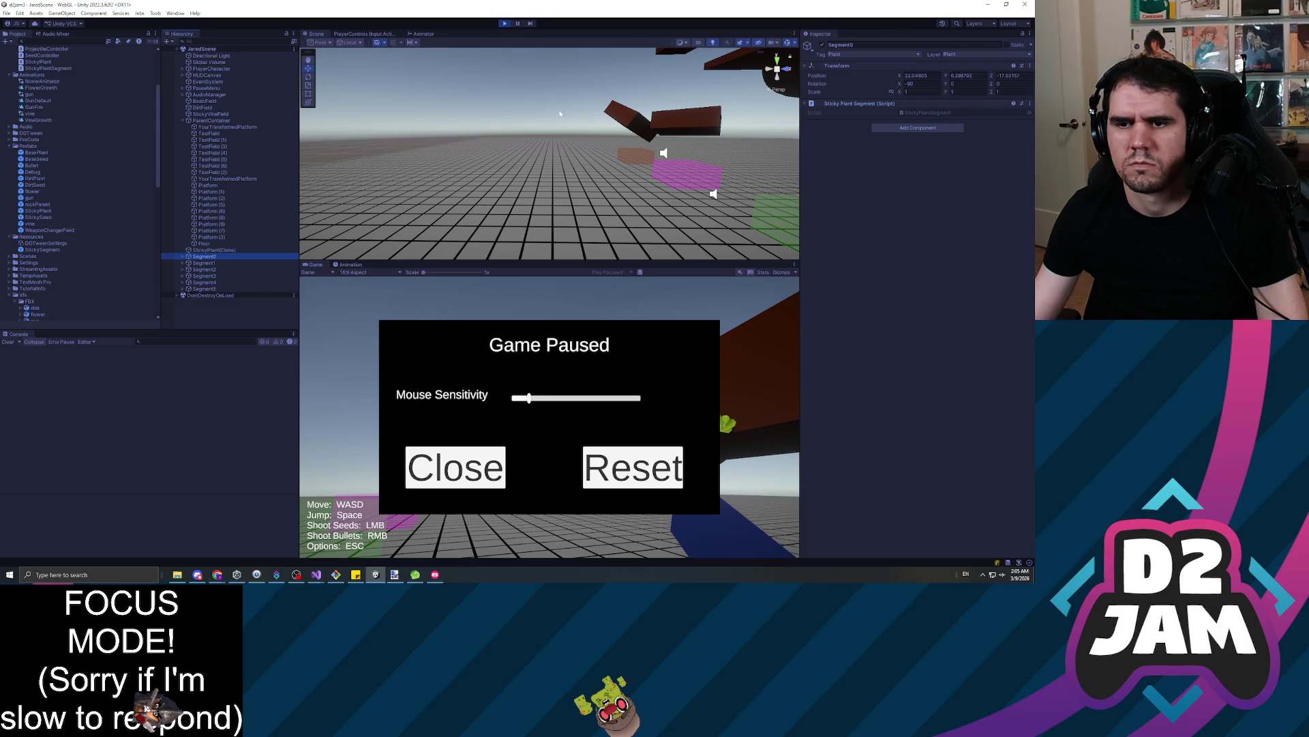
{"action": "left_click", "coordinate": [447, 475]}
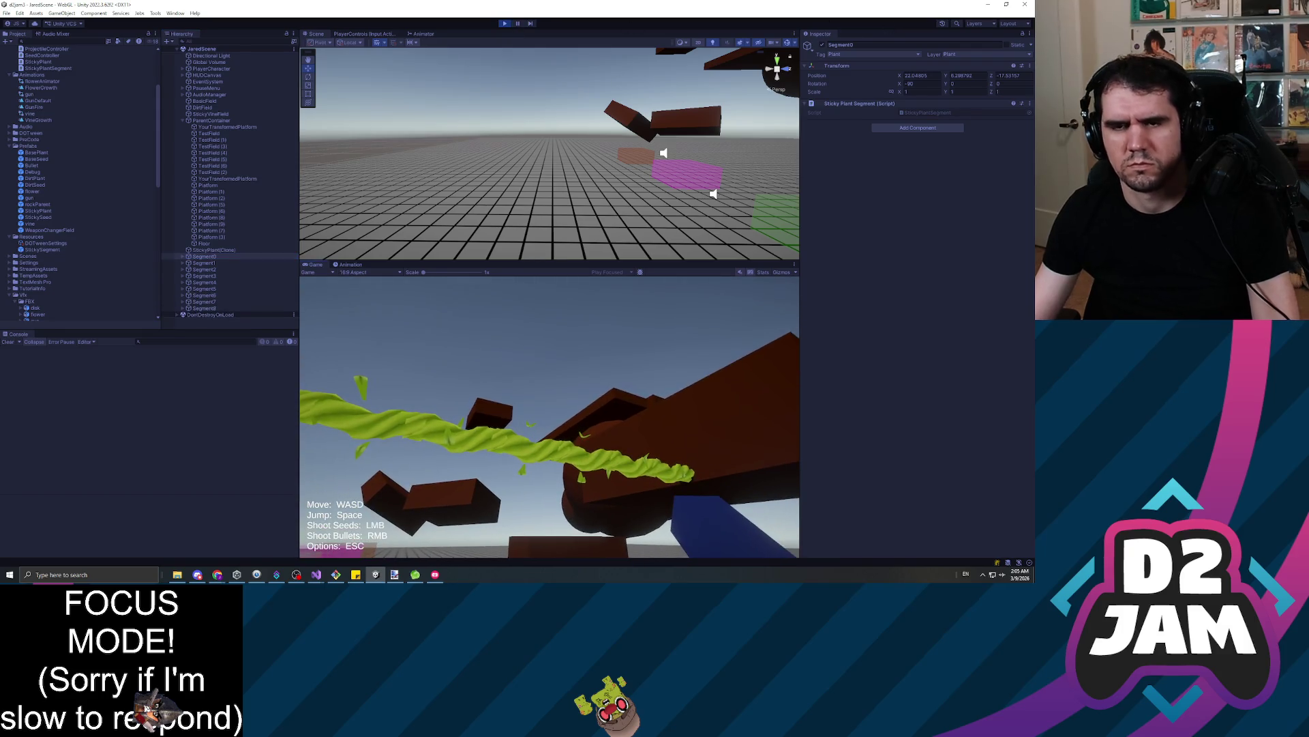
Frame the new vine's Segment19 and inspect its vine and vineLeaves children
{"action": "left_click_drag", "start_coordinate": [545, 177], "coordinate": [789, 177]}
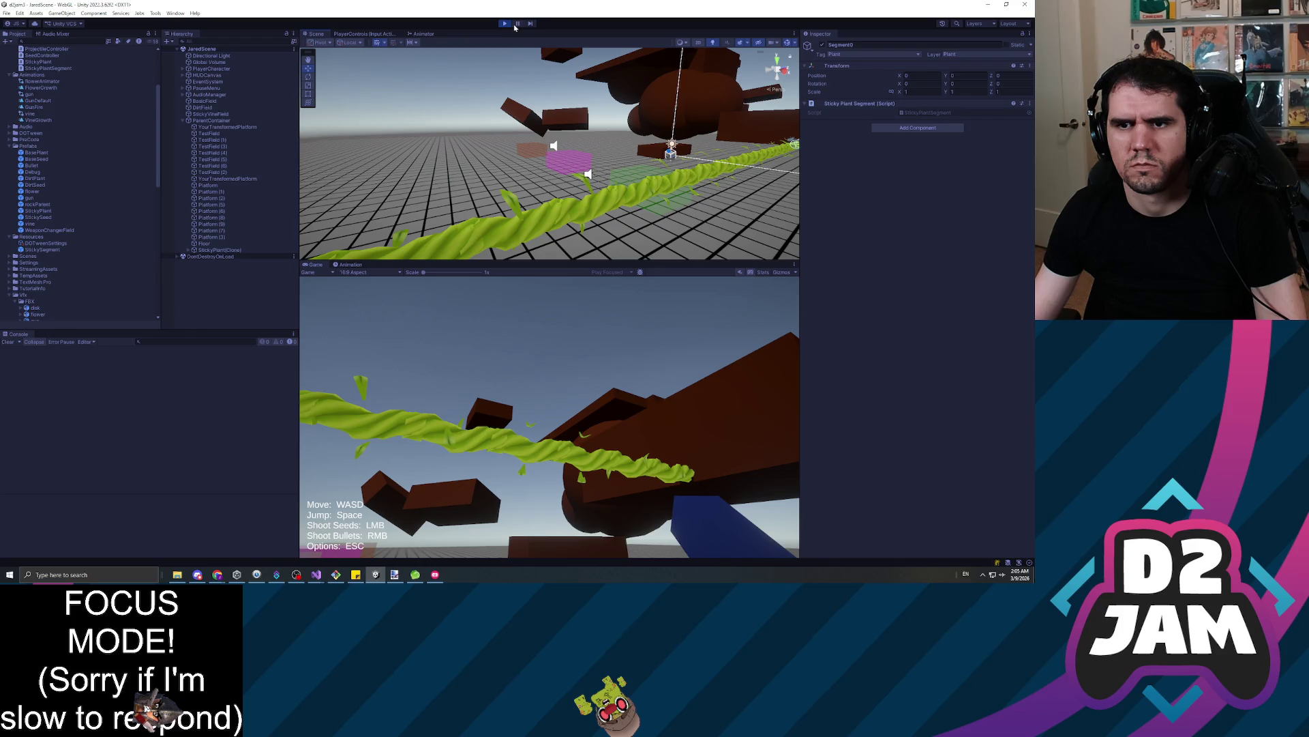
{"action": "left_click", "coordinate": [205, 250]}
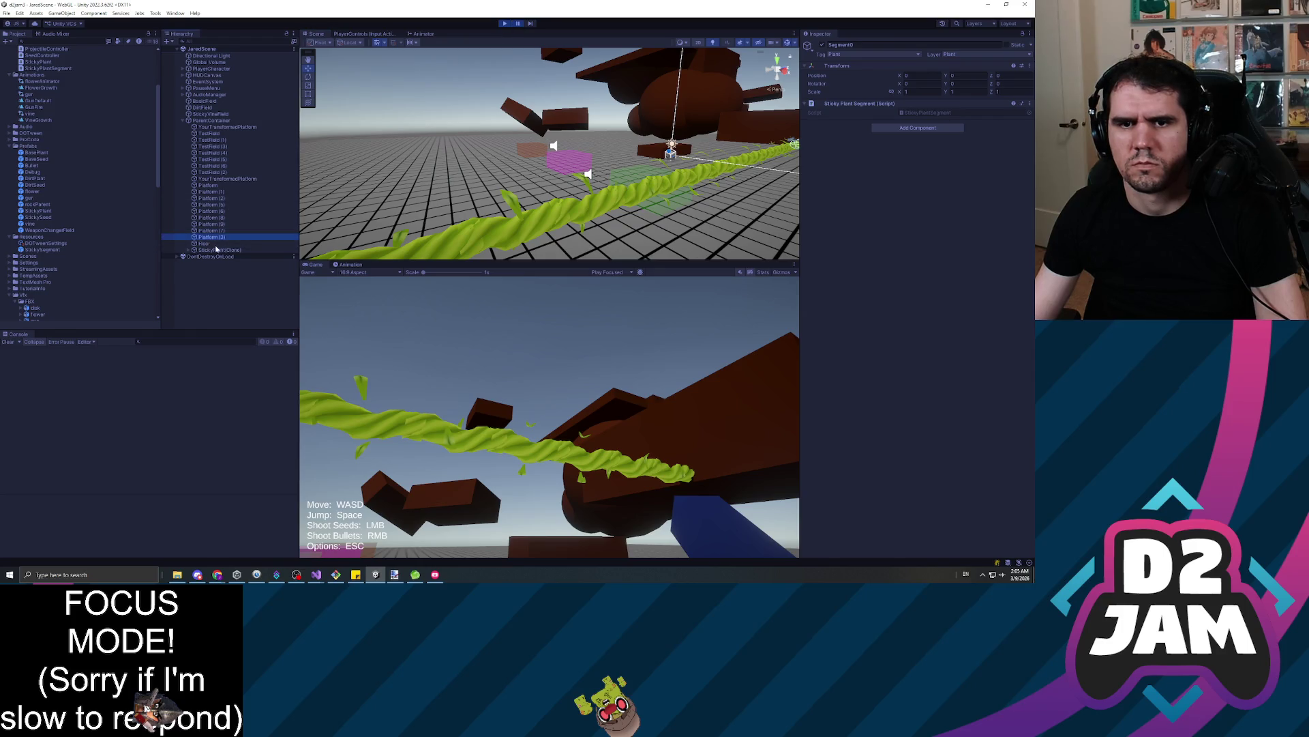
{"action": "left_click", "coordinate": [236, 255]}
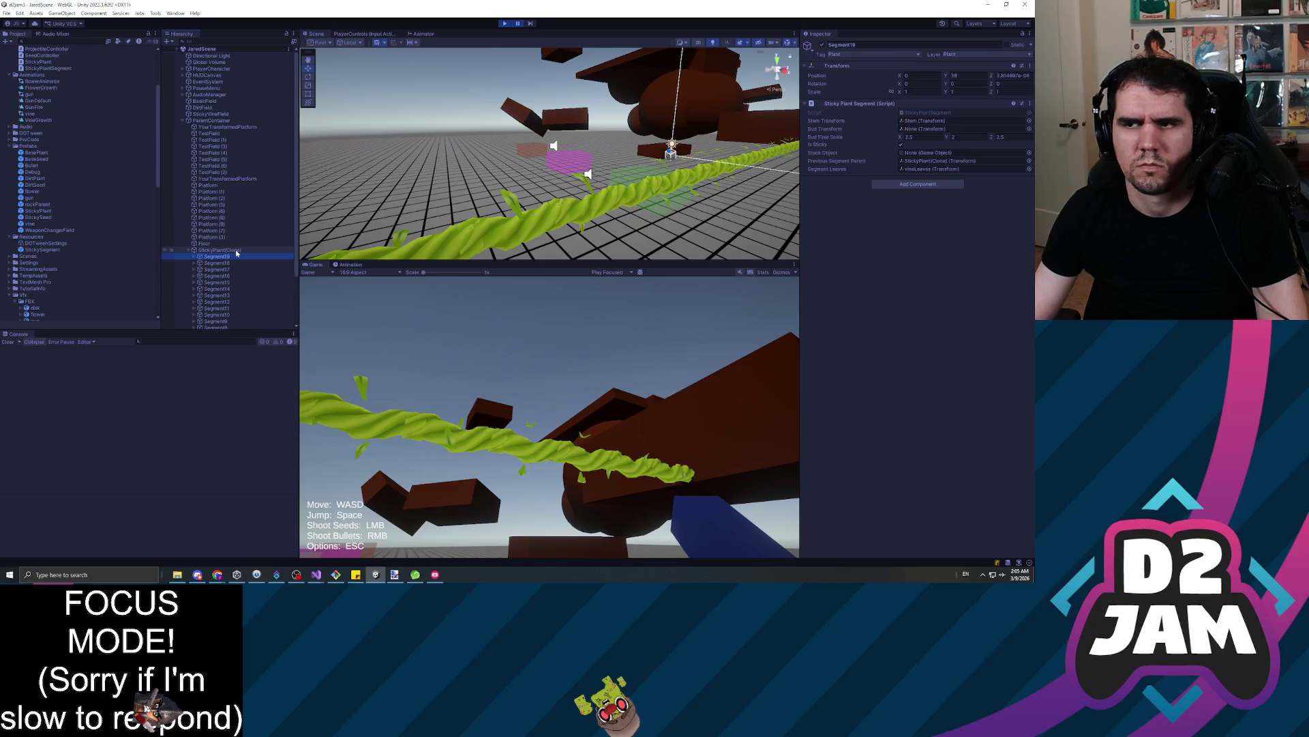
{"action": "key", "text": "f"}
{"action": "left_click_drag", "start_coordinate": [566, 163], "coordinate": [470, 159]}
{"action": "scroll", "coordinate": [221, 282], "scroll_direction": "down", "scroll_amount": 3}
{"action": "left_click", "coordinate": [194, 197]}
{"action": "left_click", "coordinate": [213, 210]}
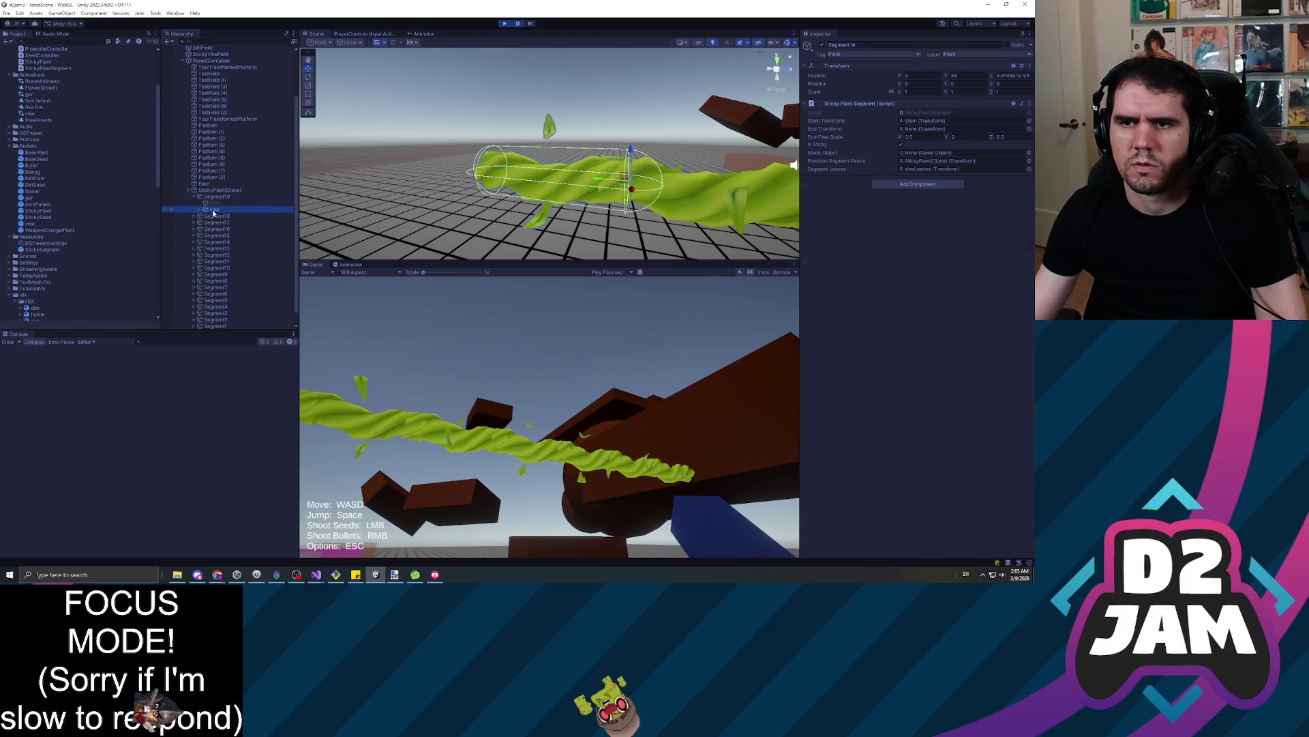
{"action": "left_click", "coordinate": [229, 223]}
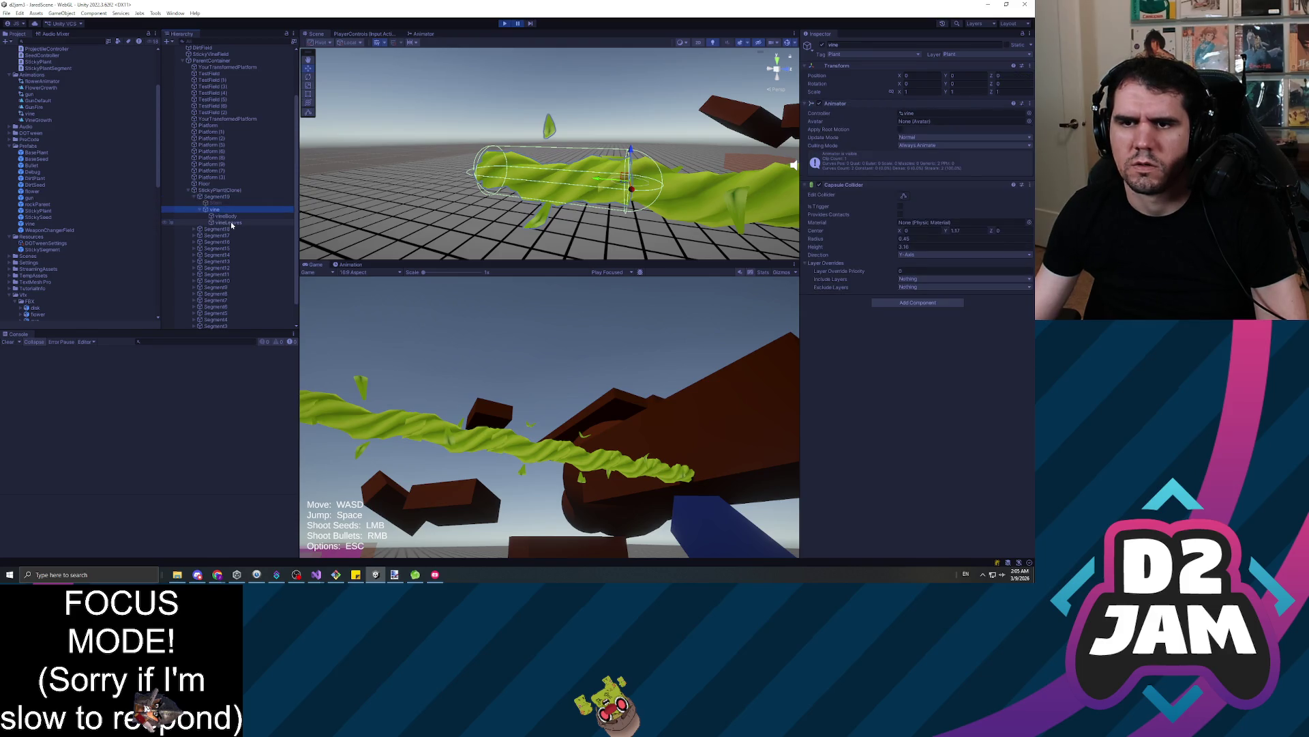
{"action": "left_click_drag", "start_coordinate": [545, 177], "coordinate": [783, 204]}
Stop the game and bring up PlayerCharacterController.cs in Visual Studio
{"action": "left_click", "coordinate": [504, 24]}
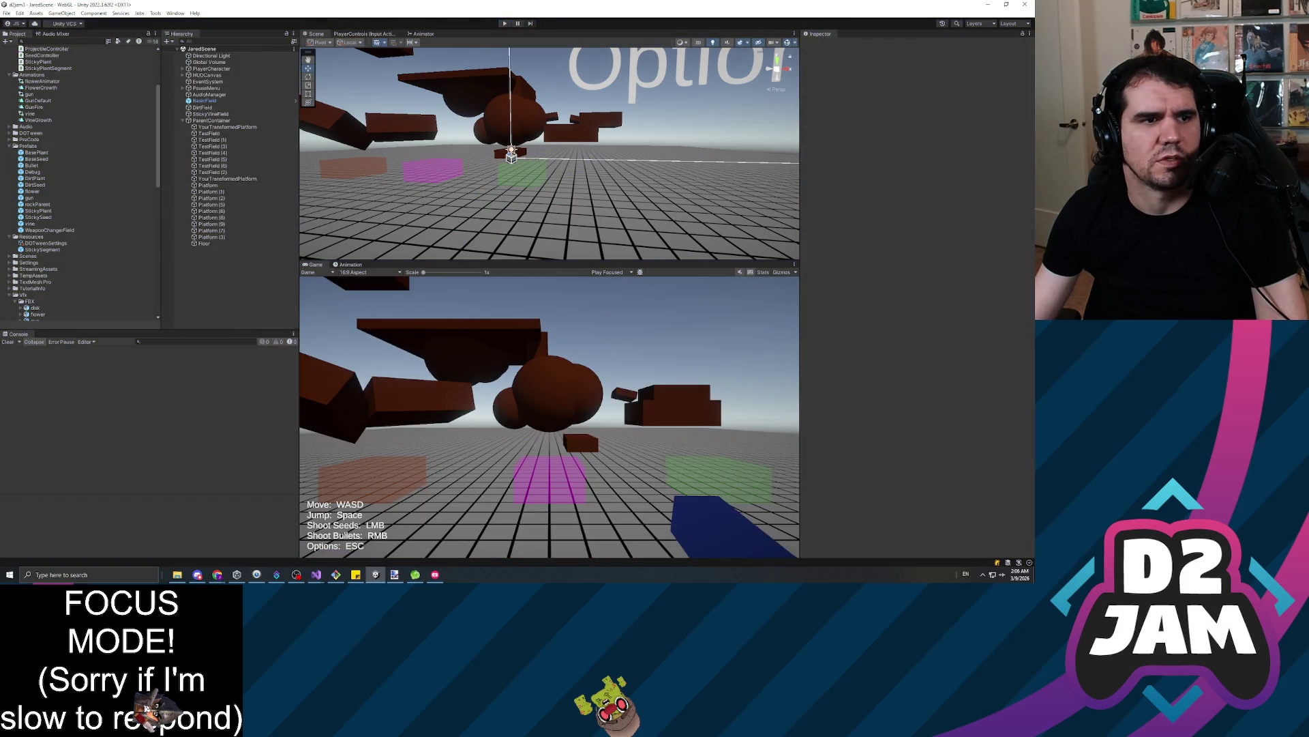
{"action": "key", "text": "alt+Tab"}
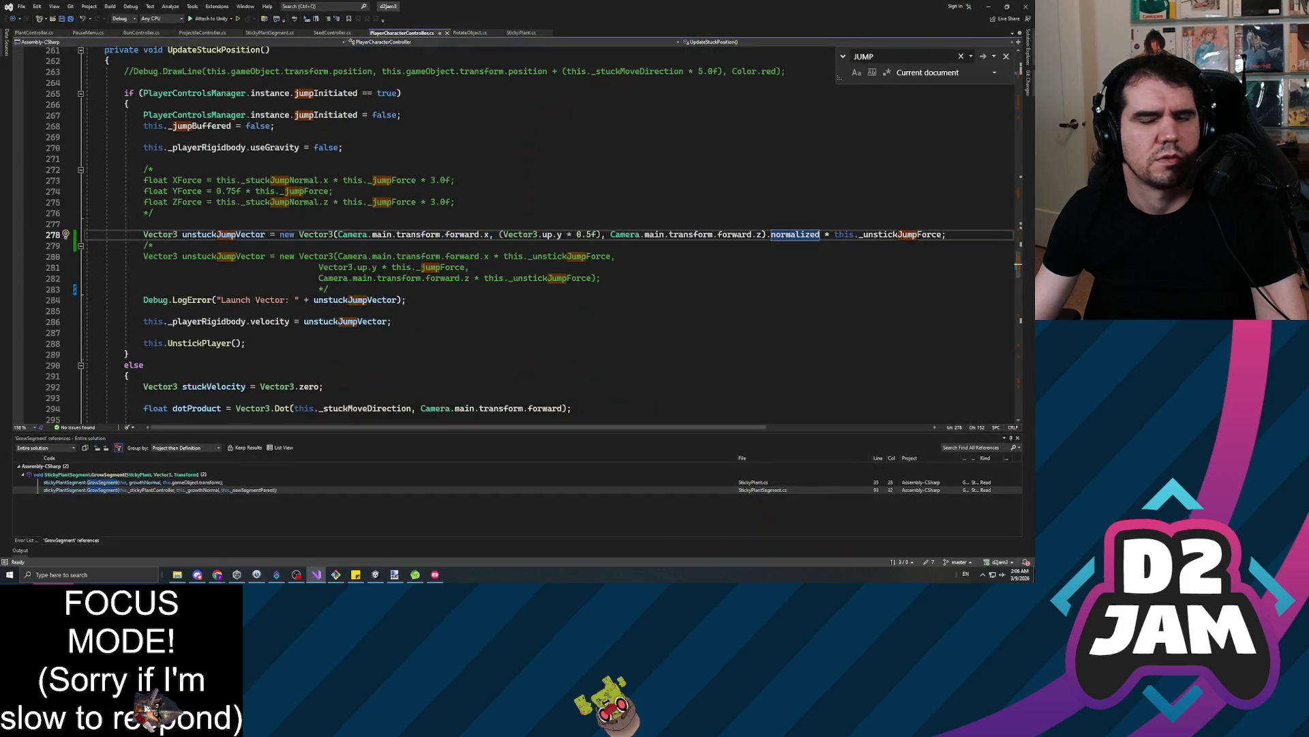
{"action": "left_click", "coordinate": [392, 180]}
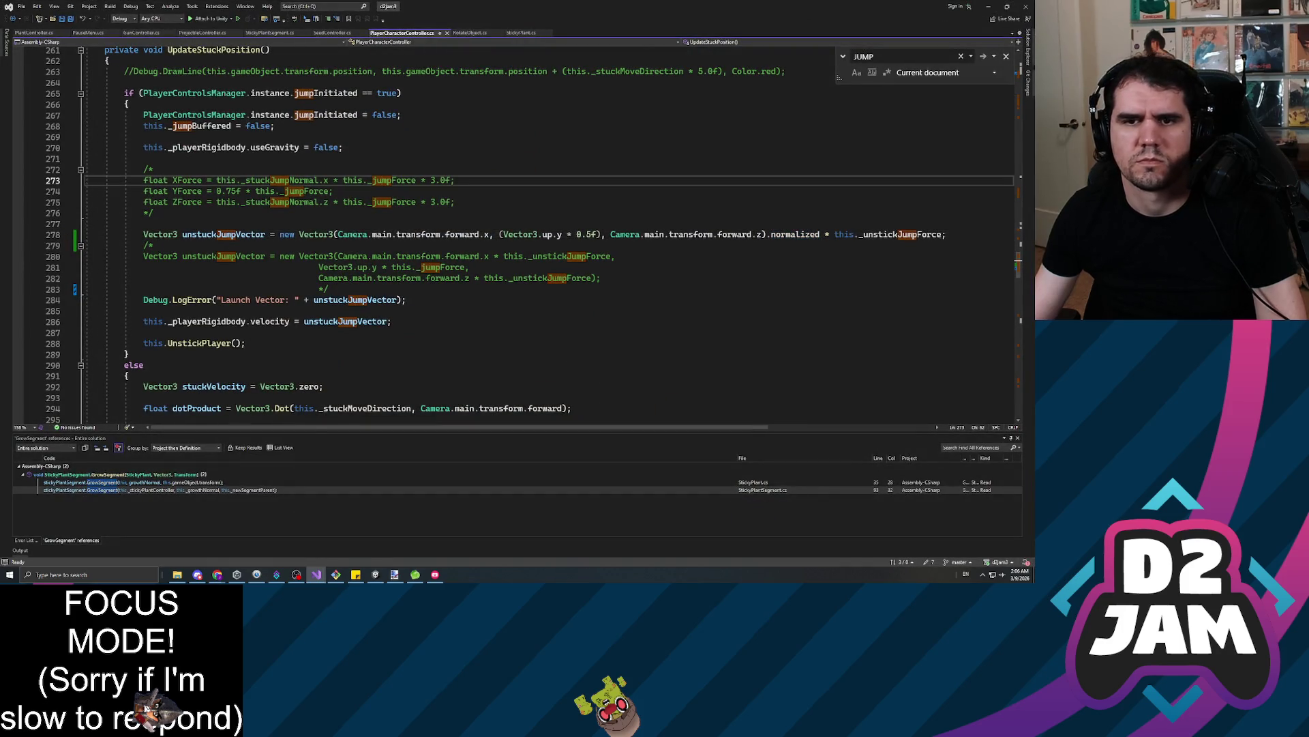
In StickyPlantSegment.cs, use this._segmentLeaves.rotation.eulerAngles.y for the y rotation and randomAngle for z
{"action": "scroll", "coordinate": [478, 239], "scroll_direction": "up", "scroll_amount": 5}
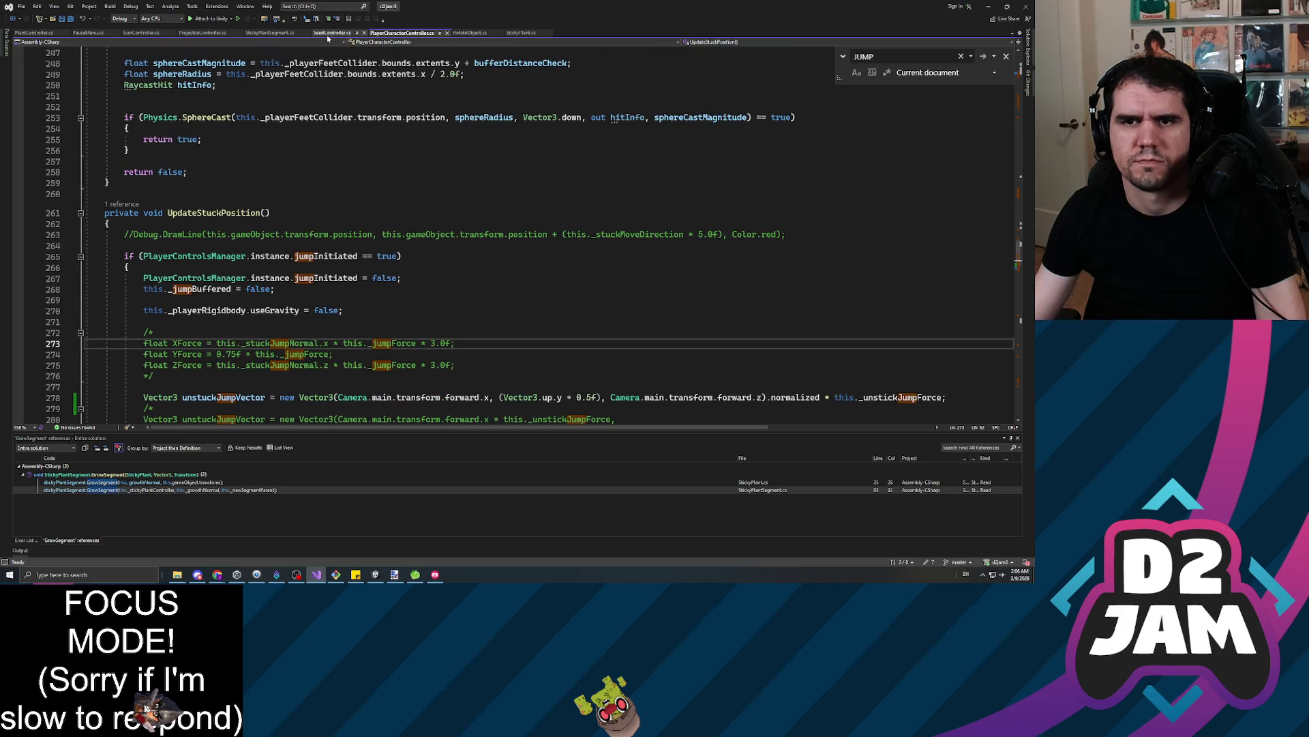
{"action": "left_click", "coordinate": [270, 33]}
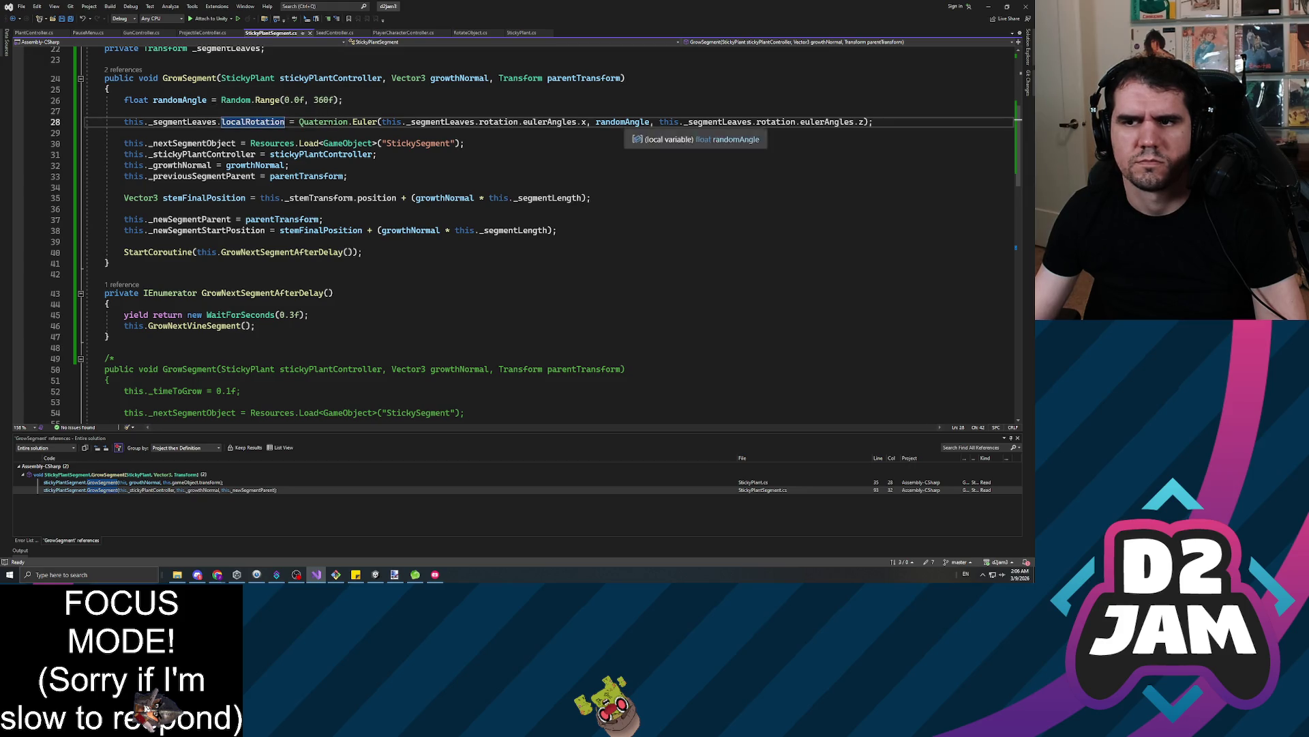
{"action": "double_click", "coordinate": [620, 121]}
{"action": "type", "text": "this._segment"}
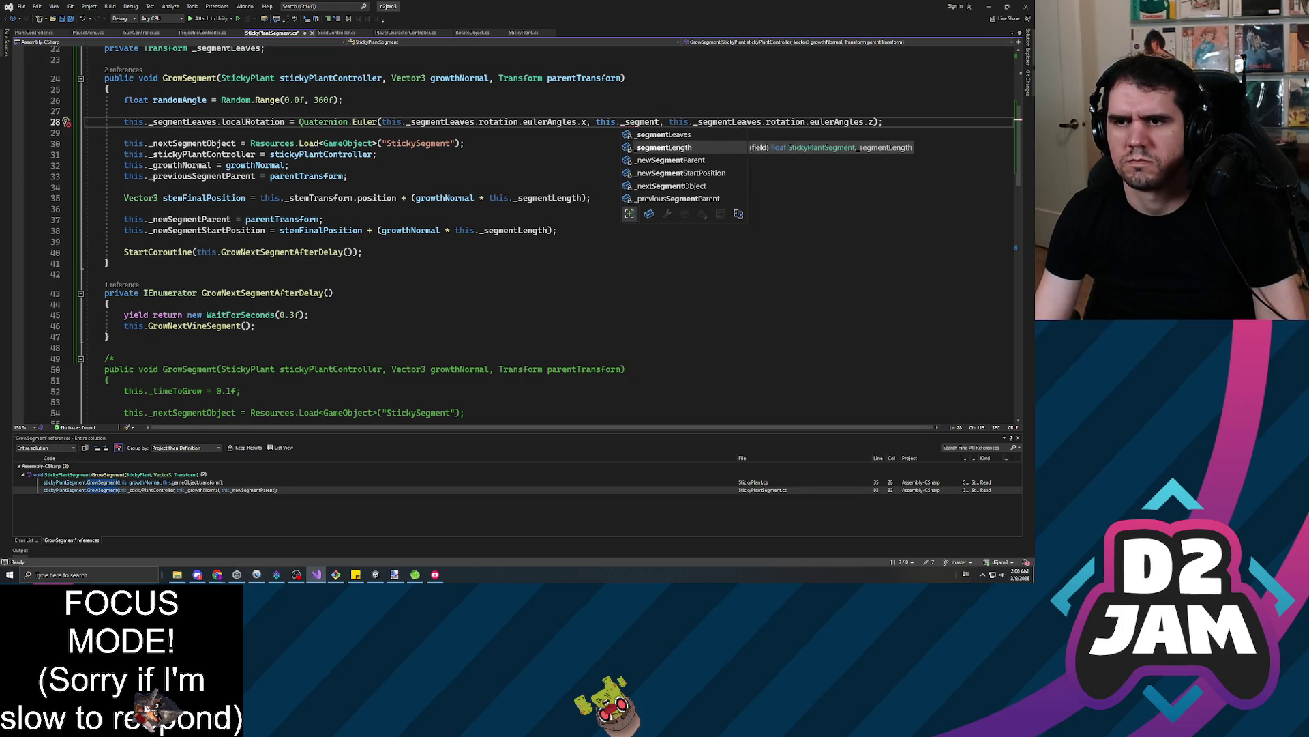
{"action": "type", "text": "Leaves.rotation.eulerAngles."}
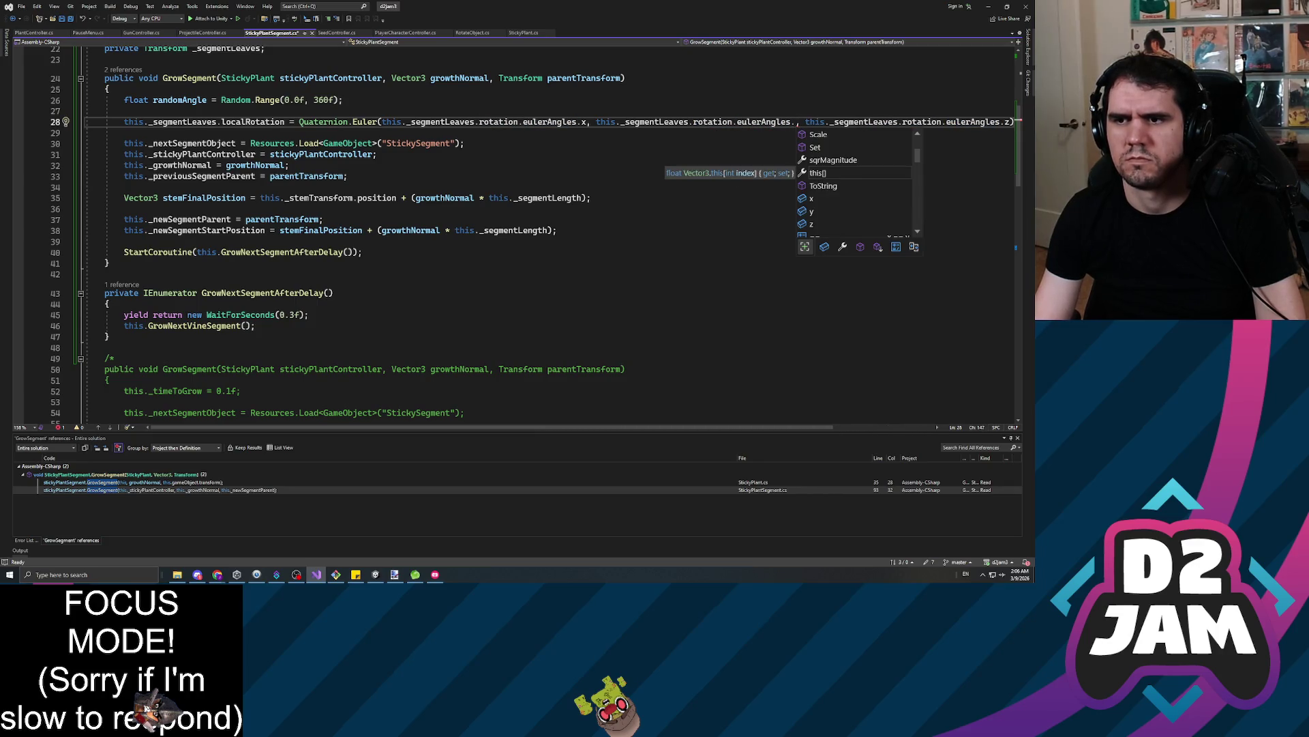
{"action": "type", "text": "y"}
{"action": "key", "text": "Right"}
{"action": "key", "text": "Right"}
{"action": "key", "text": "ctrl+shift+Right"}
{"action": "key", "text": "ctrl+shift+Right"}
{"action": "key", "text": "ctrl+shift+Right"}
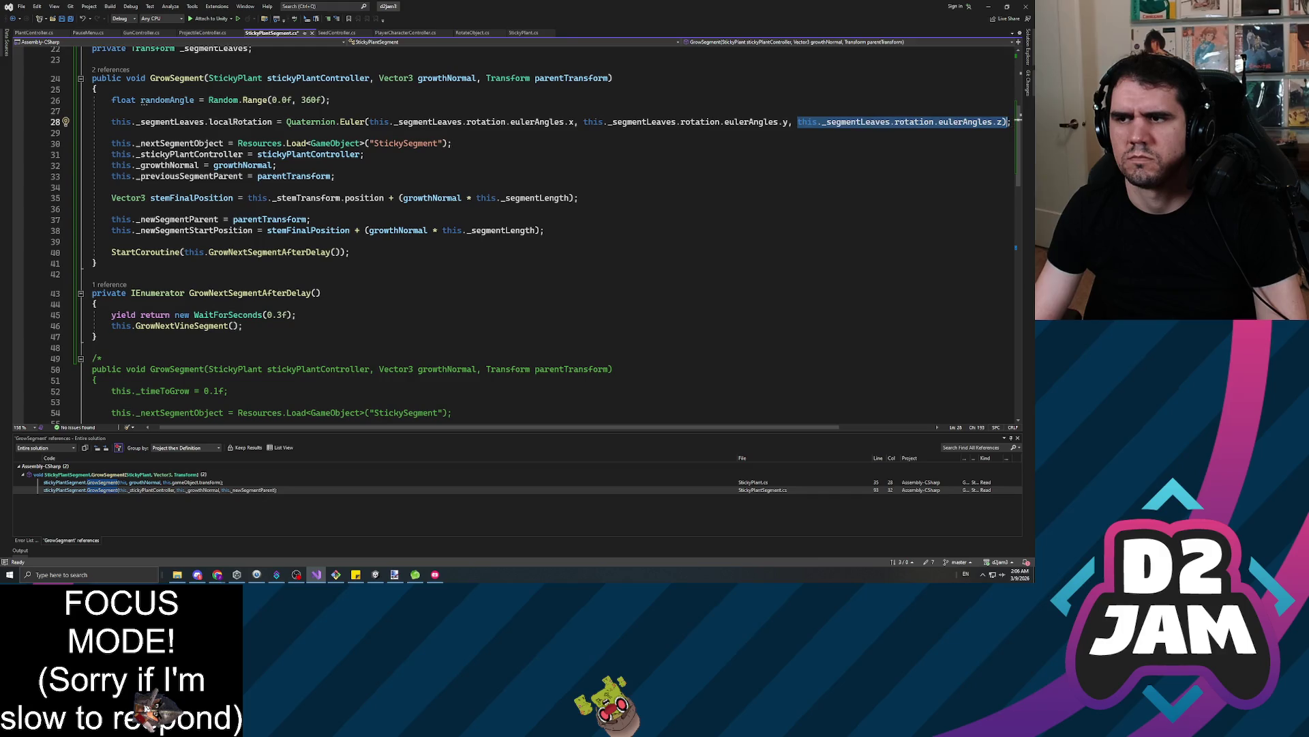
{"action": "type", "text": "randomA"}
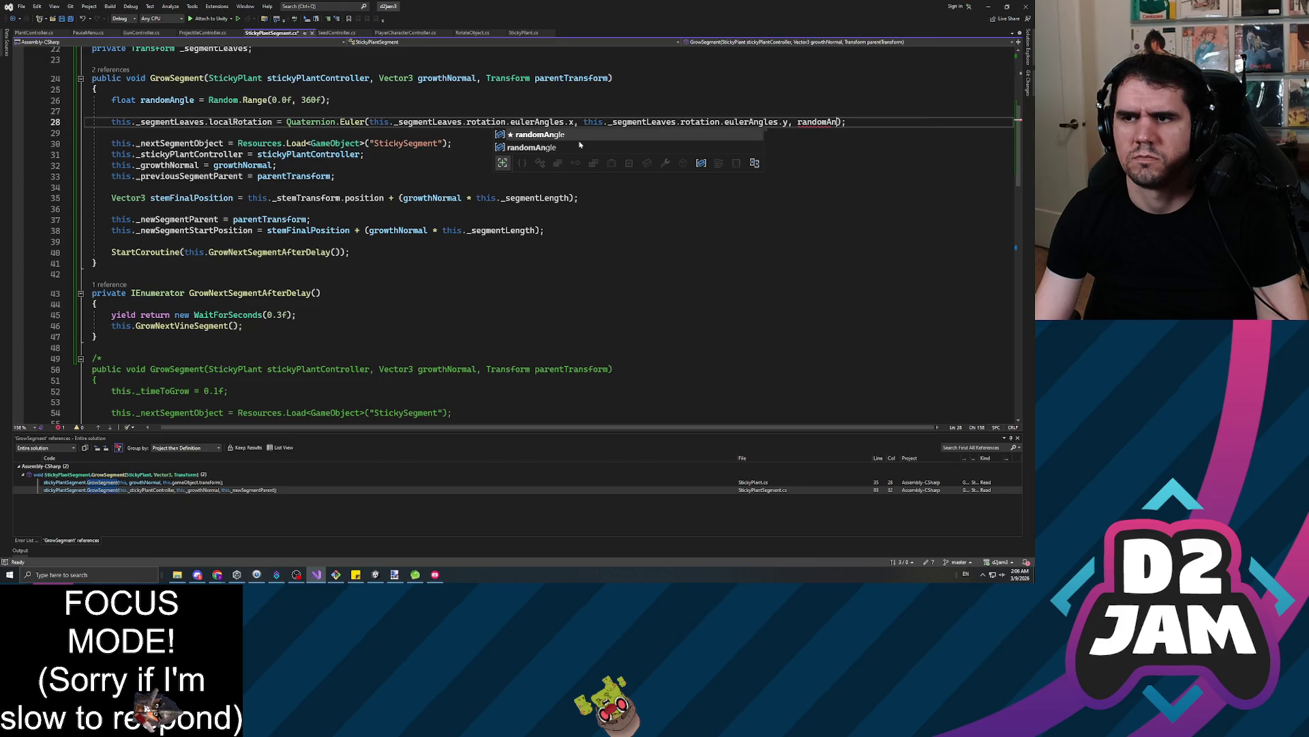
{"action": "type", "text": "gle"}
Save the script and return to Unity to recompile
{"action": "key", "text": "ctrl+s"}
{"action": "left_click", "coordinate": [587, 219]}
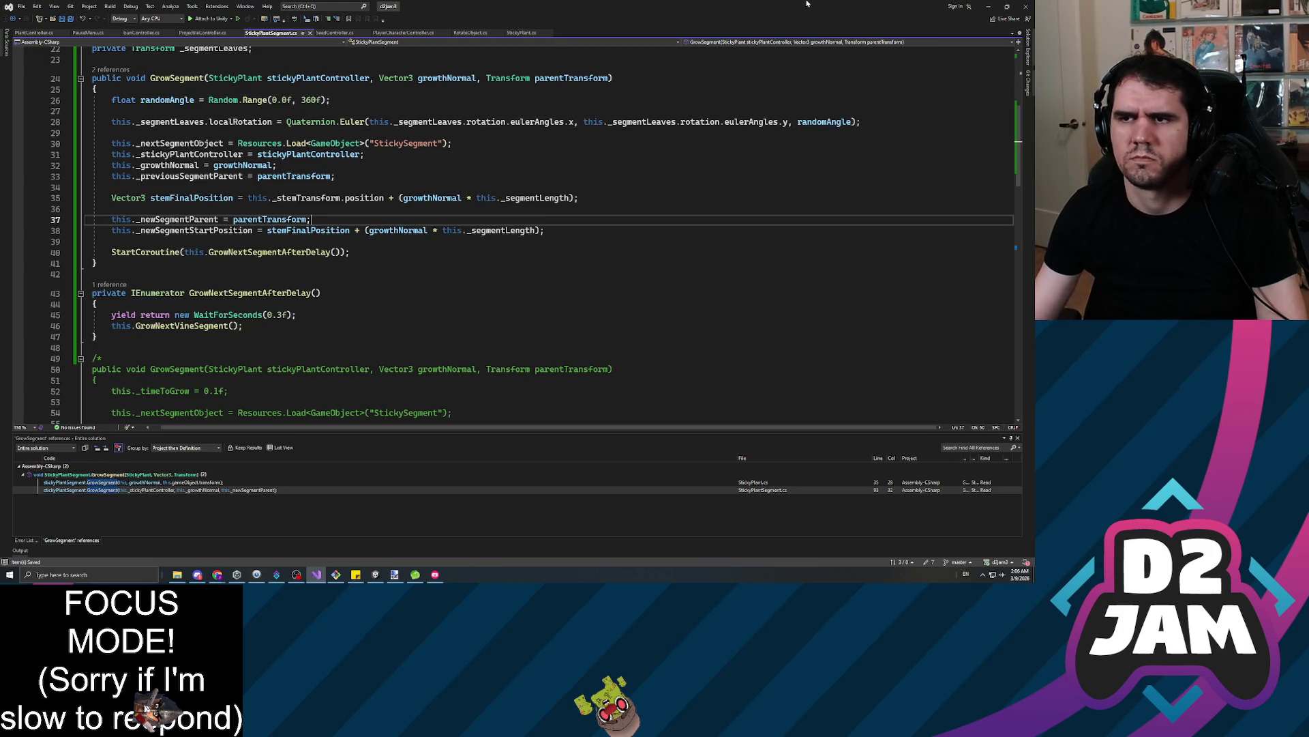
{"action": "key", "text": "alt+Tab"}
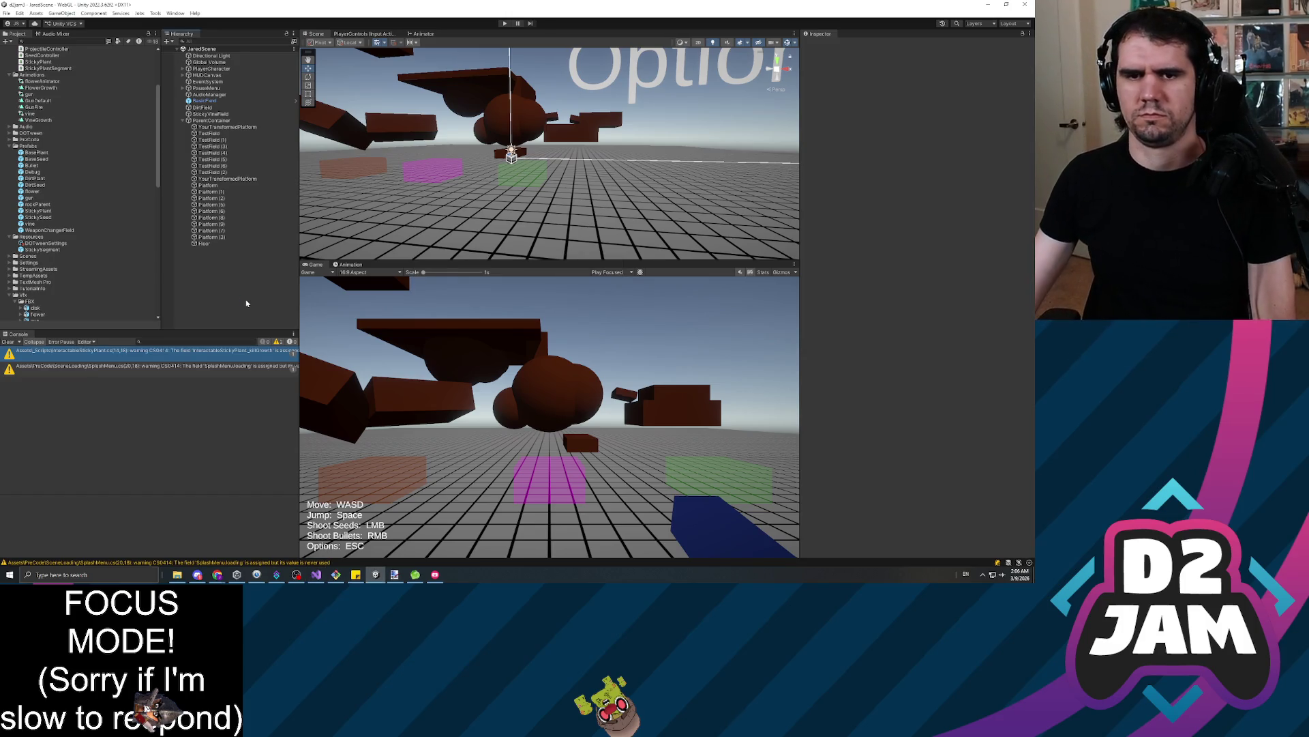
Clear the console warnings, enter play mode, and fire a seed and a bullet
{"action": "left_click", "coordinate": [6, 341]}
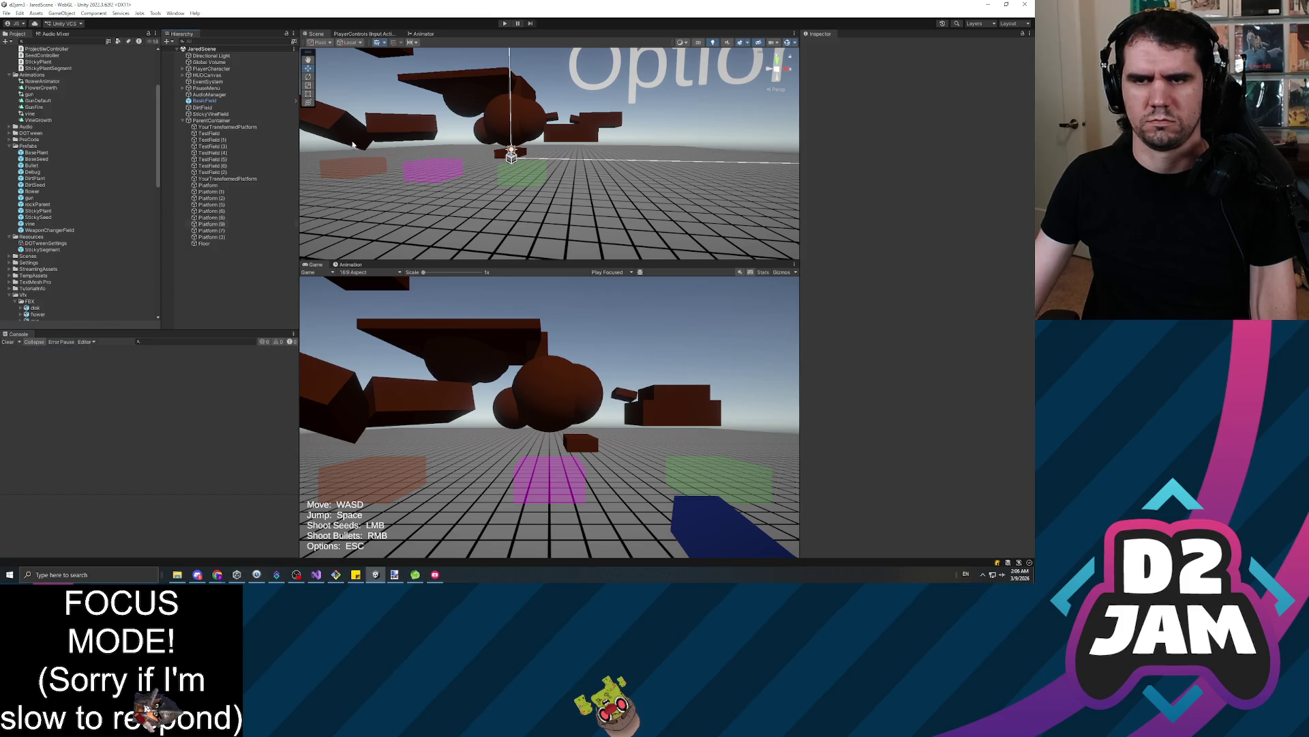
{"action": "key", "text": "ctrl+p"}
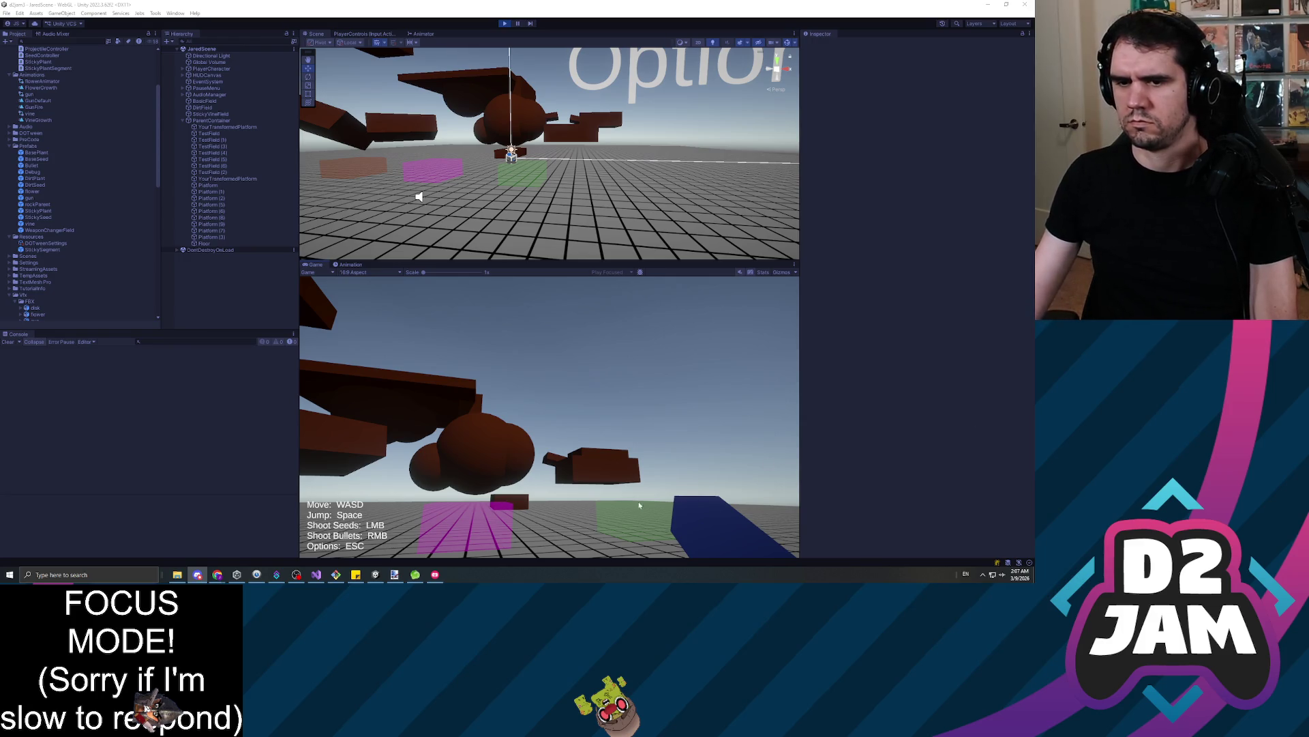
{"action": "left_click", "coordinate": [549, 416]}
{"action": "right_click", "coordinate": [549, 416]}
Walk forward shooting two more seeds at the platforms, then pause and stop the game
{"action": "key", "text": "w"}
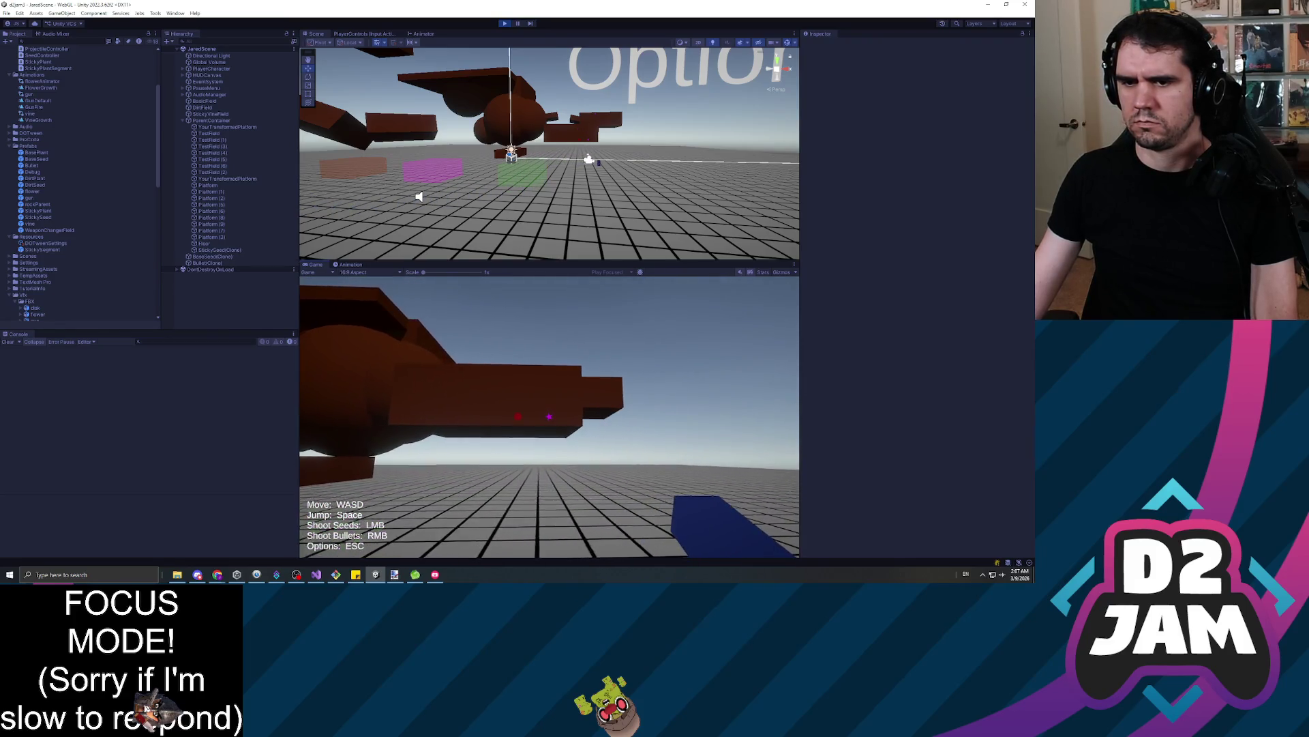
{"action": "left_click", "coordinate": [549, 416]}
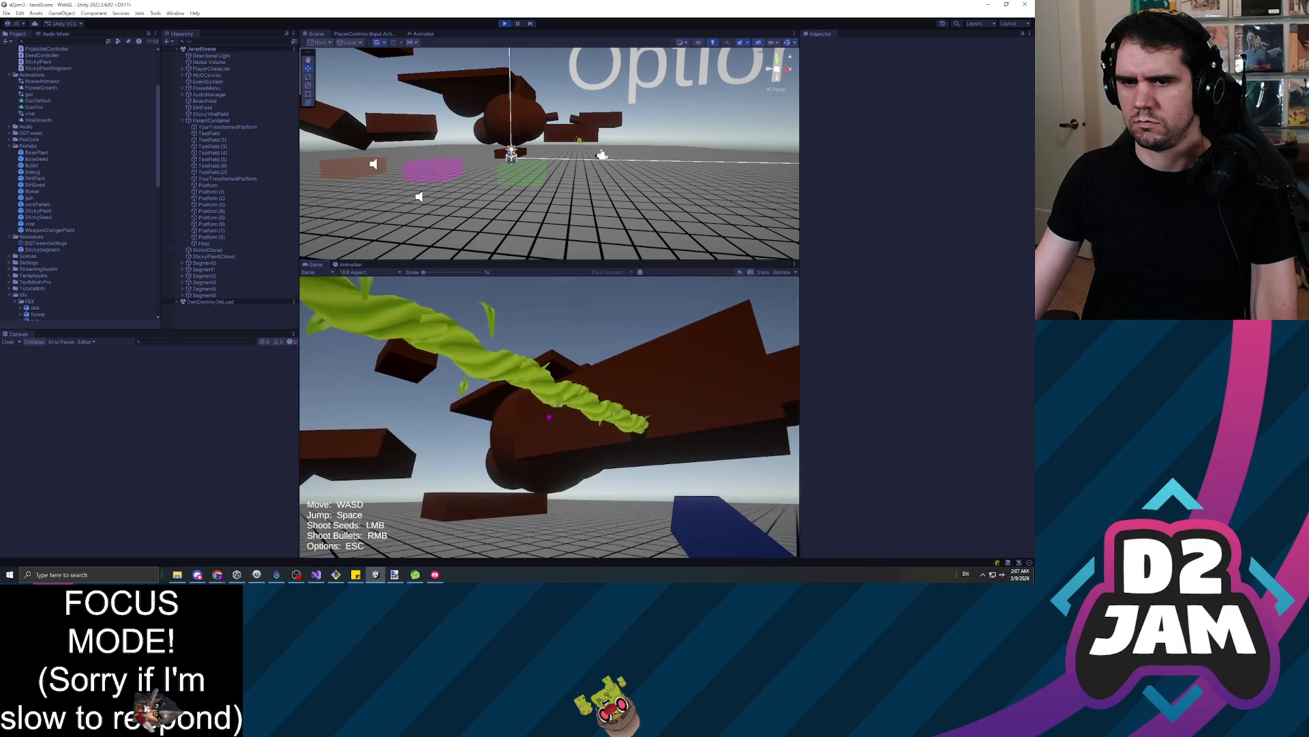
{"action": "key", "text": "w"}
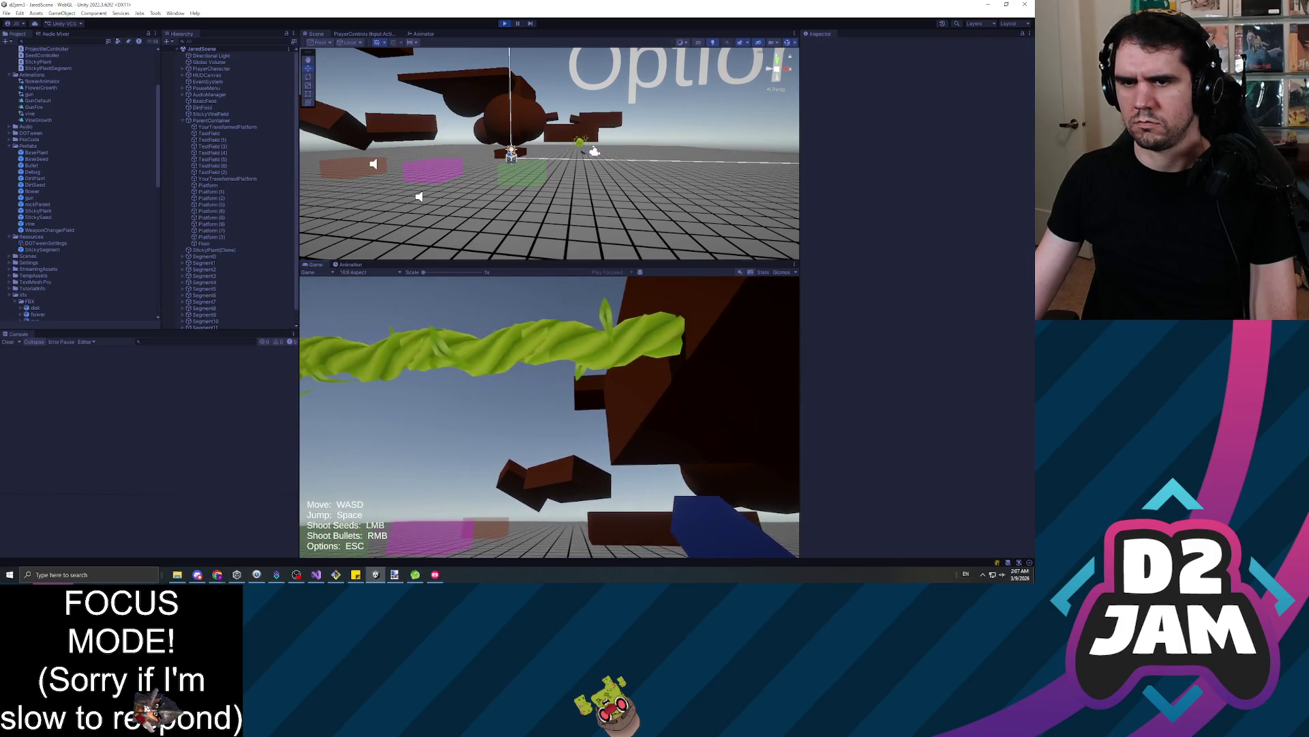
{"action": "left_click", "coordinate": [549, 416]}
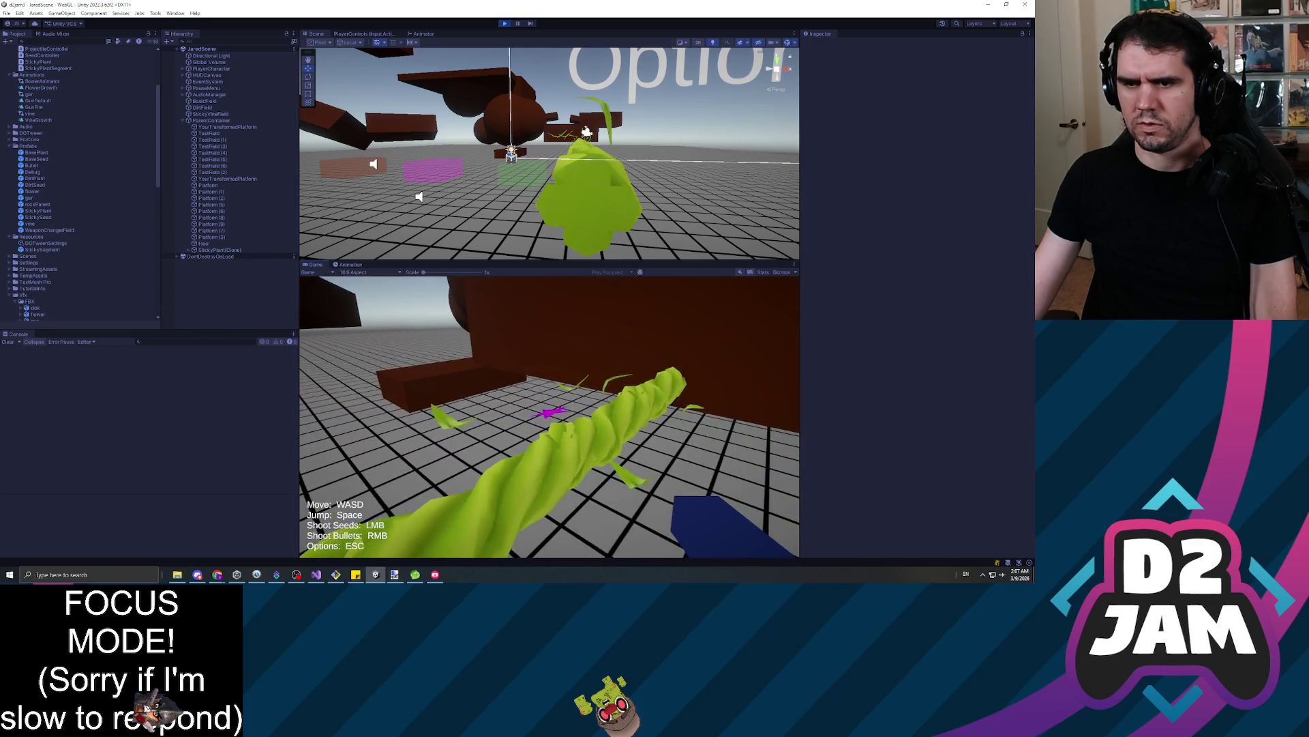
{"action": "key", "text": "Escape"}
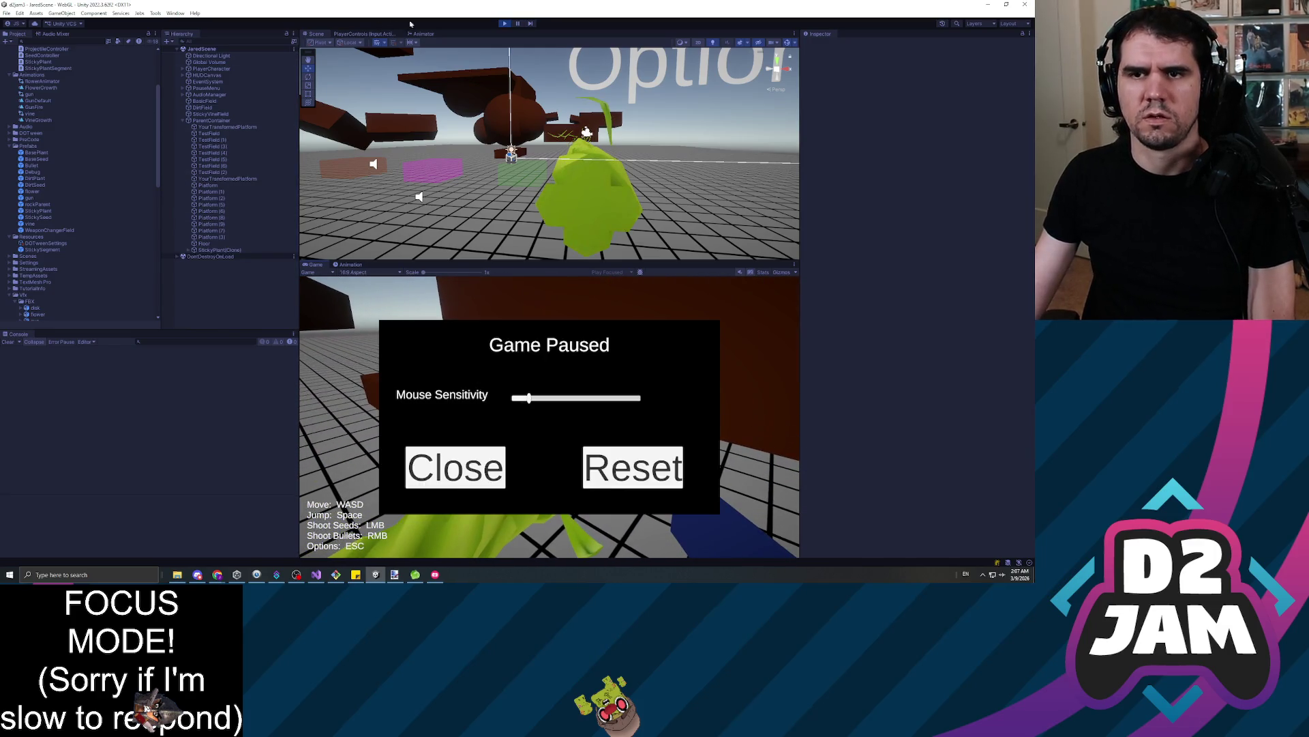
{"action": "left_click", "coordinate": [504, 23]}
{"action": "left_click", "coordinate": [37, 204]}
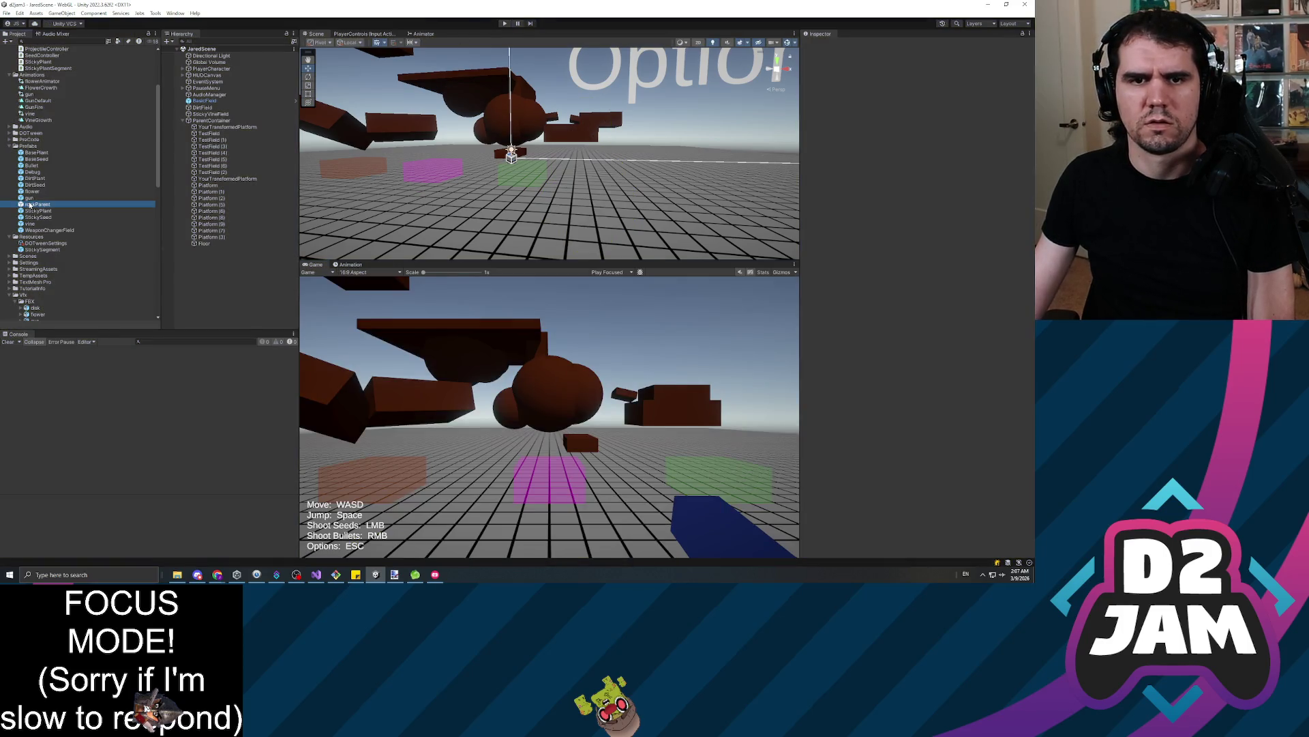
{"action": "left_click", "coordinate": [47, 166]}
{"action": "double_click", "coordinate": [44, 153]}
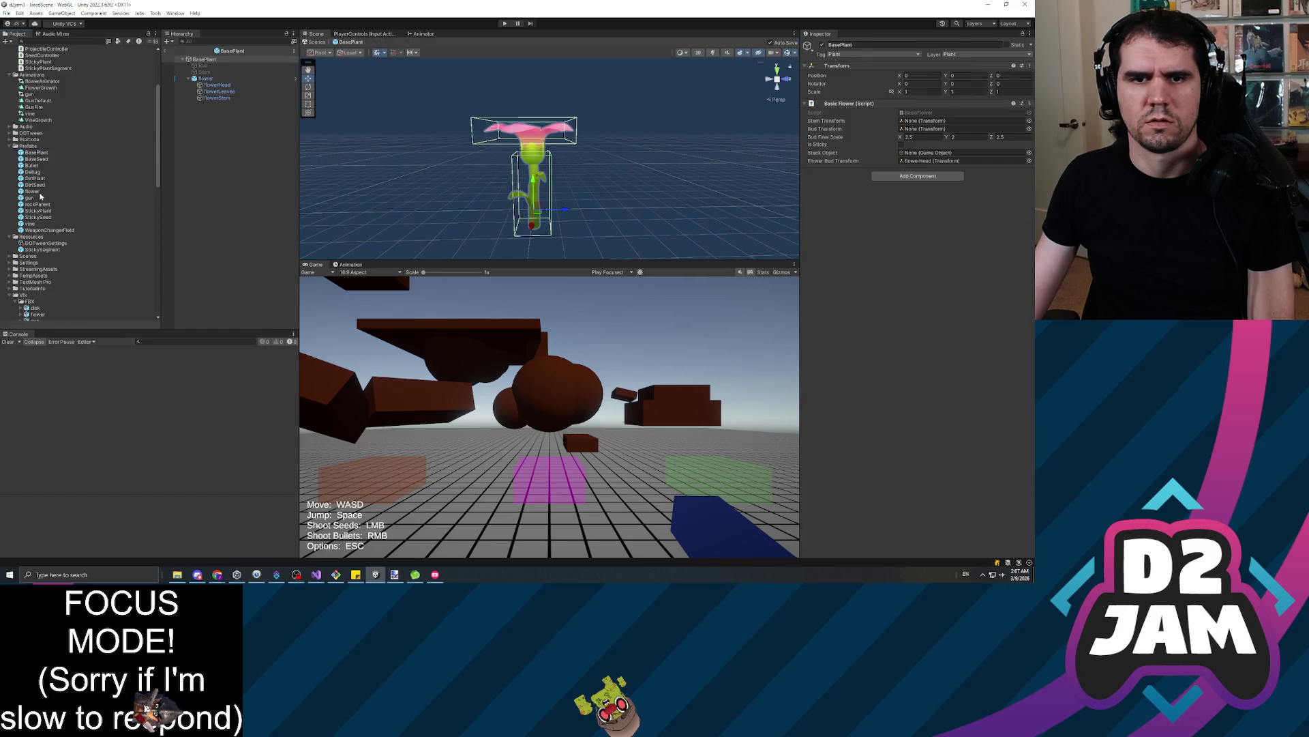
{"action": "double_click", "coordinate": [45, 249]}
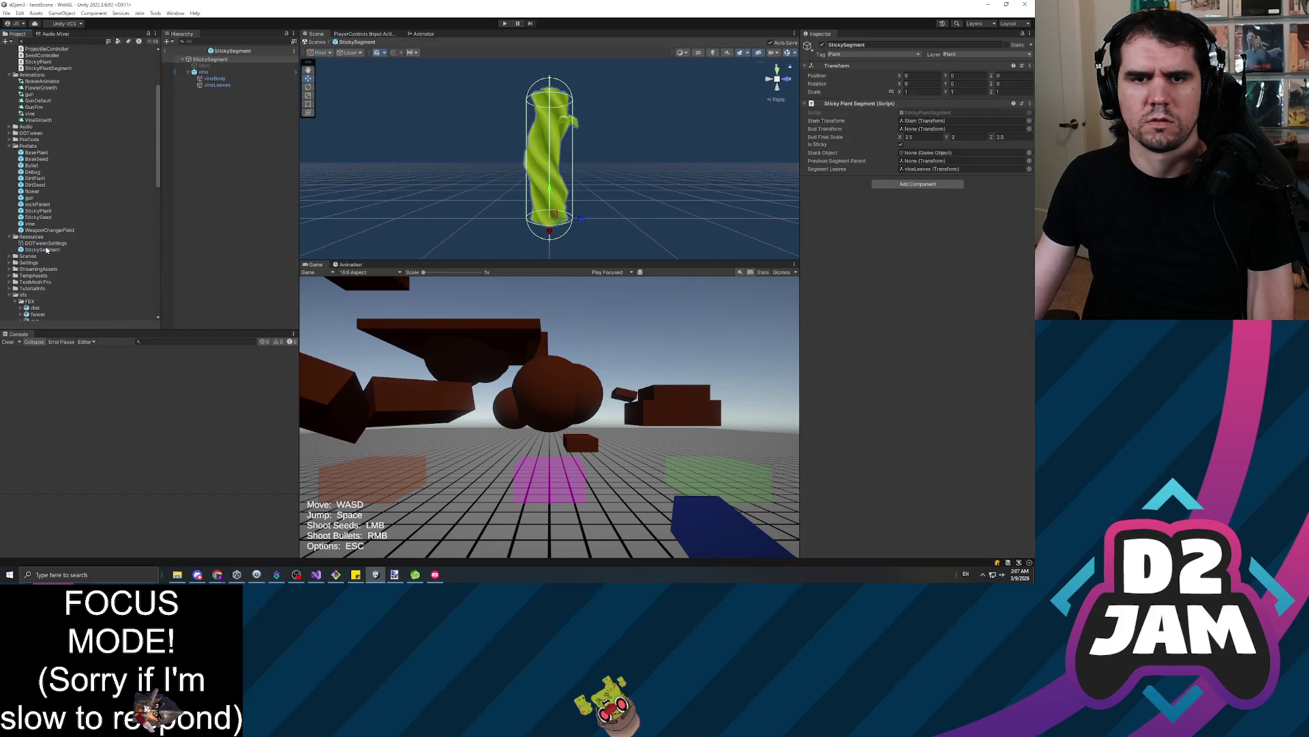
{"action": "left_click", "coordinate": [222, 84]}
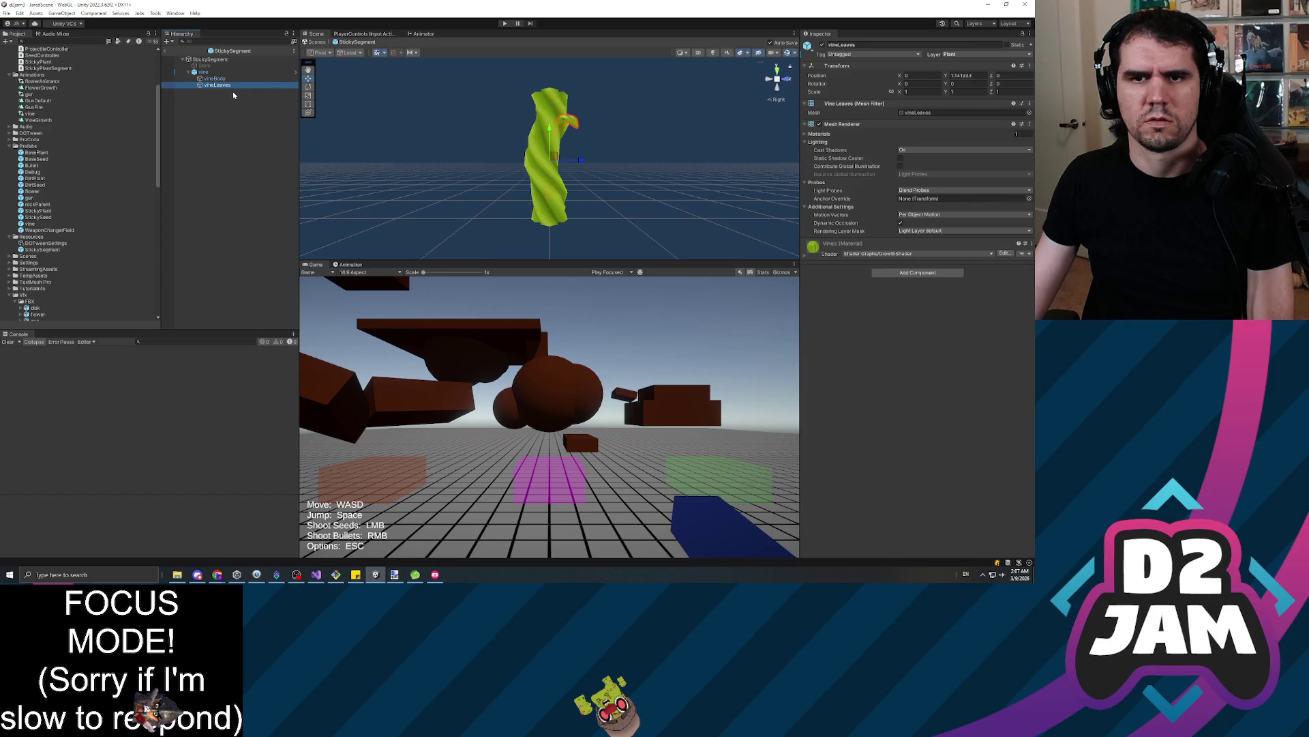
{"action": "mouse_move", "coordinate": [560, 134]}
{"action": "left_mouse_down"}
{"action": "mouse_move", "coordinate": [584, 145]}
{"action": "mouse_move", "coordinate": [442, 136]}
{"action": "left_mouse_up"}
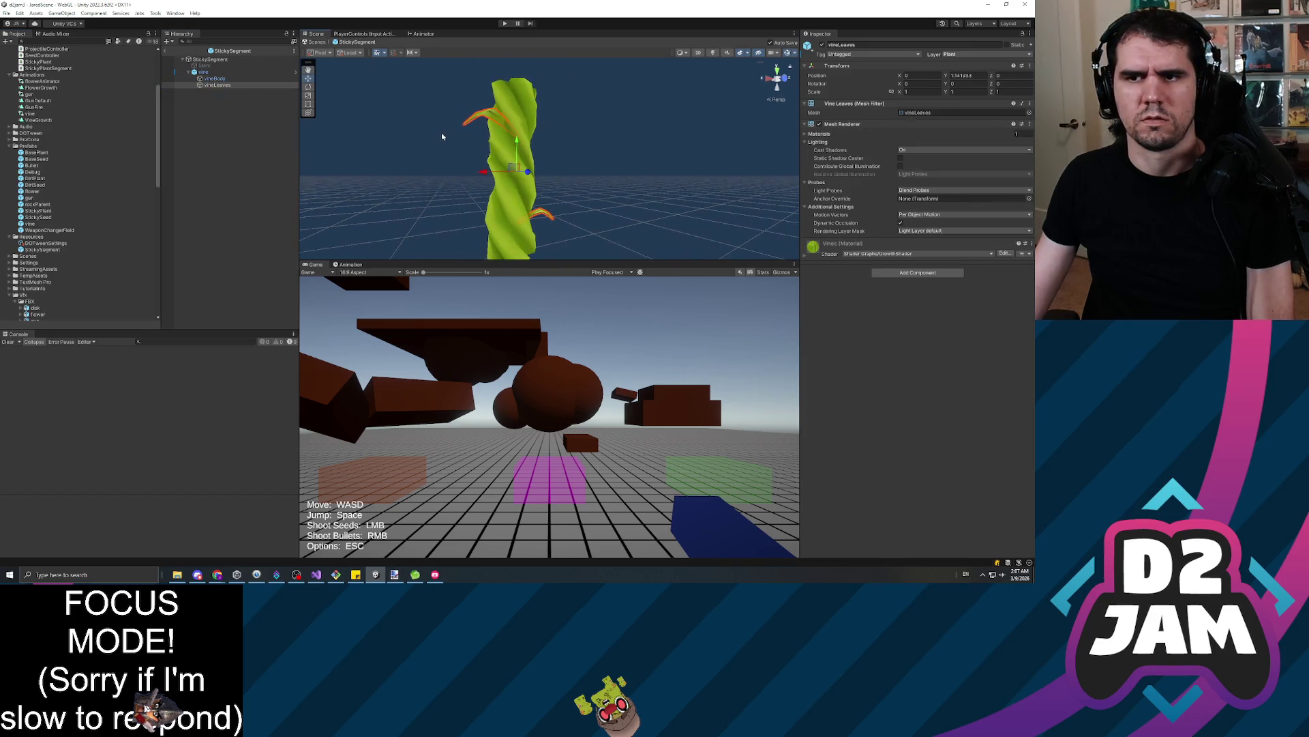
{"action": "left_click", "coordinate": [165, 52]}
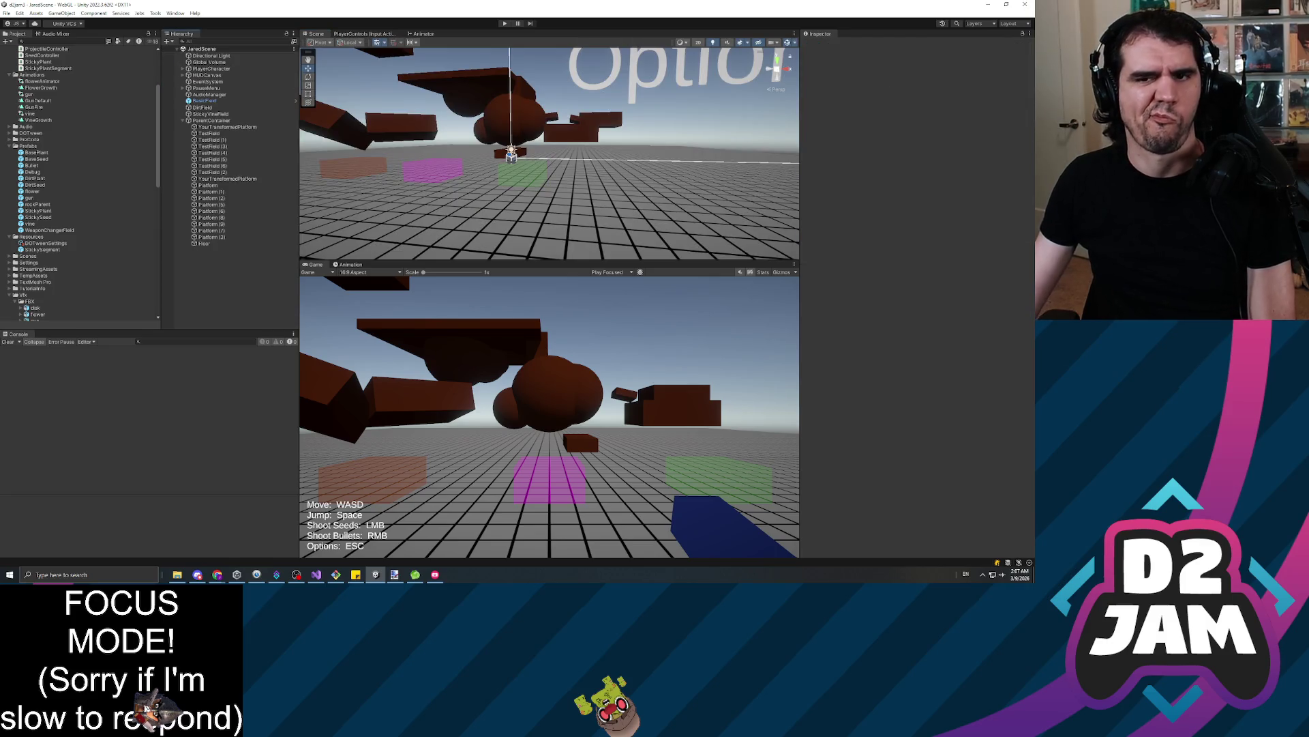
Play the game, walk toward the tree, shoot seeds onto the brown platform, and pause
{"action": "left_click", "coordinate": [505, 24]}
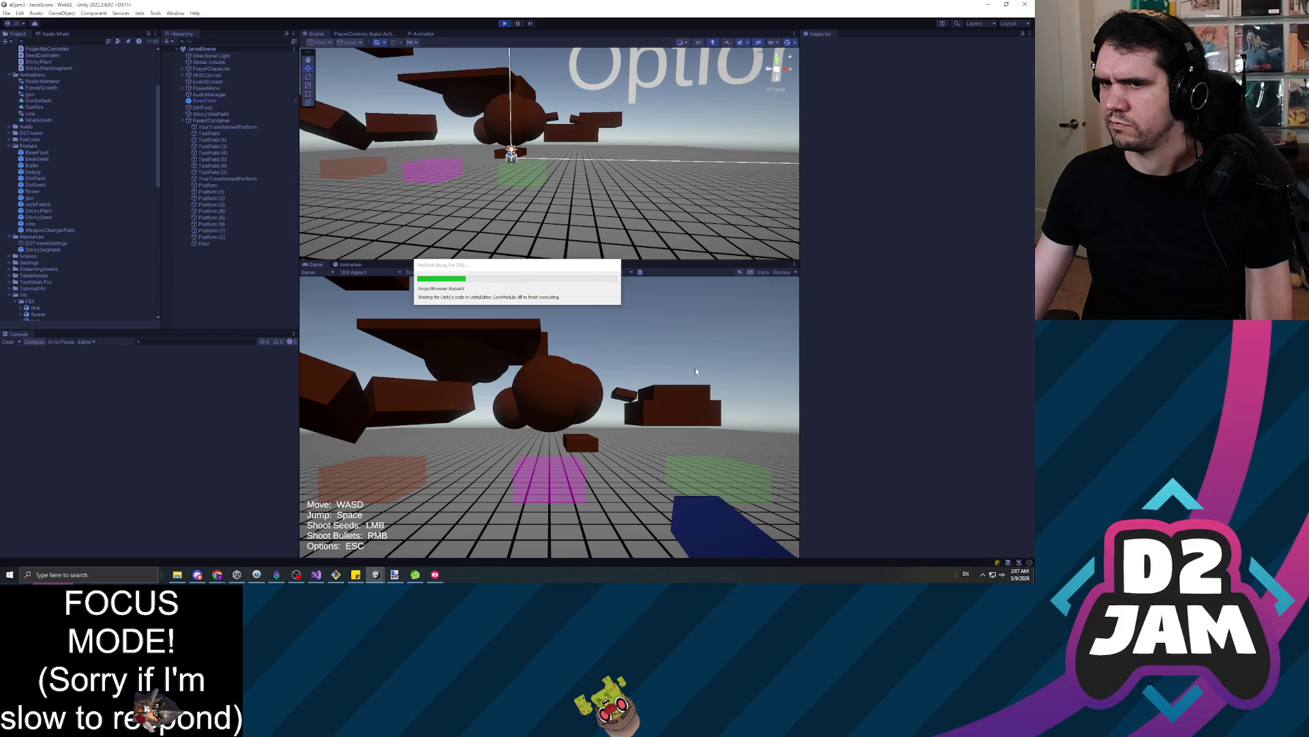
{"action": "left_click", "coordinate": [651, 403]}
{"action": "mouse_move", "coordinate": [549, 417]}
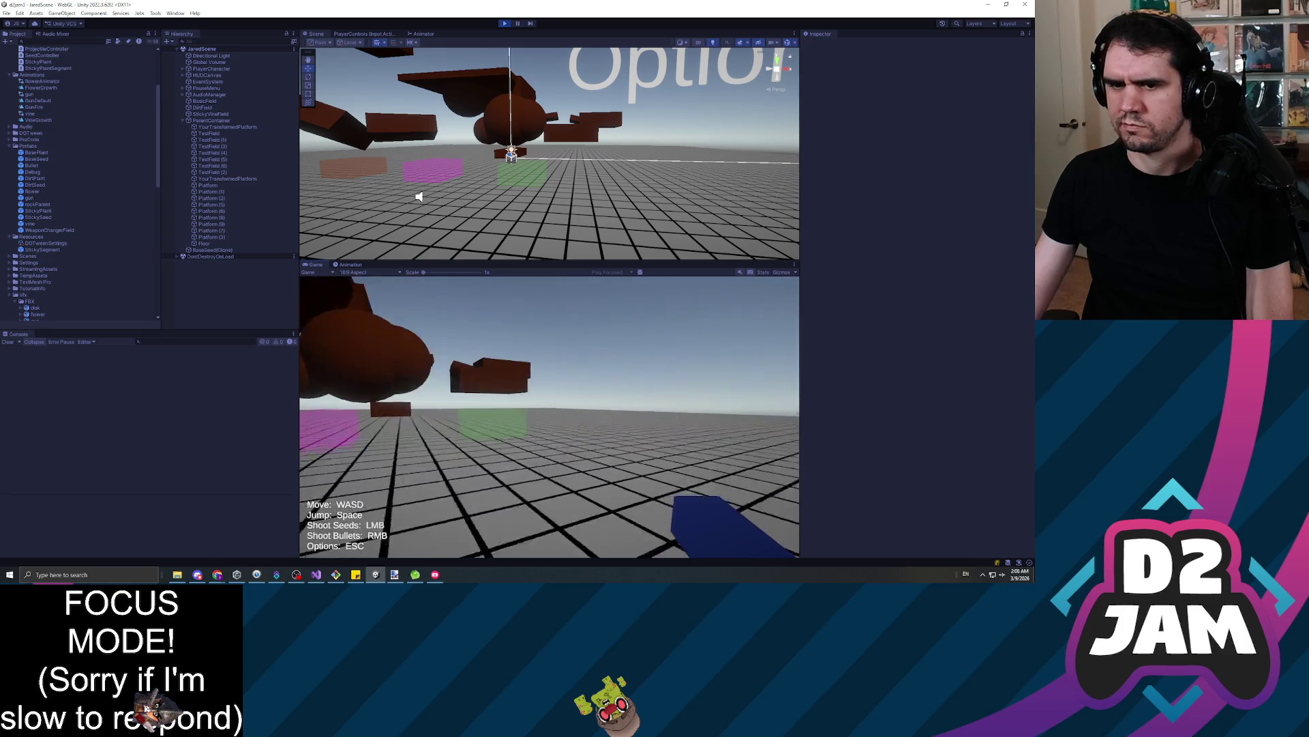
{"action": "key", "text": "w"}
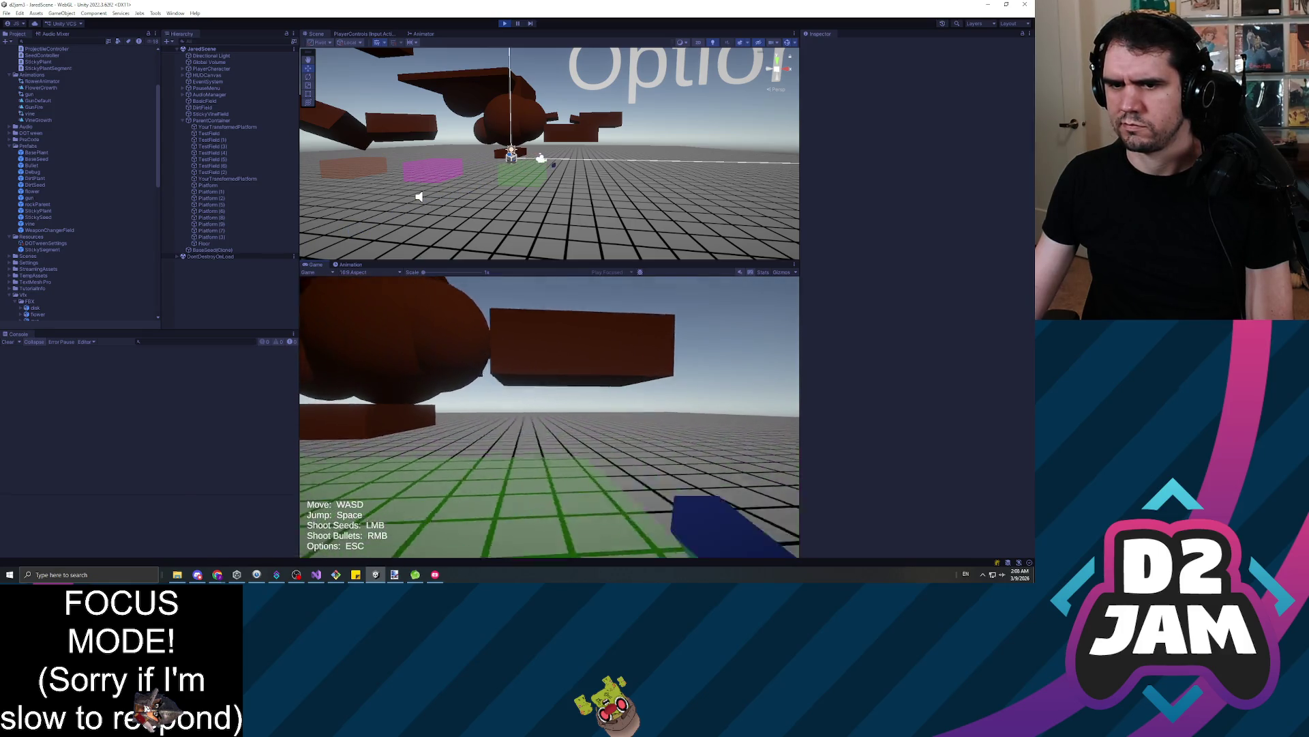
{"action": "left_click", "coordinate": [549, 417]}
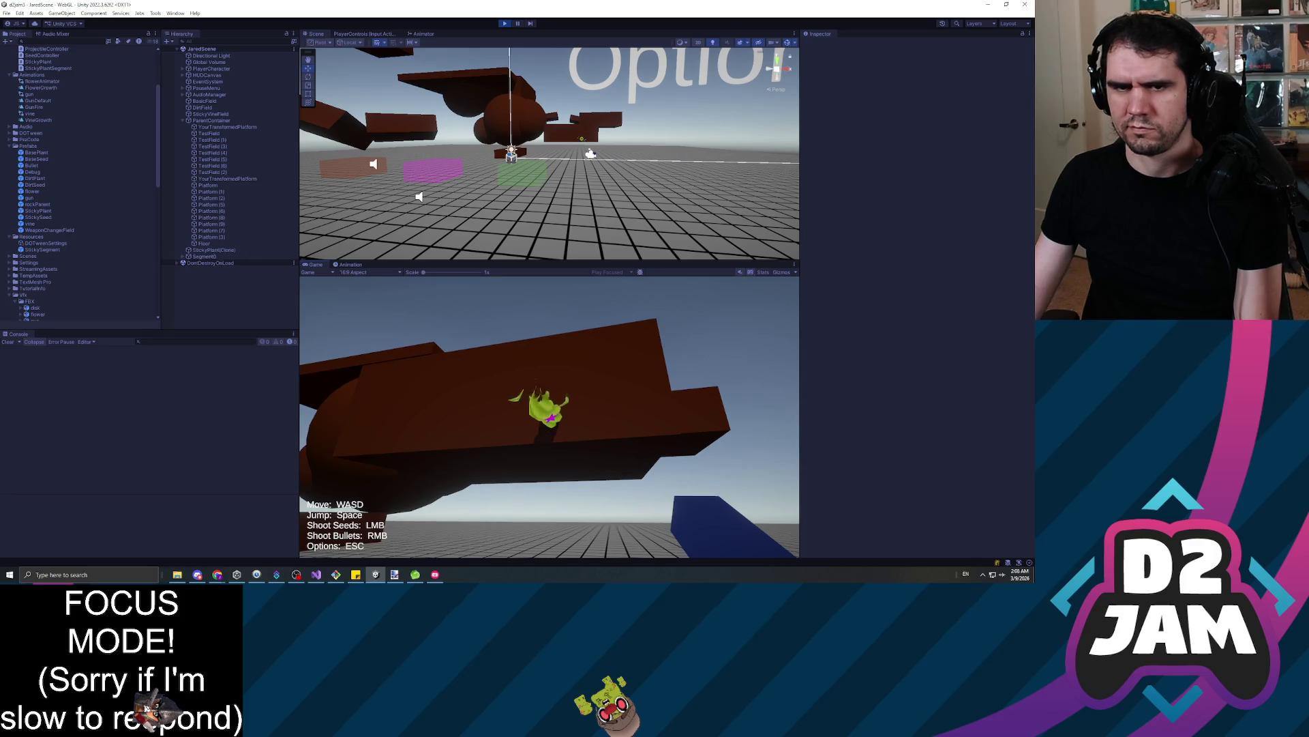
{"action": "key", "text": "Escape"}
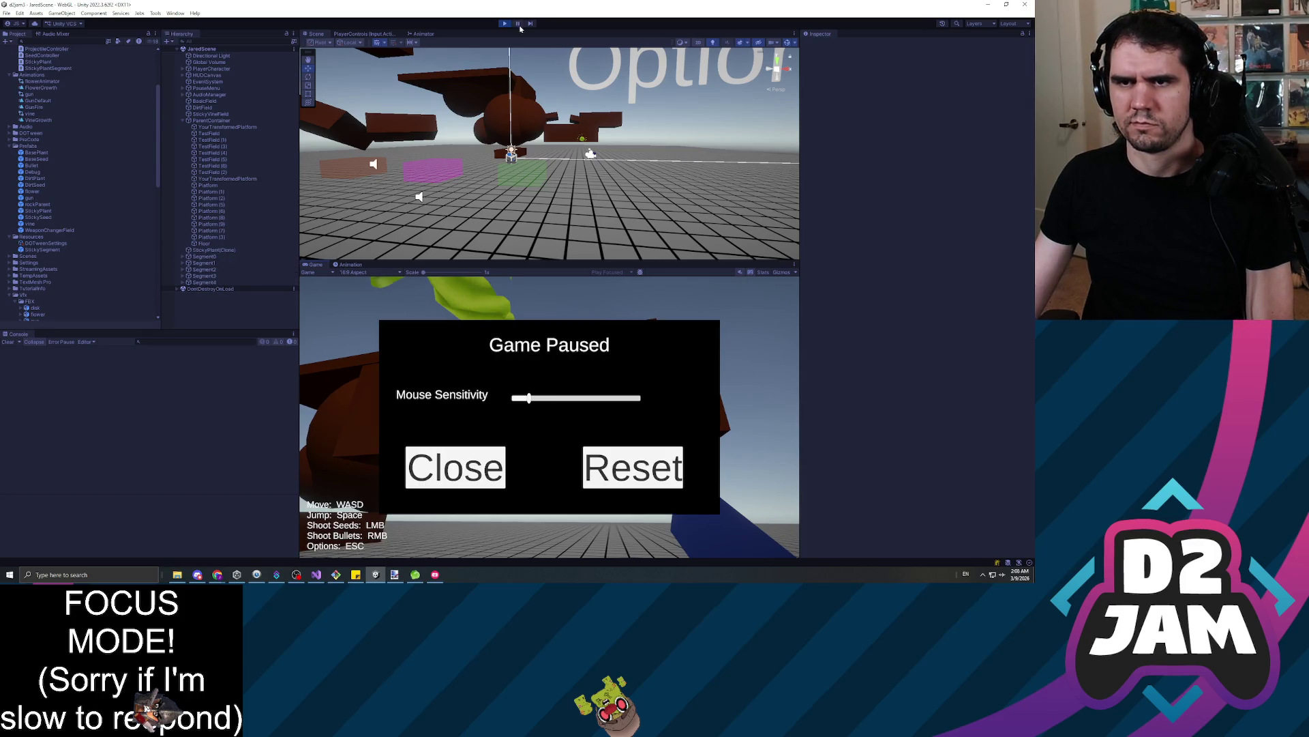
Select and frame the vine's Segment1 in the Scene view
{"action": "left_click", "coordinate": [204, 262]}
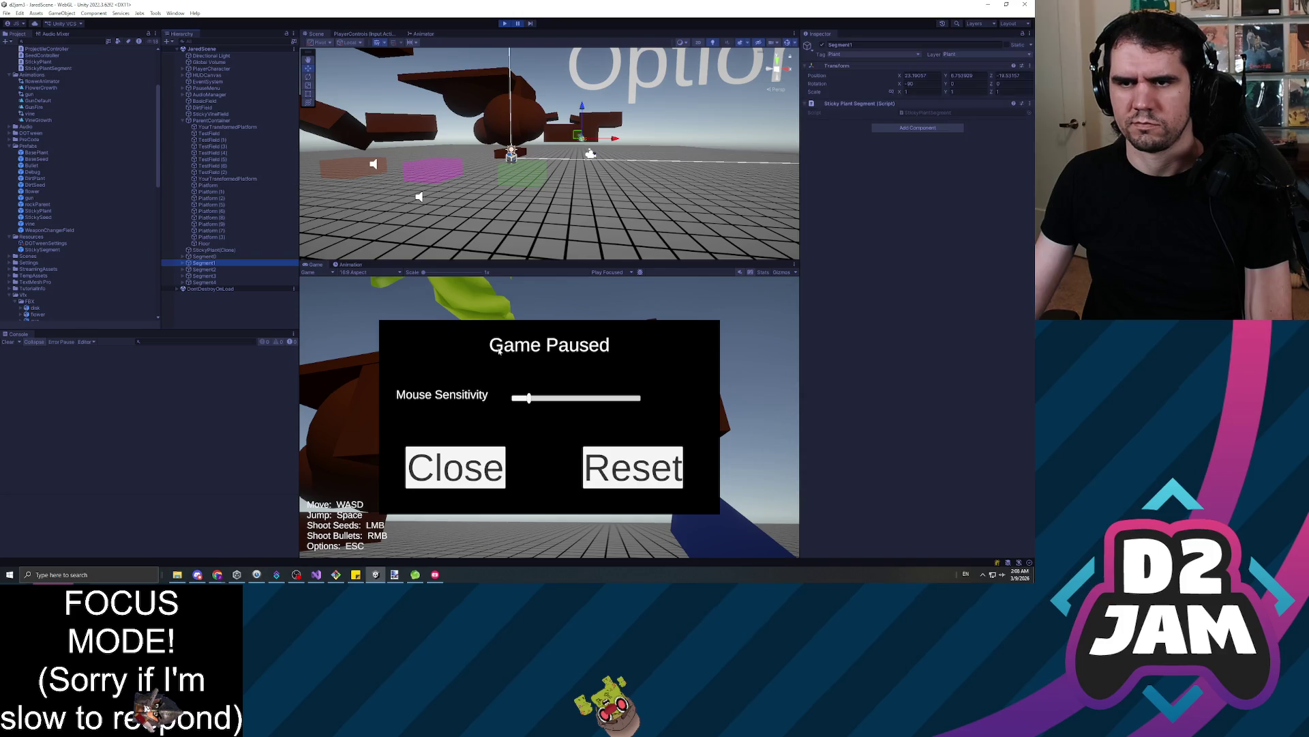
{"action": "key", "text": "f"}
{"action": "left_click_drag", "start_coordinate": [539, 163], "coordinate": [405, 156]}
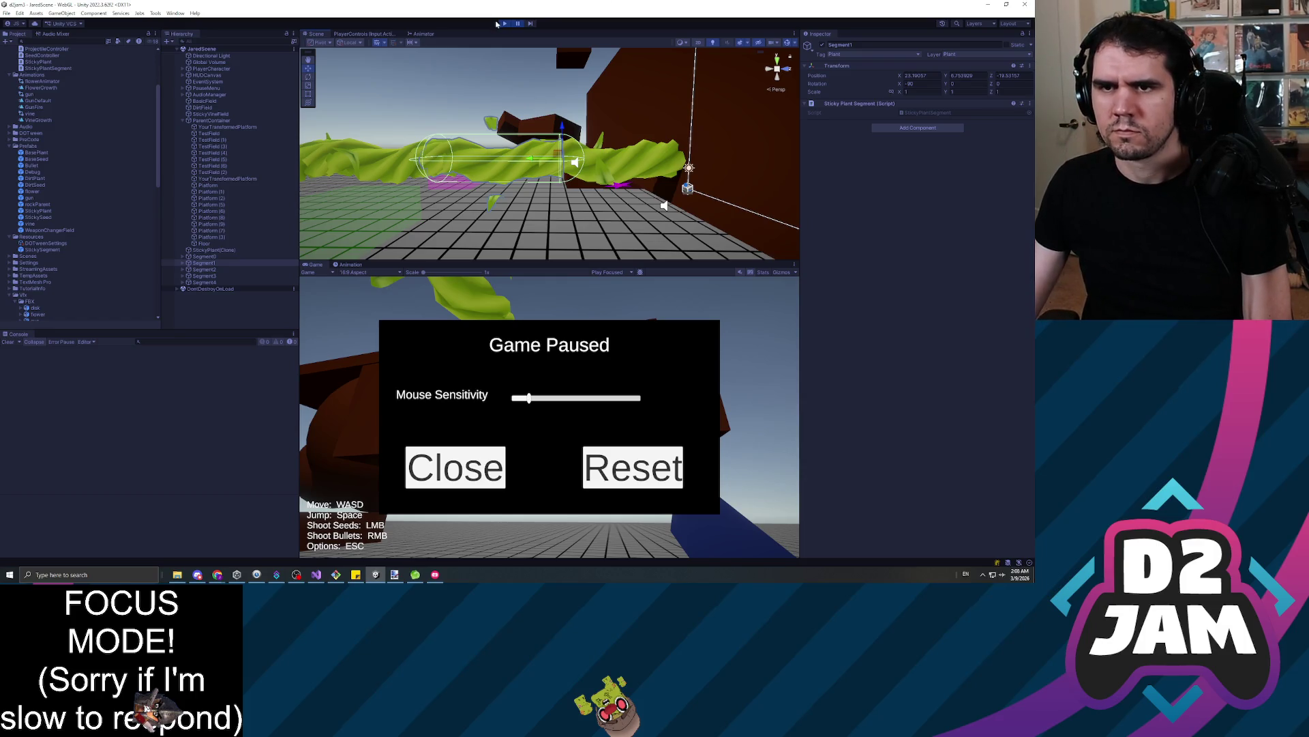
{"action": "left_click", "coordinate": [519, 25]}
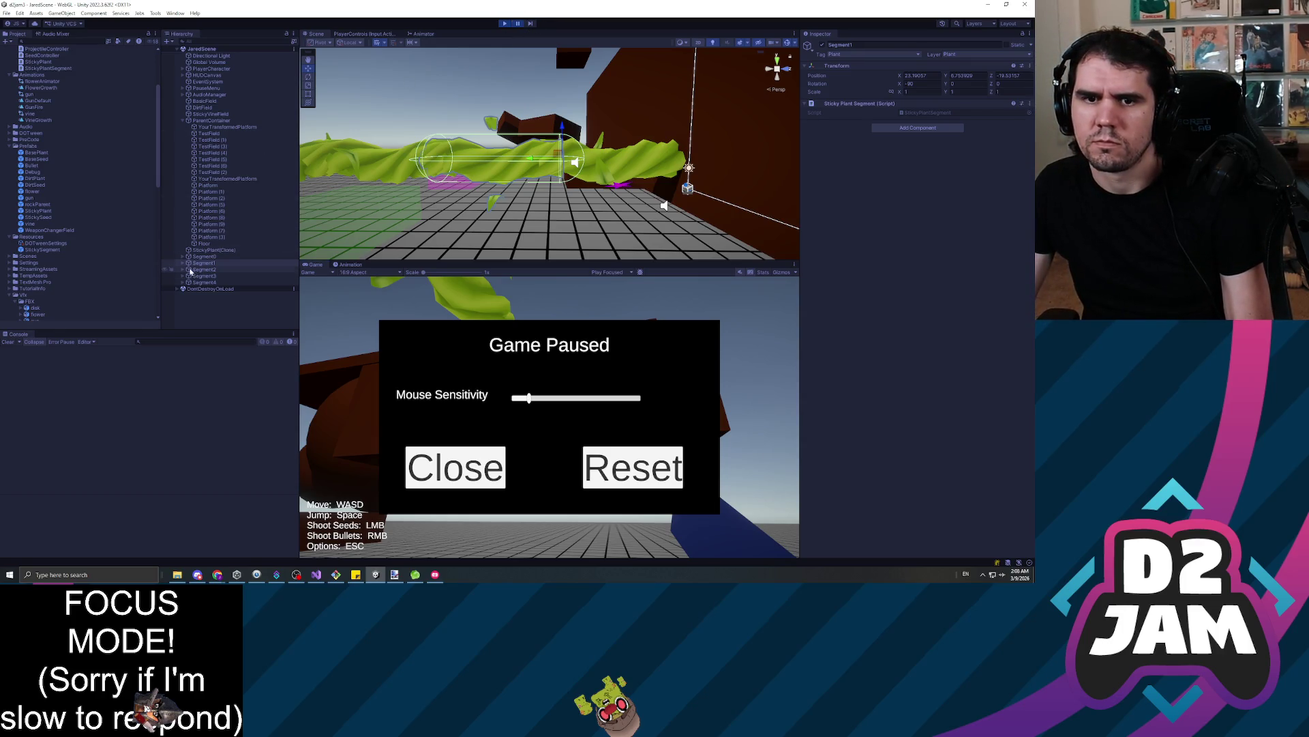
Expand Segment1 to its vineBody, rotate it on X to about -191, then stop the game
{"action": "left_click", "coordinate": [182, 263]}
{"action": "left_click", "coordinate": [188, 276]}
{"action": "left_click", "coordinate": [194, 276]}
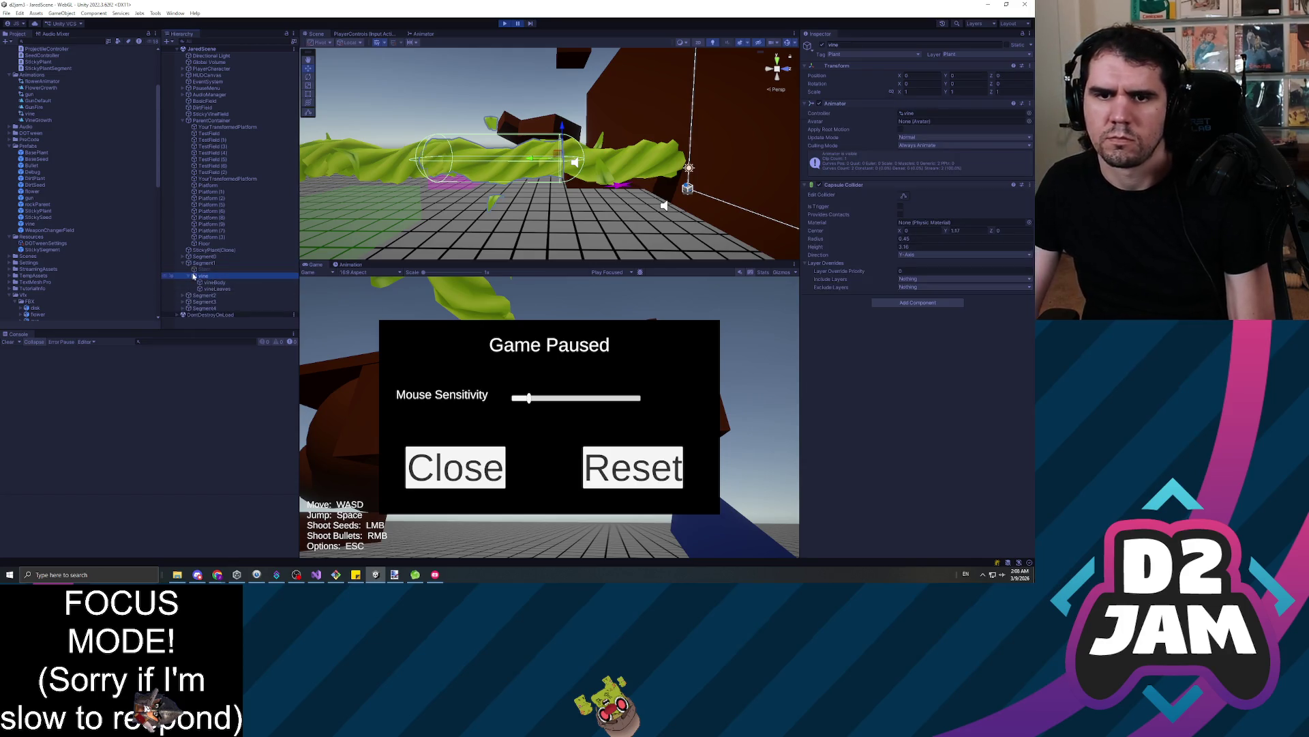
{"action": "key", "text": "Down"}
{"action": "key", "text": "Down"}
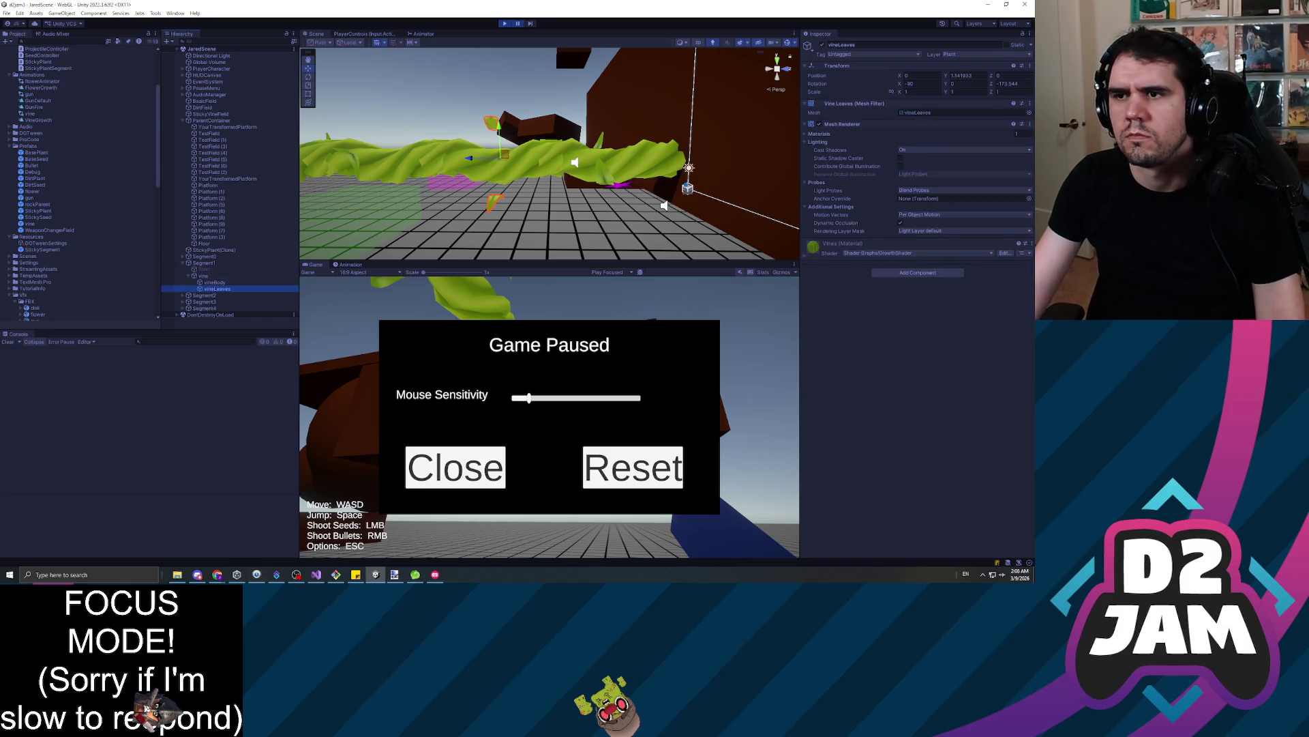
{"action": "left_click_drag", "start_coordinate": [902, 84], "coordinate": [564, 267]}
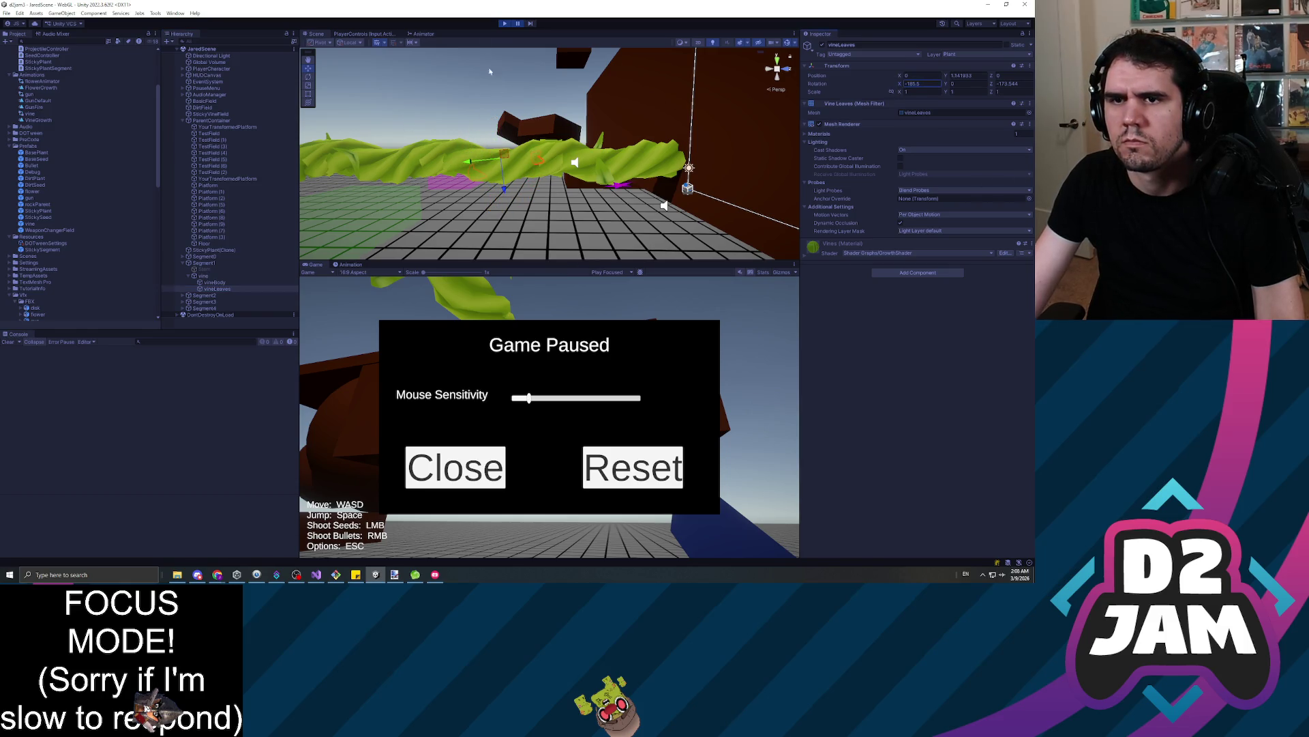
{"action": "left_click", "coordinate": [504, 24]}
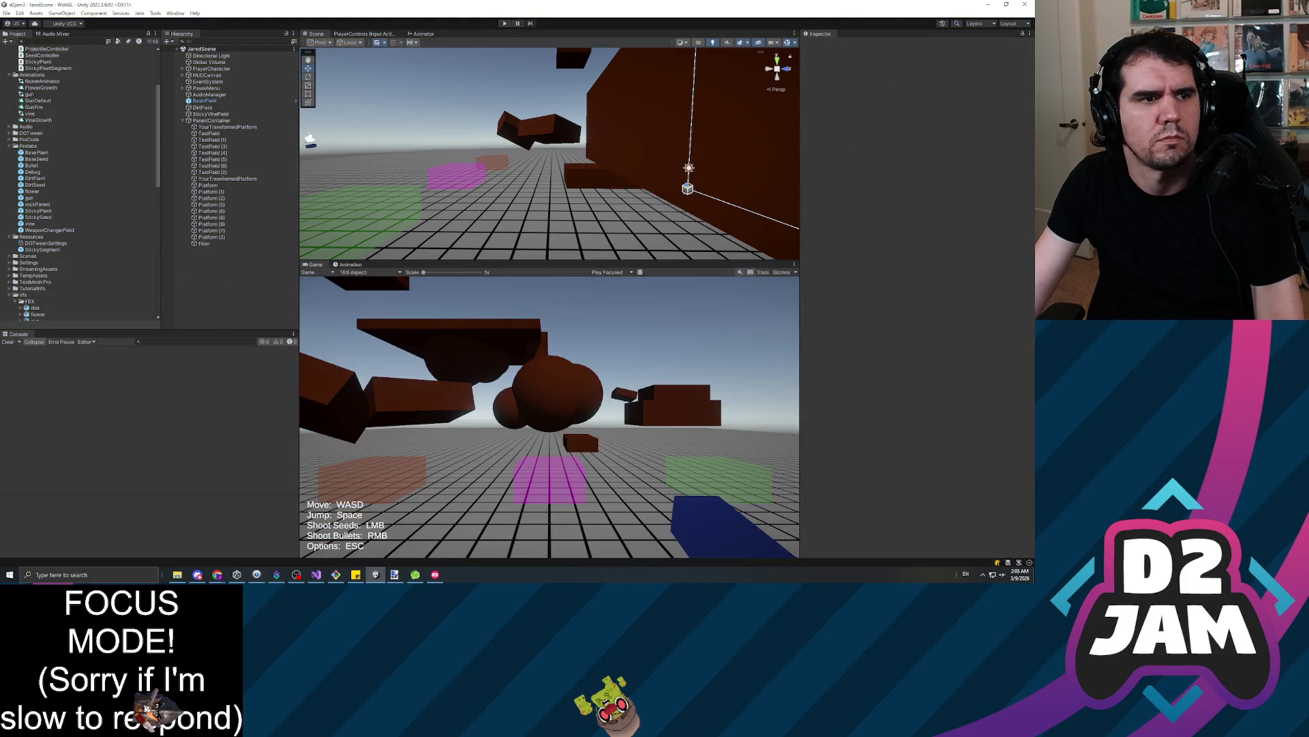
Switch to Visual Studio and back so Unity recompiles, then enter play mode
{"action": "key", "text": "alt+Tab"}
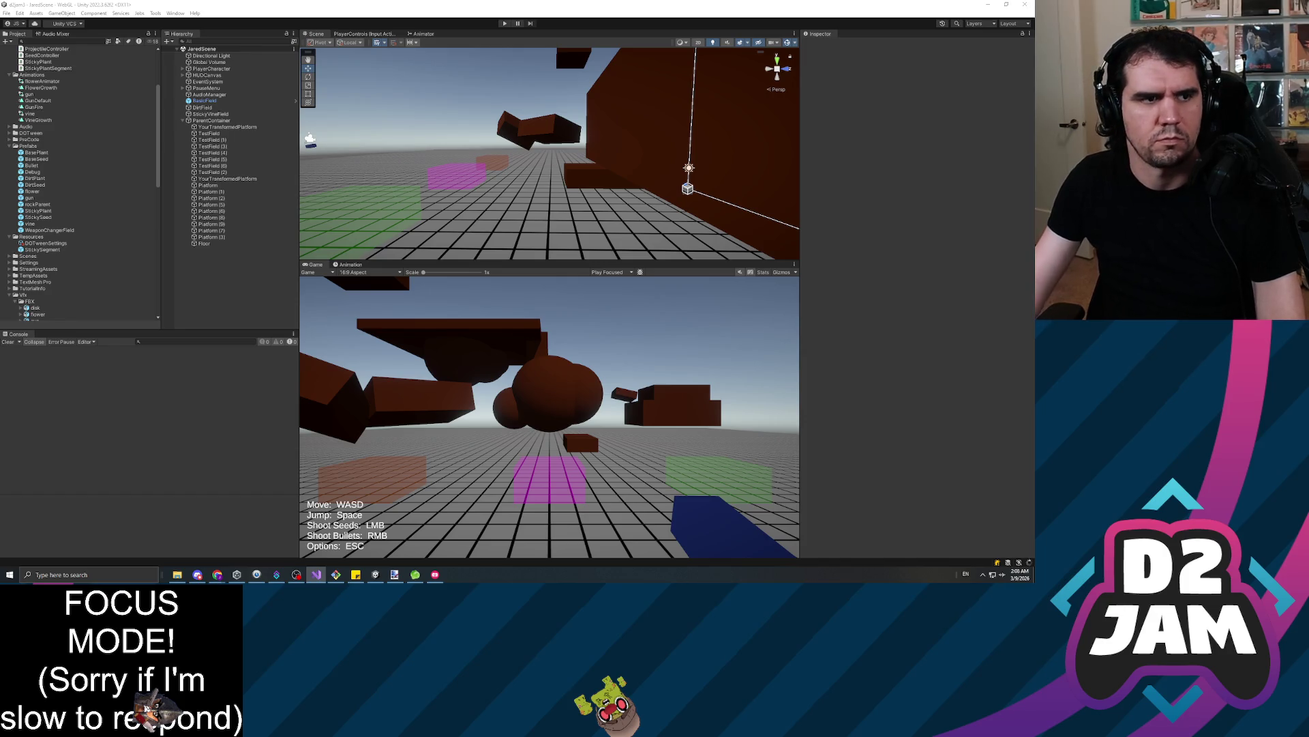
{"action": "key", "text": "alt+Tab"}
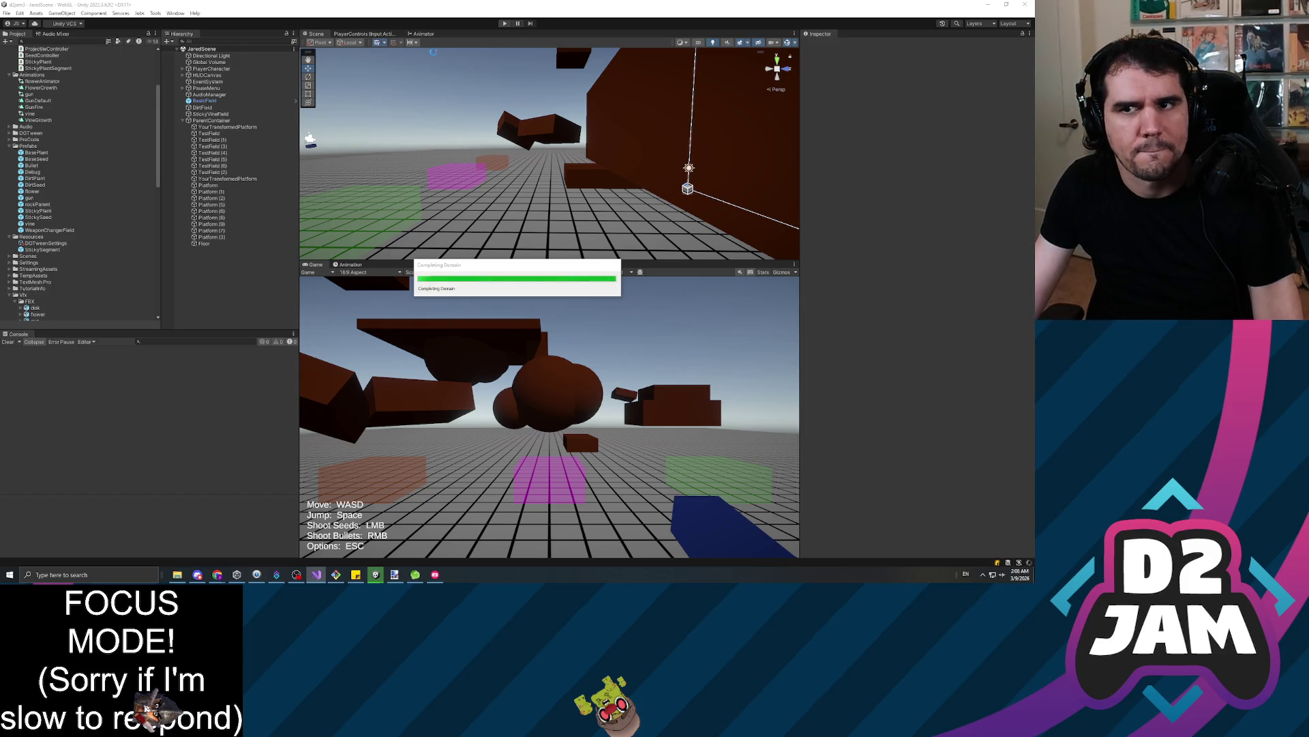
{"action": "left_click", "coordinate": [503, 23]}
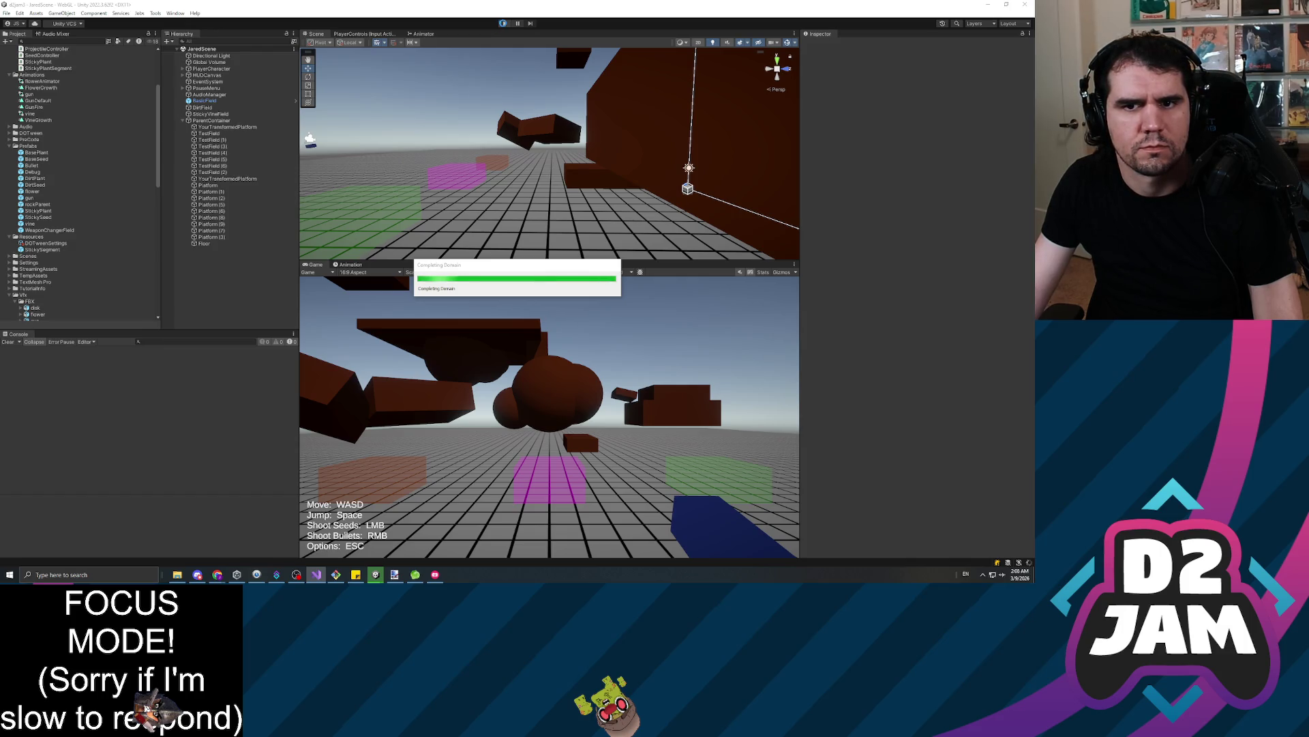
{"action": "left_click", "coordinate": [504, 24]}
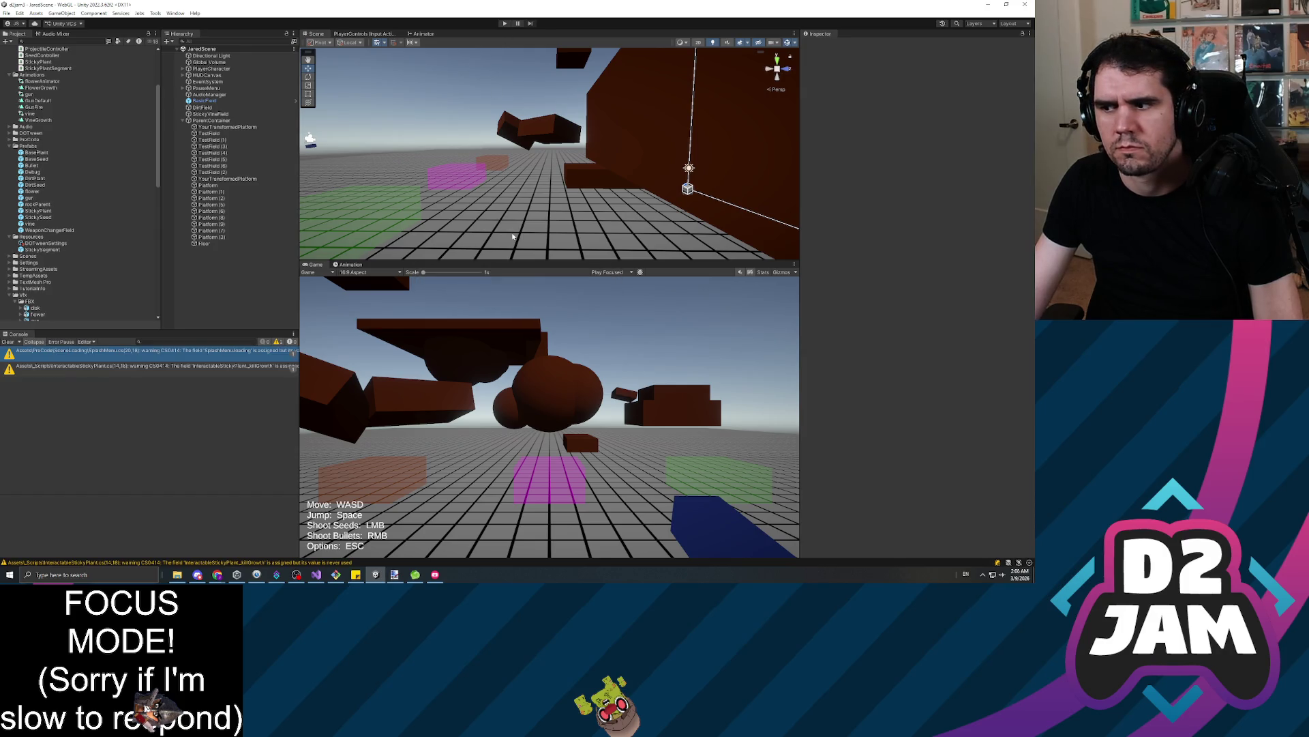
{"action": "left_click", "coordinate": [503, 24]}
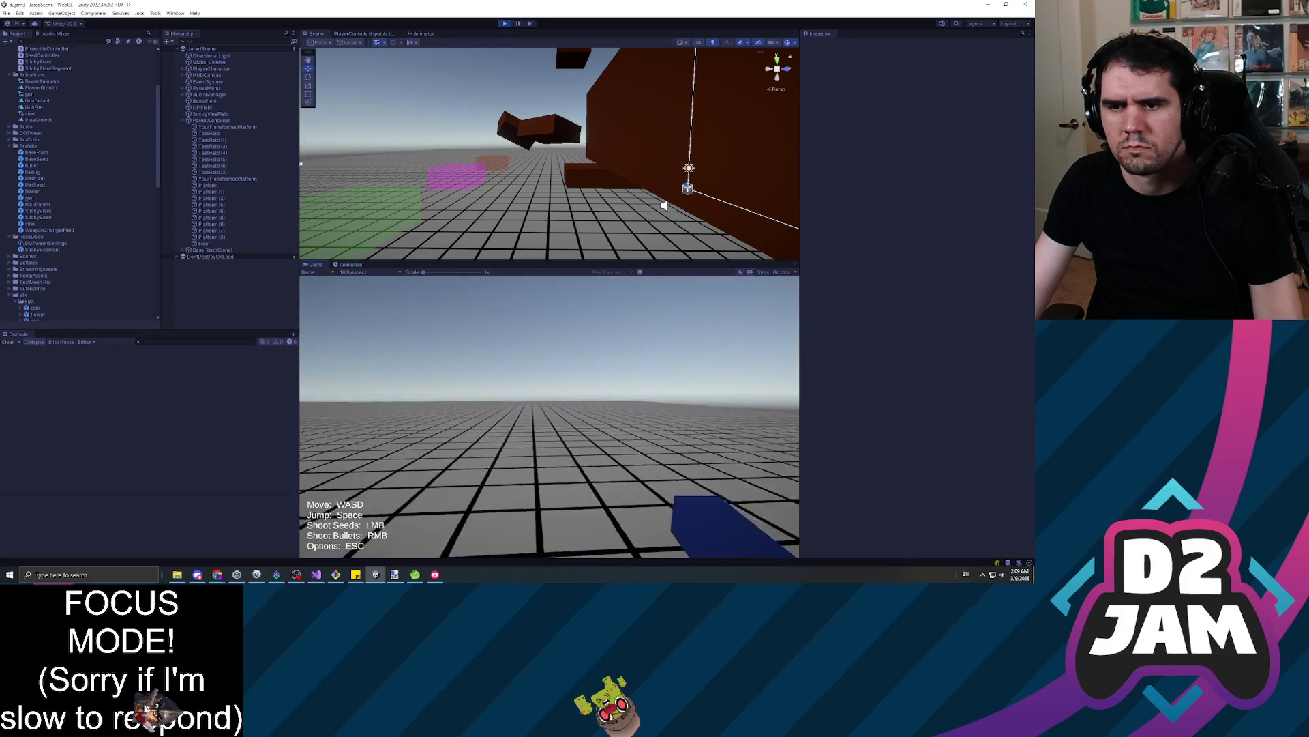
Shoot a seed at the wall to grow a plant and pause the game
{"action": "mouse_move", "coordinate": [549, 417]}
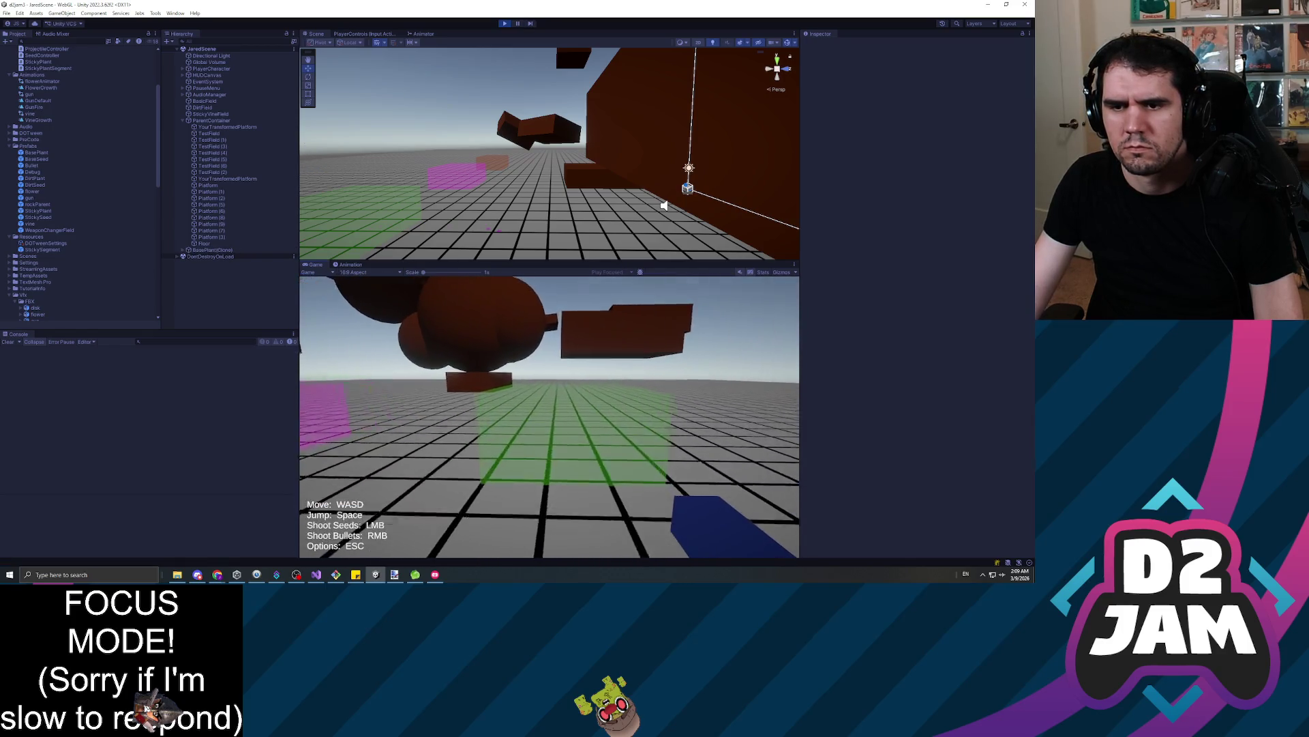
{"action": "left_click", "coordinate": [549, 416]}
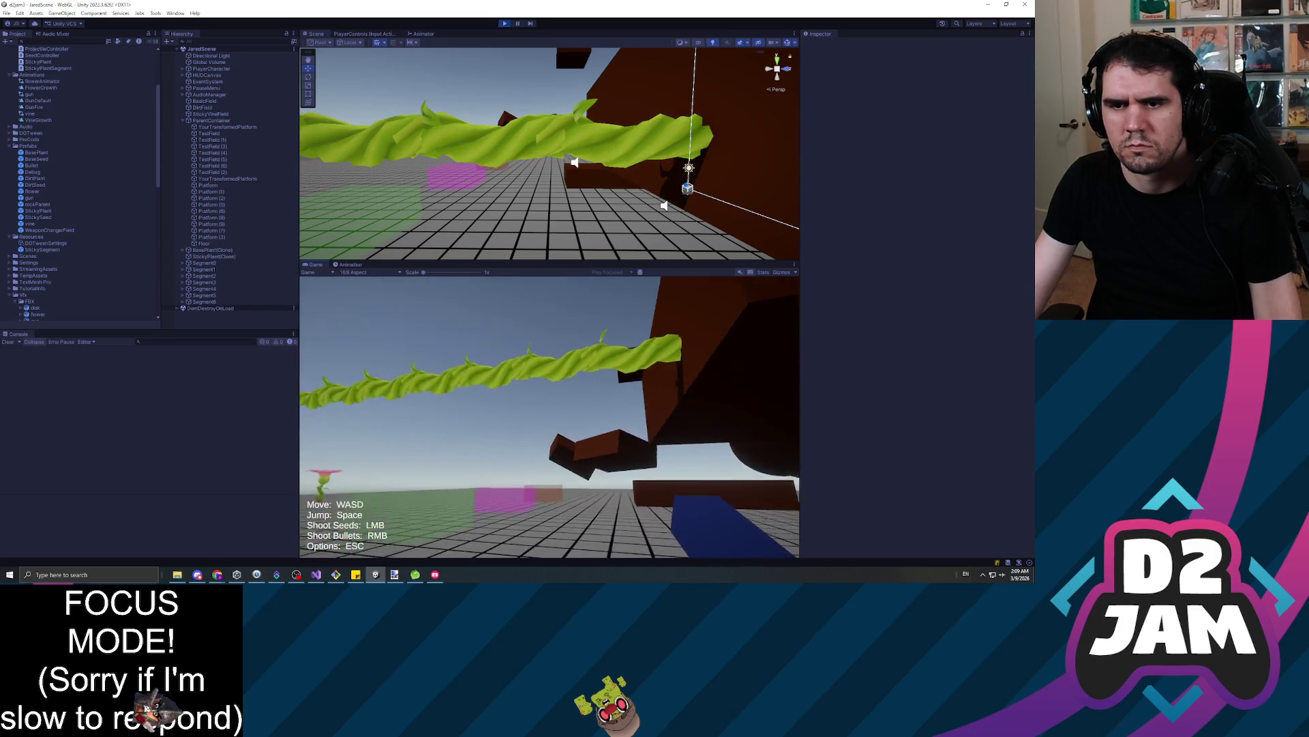
{"action": "key", "text": "Escape"}
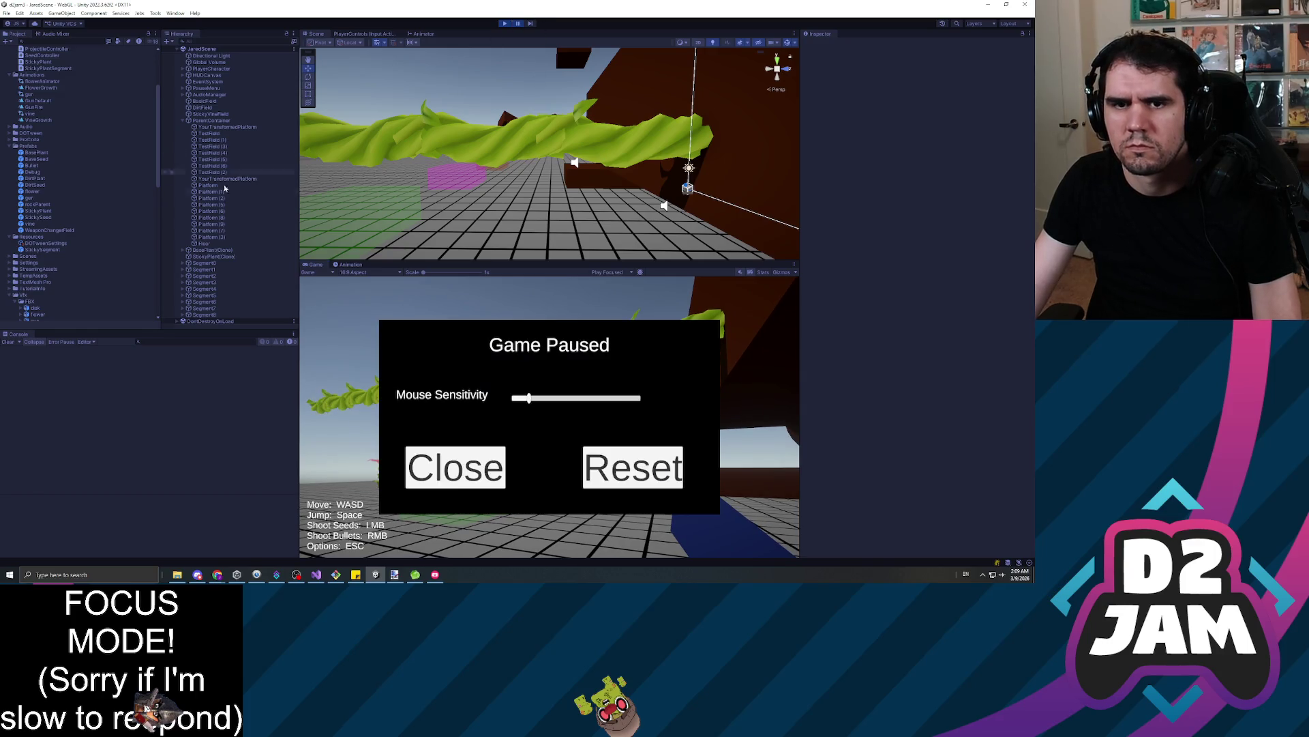
Select Segment0's vineBody, rotate it to -26.84 on Y, then stop the game
{"action": "left_click", "coordinate": [266, 263]}
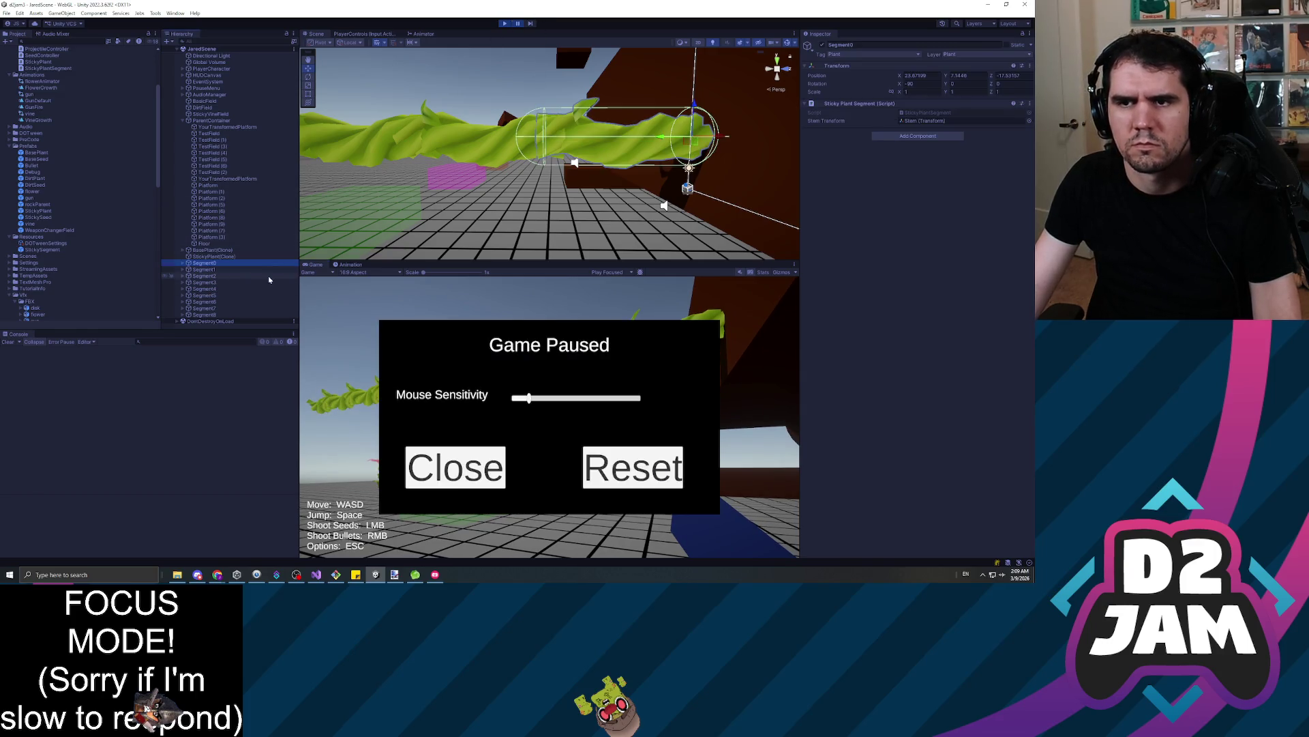
{"action": "left_click", "coordinate": [183, 263]}
{"action": "left_click", "coordinate": [203, 276]}
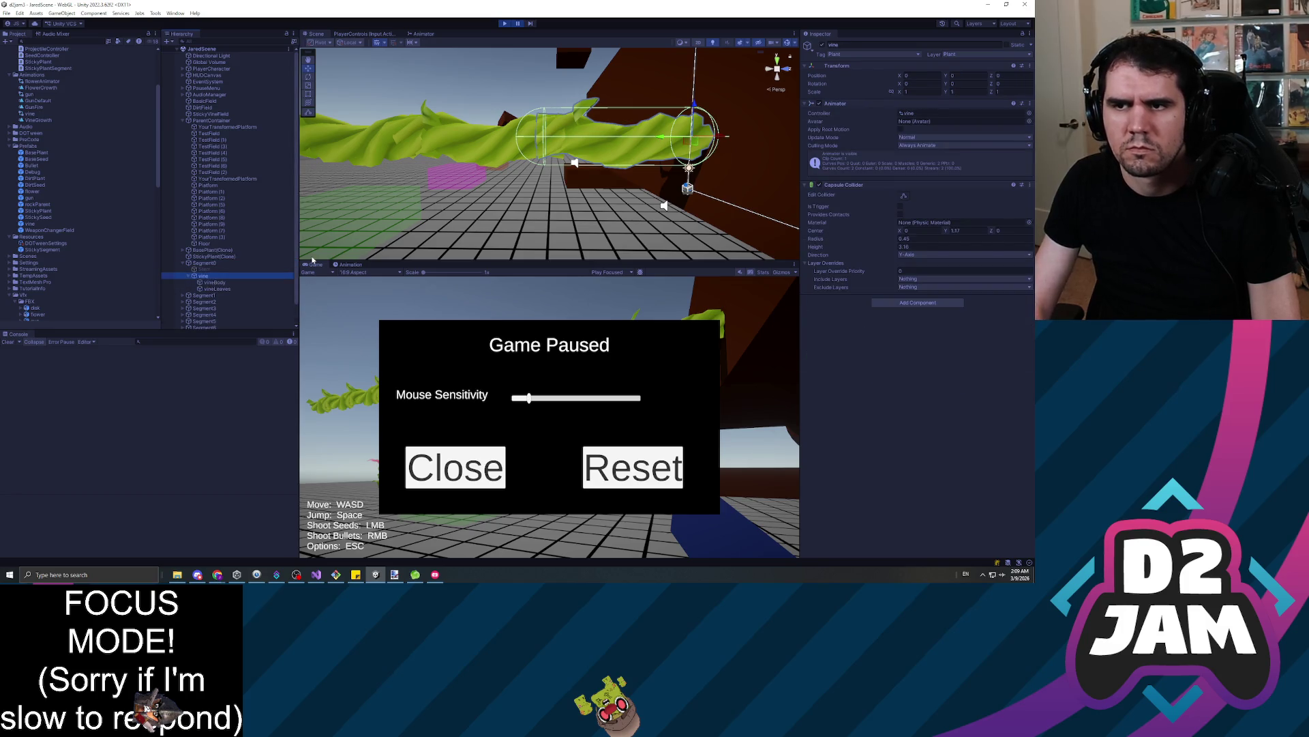
{"action": "key", "text": "Down"}
{"action": "key", "text": "Down"}
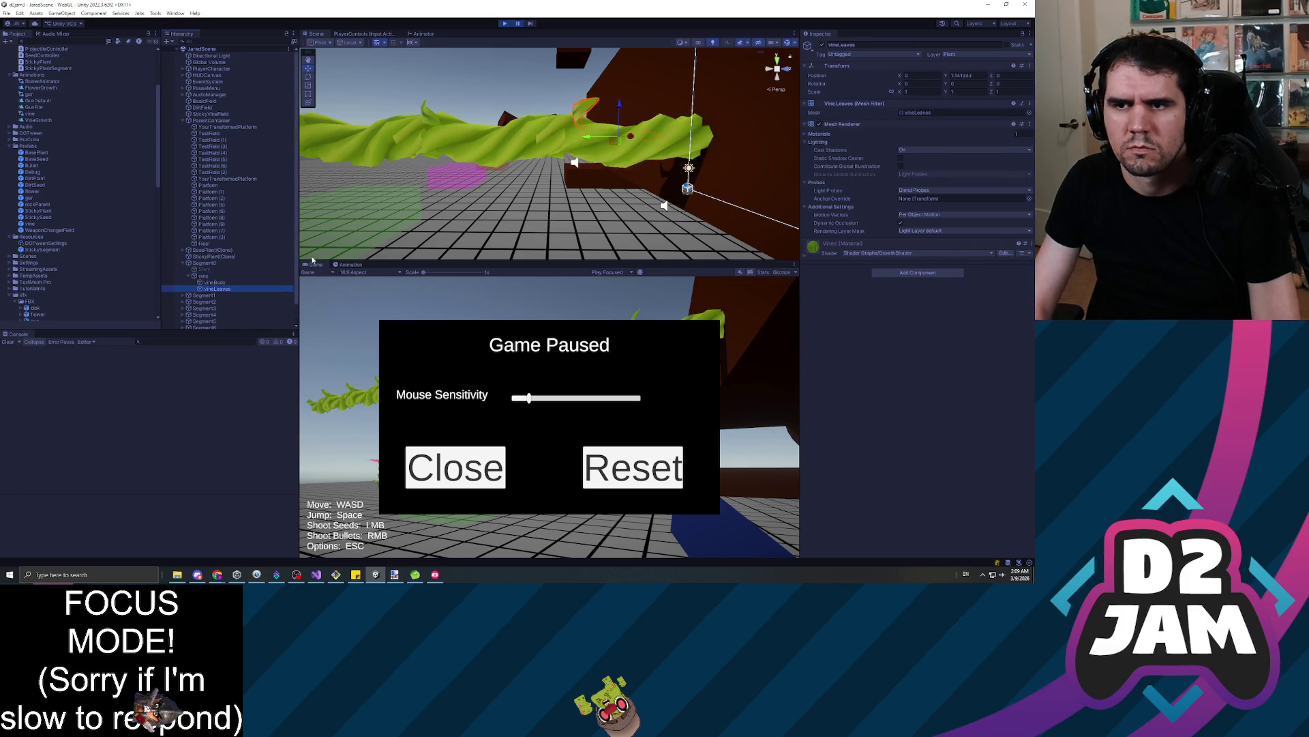
{"action": "mouse_move", "coordinate": [950, 83]}
{"action": "left_mouse_down"}
{"action": "mouse_move", "coordinate": [665, 167]}
{"action": "mouse_move", "coordinate": [676, 194]}
{"action": "mouse_move", "coordinate": [798, 202]}
{"action": "left_mouse_up"}
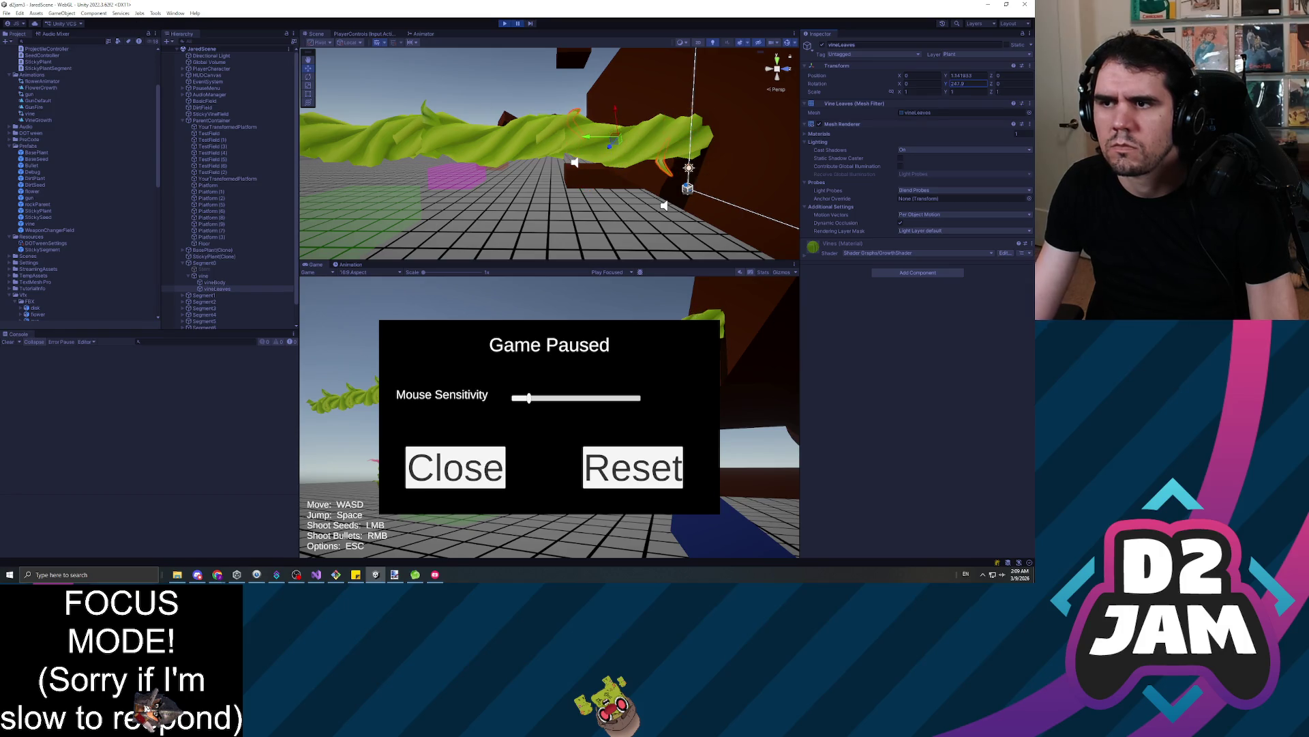
{"action": "left_click", "coordinate": [504, 23]}
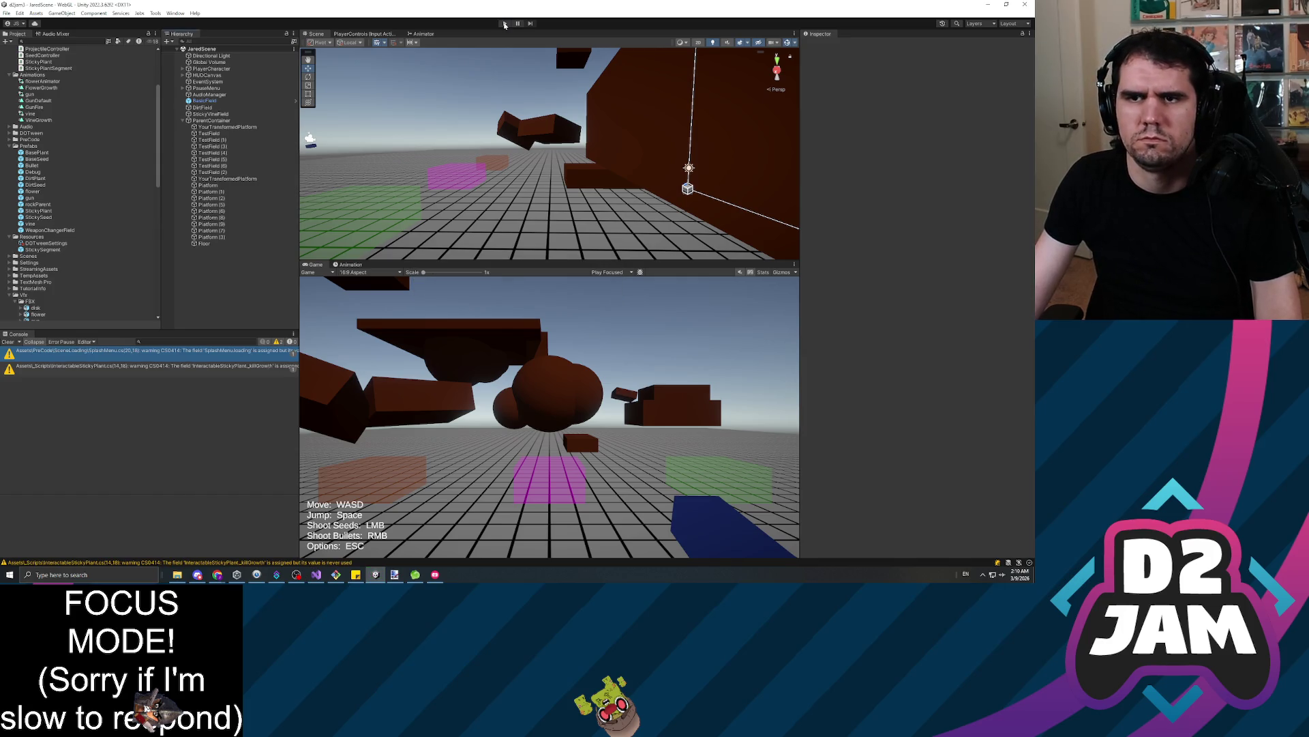
Enter play mode, shoot a seed at the blocks, walk along the vine, and shoot toward the floor
{"action": "left_click", "coordinate": [504, 24]}
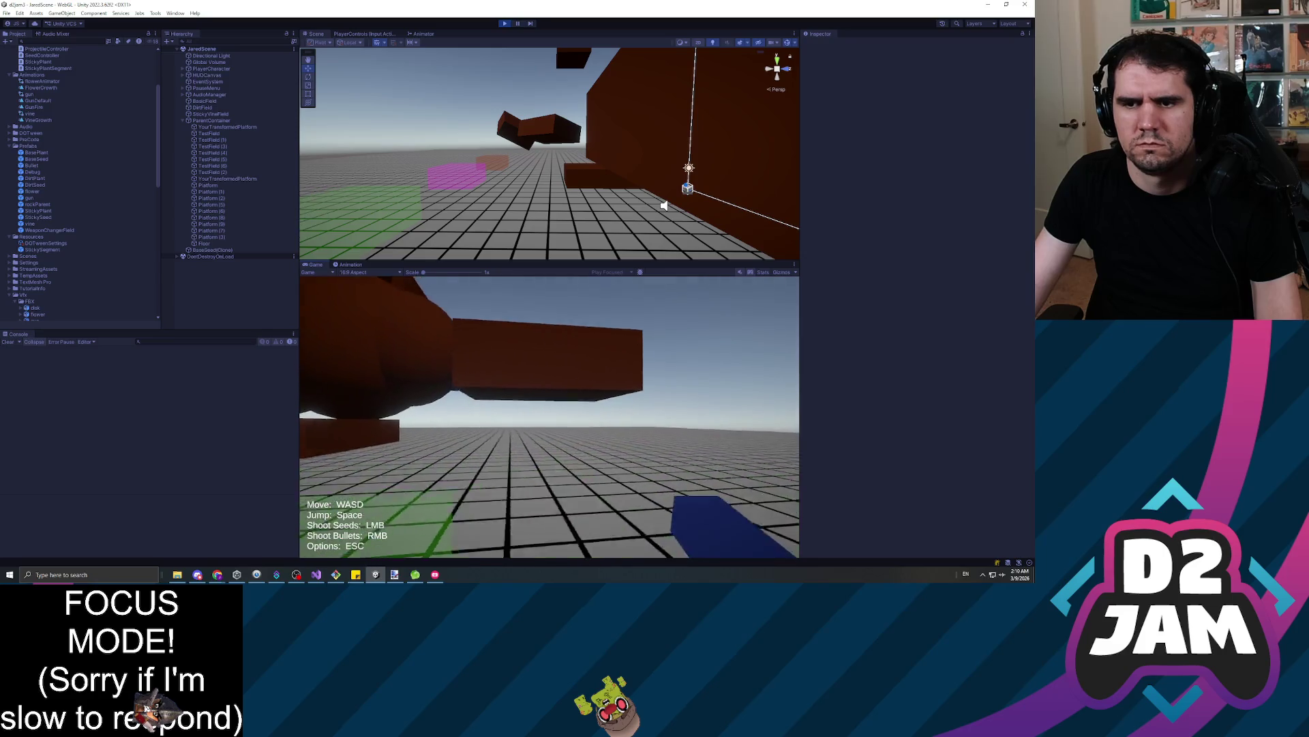
{"action": "left_click", "coordinate": [549, 417]}
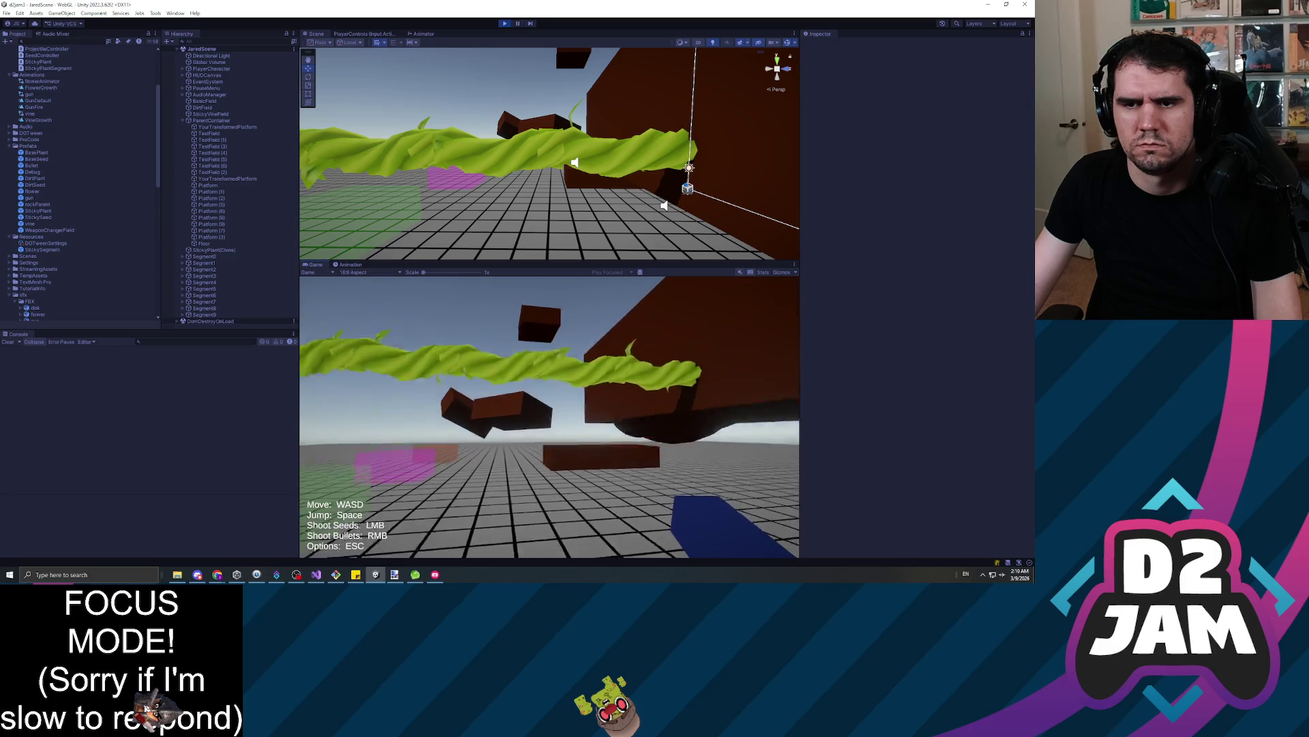
{"action": "key", "text": "w"}
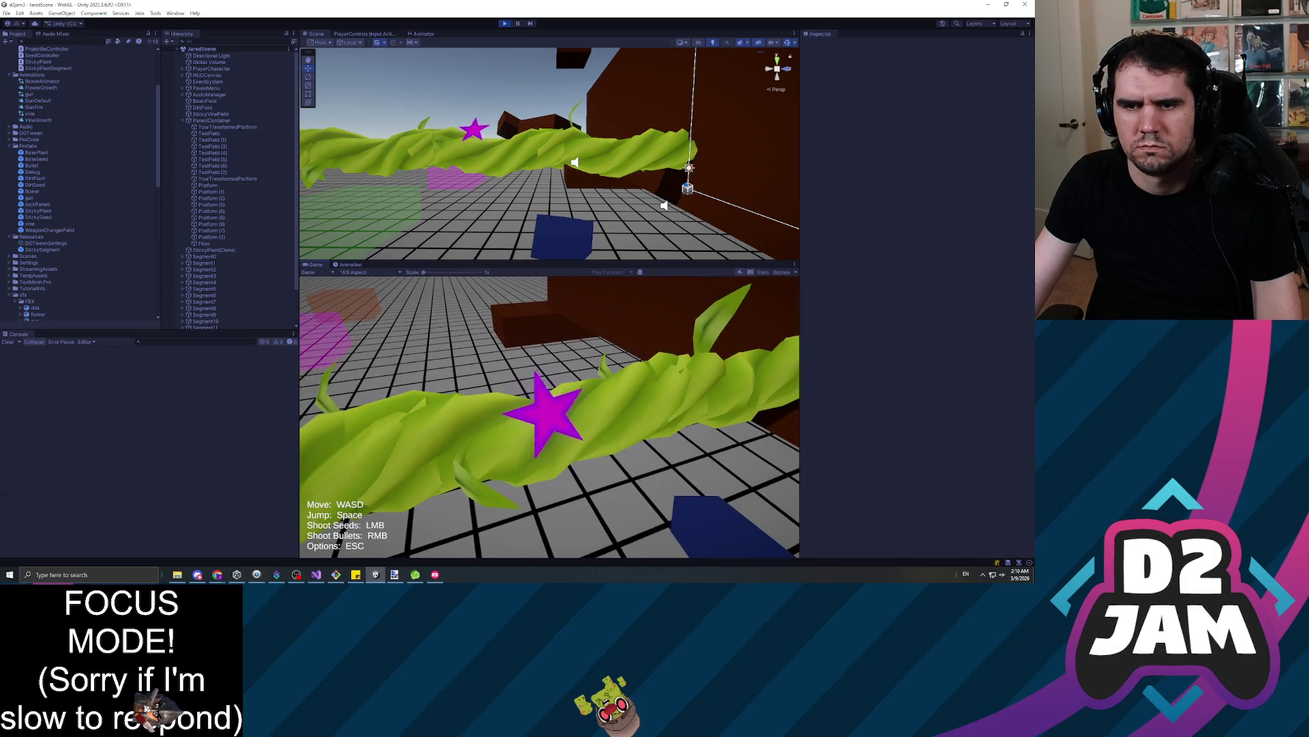
{"action": "key", "text": "w"}
{"action": "key", "text": "w"}
{"action": "key", "text": "w"}
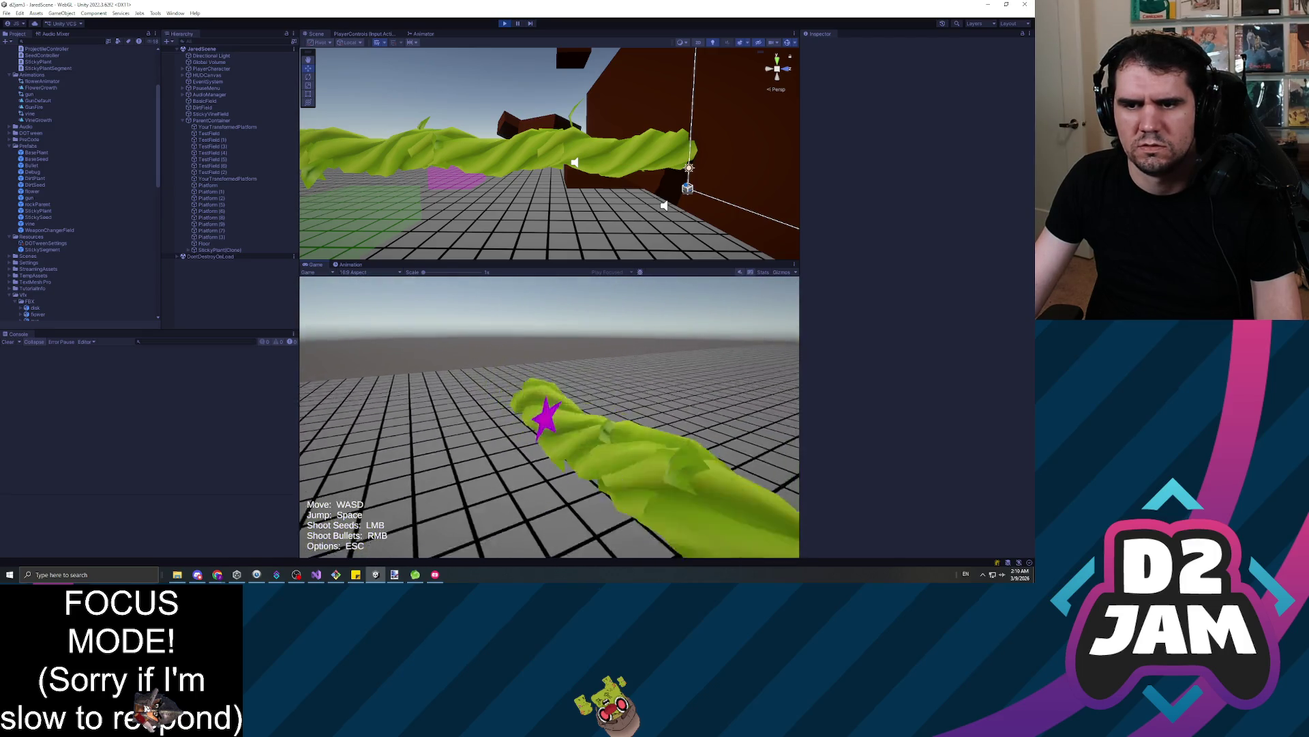
{"action": "key", "text": "w"}
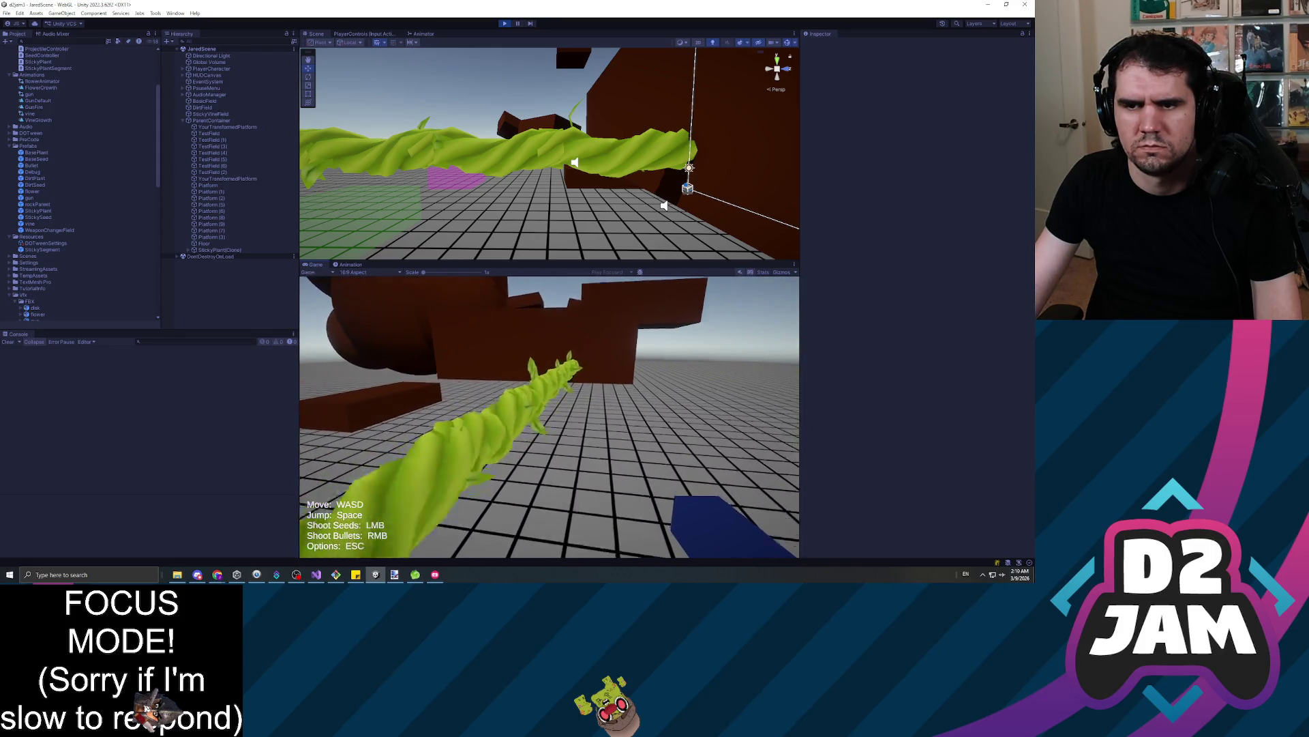
{"action": "left_click", "coordinate": [549, 416]}
{"action": "left_click", "coordinate": [549, 416]}
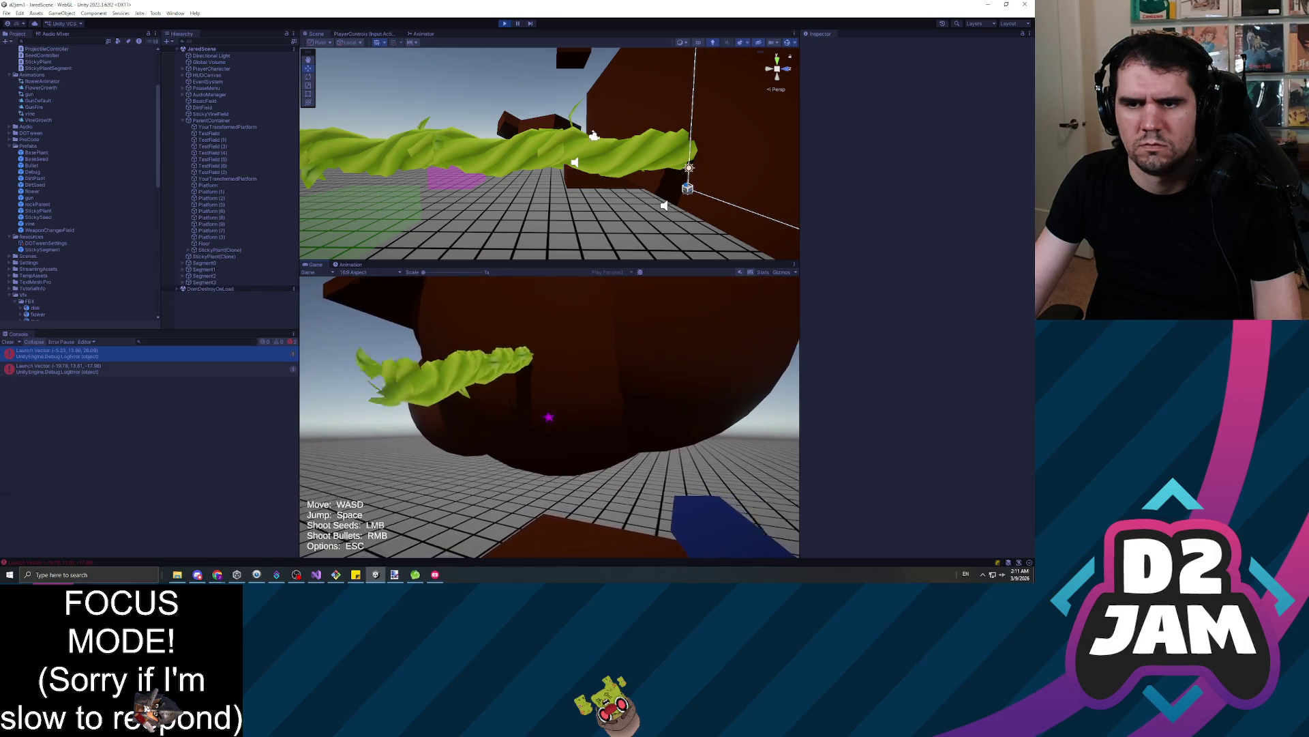
Shoot more seeds at the wall, floor and brown blocks while advancing, then pause
{"action": "left_click", "coordinate": [549, 417]}
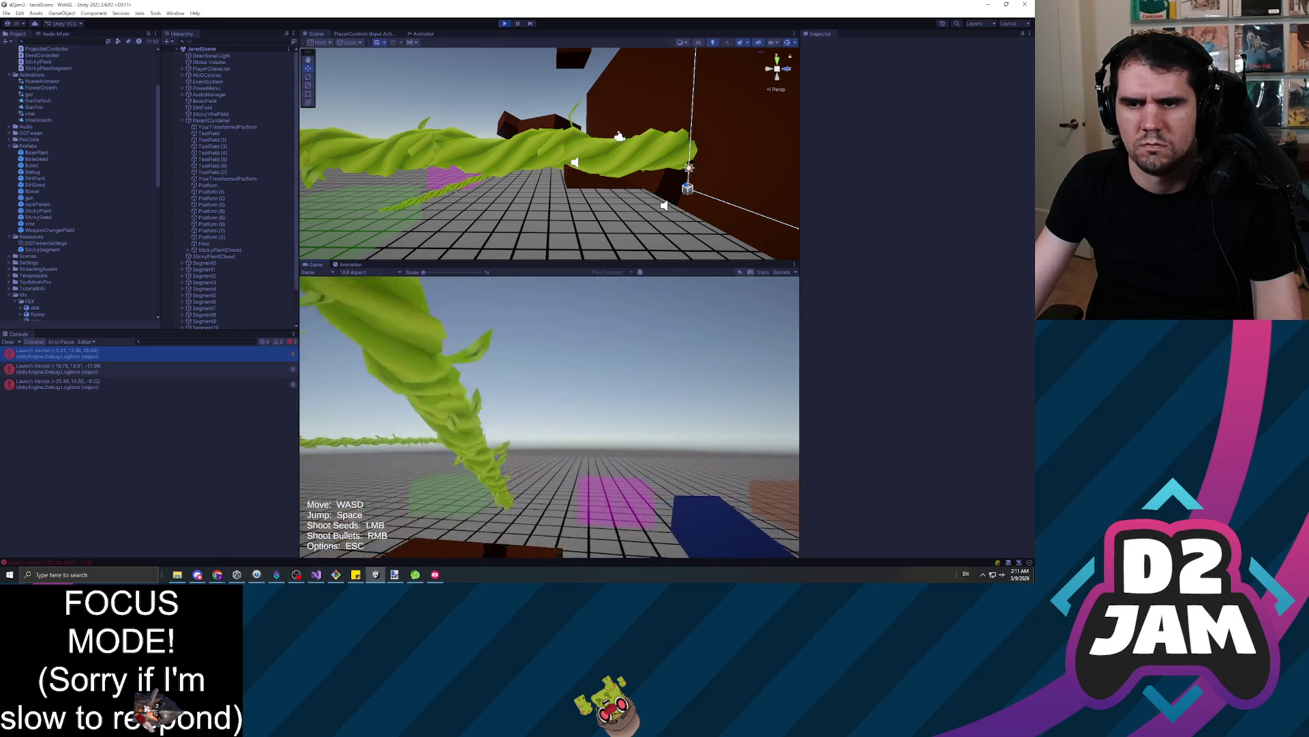
{"action": "left_click", "coordinate": [550, 417]}
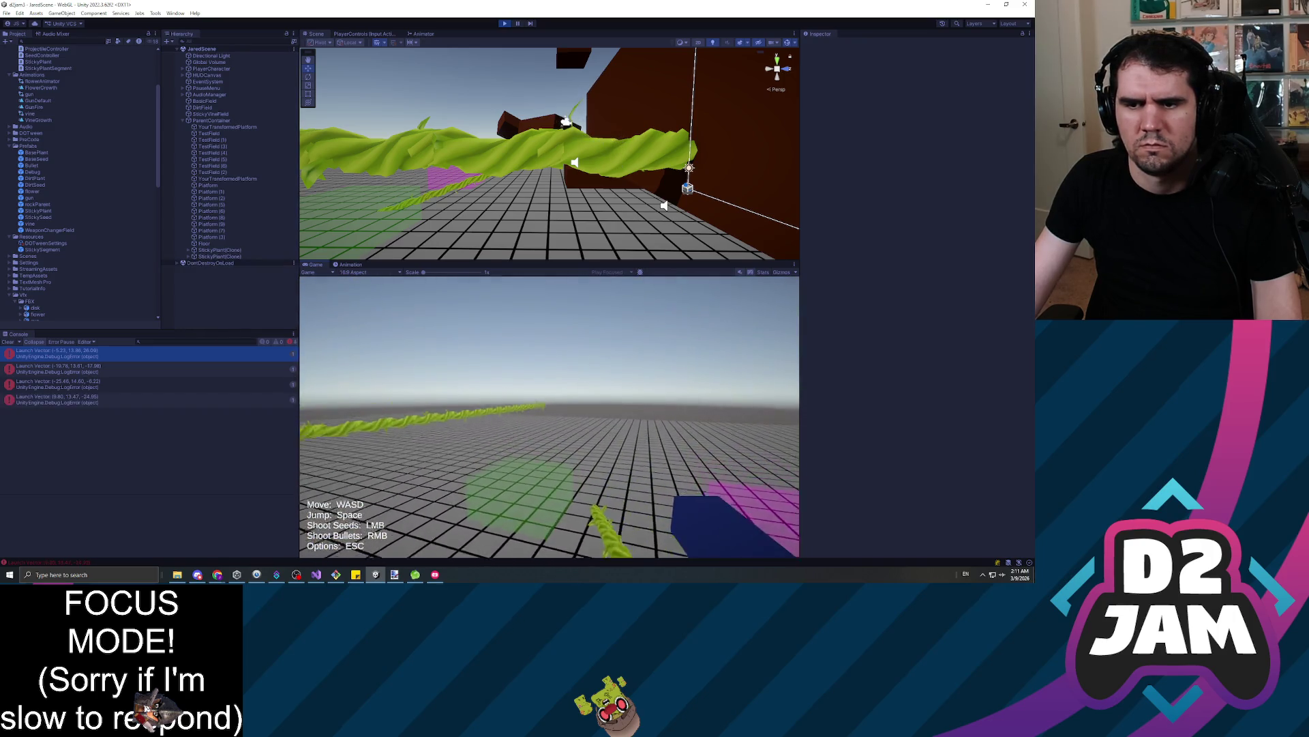
{"action": "left_click", "coordinate": [549, 417]}
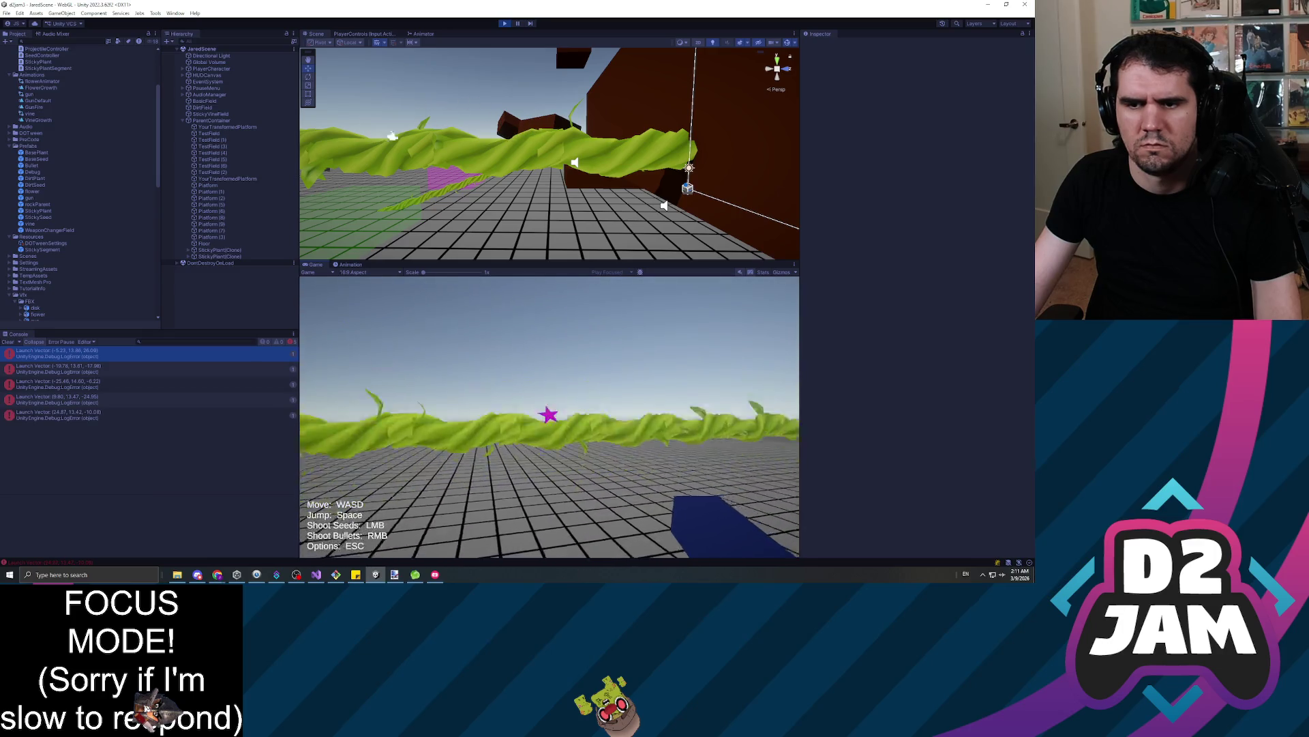
{"action": "key", "text": "w"}
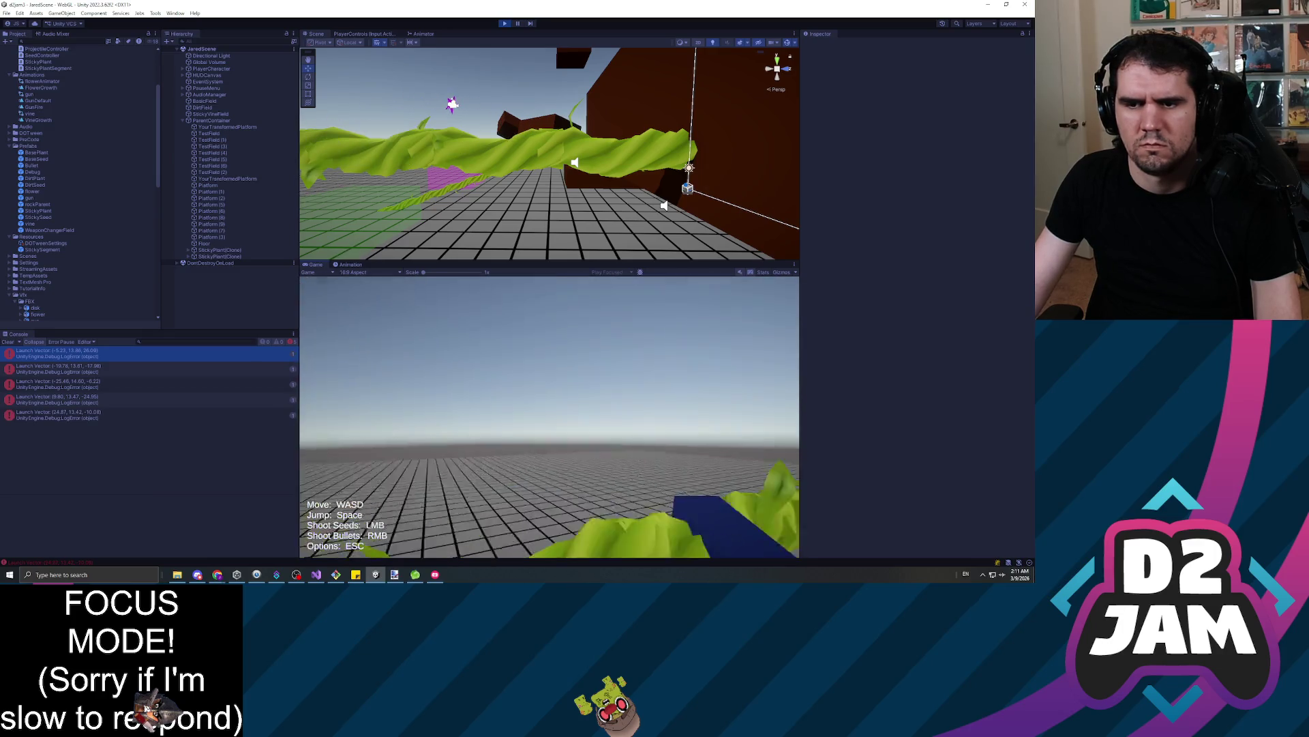
{"action": "left_click", "coordinate": [550, 417]}
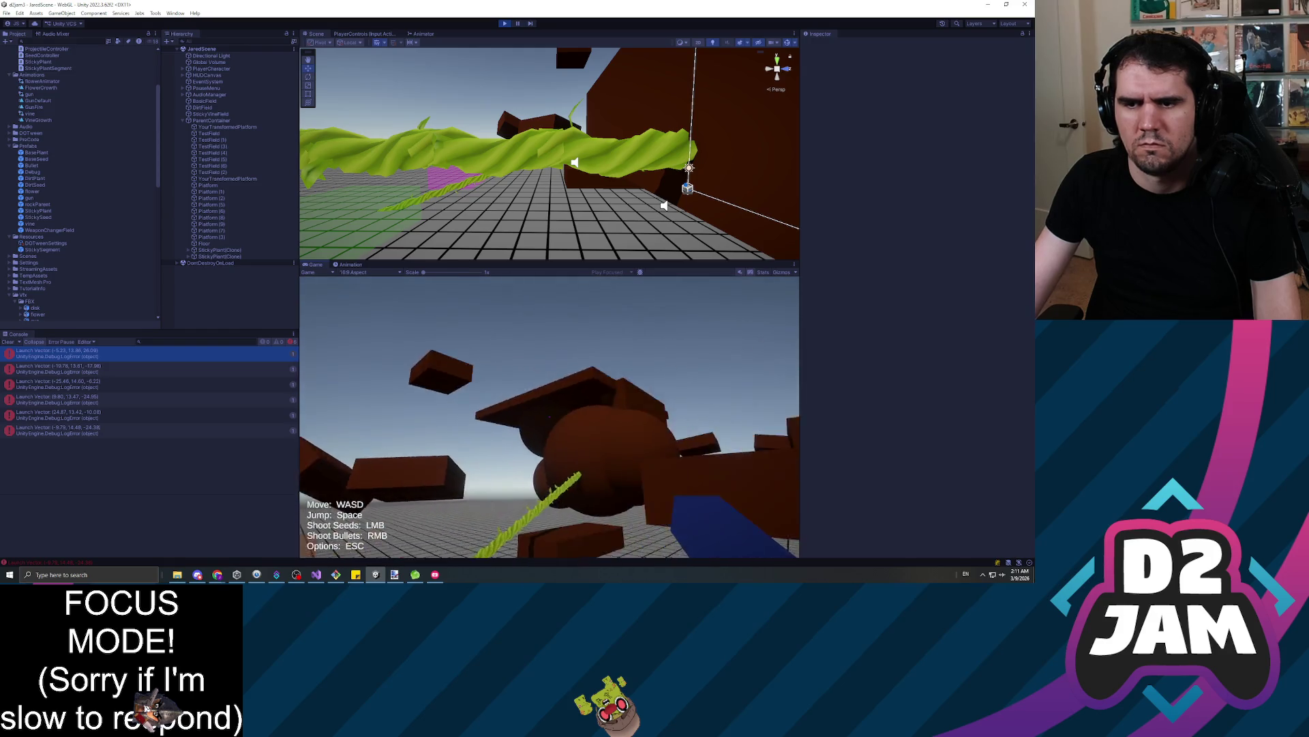
{"action": "left_click", "coordinate": [549, 416]}
{"action": "key", "text": "w"}
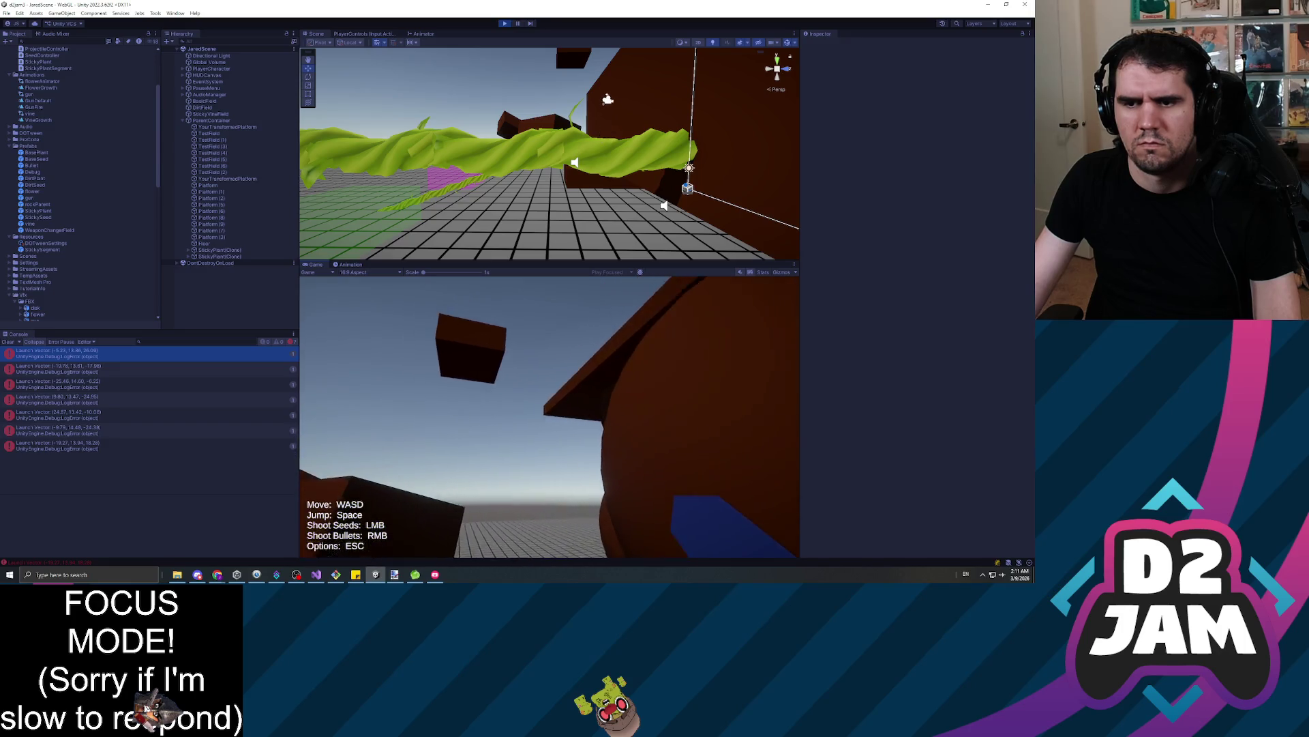
{"action": "left_click", "coordinate": [550, 416]}
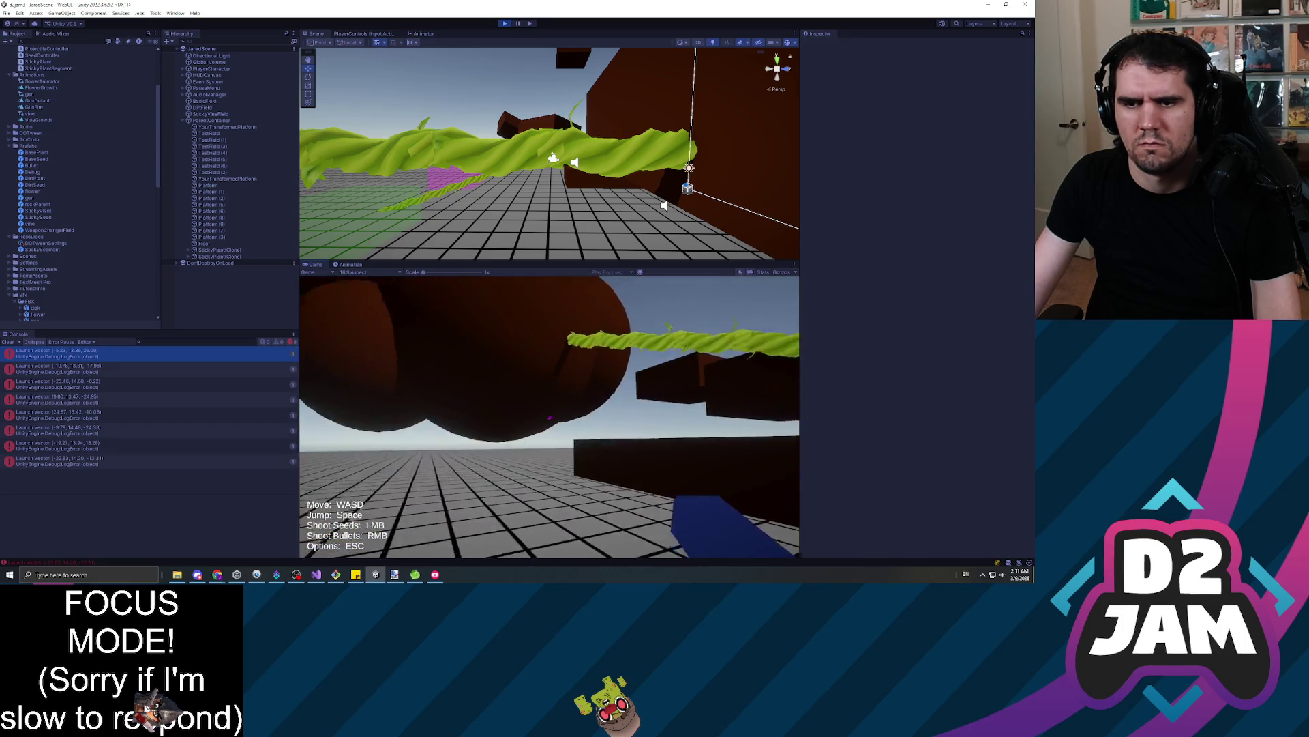
{"action": "left_click", "coordinate": [550, 417]}
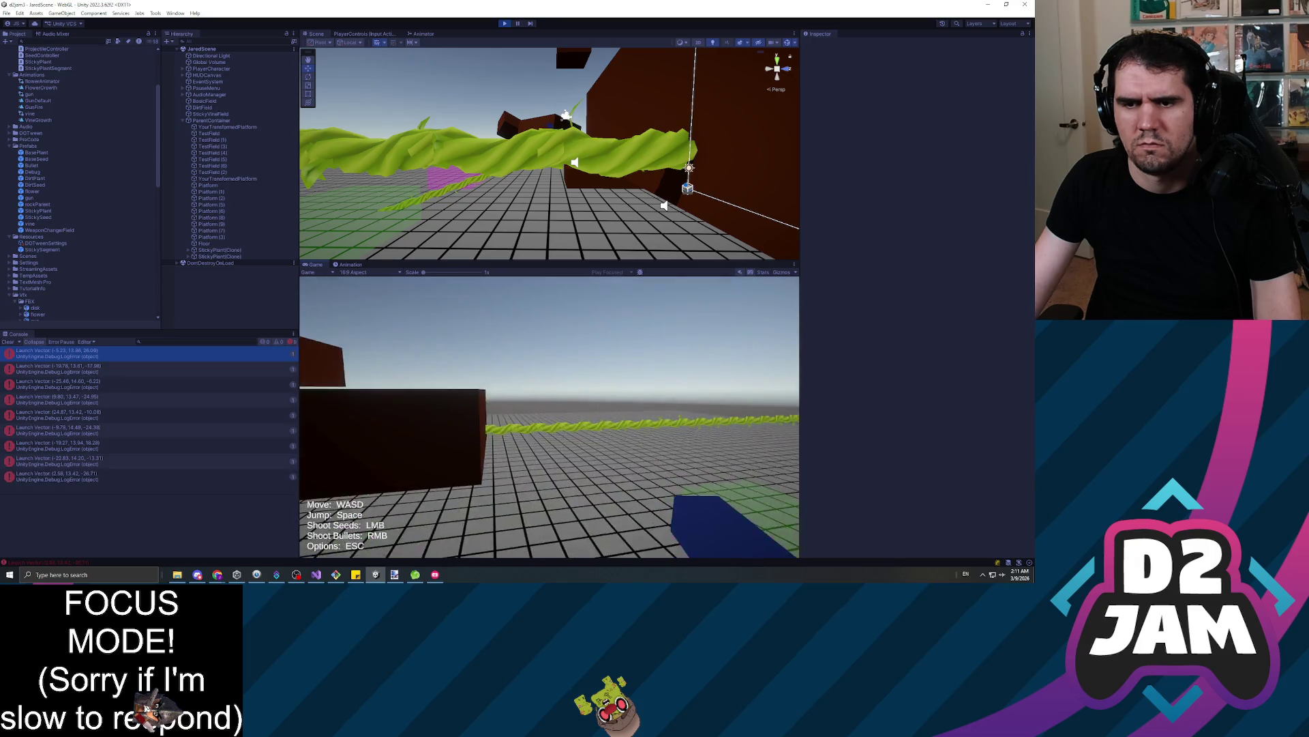
{"action": "left_click", "coordinate": [550, 417]}
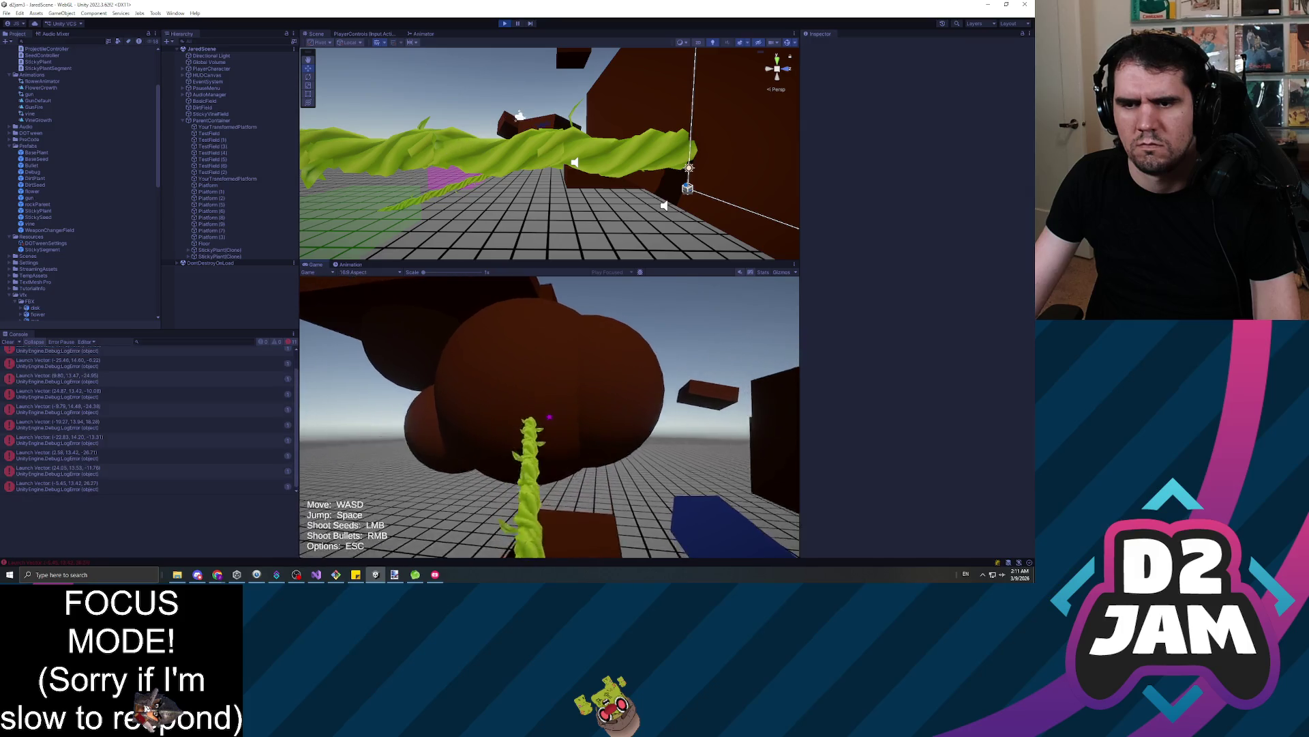
{"action": "left_click", "coordinate": [550, 417]}
{"action": "left_click", "coordinate": [549, 417]}
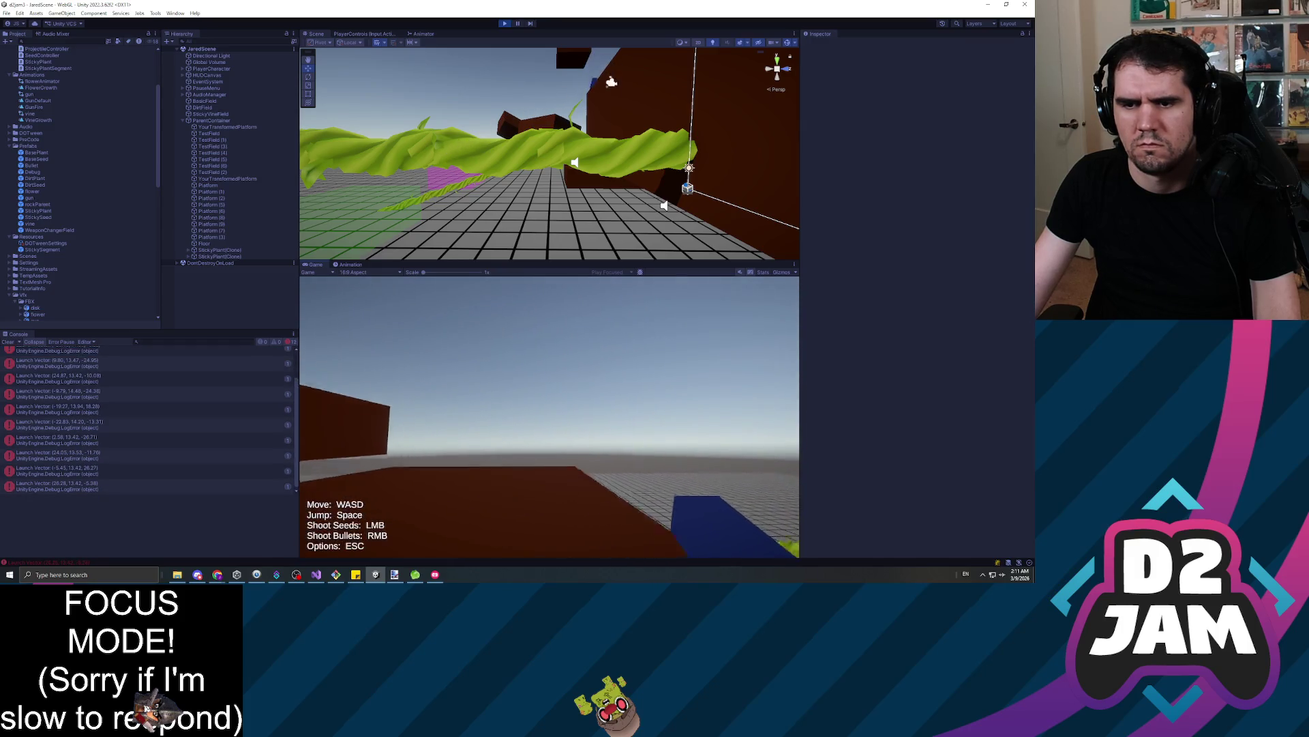
{"action": "key", "text": "Escape"}
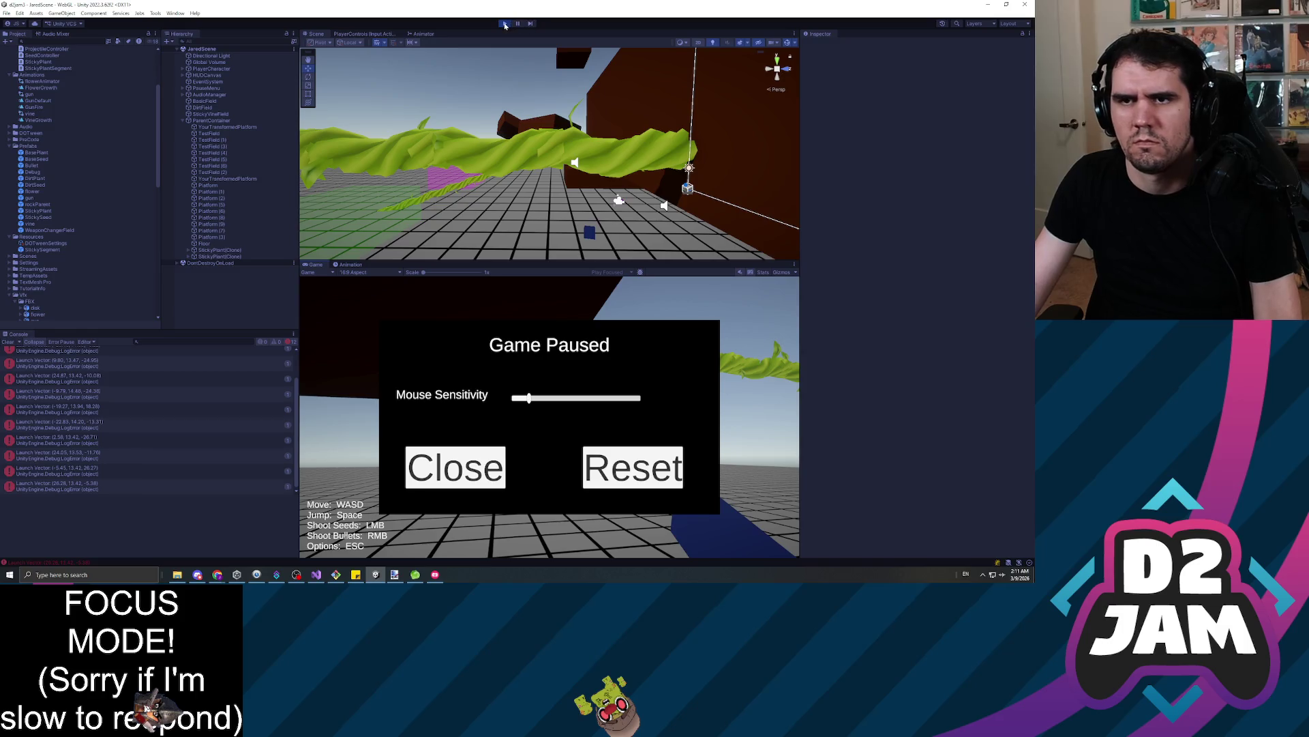
Stop the current test run and, after the script reload, start play mode again
{"action": "key", "text": "ctrl+p"}
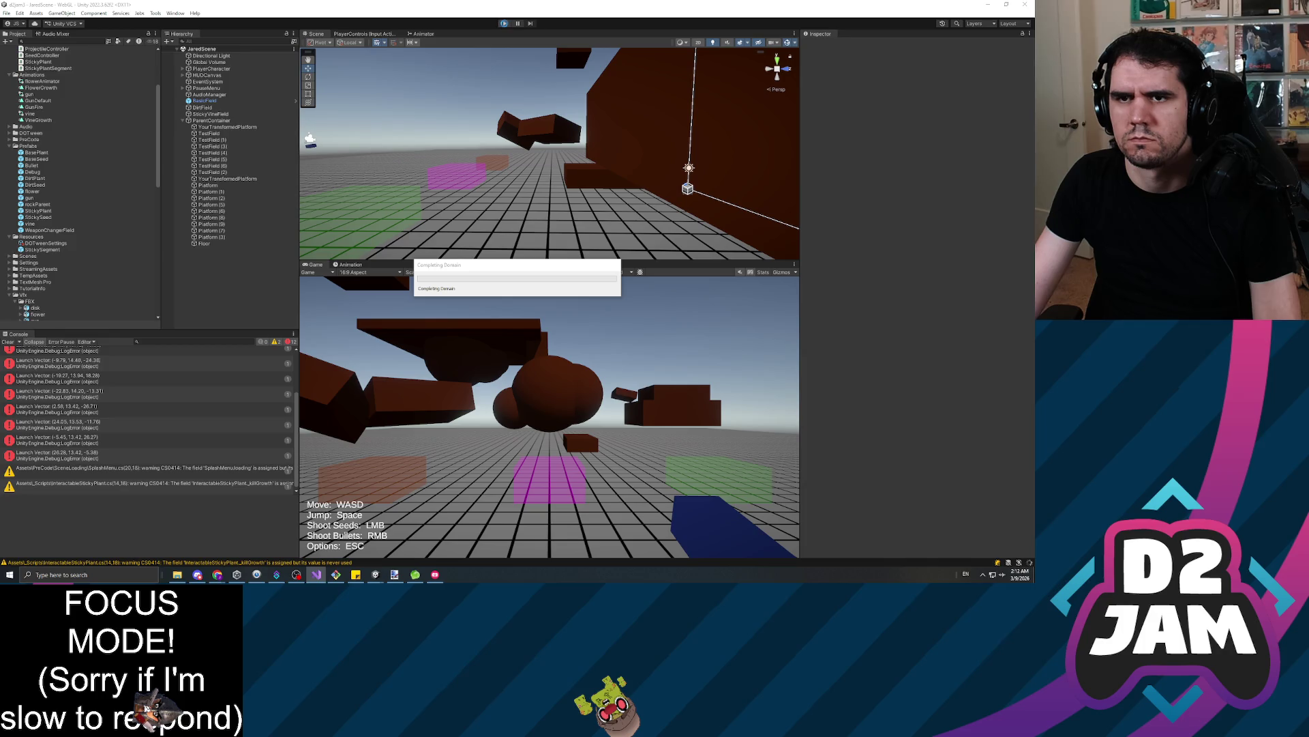
{"action": "left_click", "coordinate": [505, 24]}
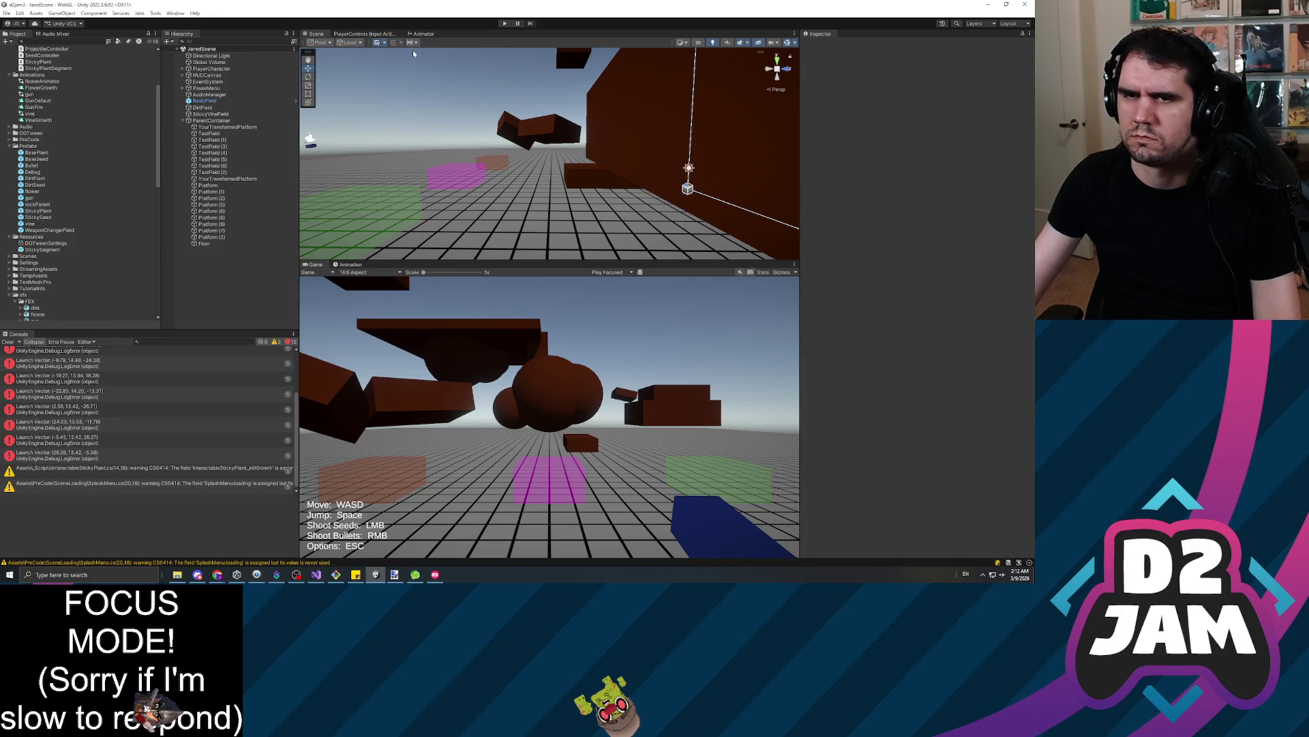
{"action": "left_click", "coordinate": [504, 23]}
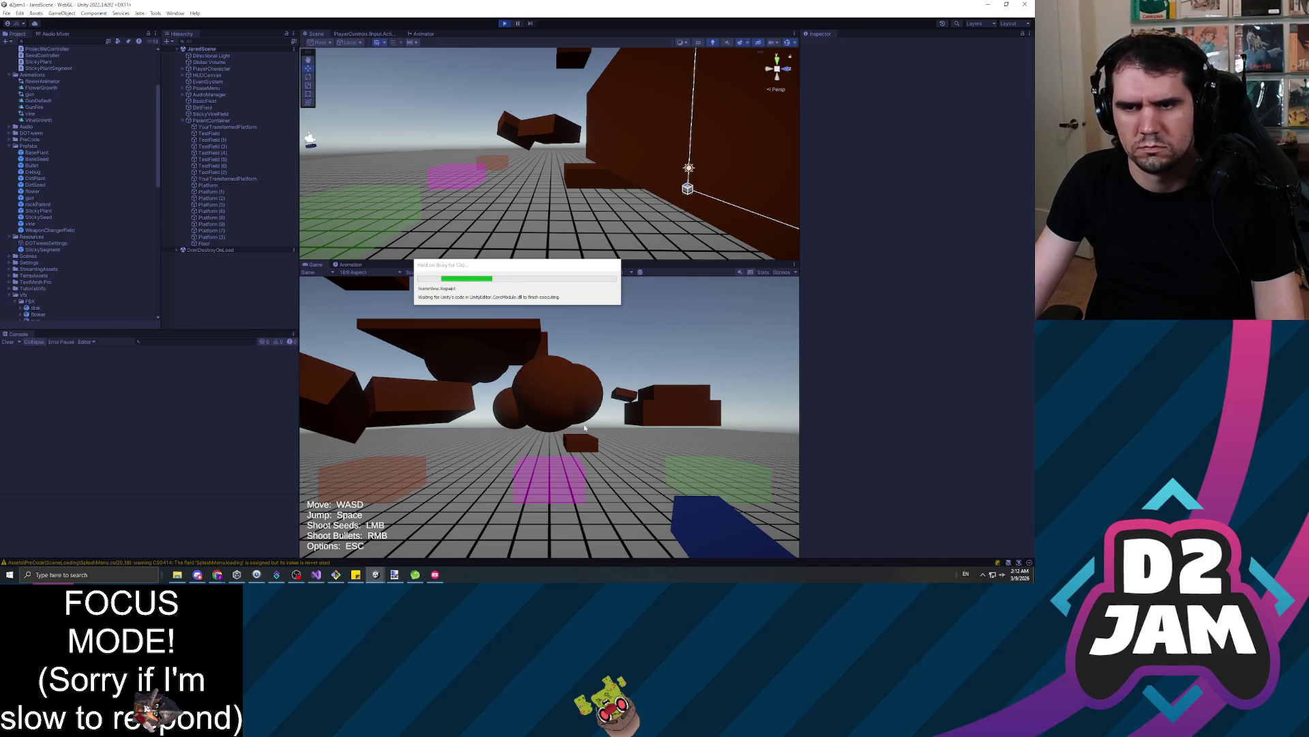
Fire a bullet and shoot a vine seed onto the brown platform, then clear the Console logs
{"action": "right_click", "coordinate": [588, 482]}
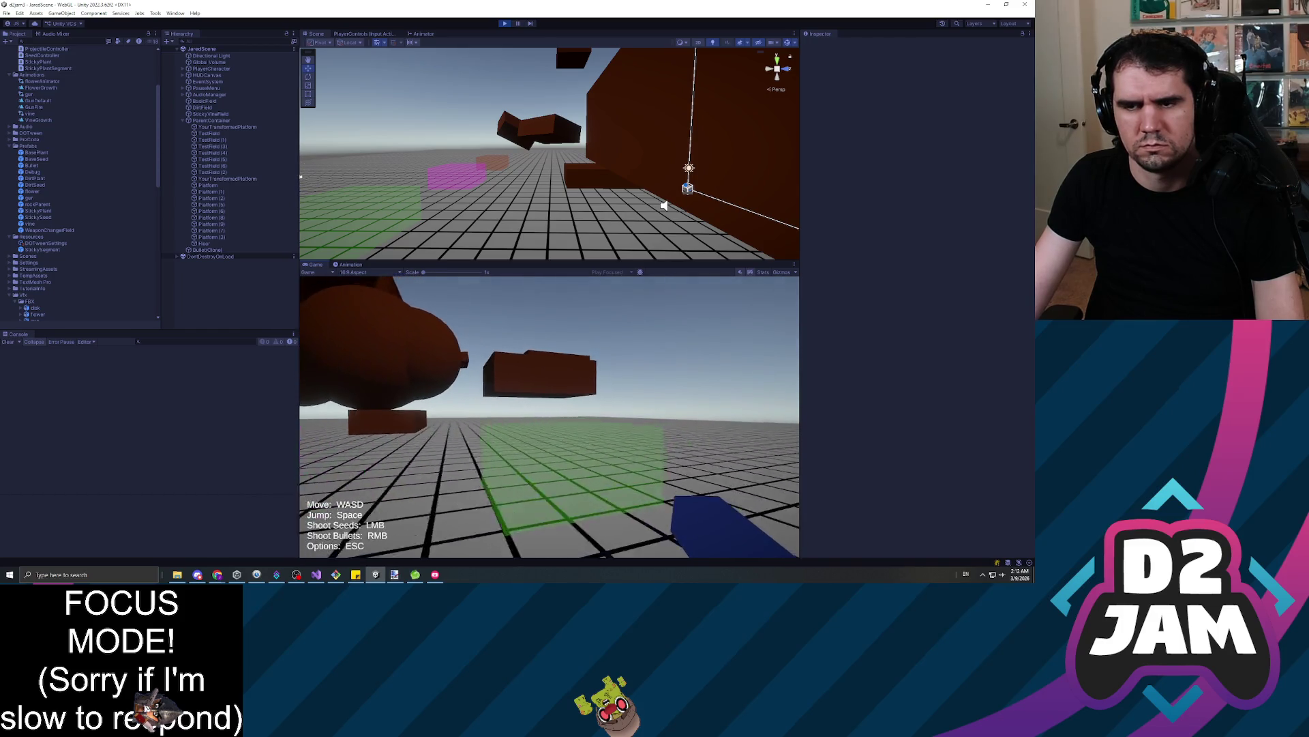
{"action": "left_click", "coordinate": [549, 417]}
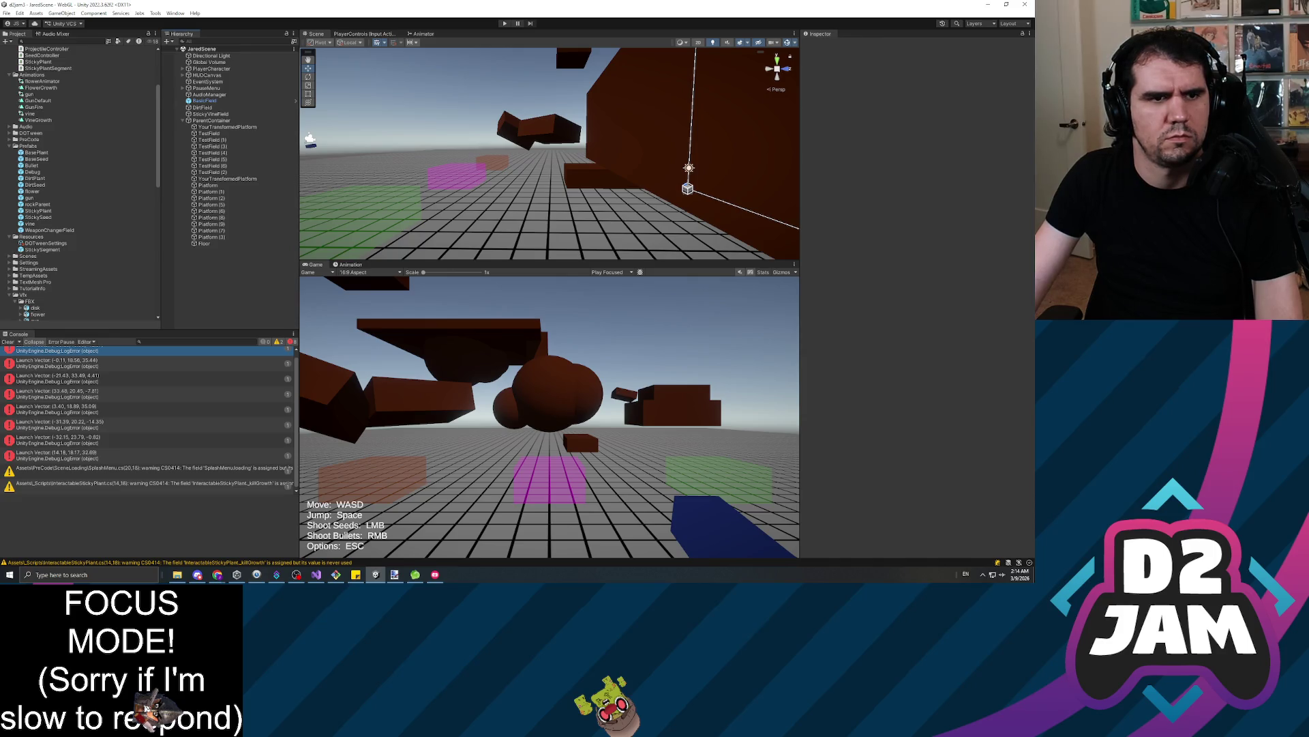
{"action": "key", "text": "alt+Tab"}
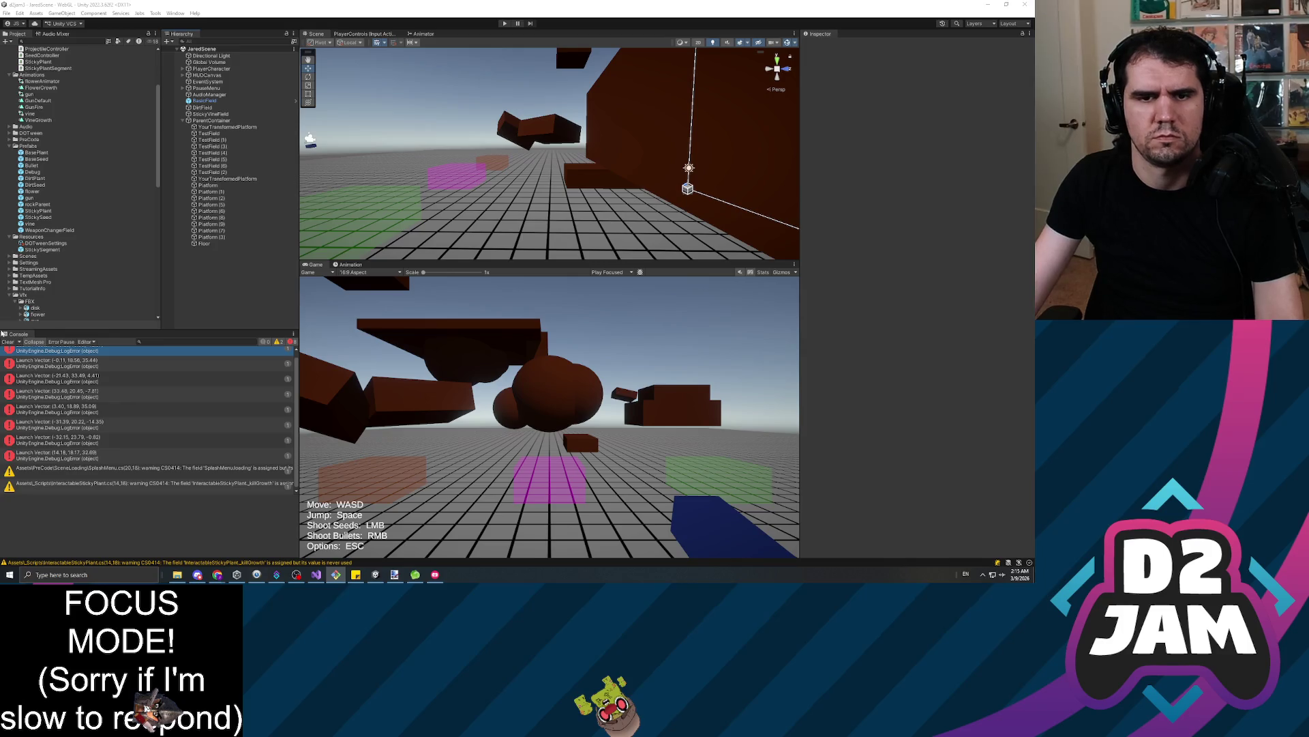
{"action": "left_click", "coordinate": [6, 342]}
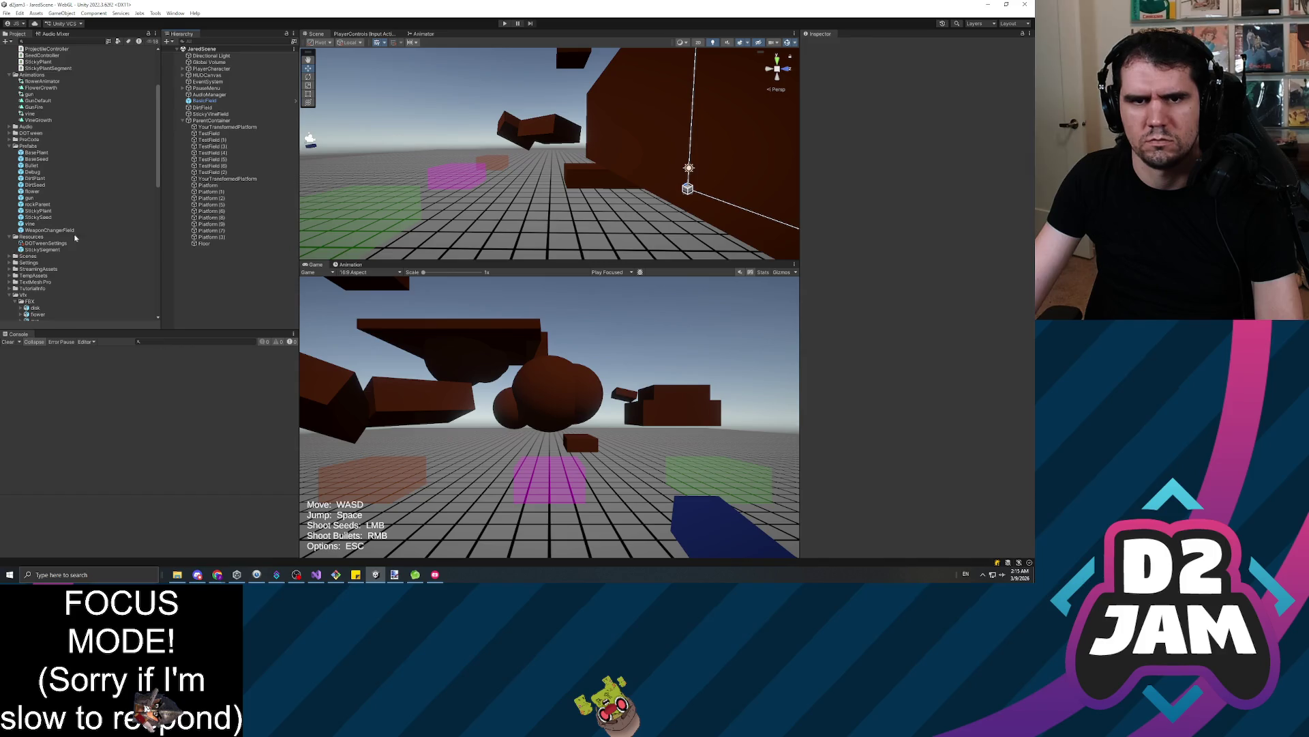
Collapse Vfx, expand Scenes and open MainScene from the Project panel
{"action": "scroll", "coordinate": [82, 246], "scroll_direction": "down", "scroll_amount": 10}
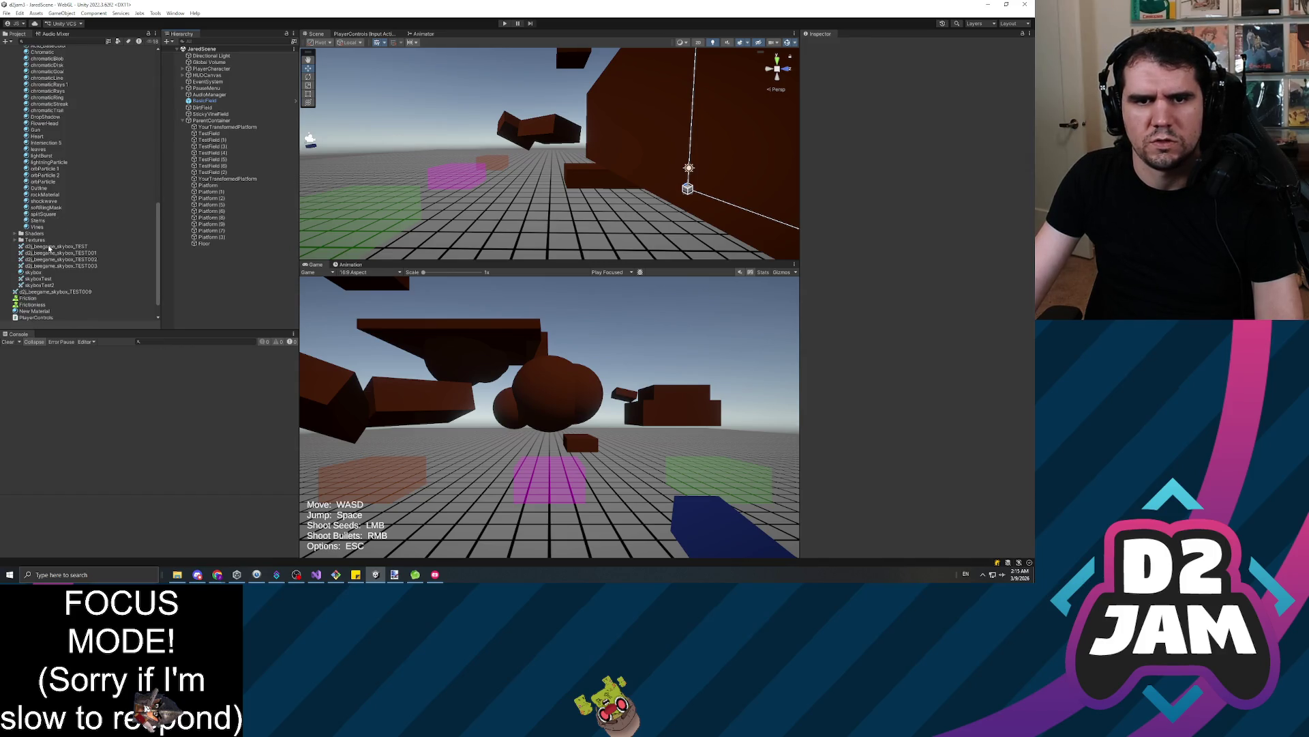
{"action": "scroll", "coordinate": [48, 242], "scroll_direction": "up", "scroll_amount": 10}
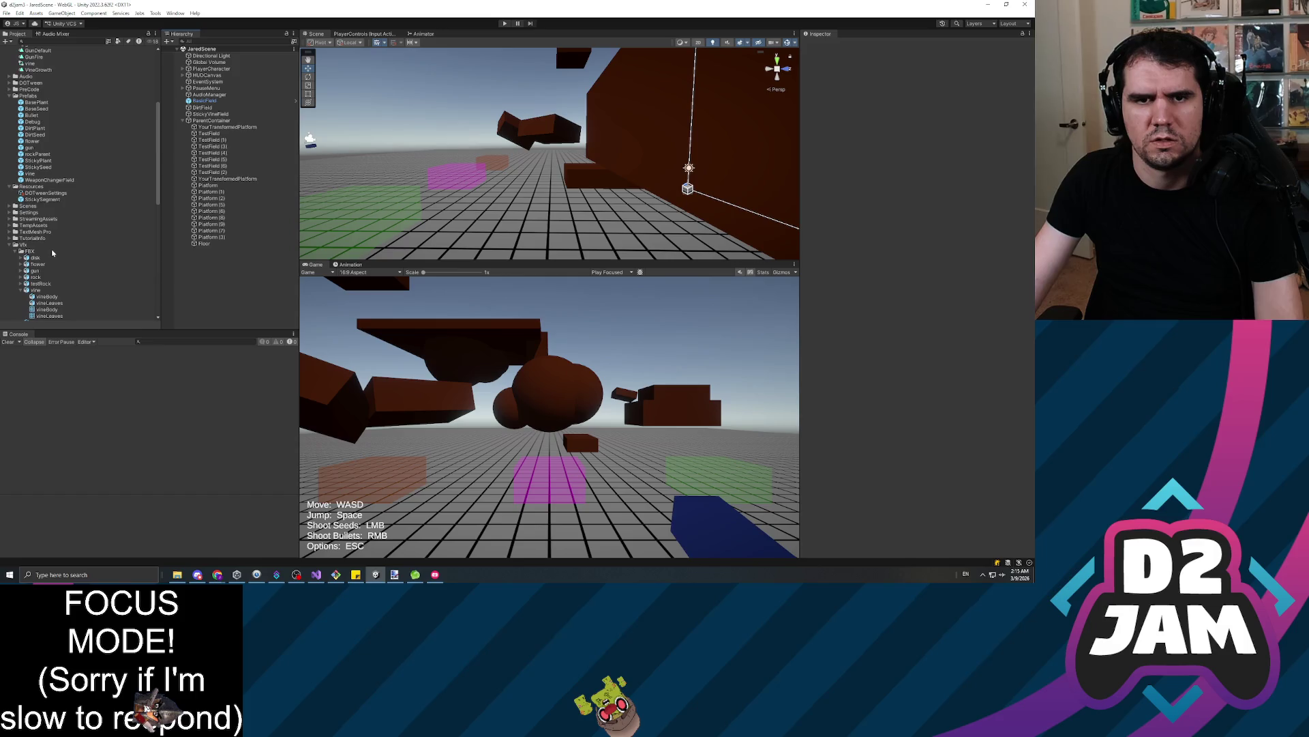
{"action": "left_click", "coordinate": [12, 245]}
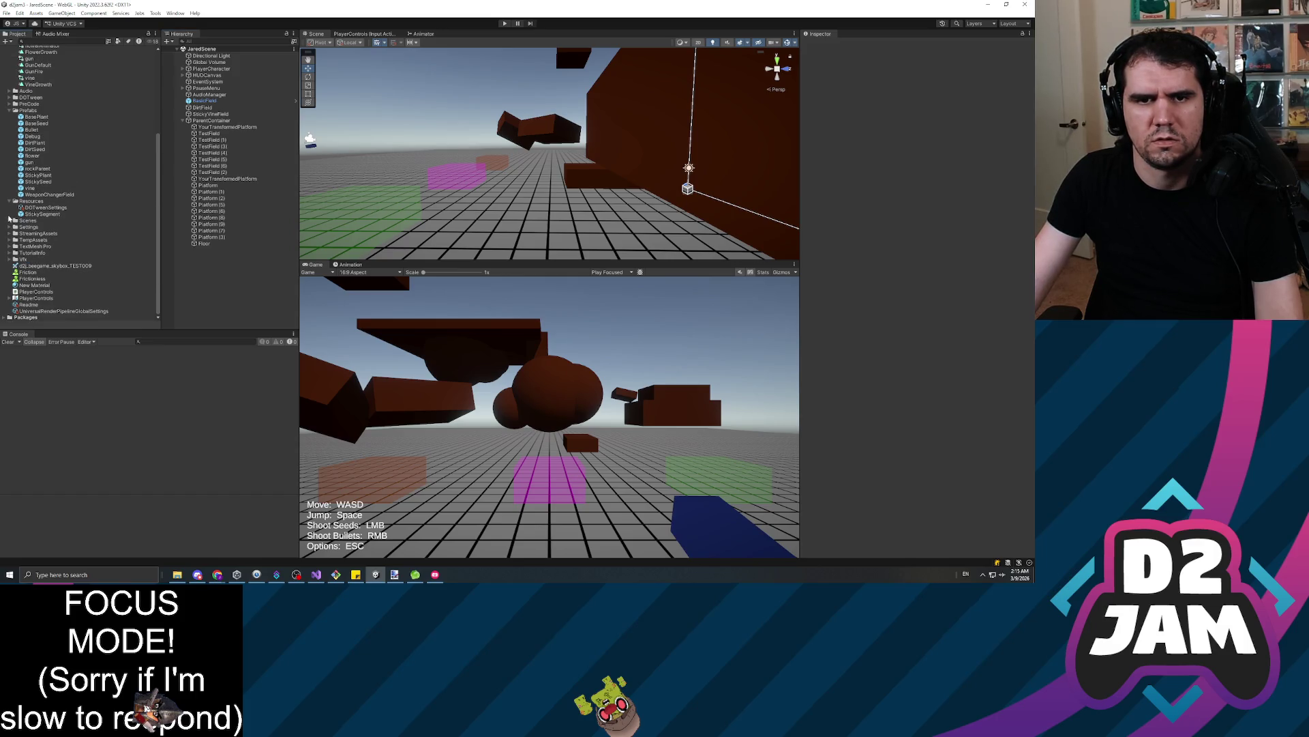
{"action": "left_click", "coordinate": [9, 222]}
{"action": "double_click", "coordinate": [46, 235]}
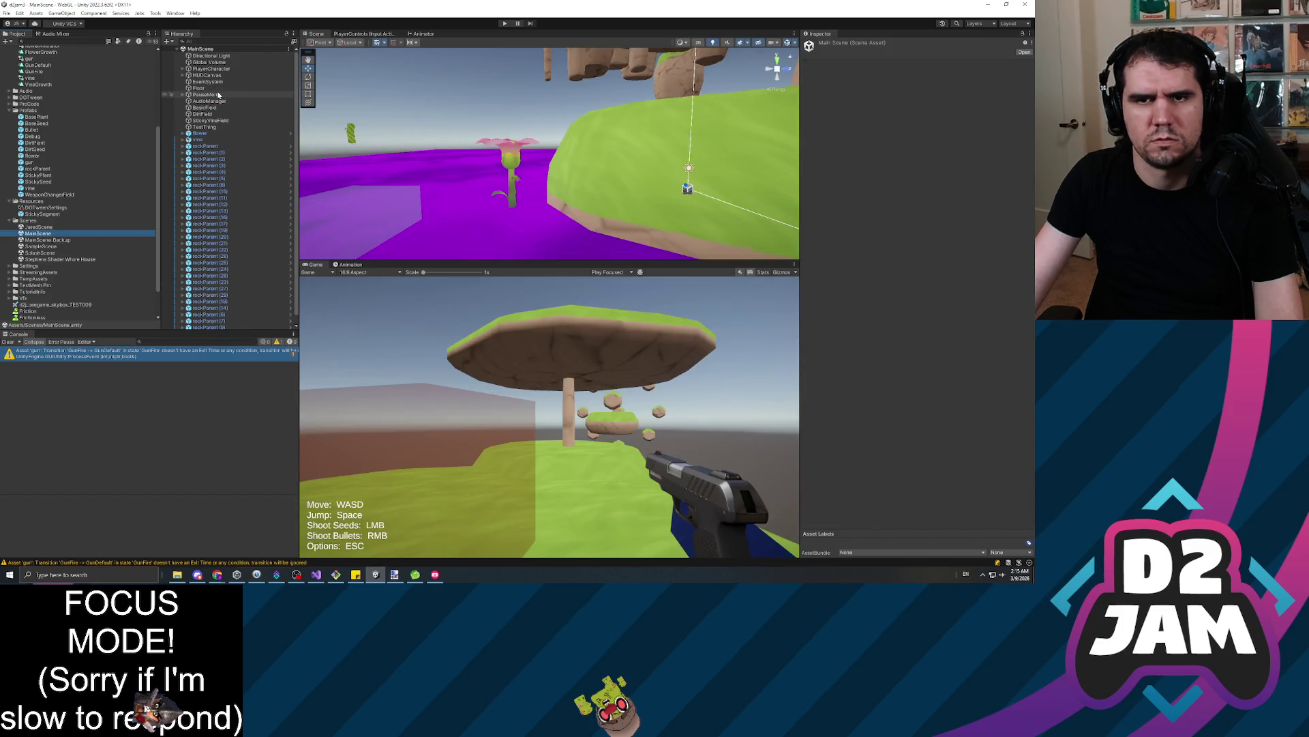
Inspect PlayerCharacter, frame the StickyVineField in the Scene view, and start playing
{"action": "left_click", "coordinate": [214, 69]}
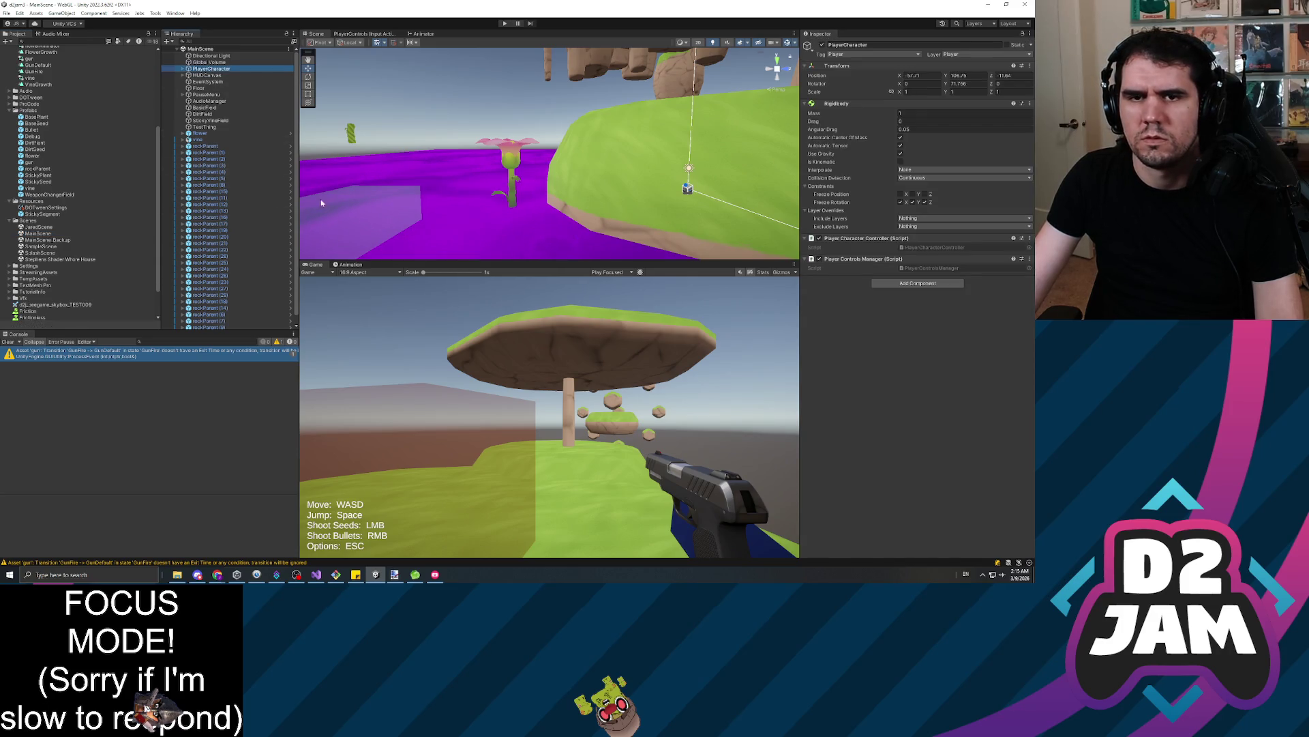
{"action": "left_click", "coordinate": [220, 122]}
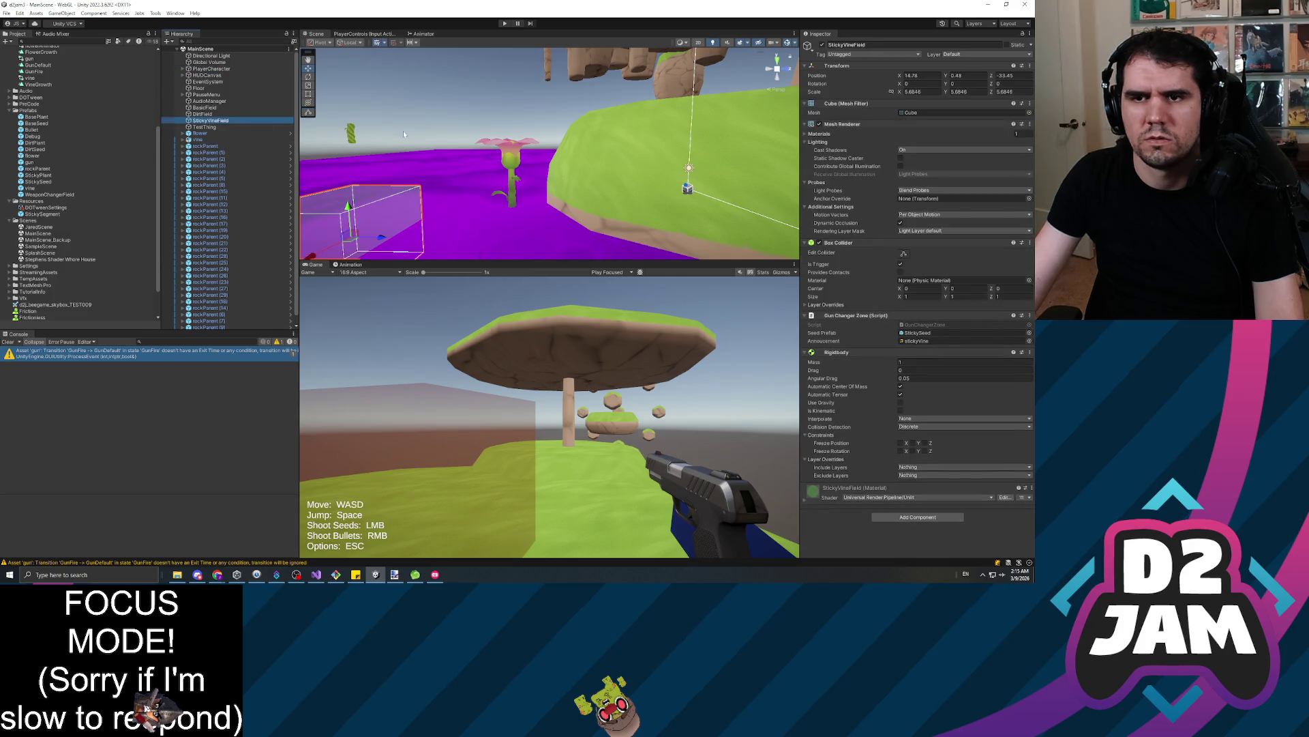
{"action": "key", "text": "f"}
{"action": "scroll", "coordinate": [609, 159], "scroll_direction": "down", "scroll_amount": 5}
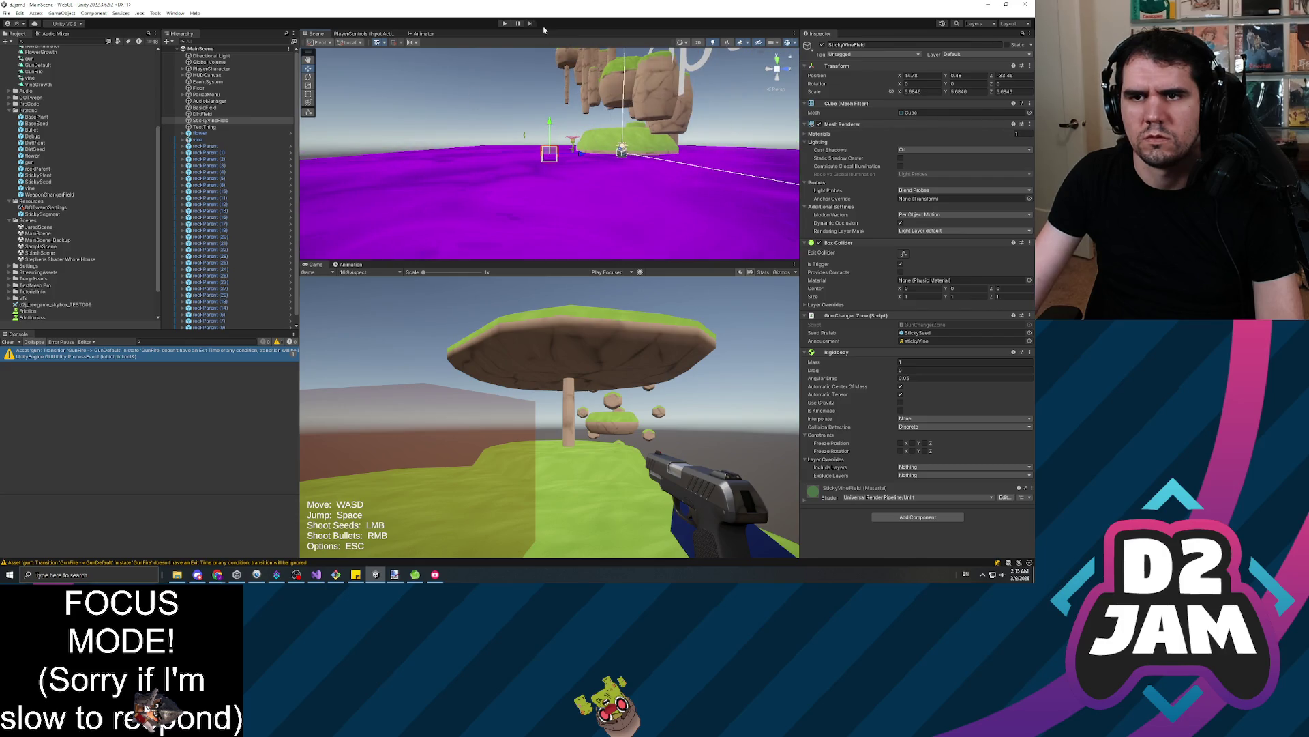
{"action": "left_click", "coordinate": [503, 23]}
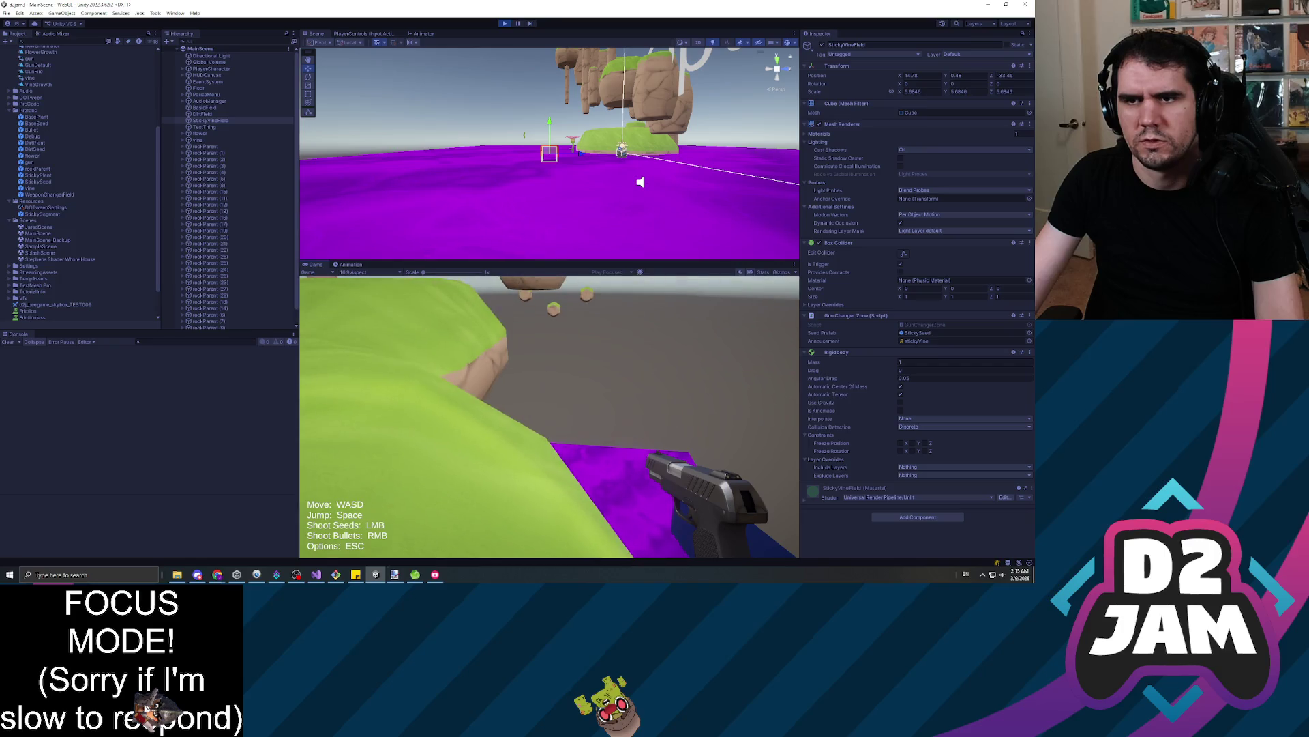
Pause the running MainScene game to show its pause menu with the Mouse Sensitivity slider
{"action": "key", "text": "Escape"}
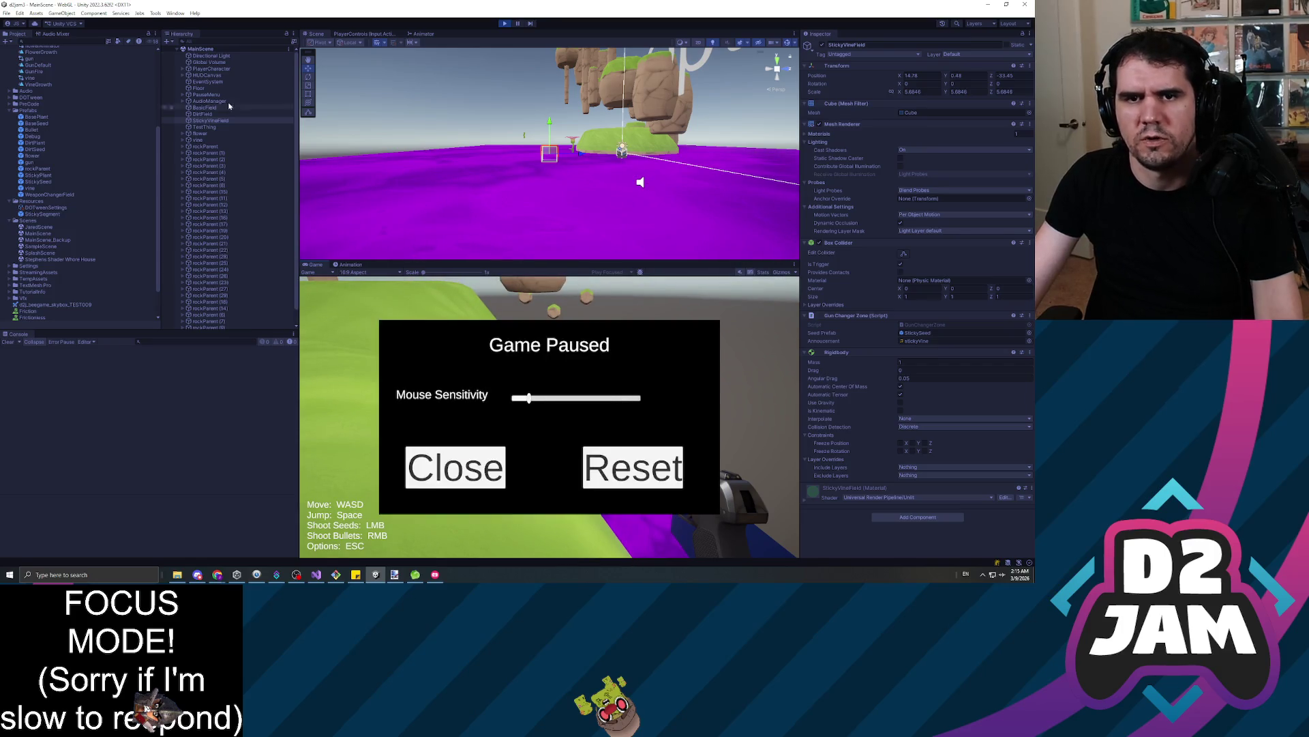
While paused, inspect PlayerCharacter, DirtField, BasicField and StickyVineField, then close the pause menu
{"action": "left_click", "coordinate": [566, 155]}
{"action": "key", "text": "f"}
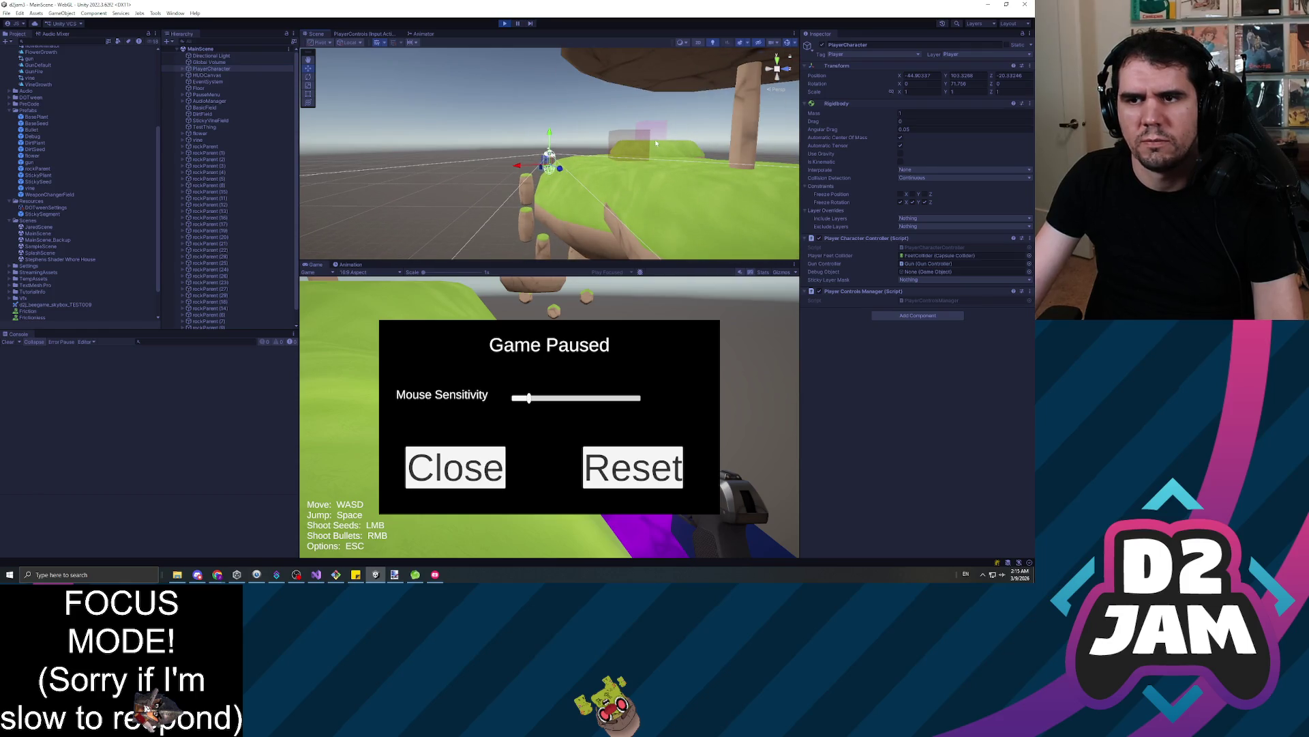
{"action": "left_click", "coordinate": [631, 141]}
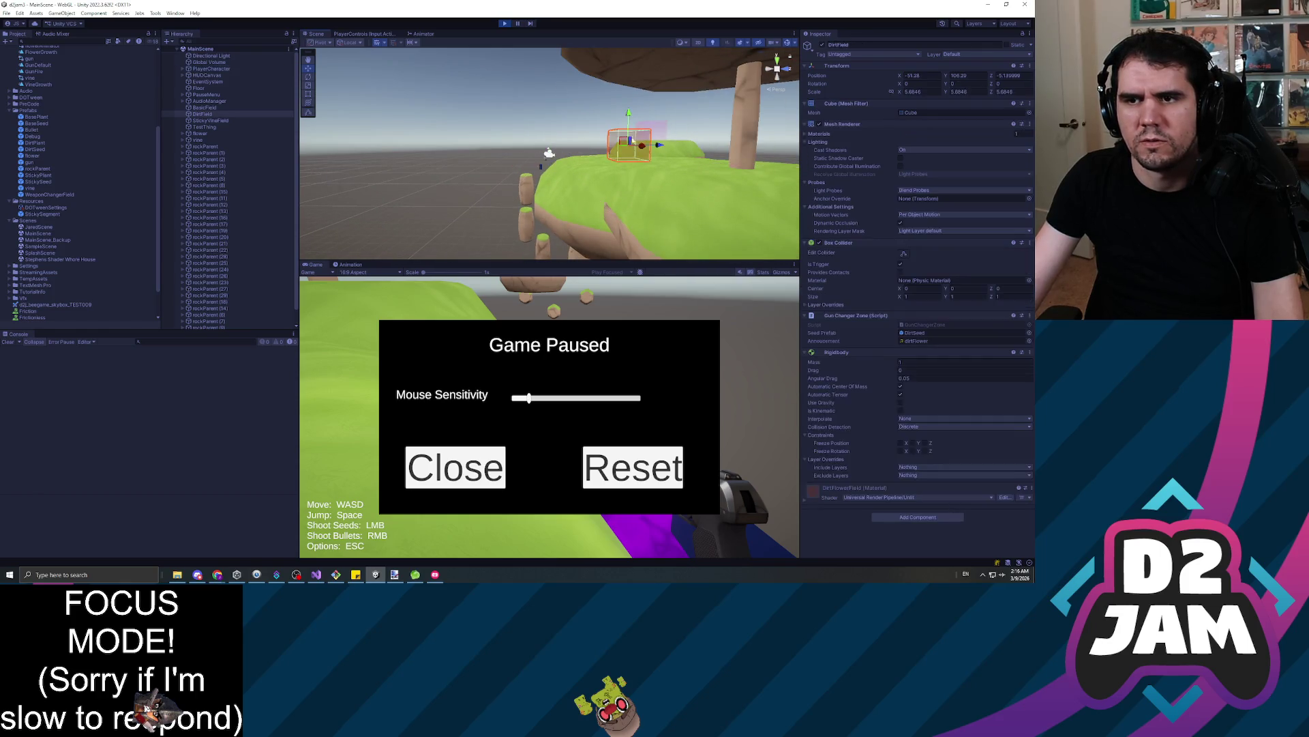
{"action": "left_click", "coordinate": [654, 131]}
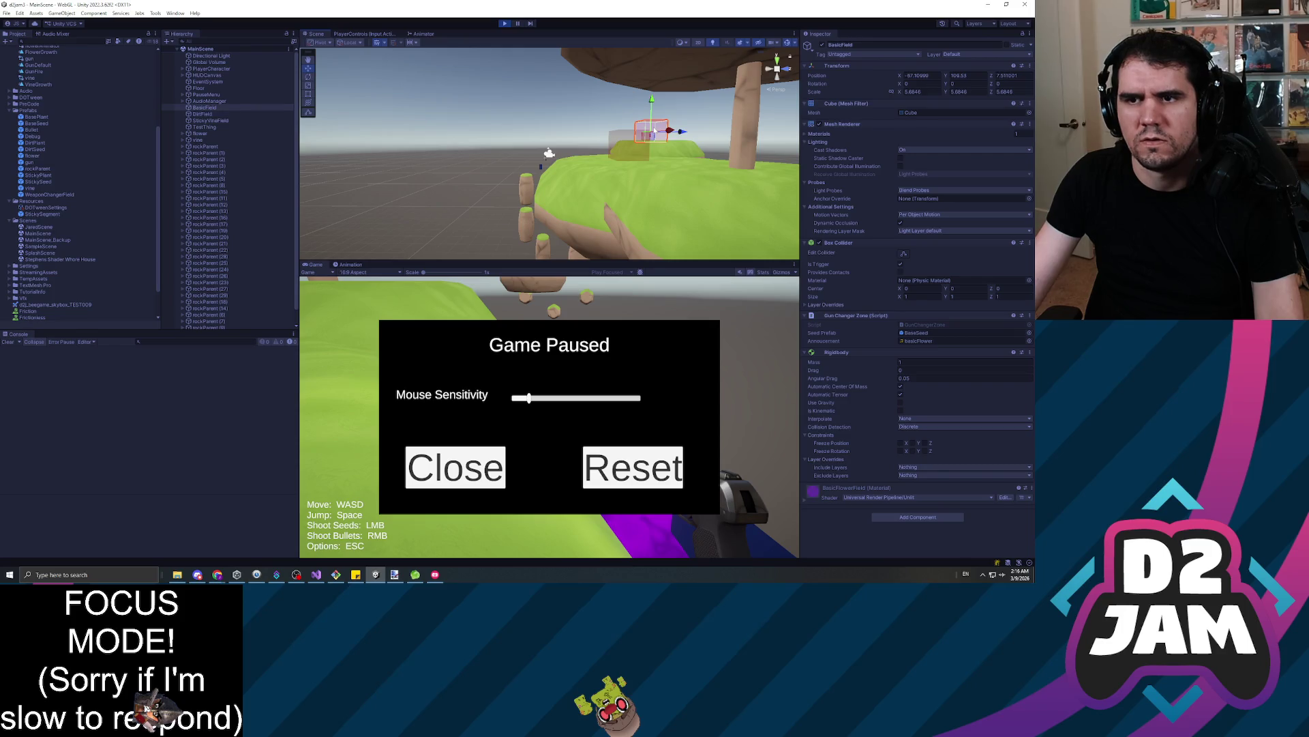
{"action": "left_click", "coordinate": [220, 121]}
{"action": "mouse_move", "coordinate": [550, 193]}
{"action": "left_mouse_down"}
{"action": "mouse_move", "coordinate": [549, 242]}
{"action": "mouse_move", "coordinate": [620, 251]}
{"action": "mouse_move", "coordinate": [438, 266]}
{"action": "left_mouse_up"}
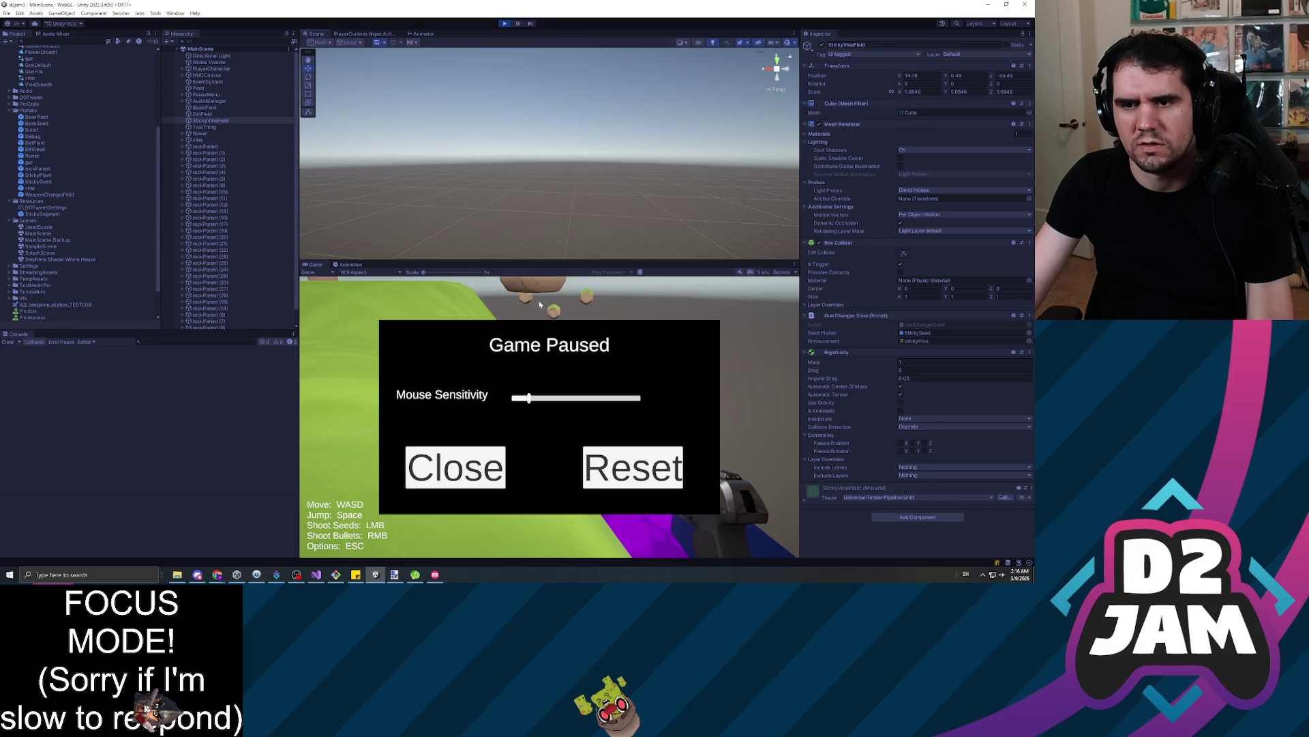
{"action": "left_click", "coordinate": [495, 456]}
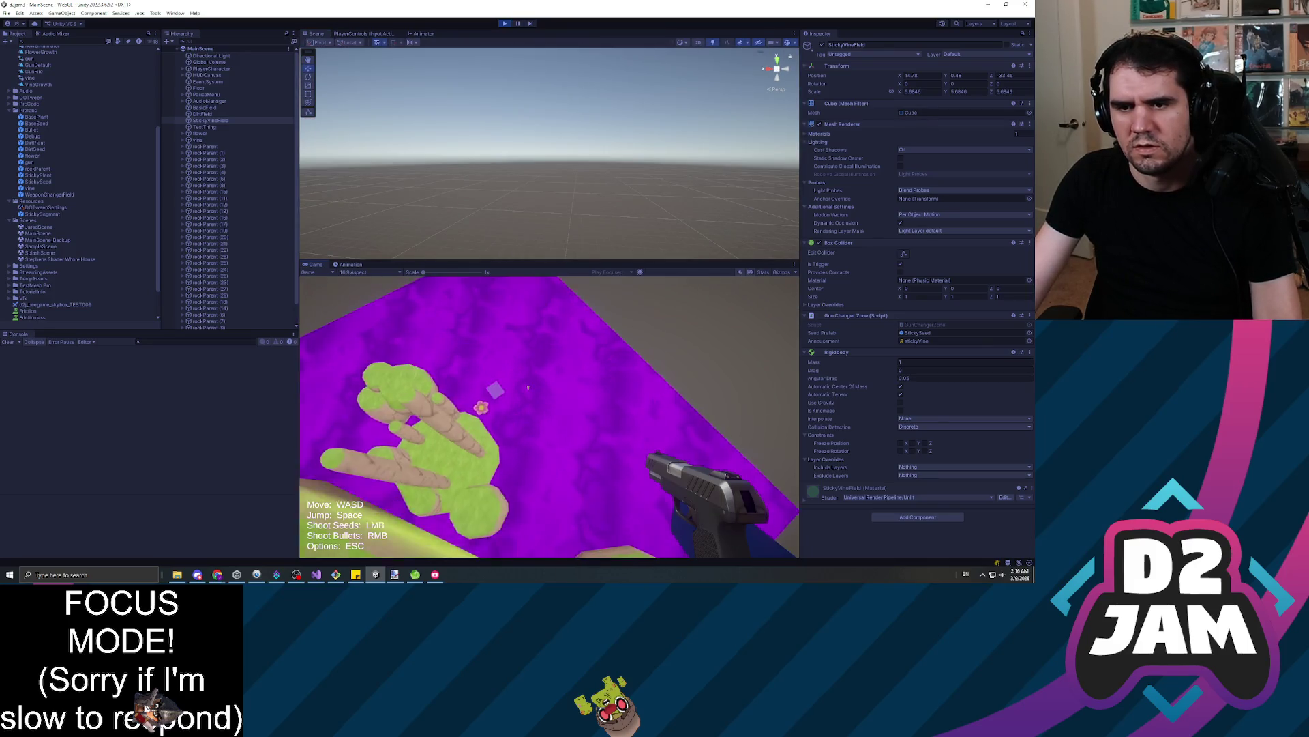
Walk onto the grass platform, shoot three seeds to grow vines, and pause again
{"action": "key", "text": "w"}
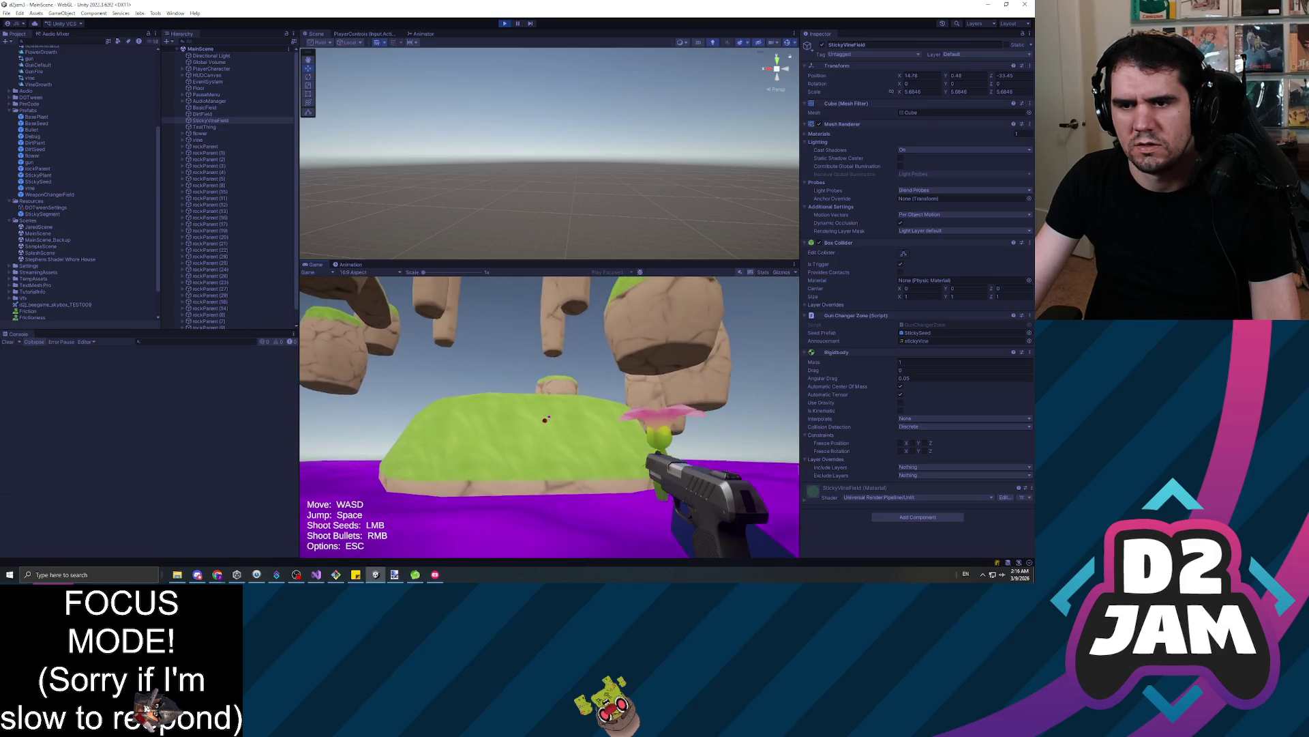
{"action": "left_click", "coordinate": [549, 416]}
{"action": "key", "text": "w"}
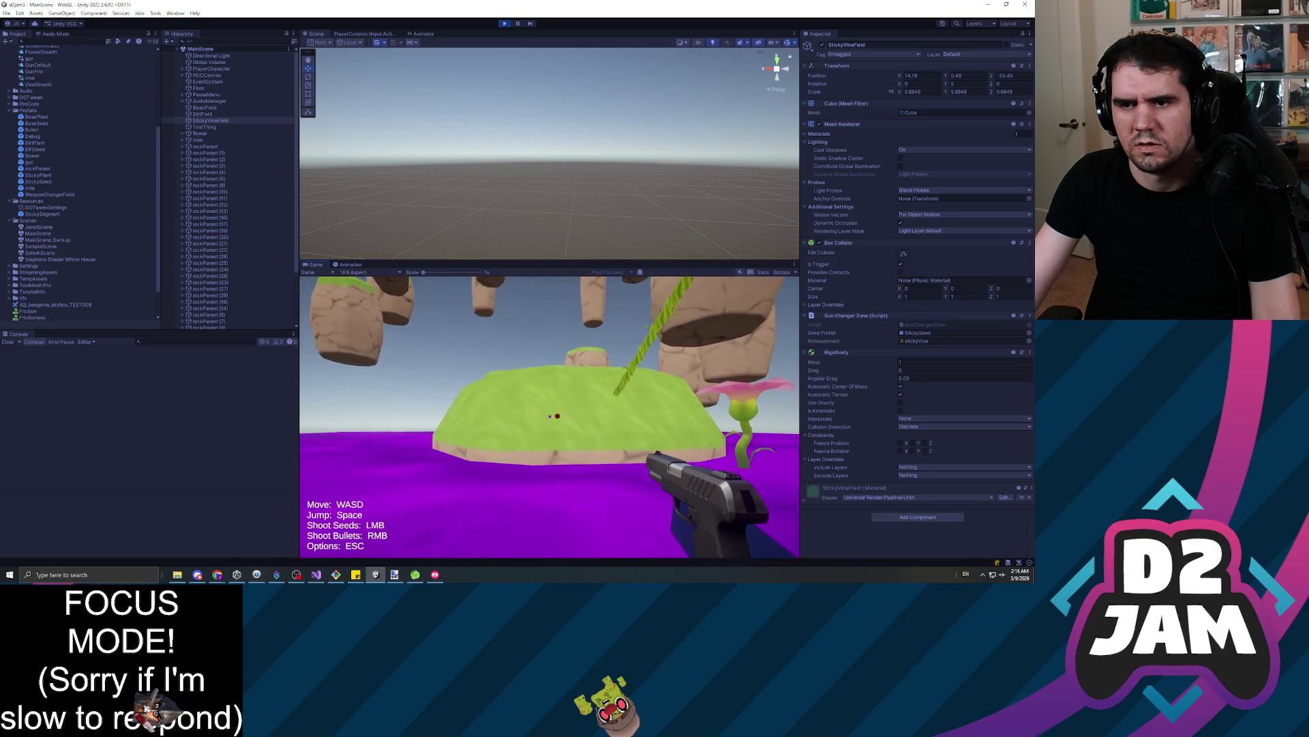
{"action": "left_click", "coordinate": [549, 416]}
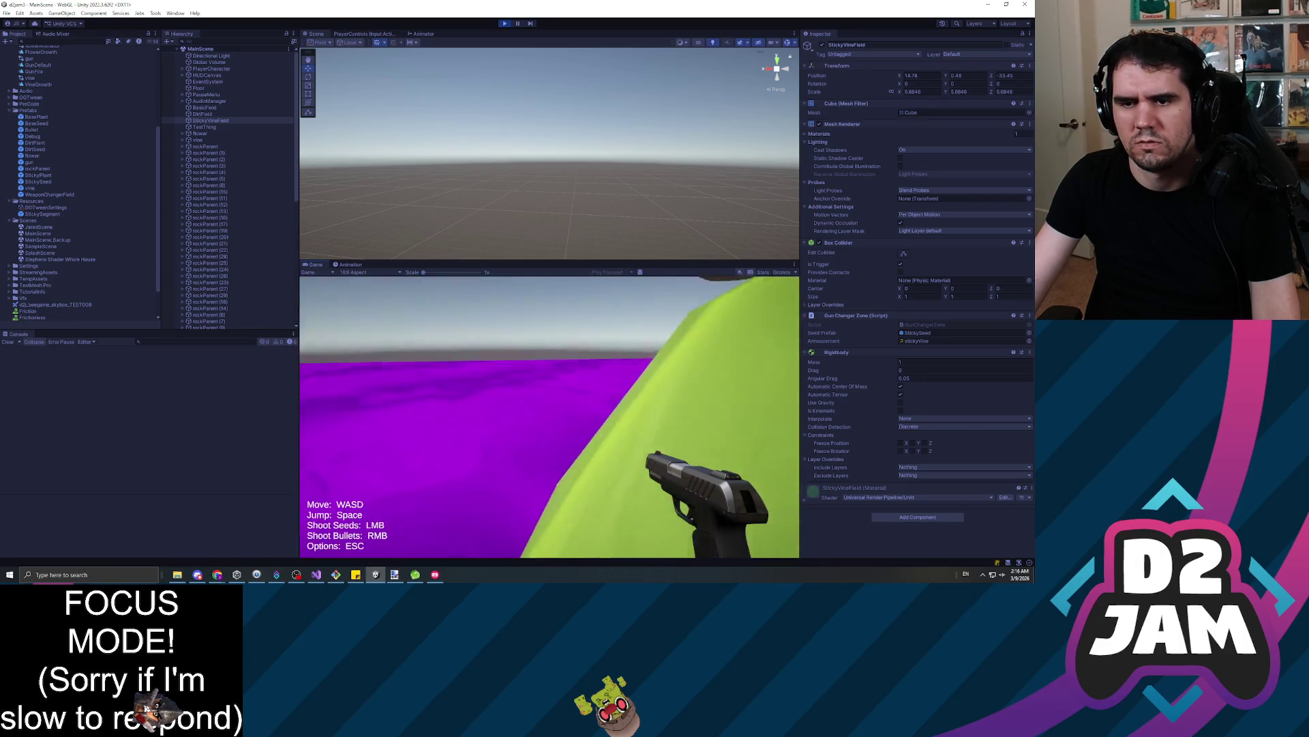
{"action": "left_click", "coordinate": [549, 416]}
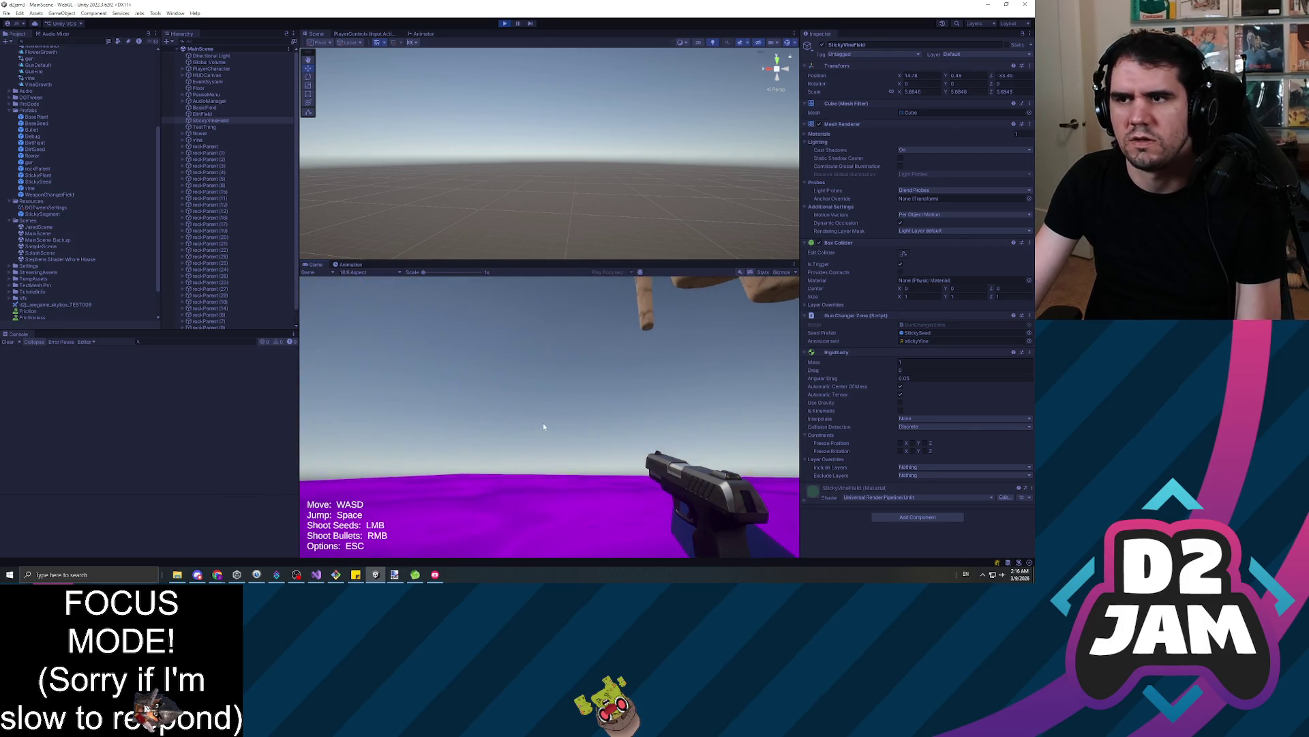
{"action": "key", "text": "Escape"}
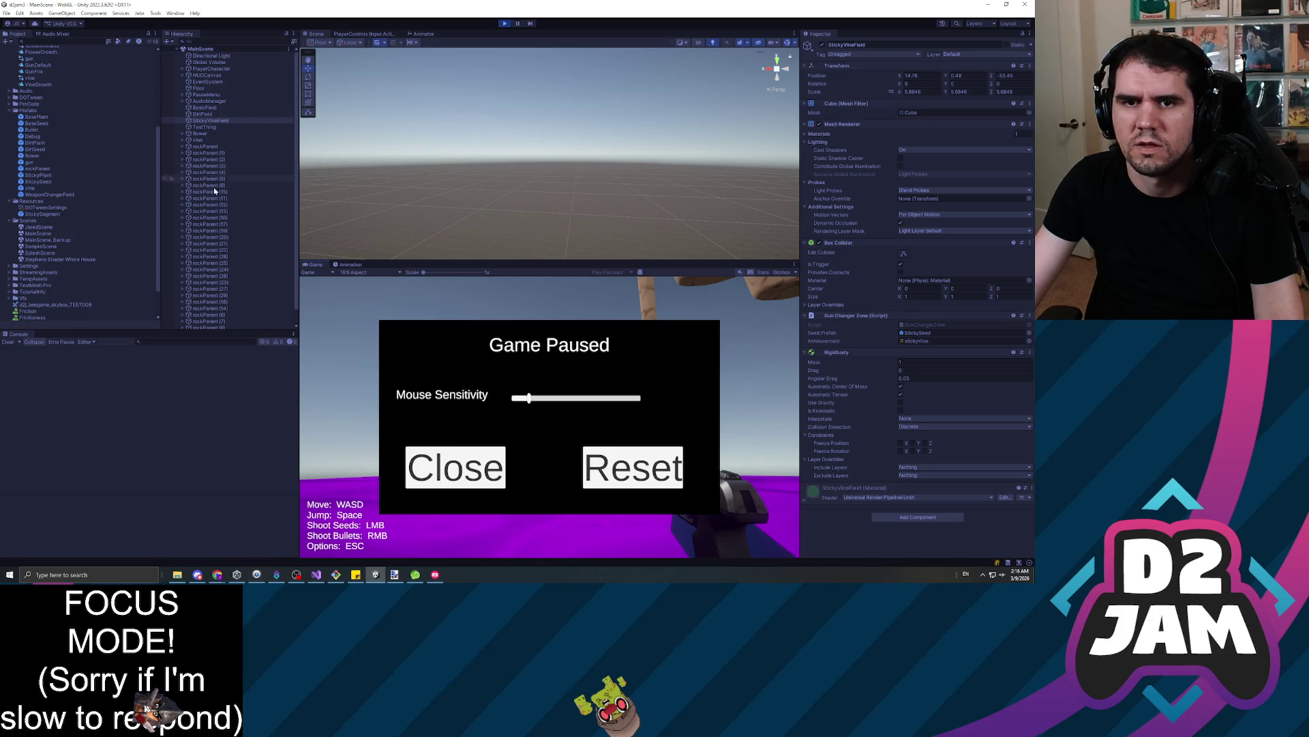
{"action": "scroll", "coordinate": [204, 170], "scroll_direction": "down", "scroll_amount": 1}
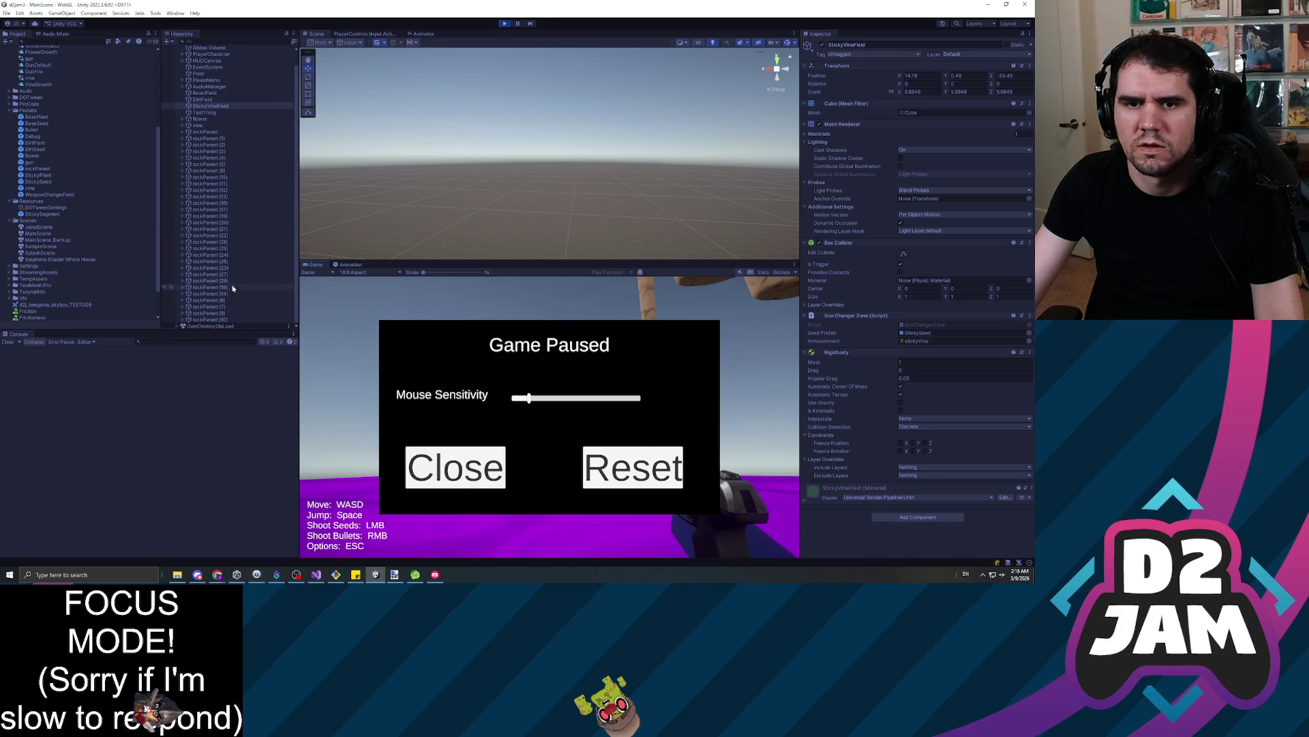
{"action": "scroll", "coordinate": [219, 190], "scroll_direction": "up", "scroll_amount": 1}
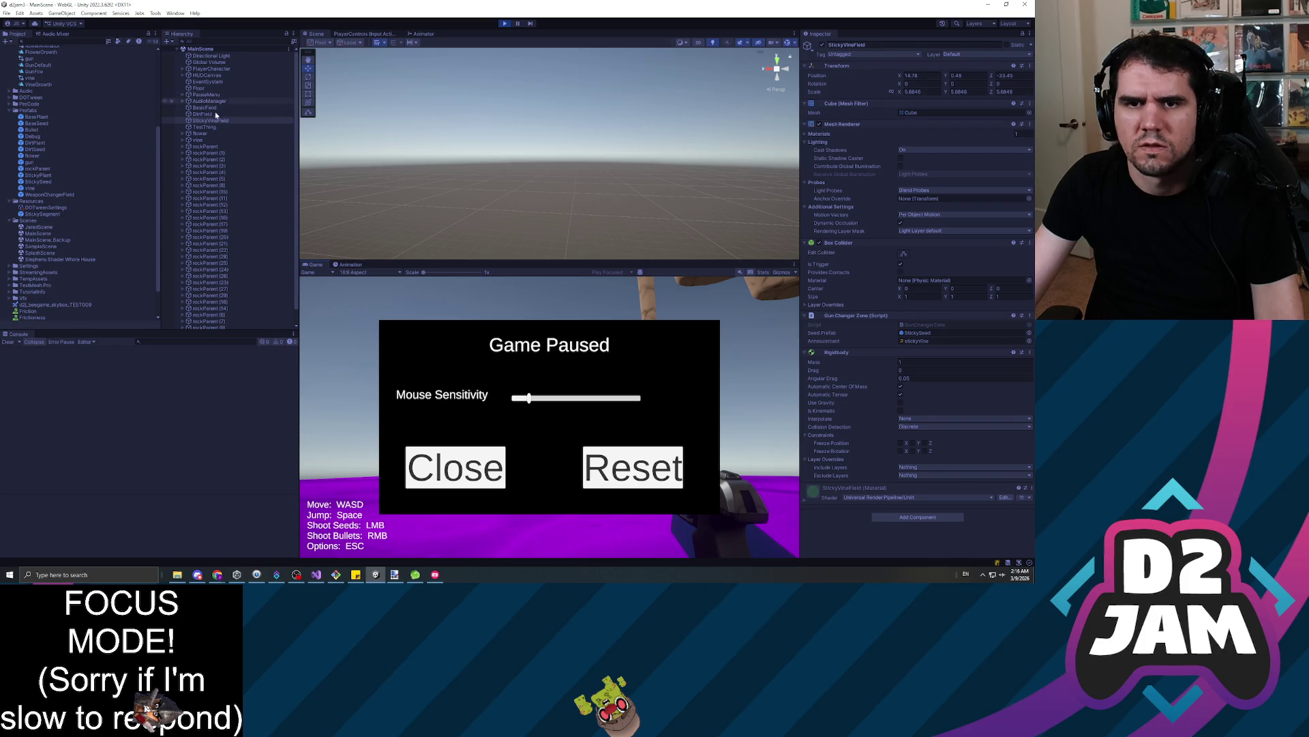
{"action": "left_click", "coordinate": [202, 141]}
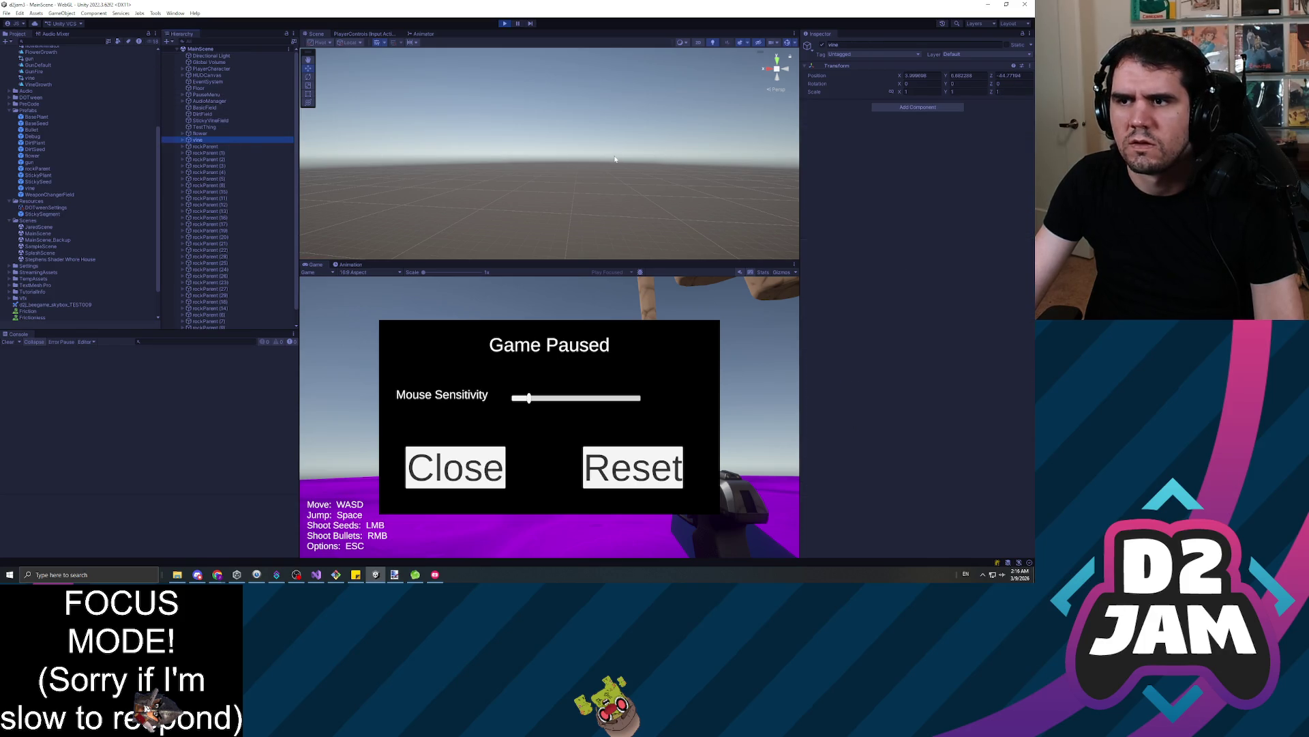
{"action": "key", "text": "f"}
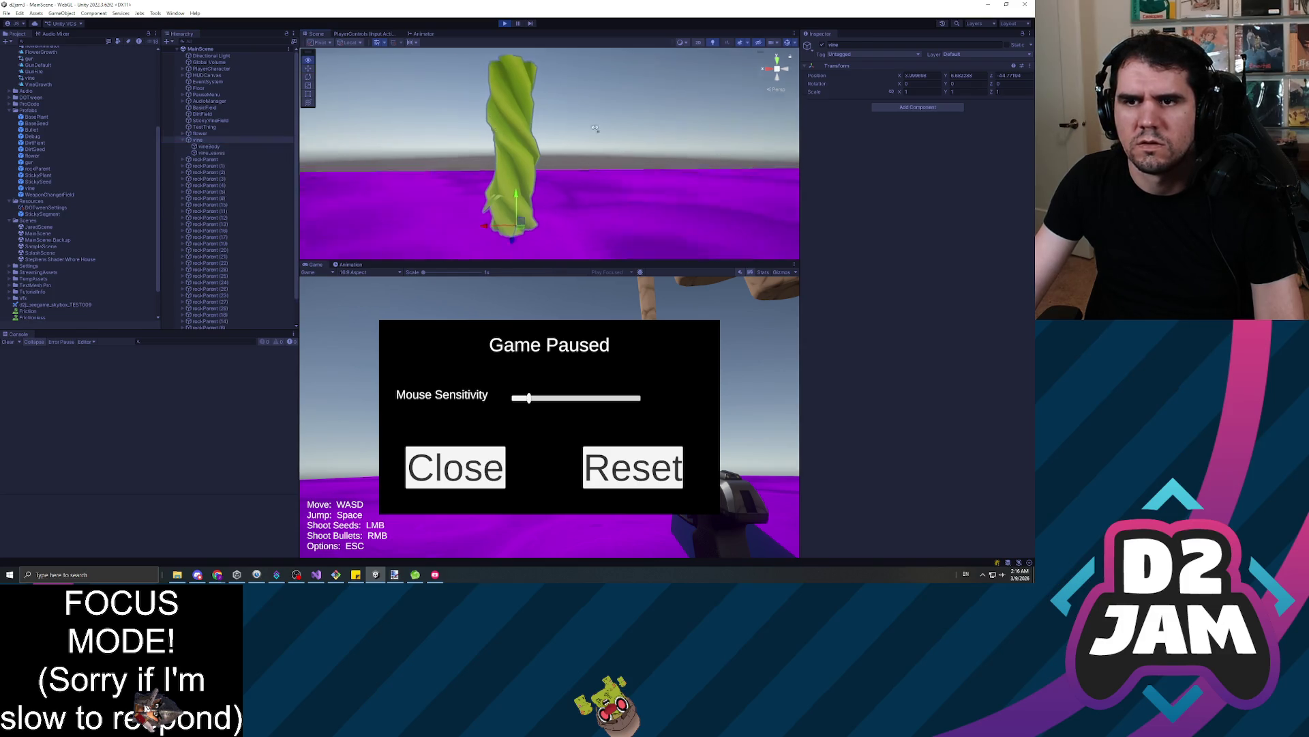
{"action": "scroll", "coordinate": [612, 134], "scroll_direction": "down", "scroll_amount": 5}
{"action": "left_click", "coordinate": [569, 150]}
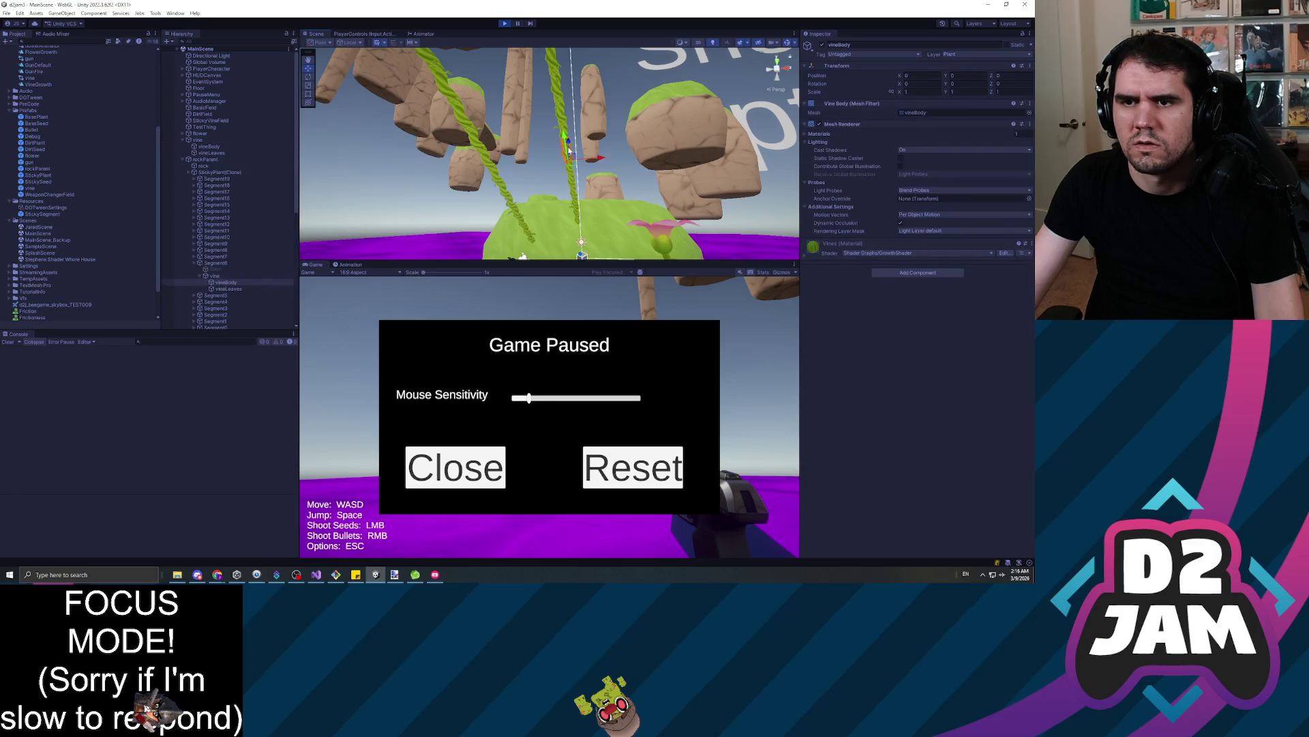
{"action": "left_click", "coordinate": [218, 159]}
{"action": "left_click", "coordinate": [221, 173]}
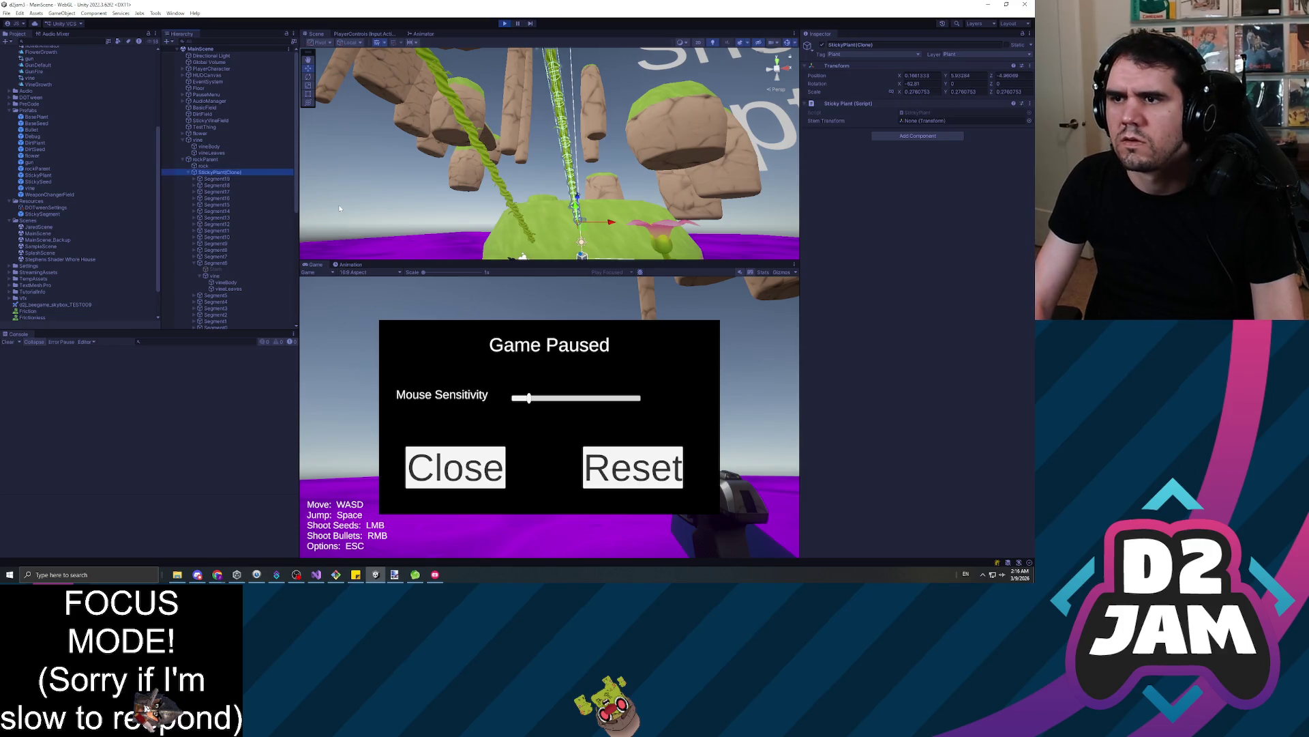
{"action": "key", "text": "Down"}
{"action": "key", "text": "Down"}
{"action": "key", "text": "Down"}
{"action": "key", "text": "Down"}
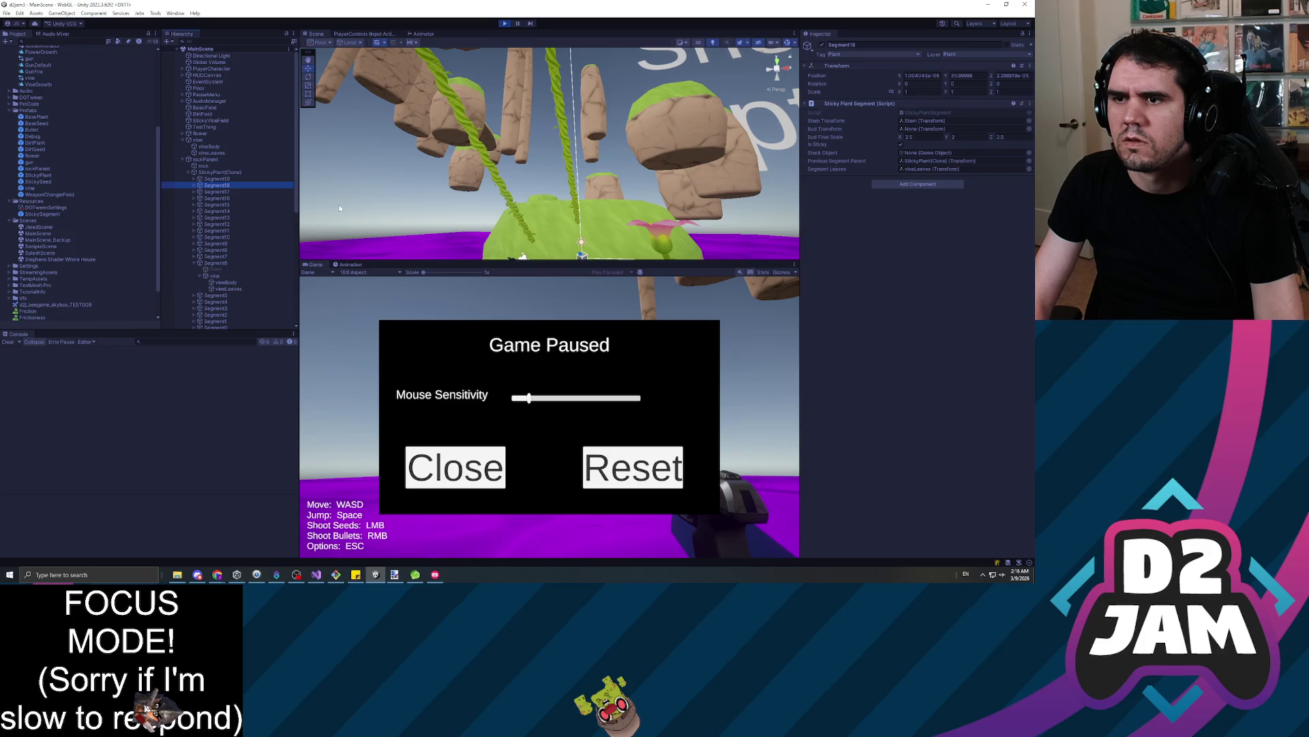
{"action": "key", "text": "Down"}
{"action": "key", "text": "Down"}
{"action": "key", "text": "Down"}
{"action": "key", "text": "Up"}
{"action": "key", "text": "Up"}
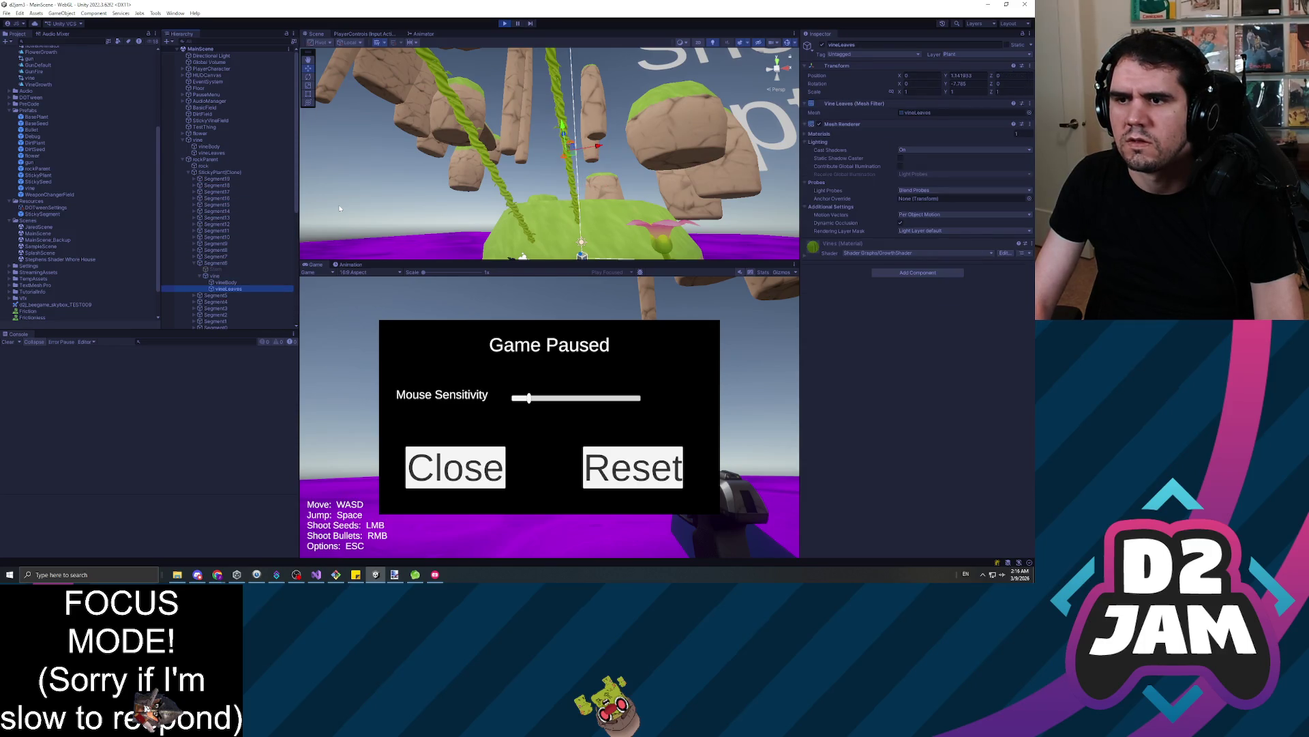
{"action": "key", "text": "Up"}
{"action": "key", "text": "Down"}
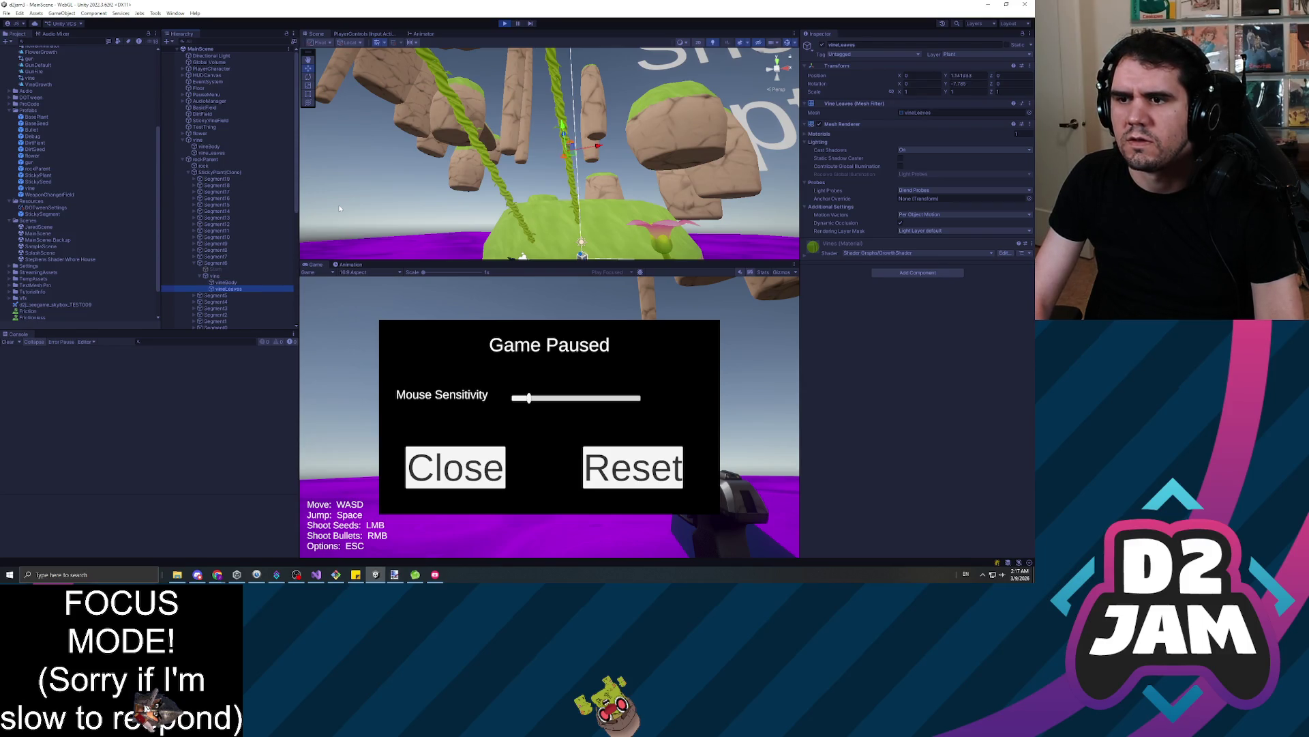
{"action": "key", "text": "Up"}
{"action": "key", "text": "Up"}
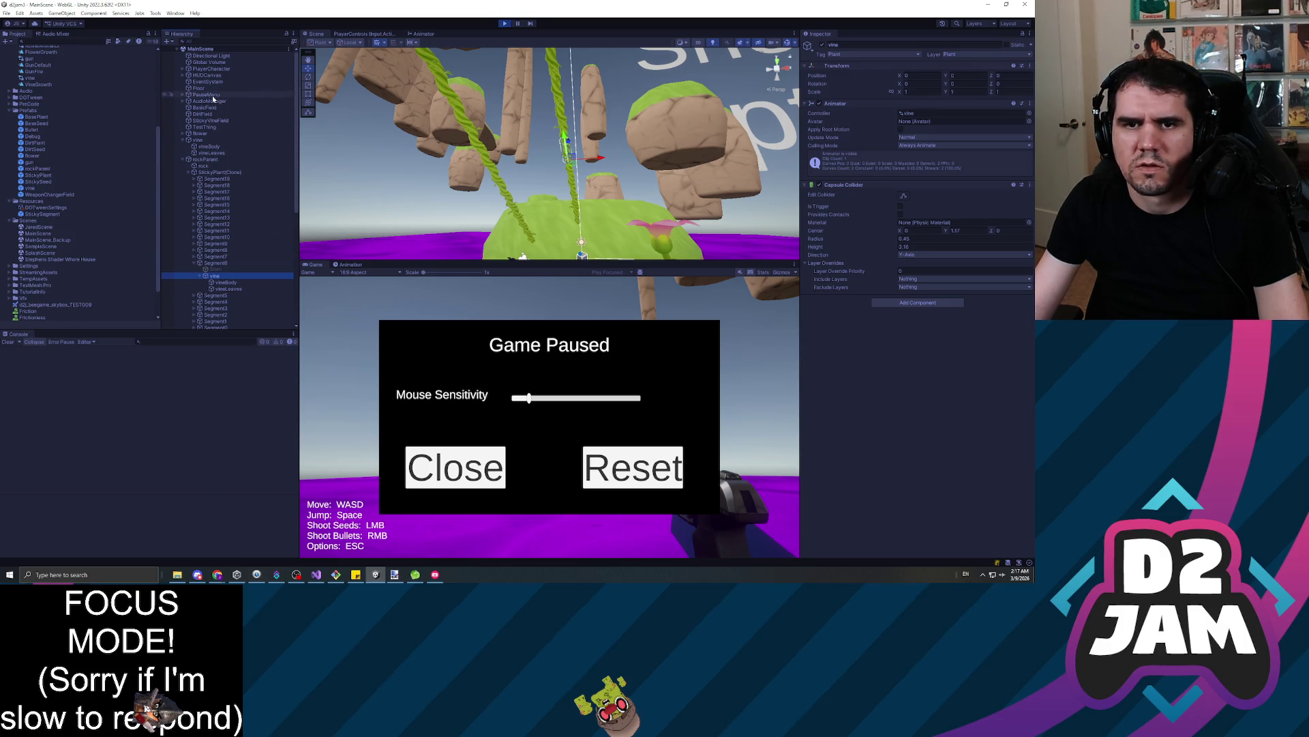
{"action": "left_click", "coordinate": [216, 69]}
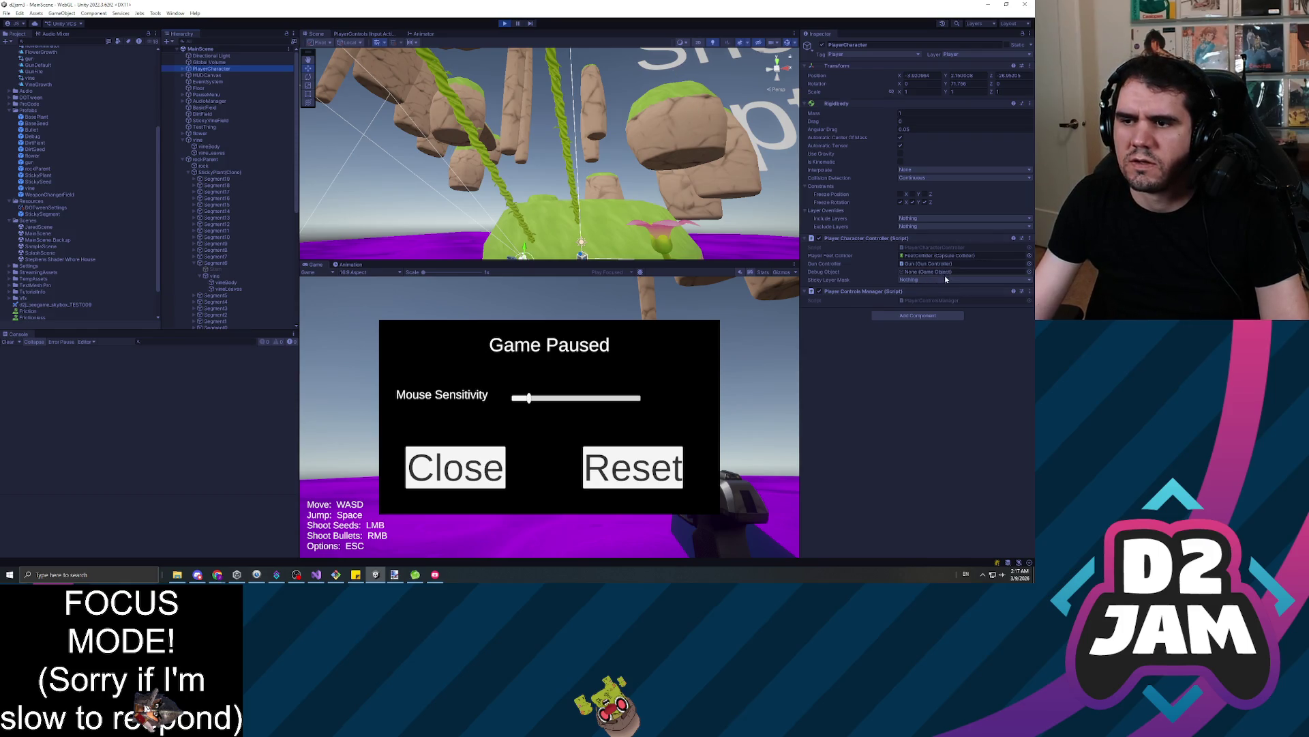
Exit play mode, screenshot the Player Character Controller settings, and bring up the BAD/GOOD image
{"action": "left_click", "coordinate": [505, 24]}
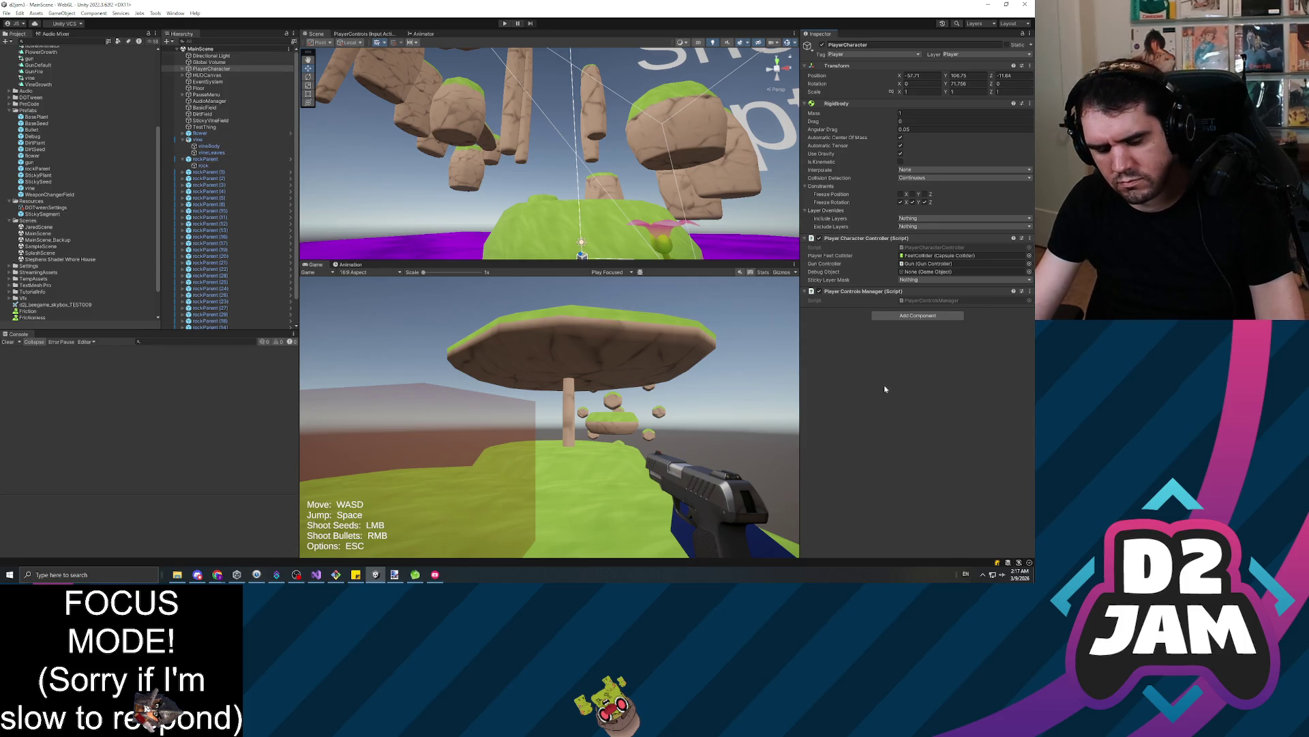
{"action": "key", "text": "super+shift+s"}
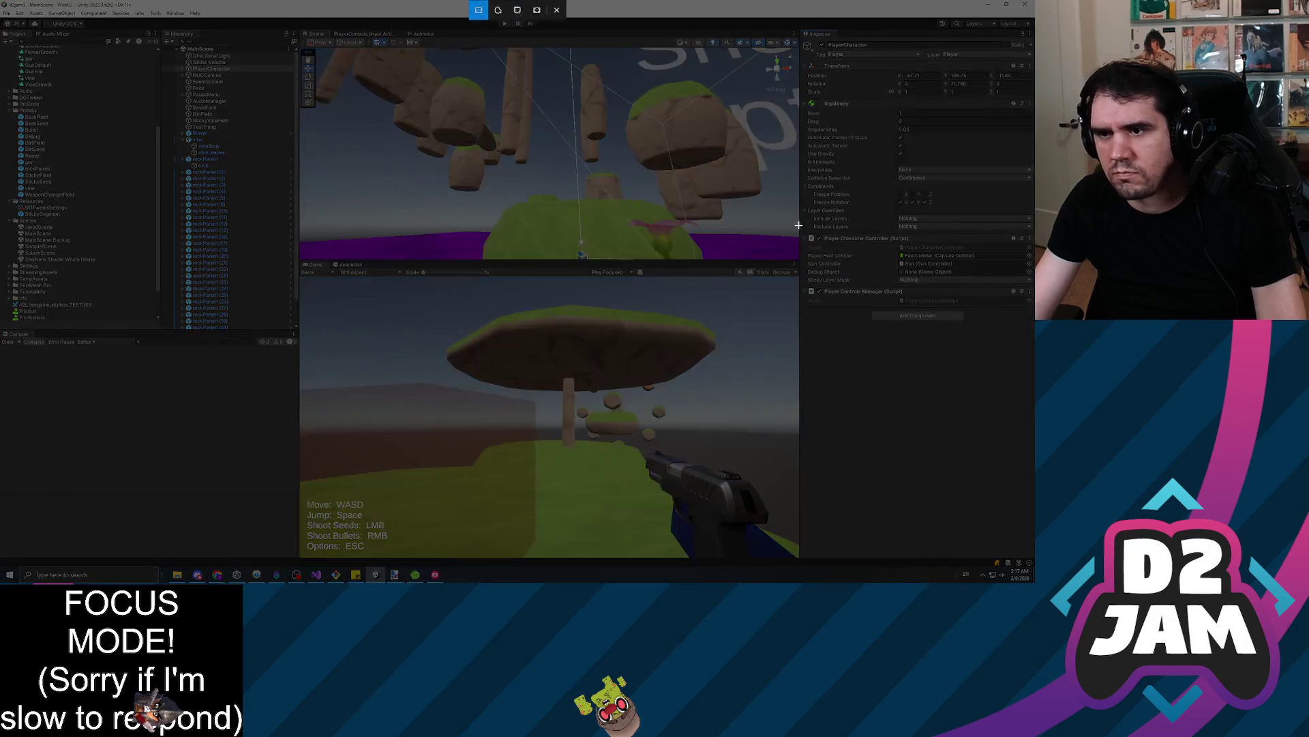
{"action": "left_click_drag", "start_coordinate": [800, 226], "coordinate": [1034, 314]}
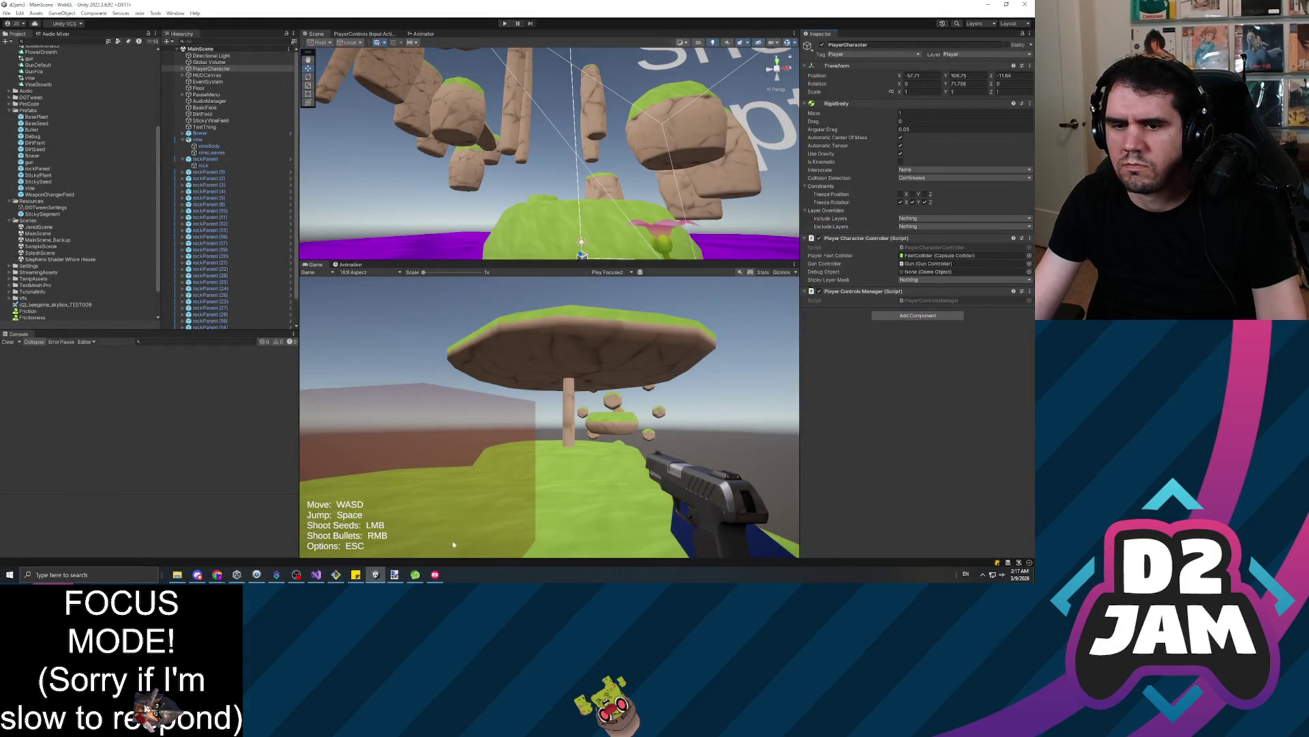
{"action": "left_click", "coordinate": [395, 574]}
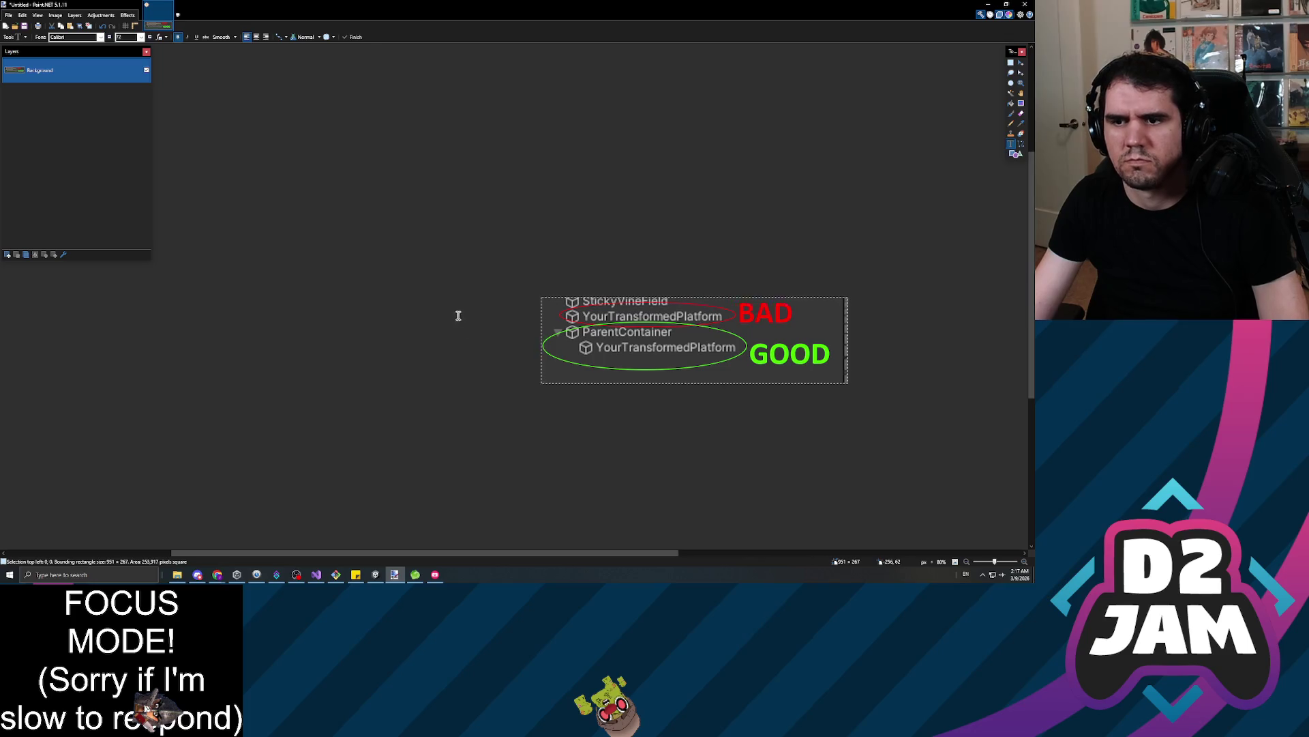
Paste the player settings screenshot, crop to it, and resize the image to 1752 pixels wide
{"action": "key", "text": "ctrl+v"}
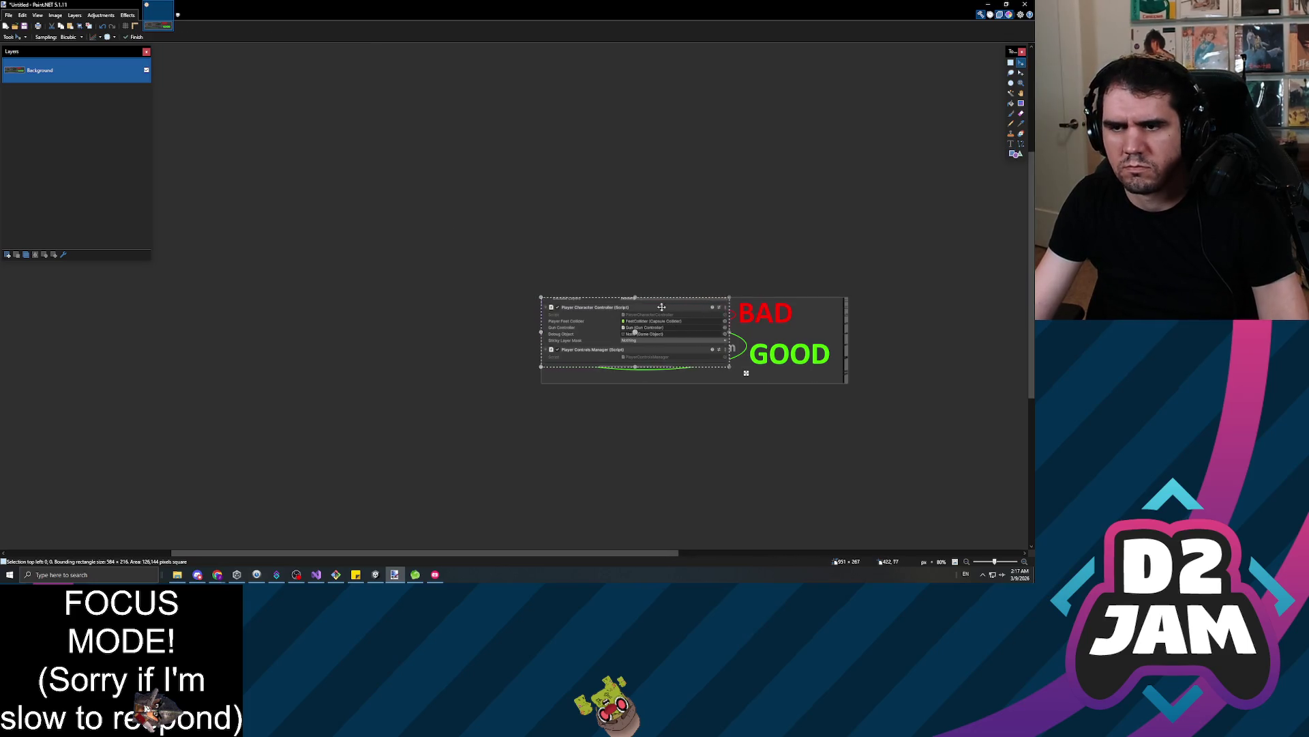
{"action": "key", "text": "ctrl+shift+x"}
{"action": "left_click", "coordinate": [54, 18]}
{"action": "left_click", "coordinate": [68, 37]}
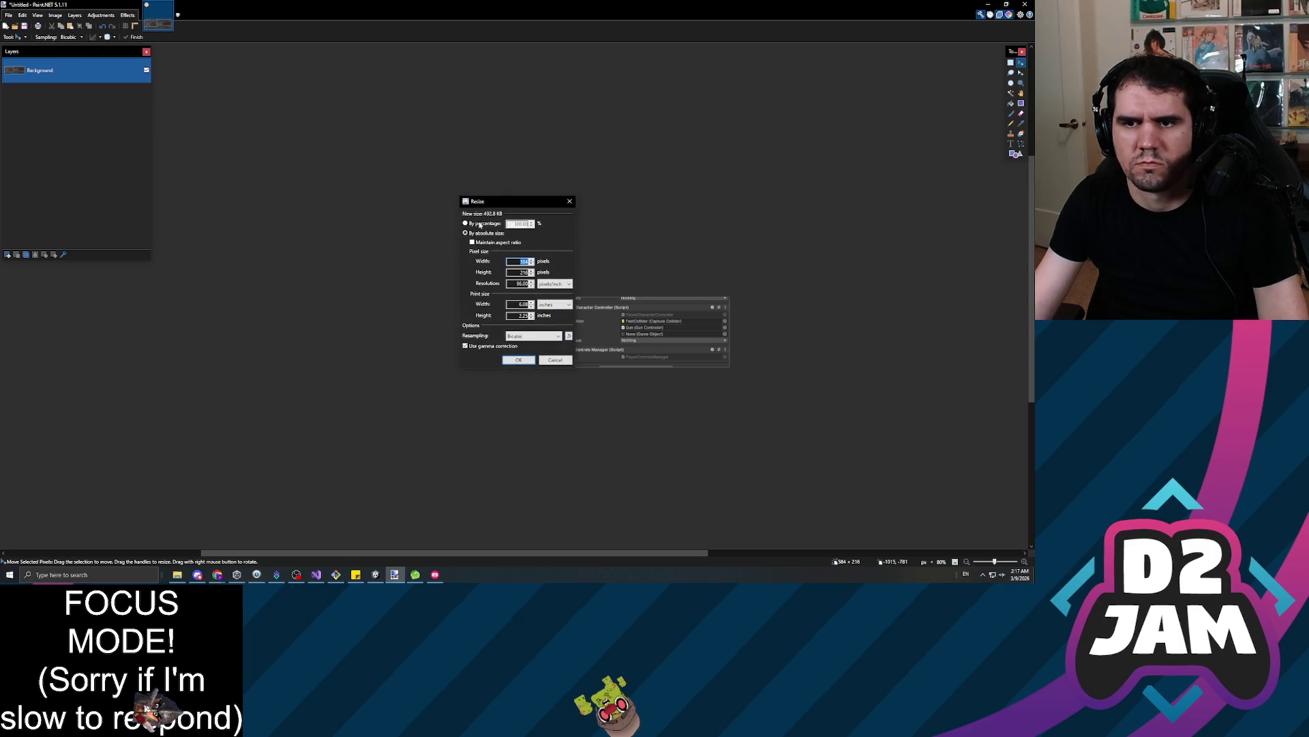
{"action": "type", "text": "1752"}
{"action": "key", "text": "Return"}
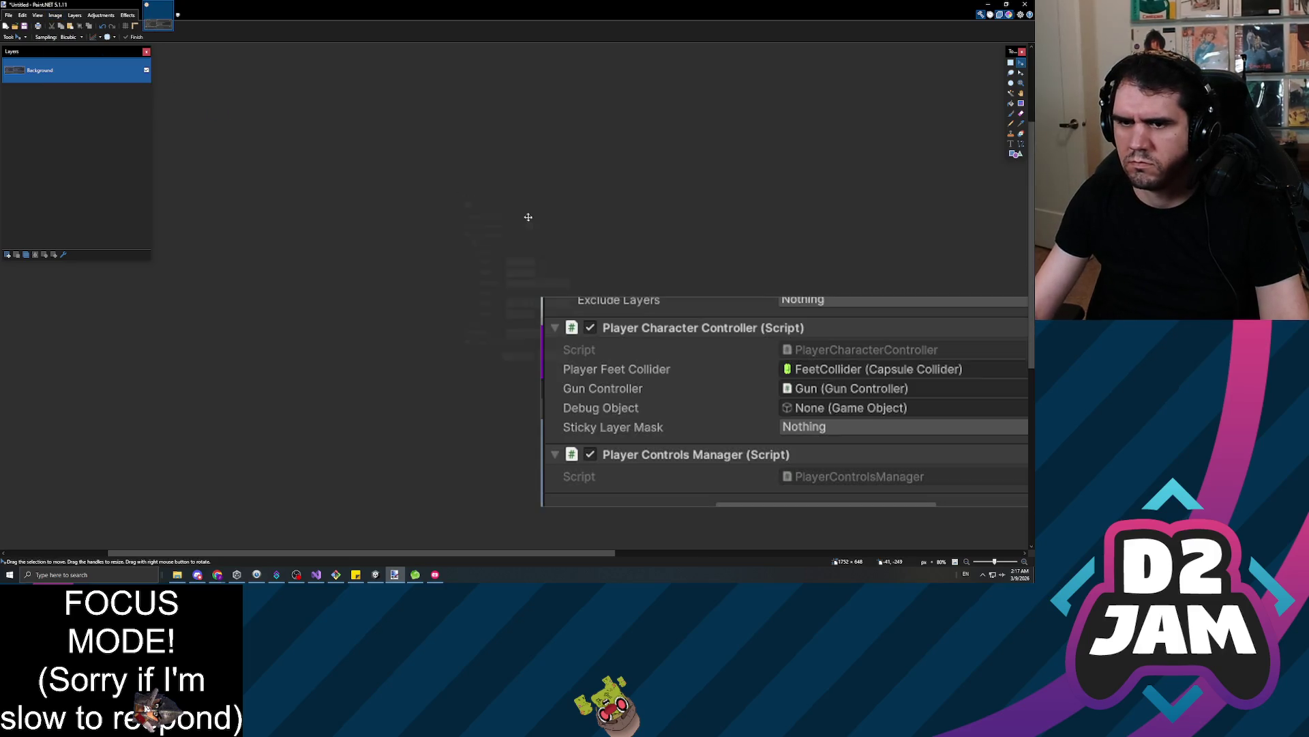
{"action": "scroll", "coordinate": [669, 284], "scroll_direction": "down", "scroll_amount": 3}
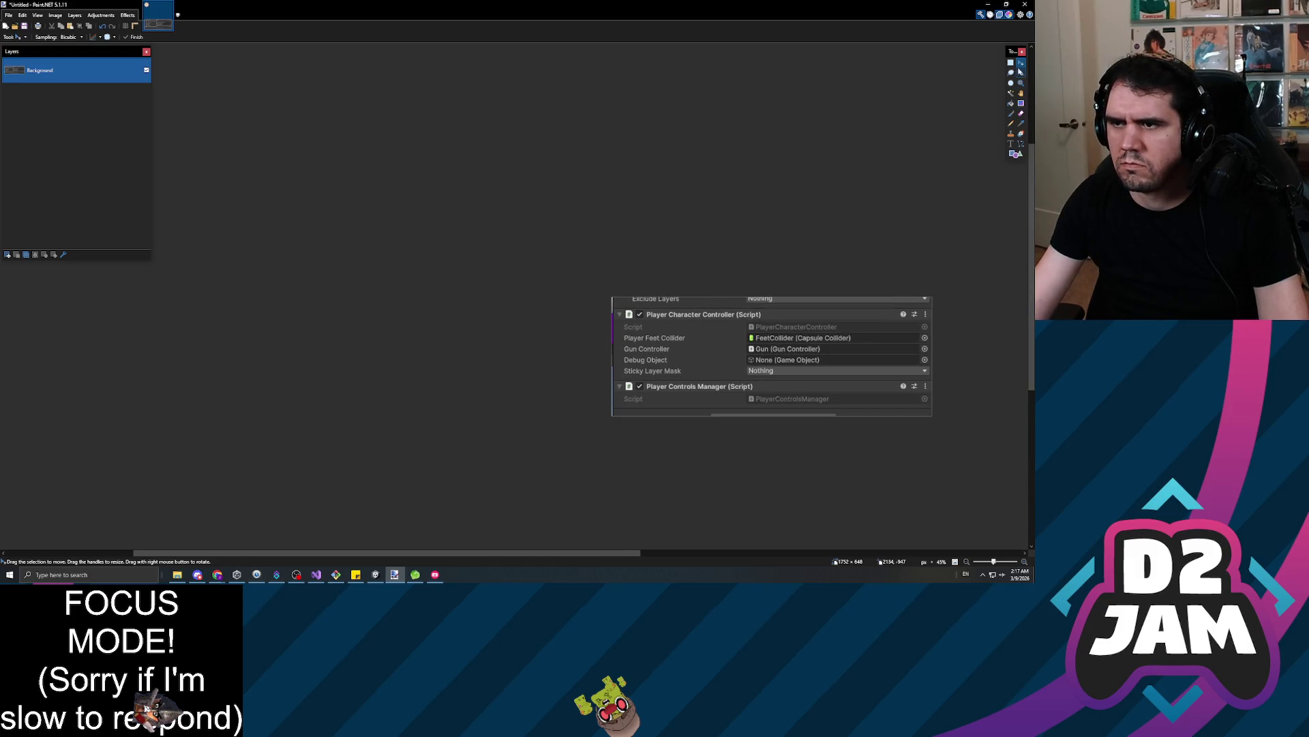
Draw a thick green arrow pointing at the Sticky Layer Mask value, then return to Unity
{"action": "left_click", "coordinate": [1021, 145]}
{"action": "left_click", "coordinate": [191, 38]}
{"action": "scroll", "coordinate": [772, 259], "scroll_direction": "down", "scroll_amount": 3}
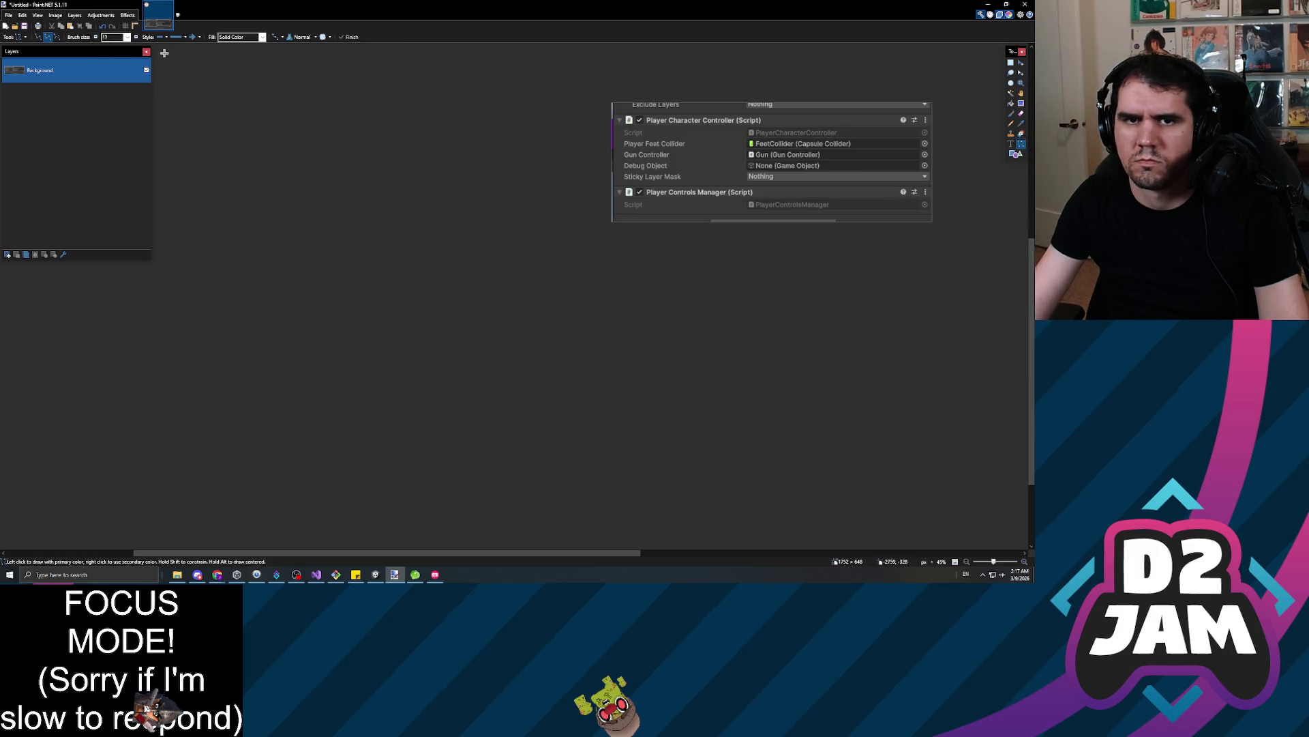
{"action": "scroll", "coordinate": [627, 306], "scroll_direction": "up", "scroll_amount": 4}
{"action": "left_click_drag", "start_coordinate": [631, 414], "coordinate": [745, 423]}
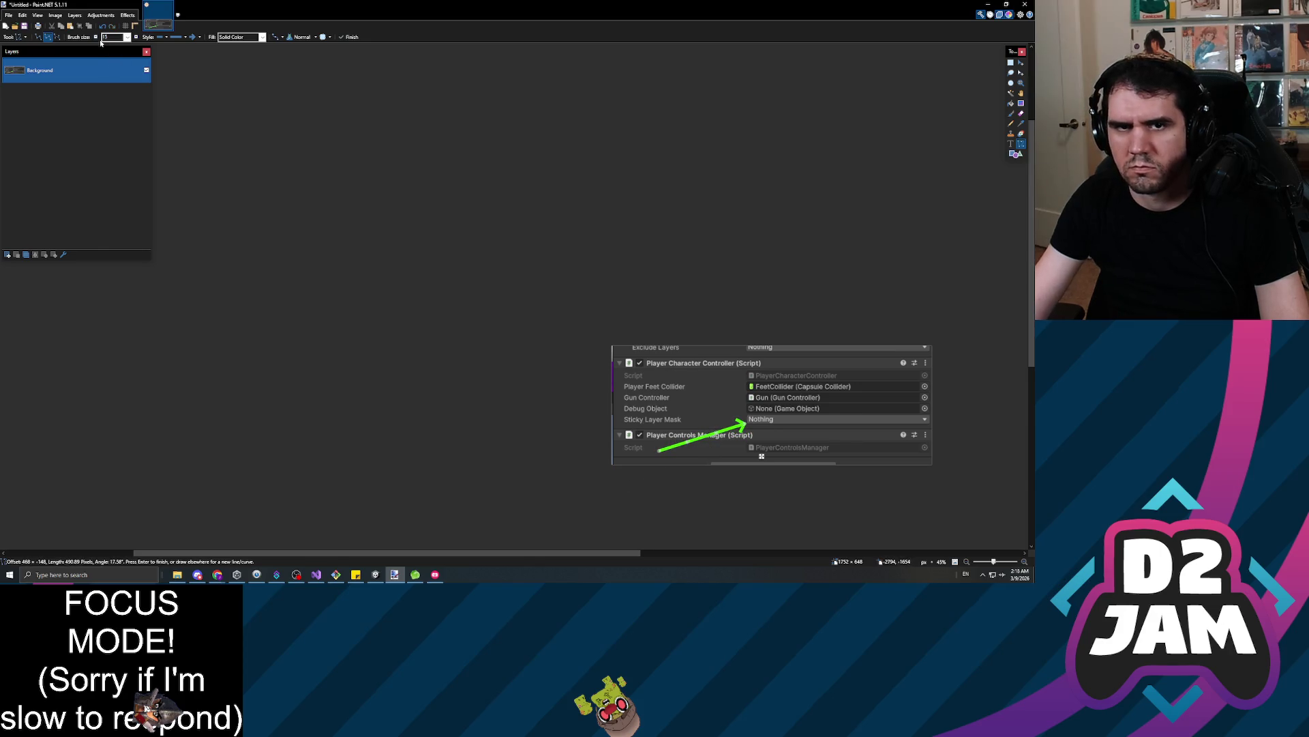
{"action": "type", "text": "35"}
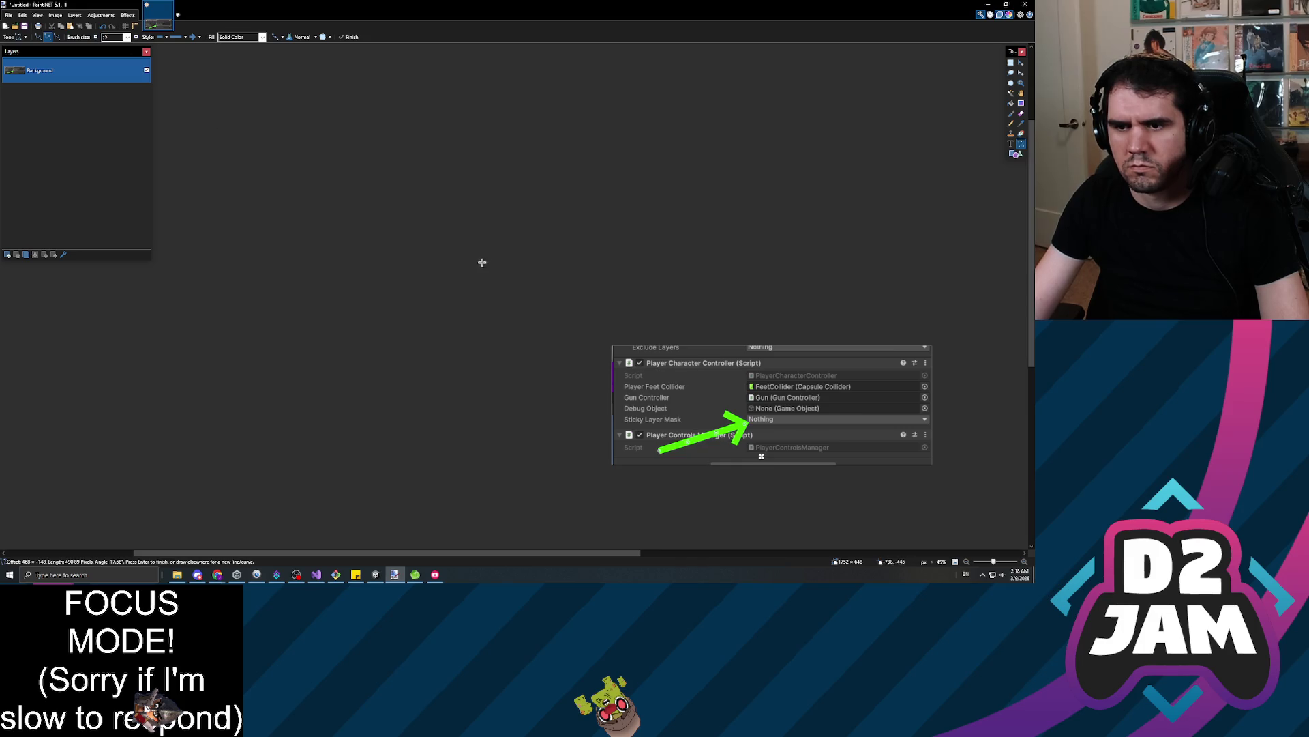
{"action": "key", "text": "ctrl+a"}
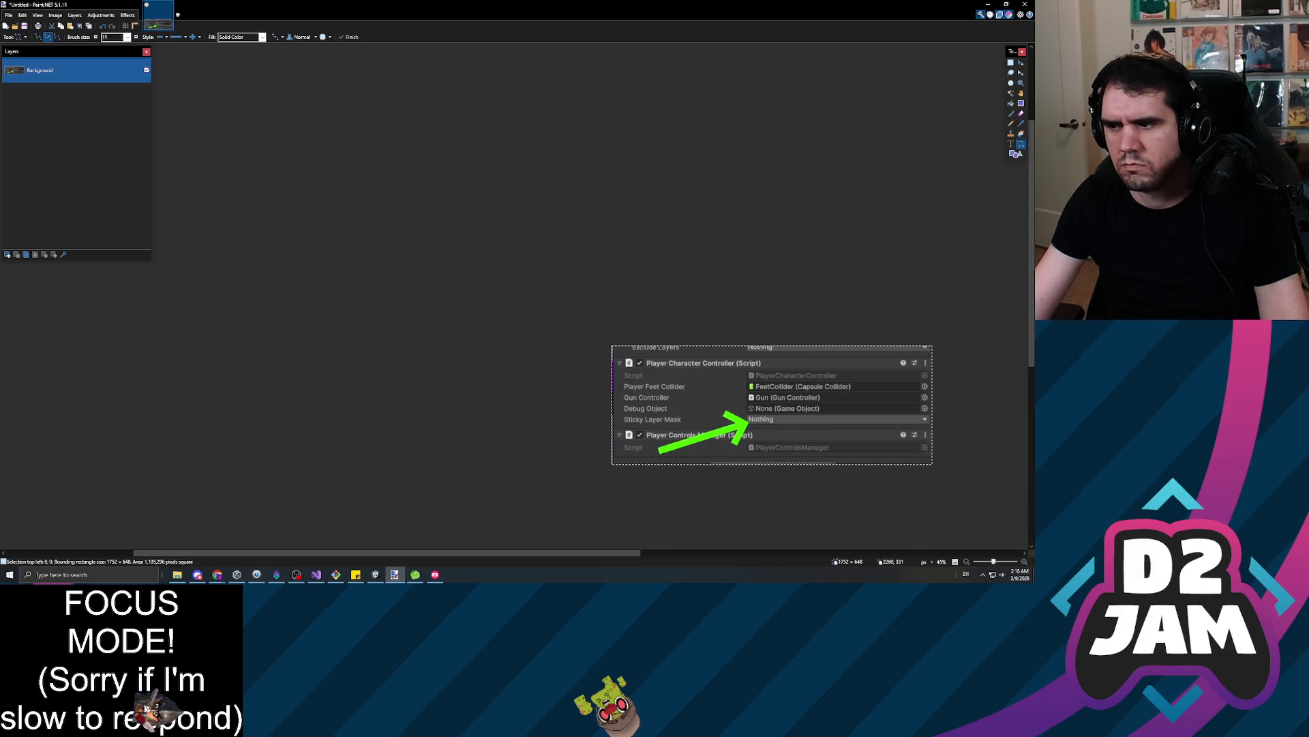
{"action": "key", "text": "alt+Tab"}
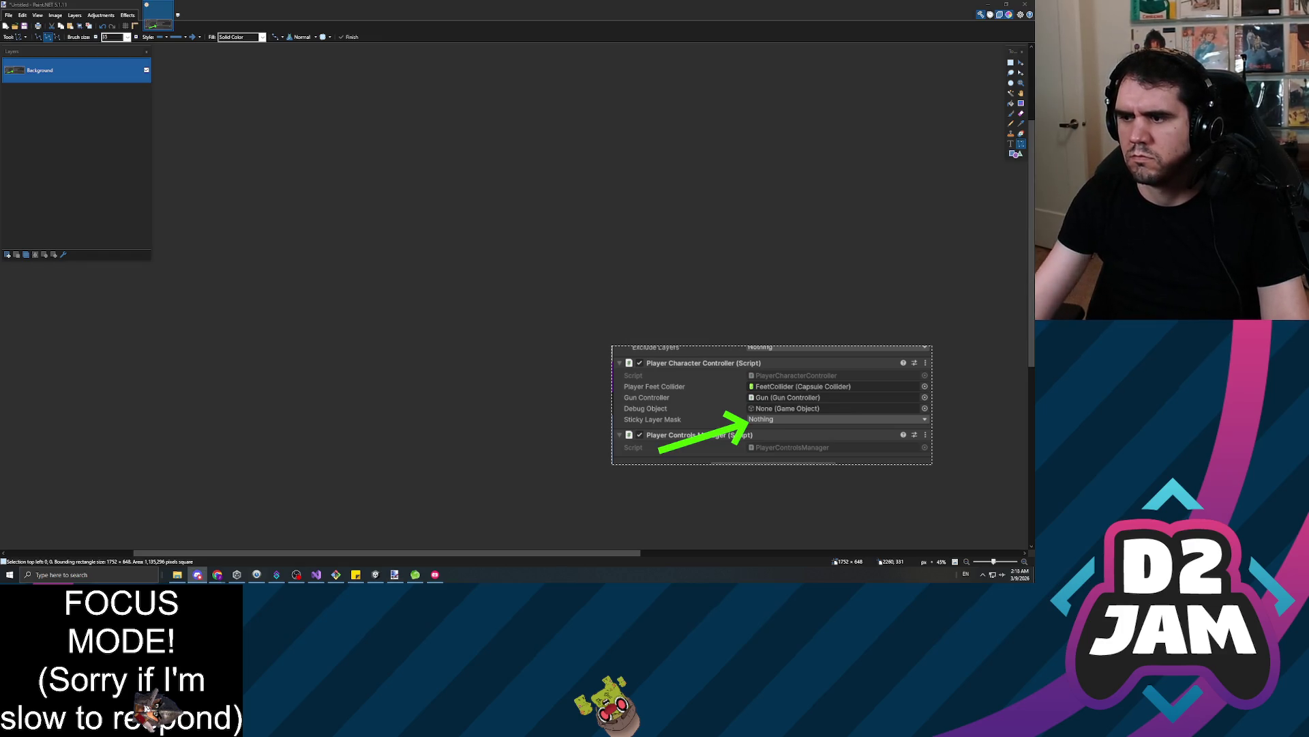
{"action": "key", "text": "alt+Tab"}
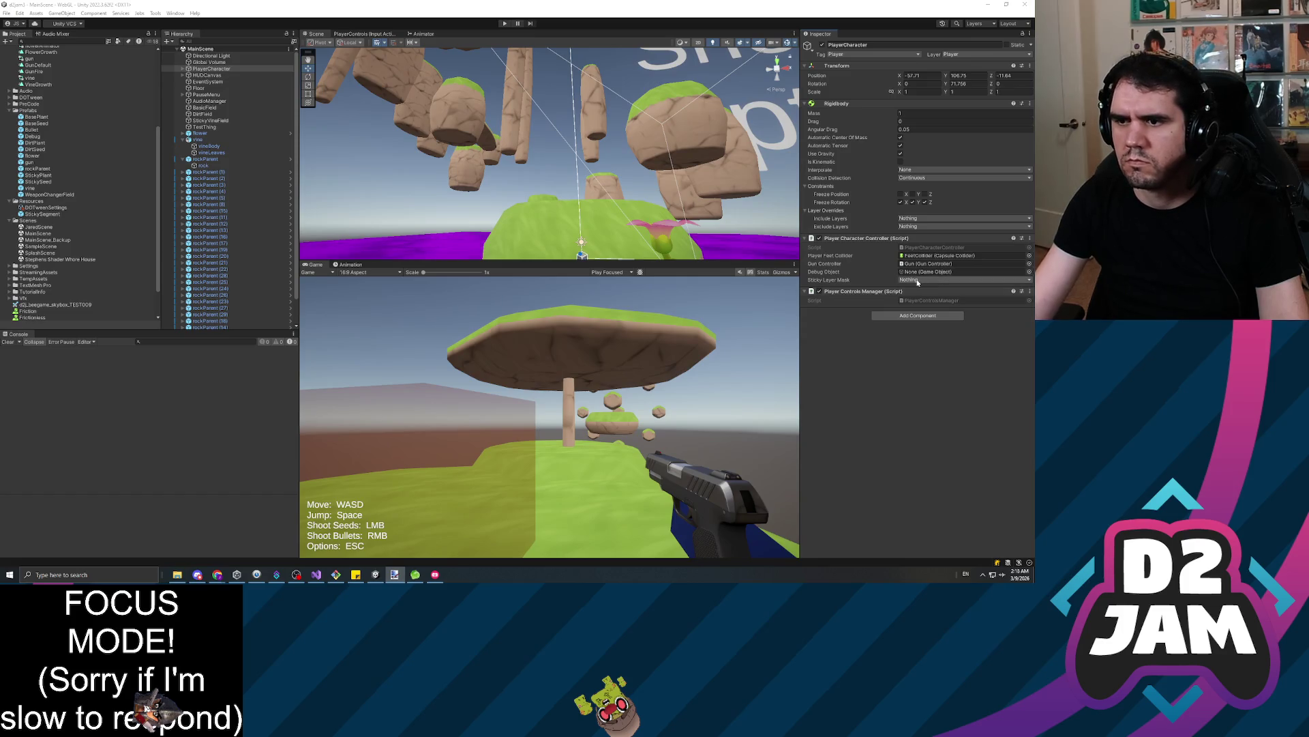
Choose Plant for PlayerCharacter's Sticky Layer Mask and enter Play mode
{"action": "left_click", "coordinate": [942, 279]}
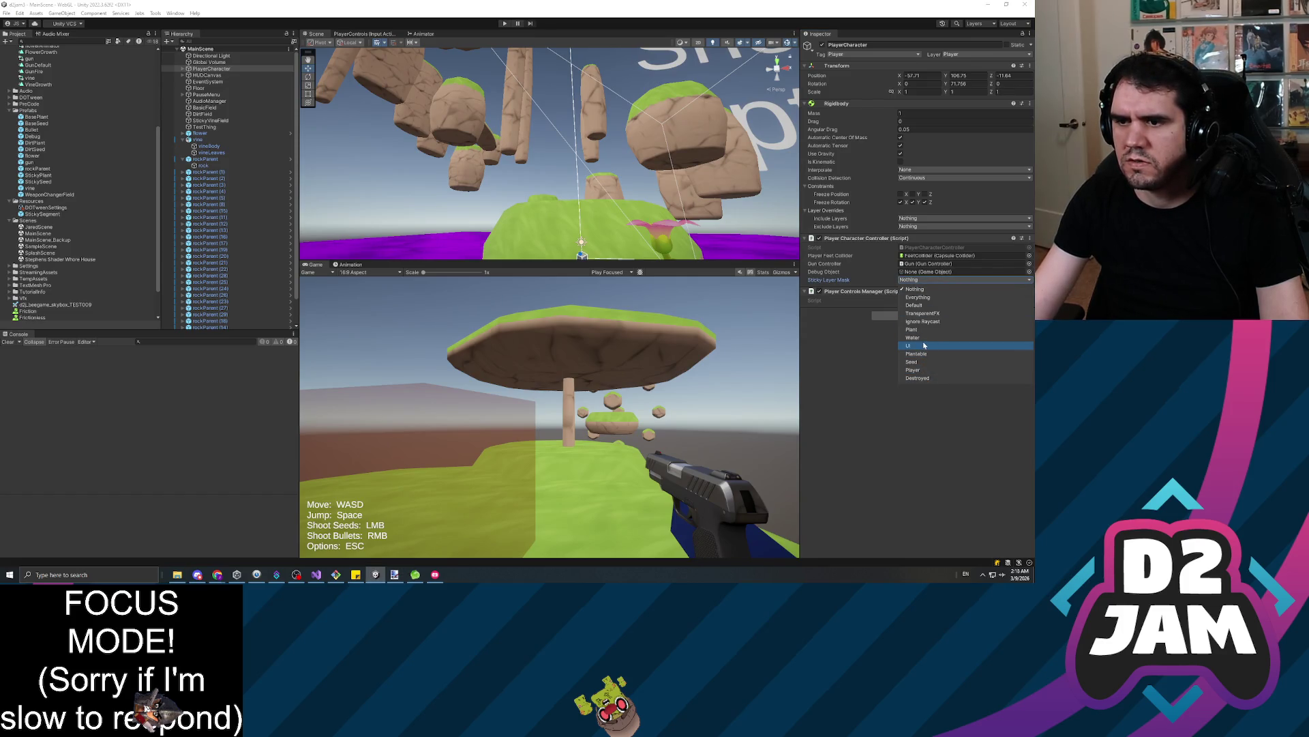
{"action": "left_click", "coordinate": [914, 330]}
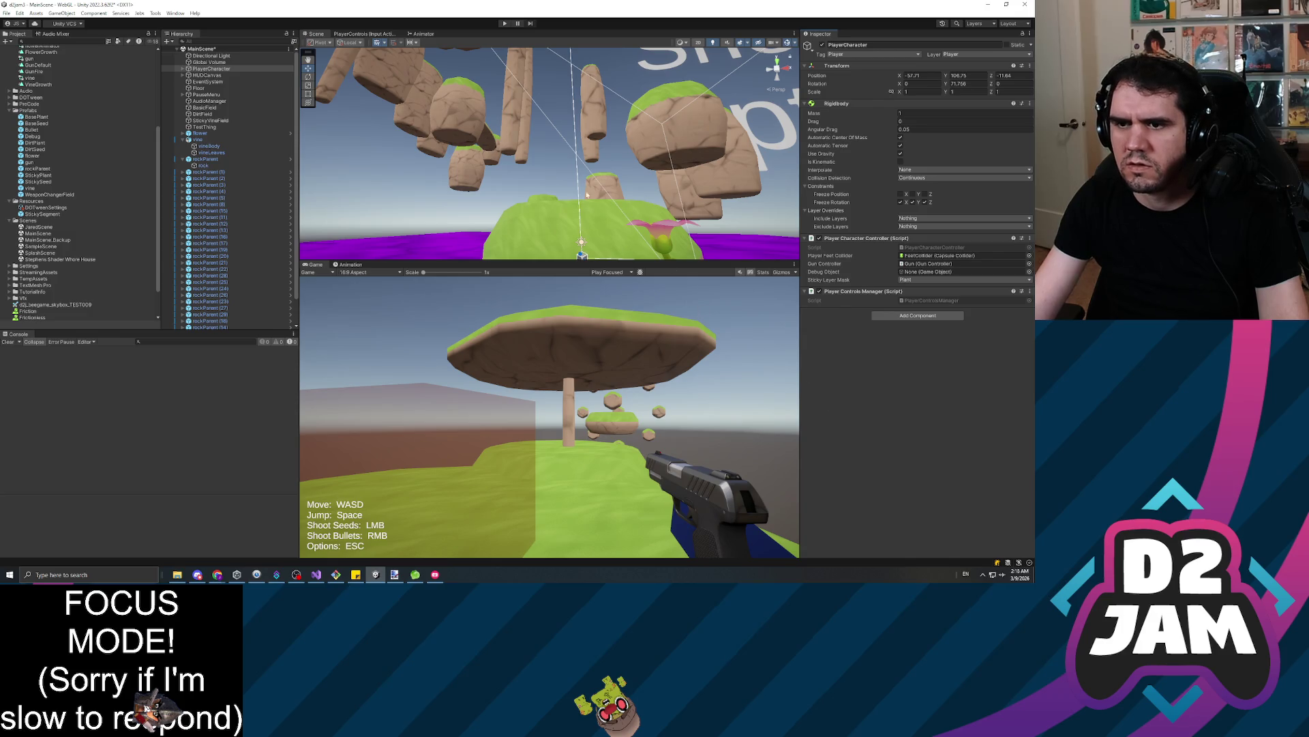
{"action": "left_click", "coordinate": [505, 24]}
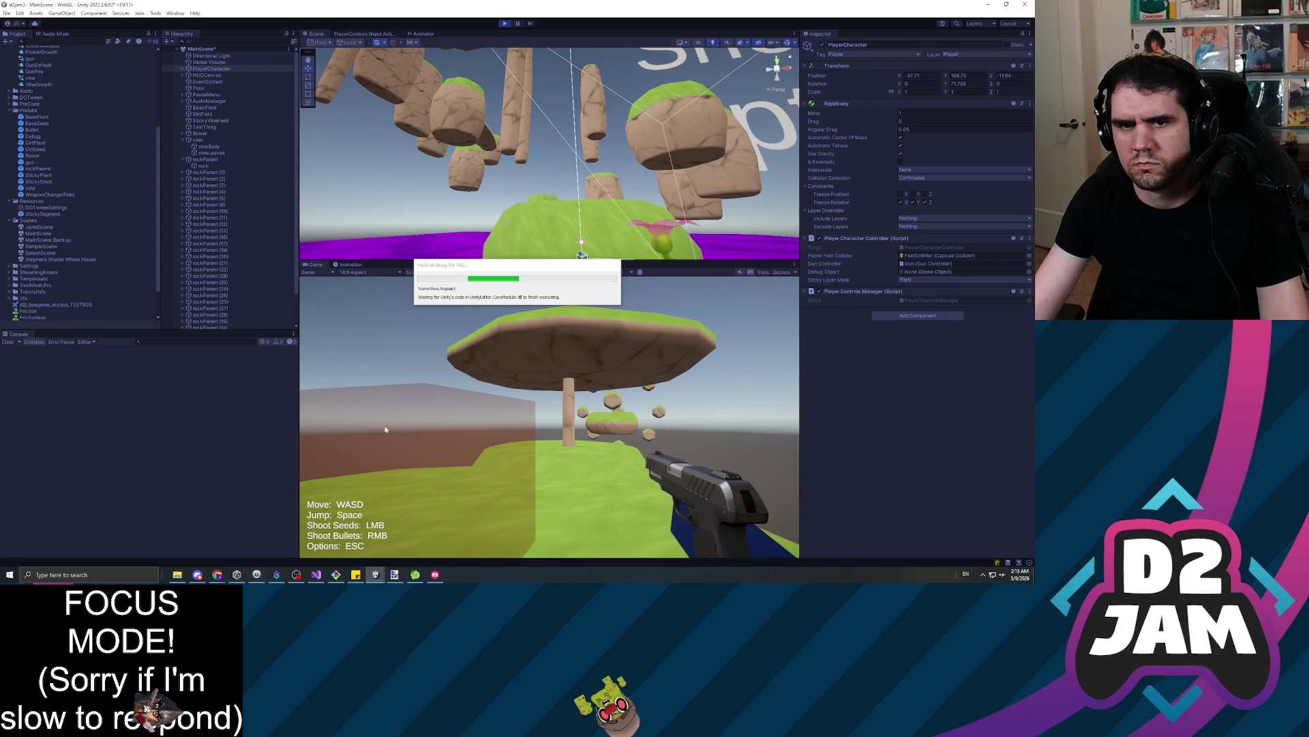
Walk to the green island, climb the vines, shoot a seed, and jump off the vines
{"action": "key", "text": "w"}
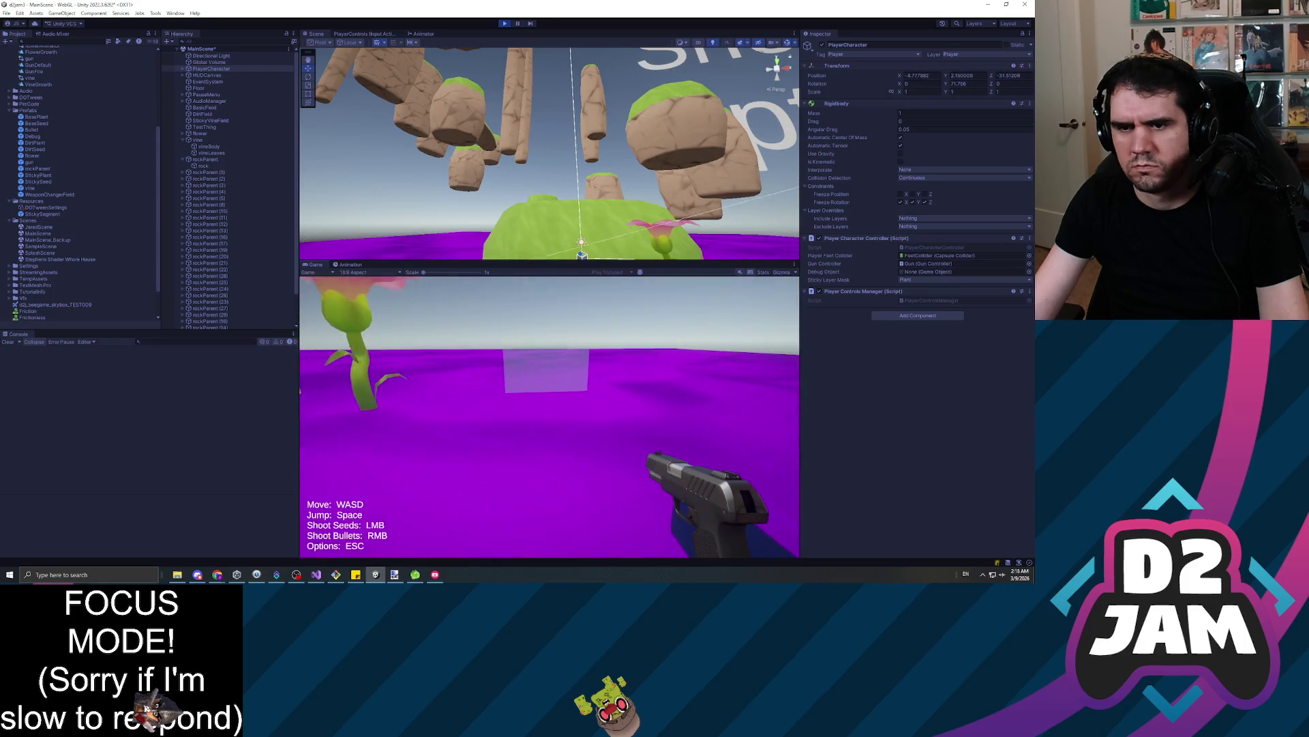
{"action": "key", "text": "w"}
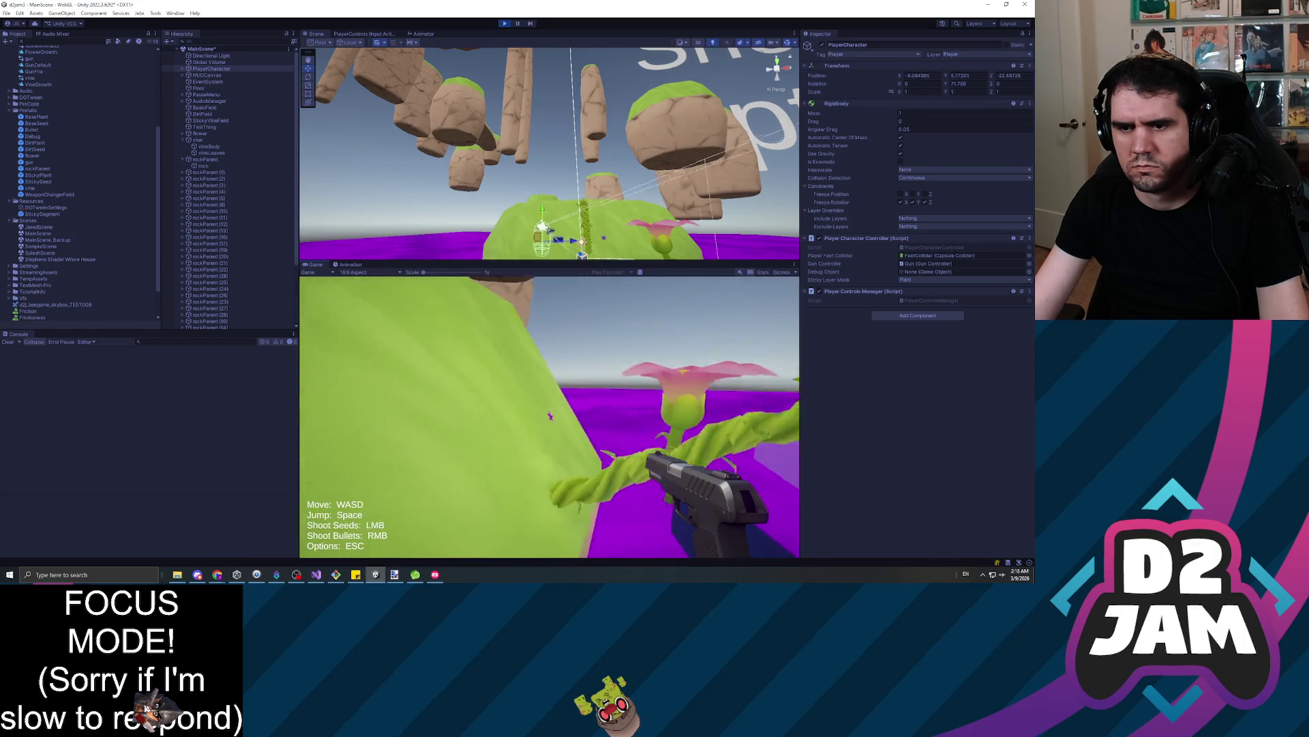
{"action": "key", "text": "w"}
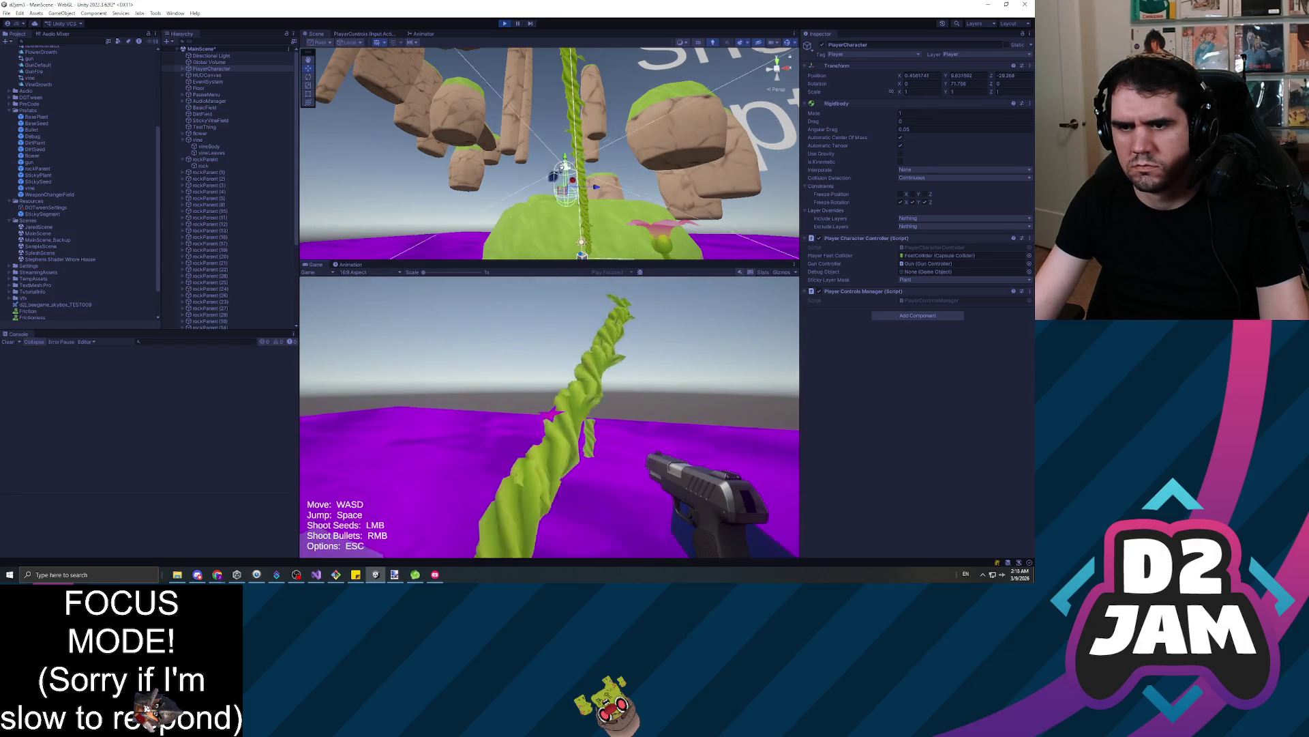
{"action": "key", "text": "w"}
{"action": "left_click", "coordinate": [549, 416]}
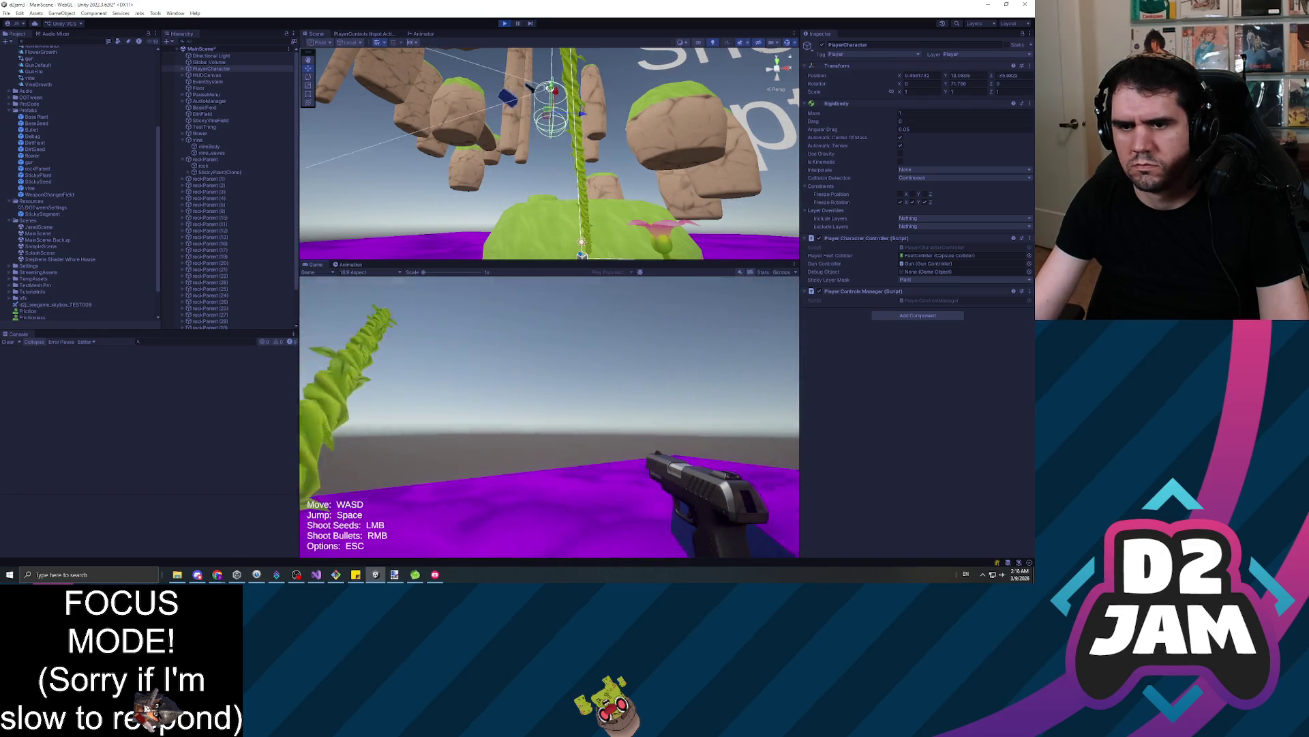
{"action": "key", "text": "space"}
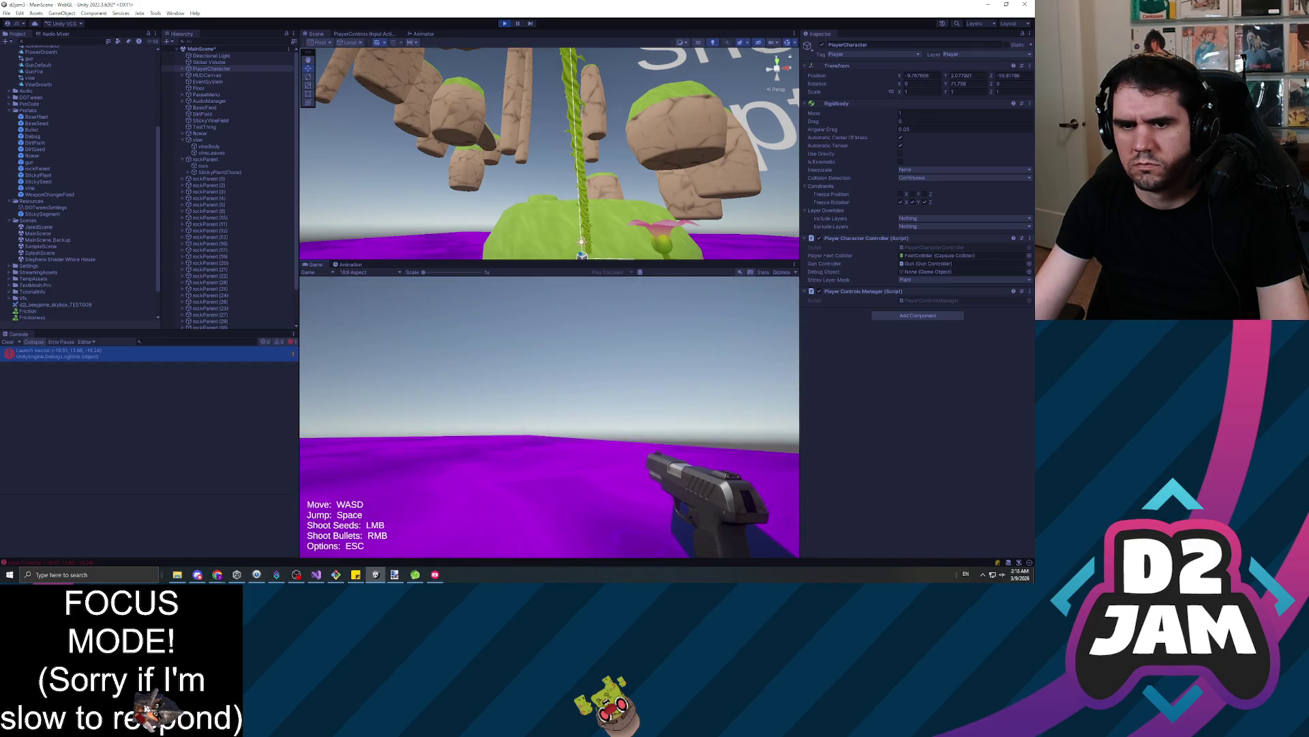
{"action": "key", "text": "w"}
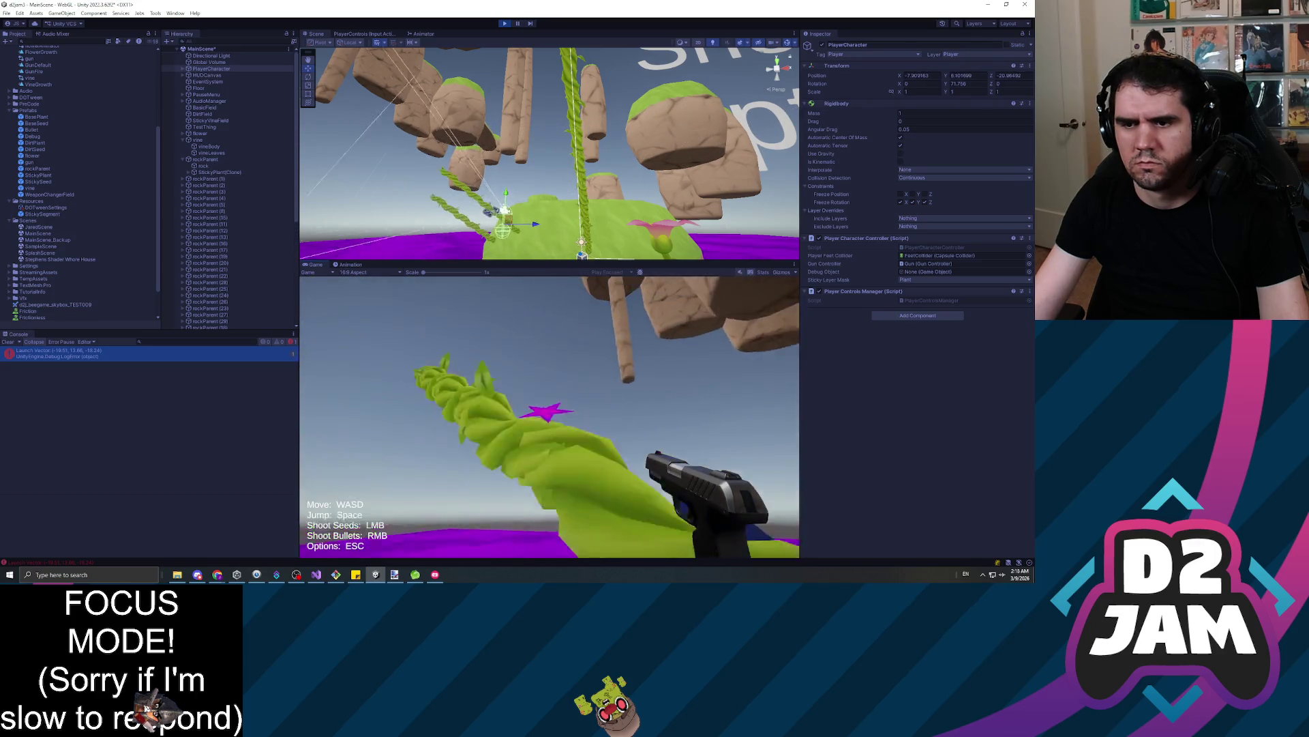
{"action": "key", "text": "space"}
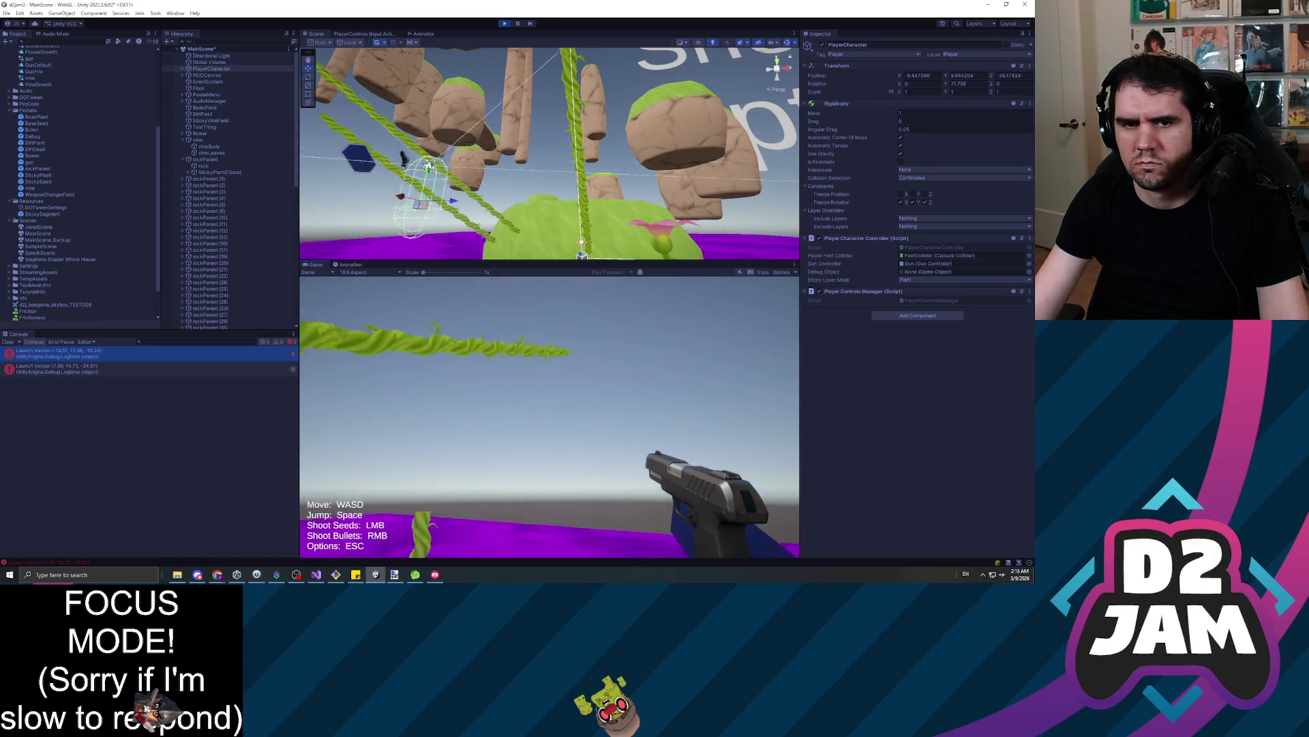
Stop play mode and open JaredScene, discarding MainScene's unsaved changes
{"action": "key", "text": "Escape"}
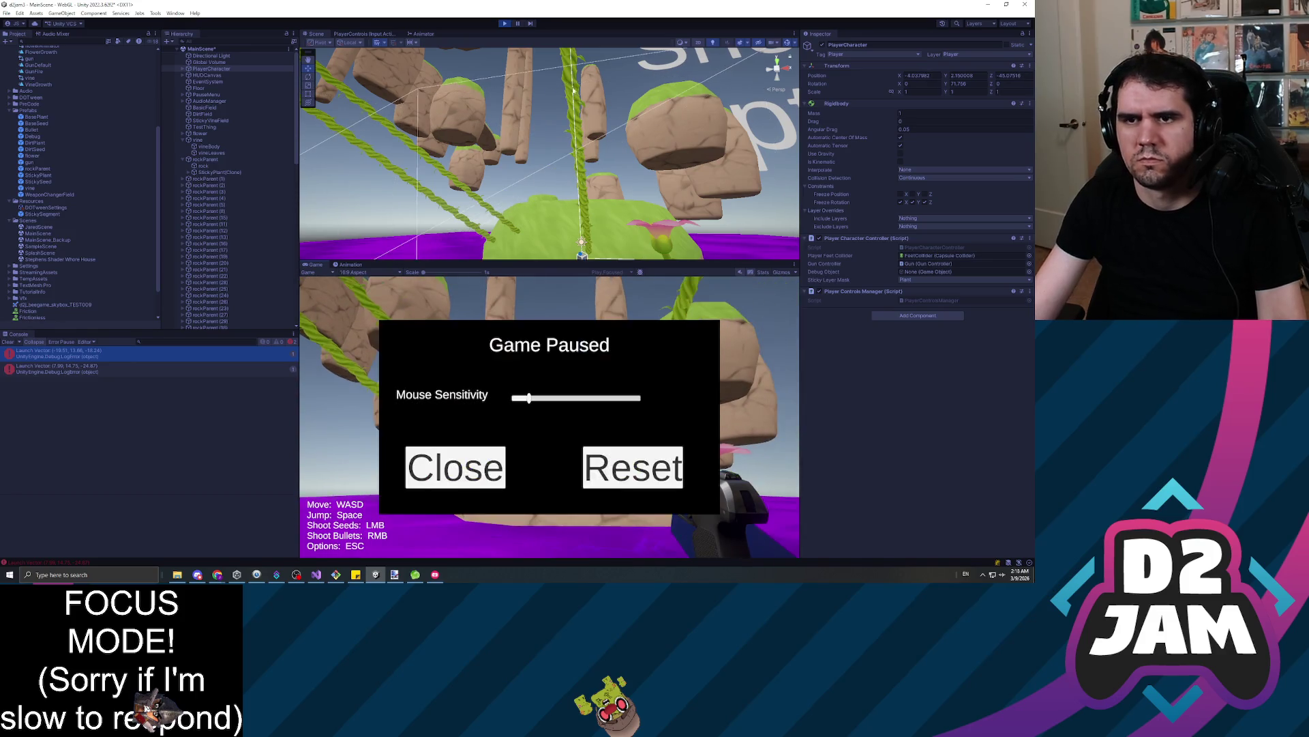
{"action": "left_click", "coordinate": [505, 23]}
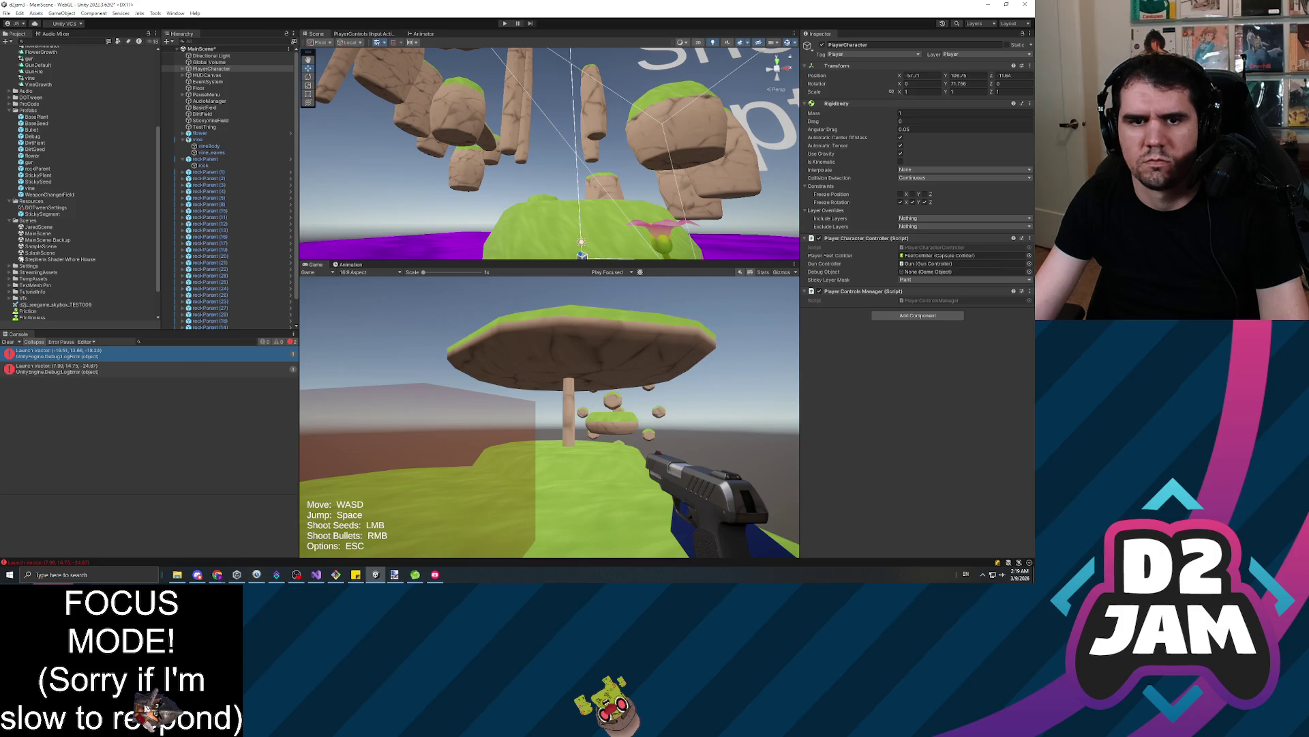
{"action": "double_click", "coordinate": [39, 227]}
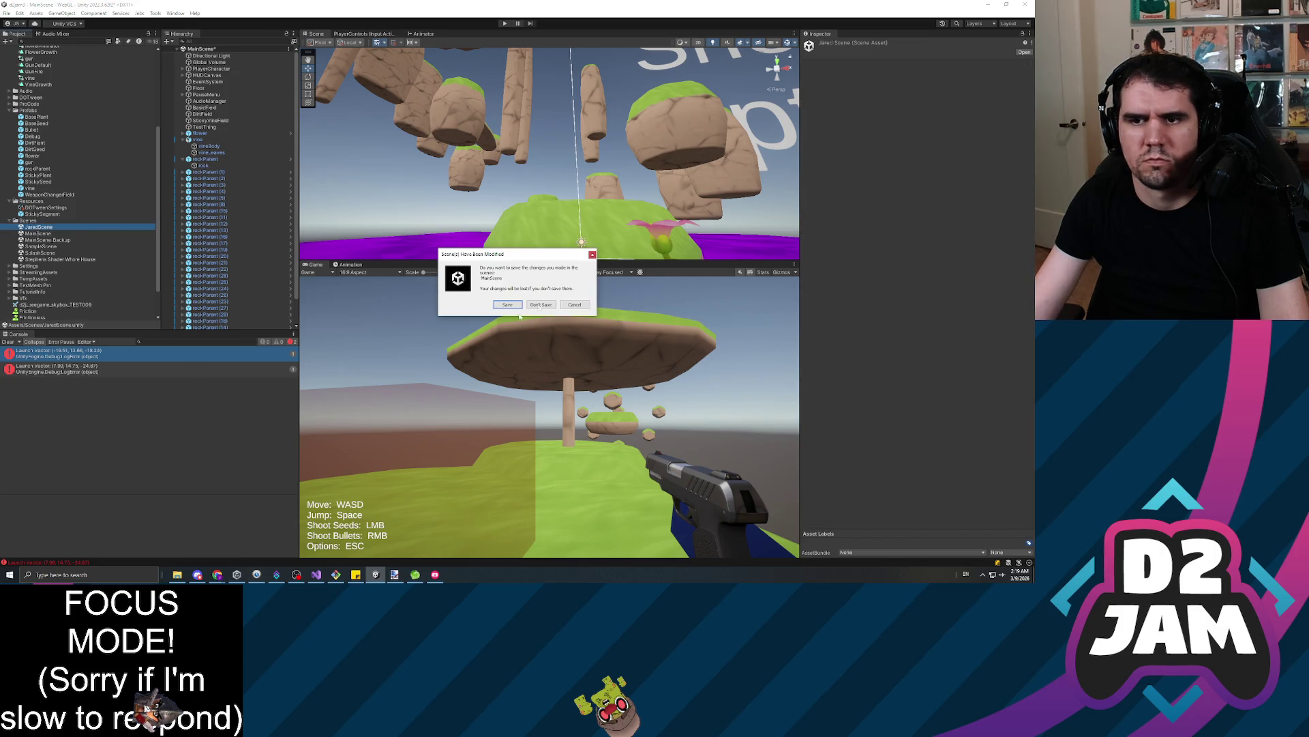
{"action": "left_click", "coordinate": [540, 305]}
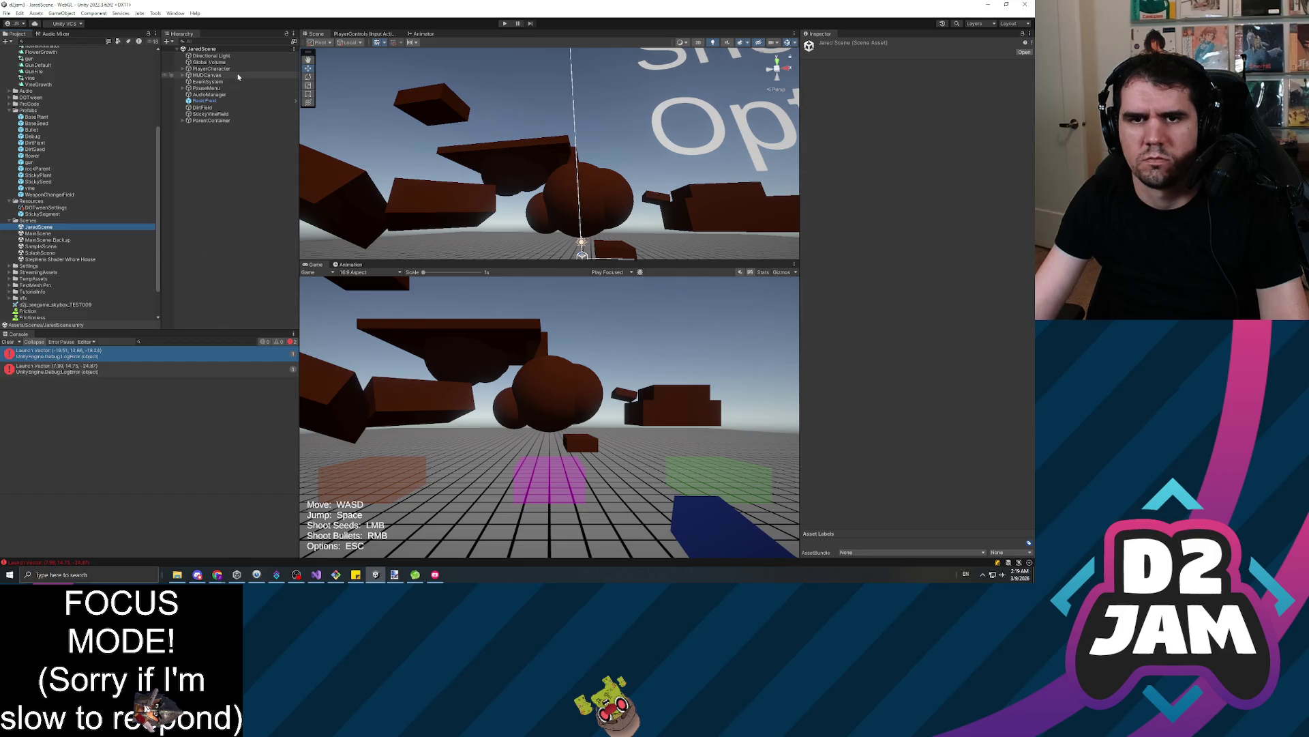
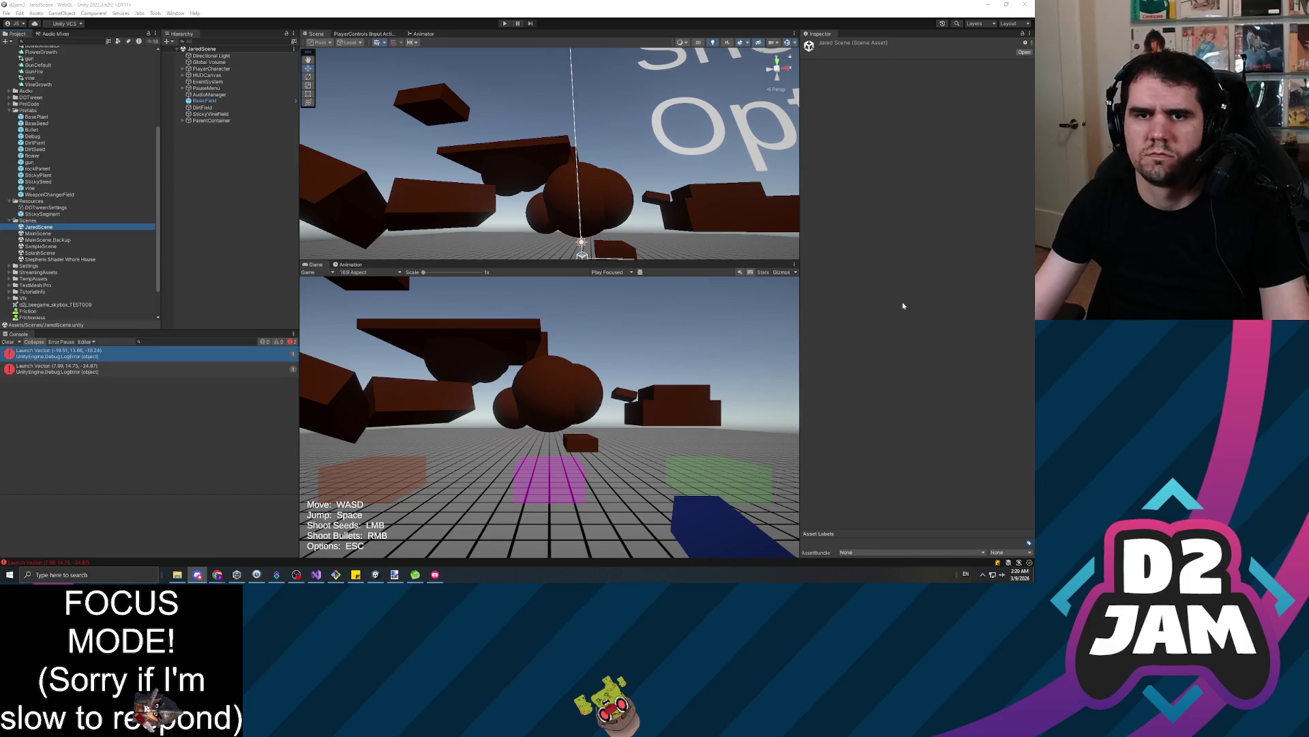
Save JaredScene's PlayerCharacter as a prefab in the Prefabs folder
{"action": "left_click", "coordinate": [223, 170]}
{"action": "left_click", "coordinate": [214, 69]}
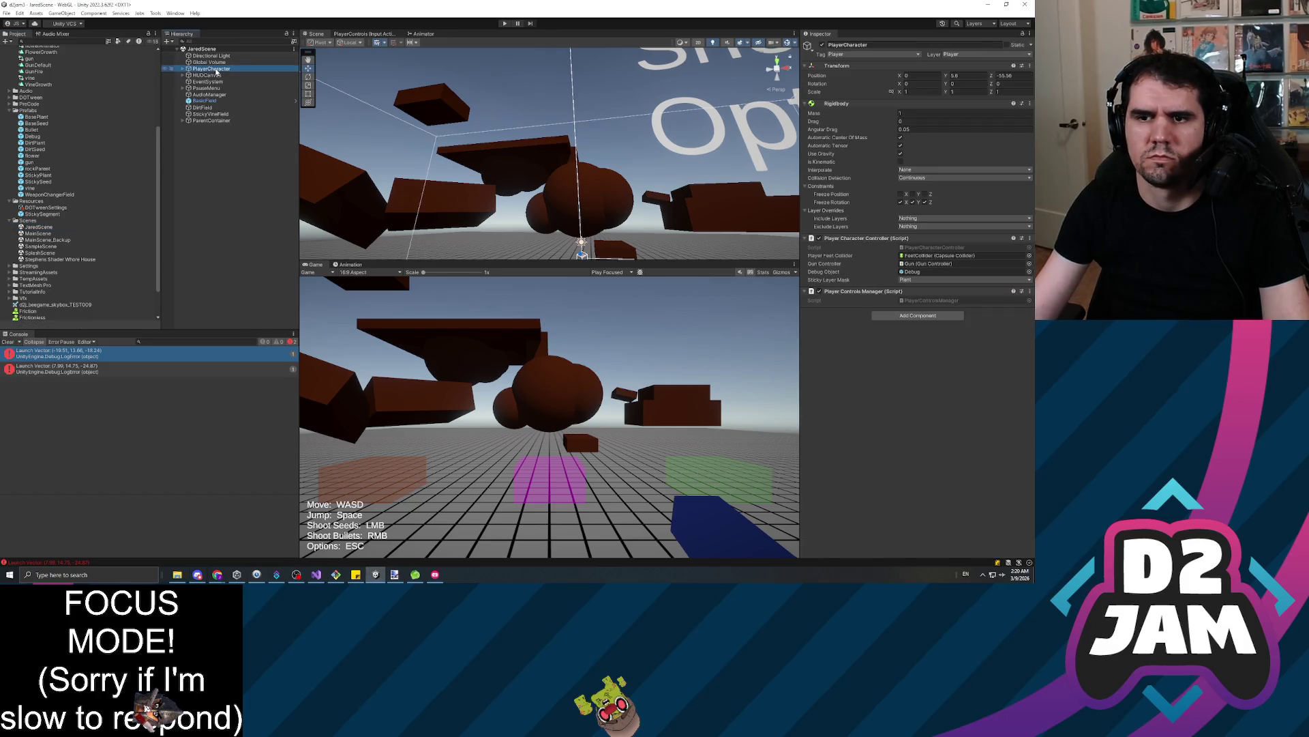
{"action": "left_click_drag", "start_coordinate": [213, 70], "coordinate": [31, 111]}
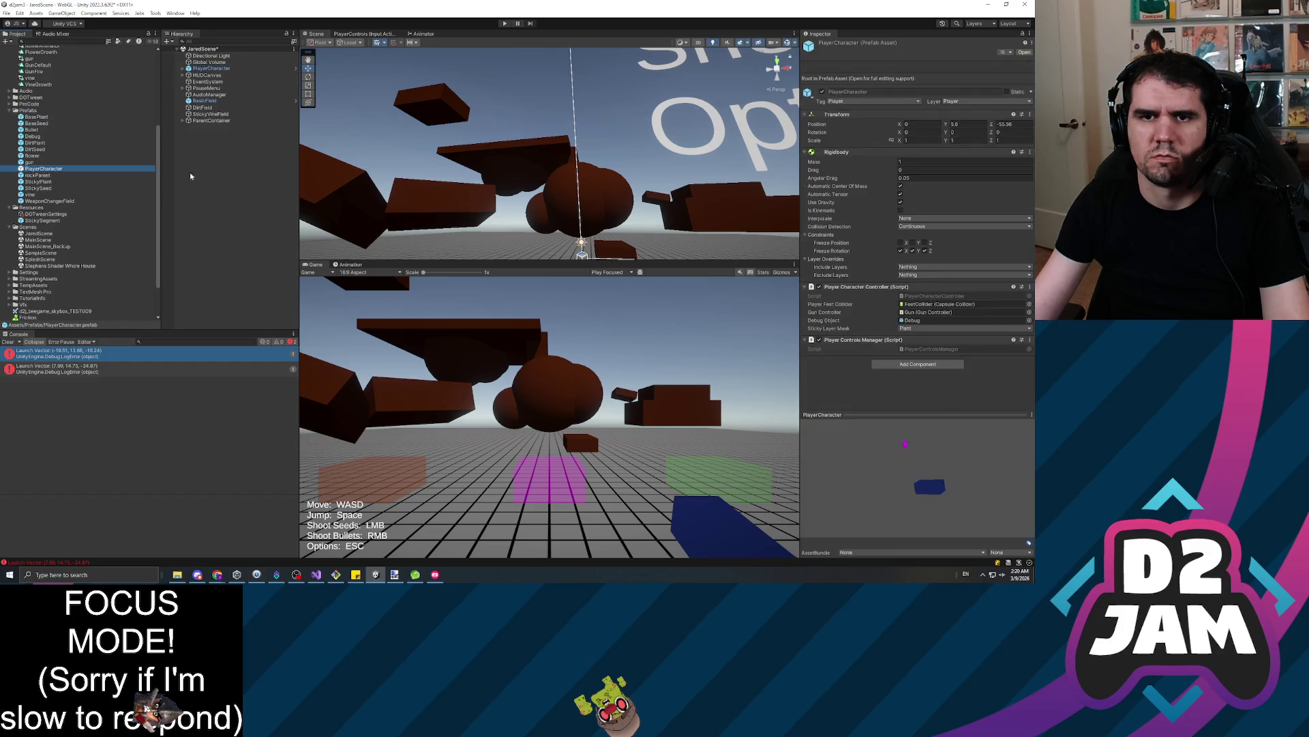
Open the PlayerCharacter prefab, check its Gun object's Gun Controller, then open MainScene
{"action": "double_click", "coordinate": [36, 169]}
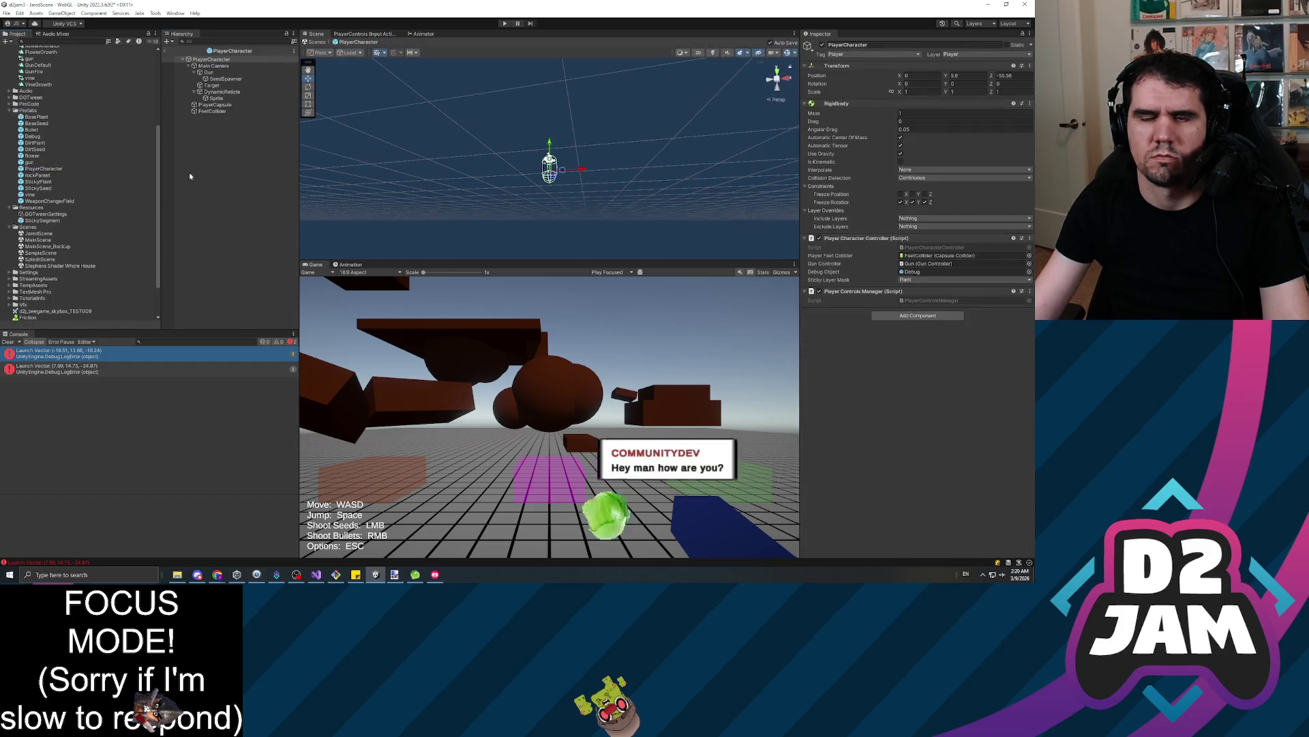
{"action": "left_click", "coordinate": [215, 72]}
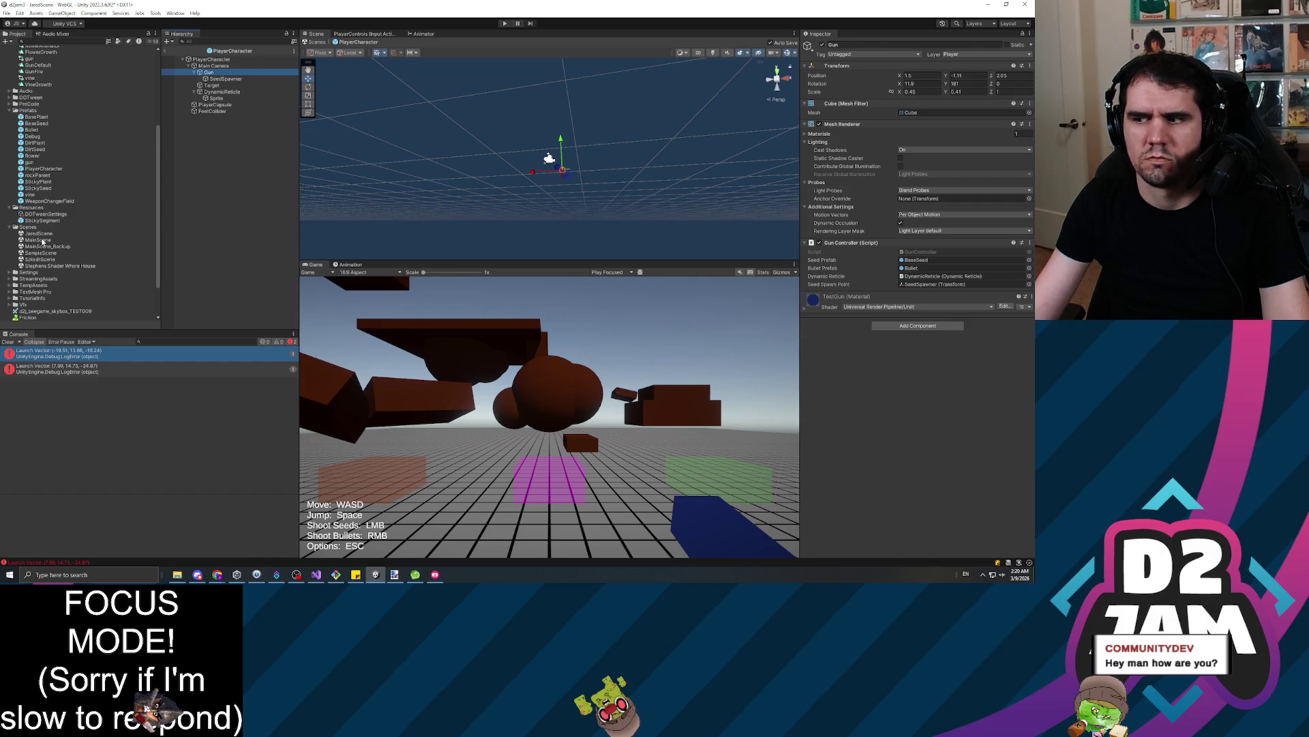
{"action": "double_click", "coordinate": [42, 240]}
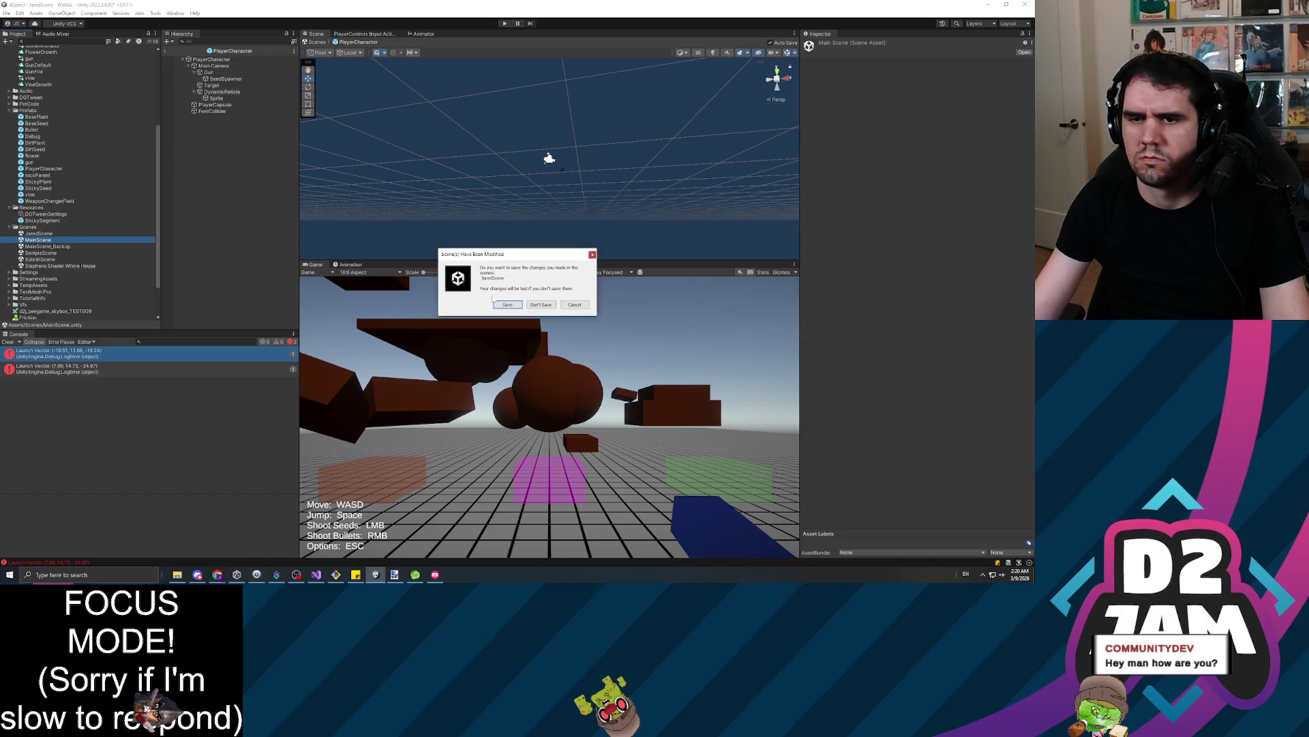
Load MainScene and copy the animated gun under PlayerCharacter's Main Camera
{"action": "left_click", "coordinate": [505, 305]}
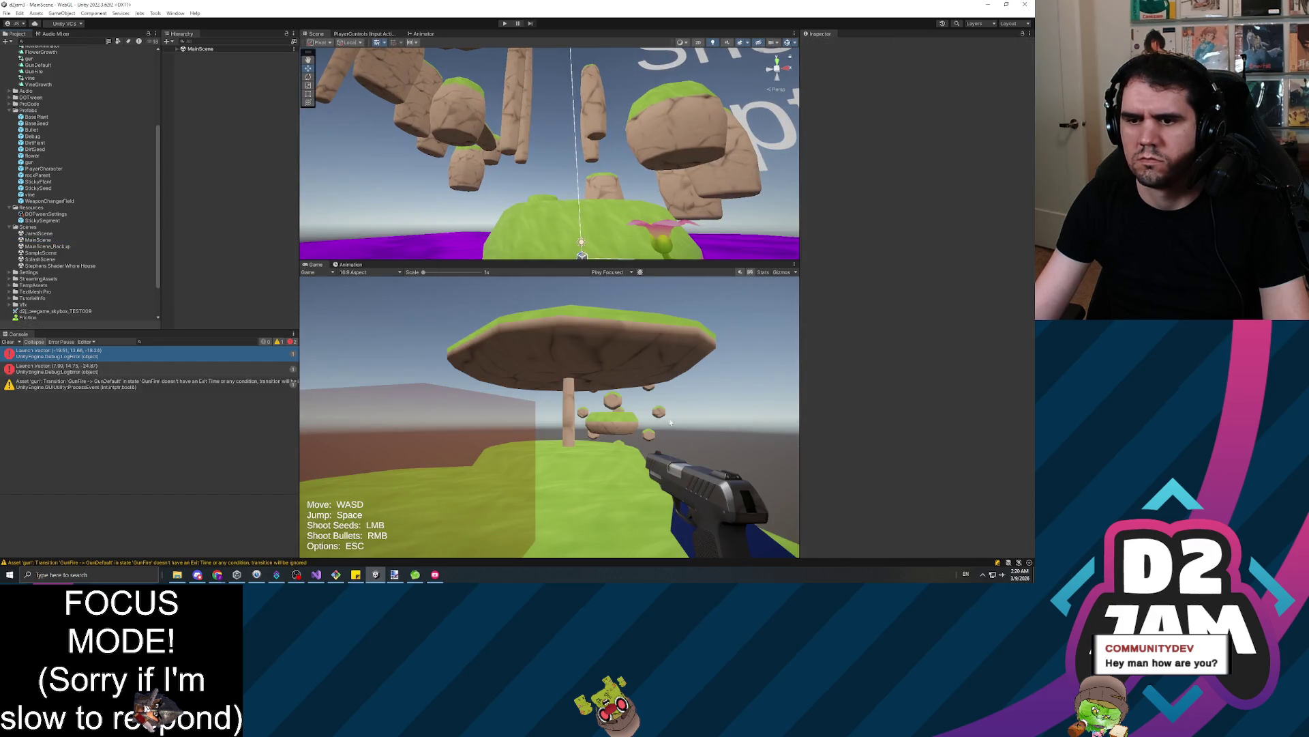
{"action": "left_click", "coordinate": [178, 50]}
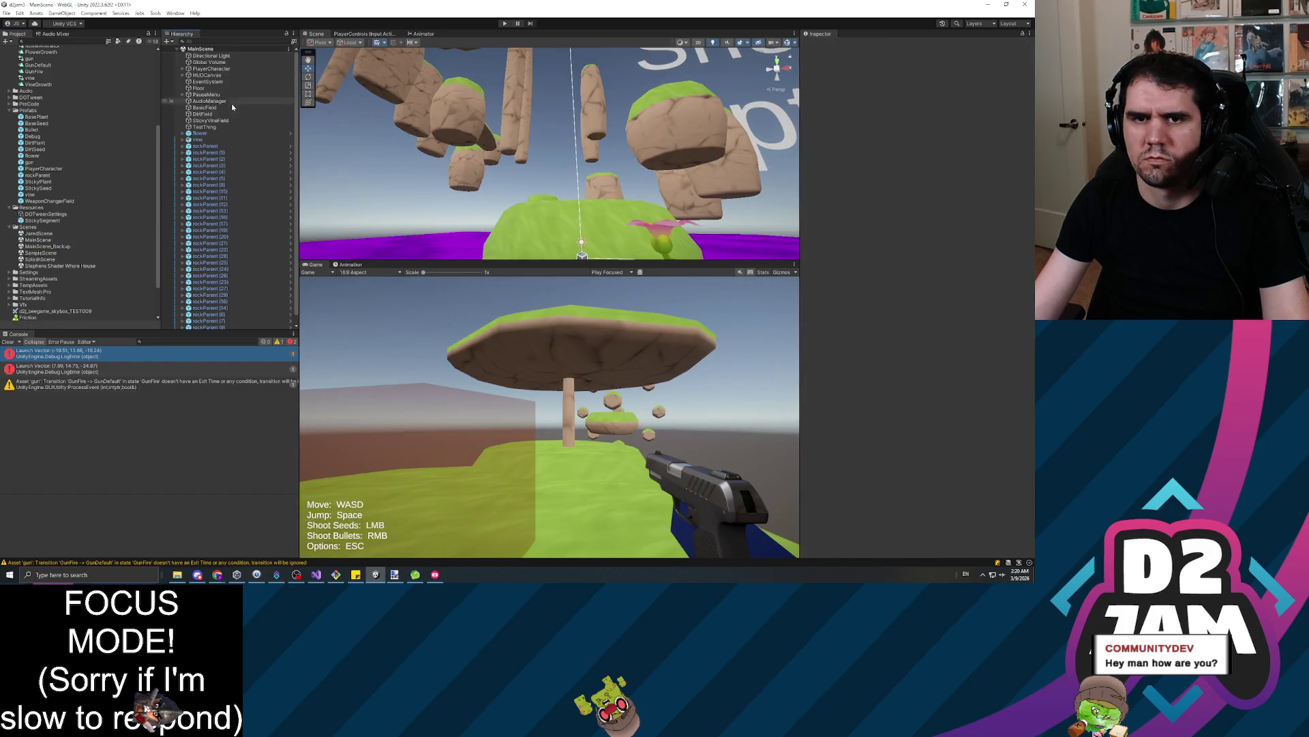
{"action": "left_click", "coordinate": [210, 68]}
{"action": "left_click", "coordinate": [183, 69]}
{"action": "key", "text": "Down"}
{"action": "key", "text": "Right"}
{"action": "key", "text": "Down"}
{"action": "key", "text": "Down"}
{"action": "key", "text": "Down"}
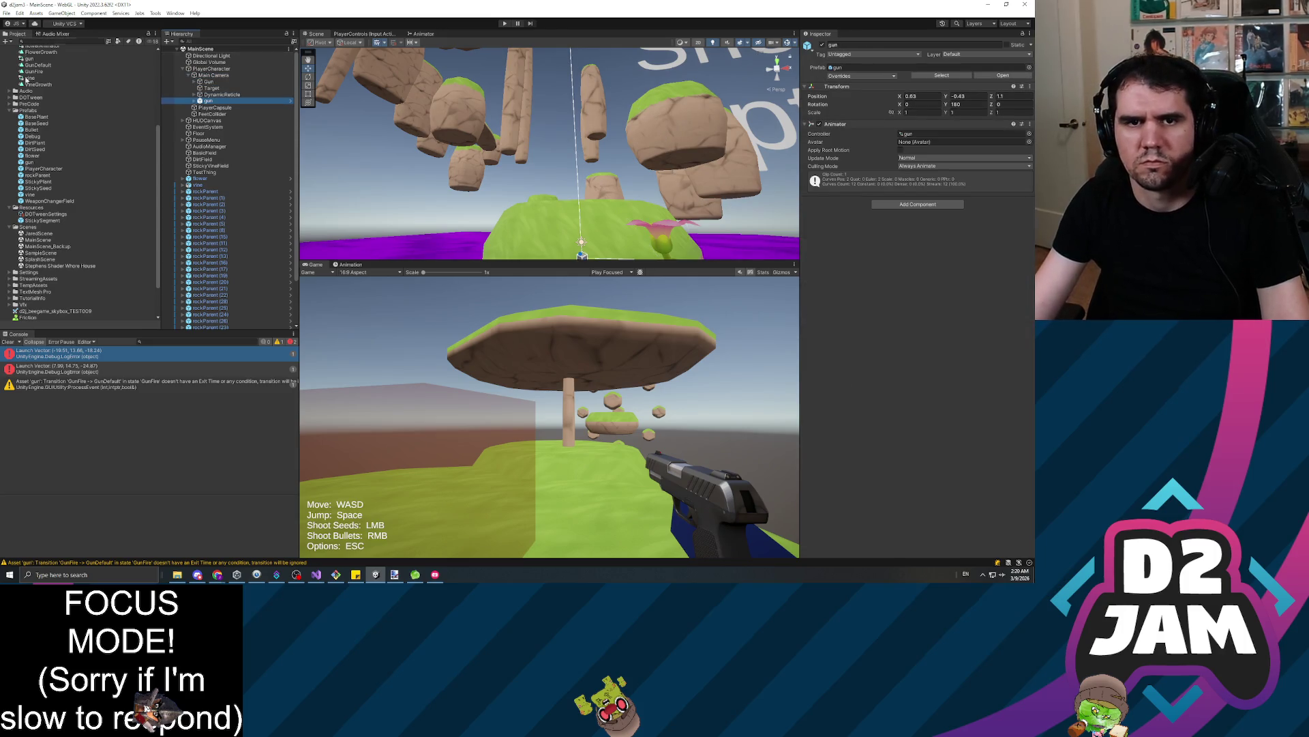
{"action": "scroll", "coordinate": [50, 130], "scroll_direction": "up", "scroll_amount": 3}
{"action": "scroll", "coordinate": [30, 200], "scroll_direction": "down", "scroll_amount": 5}
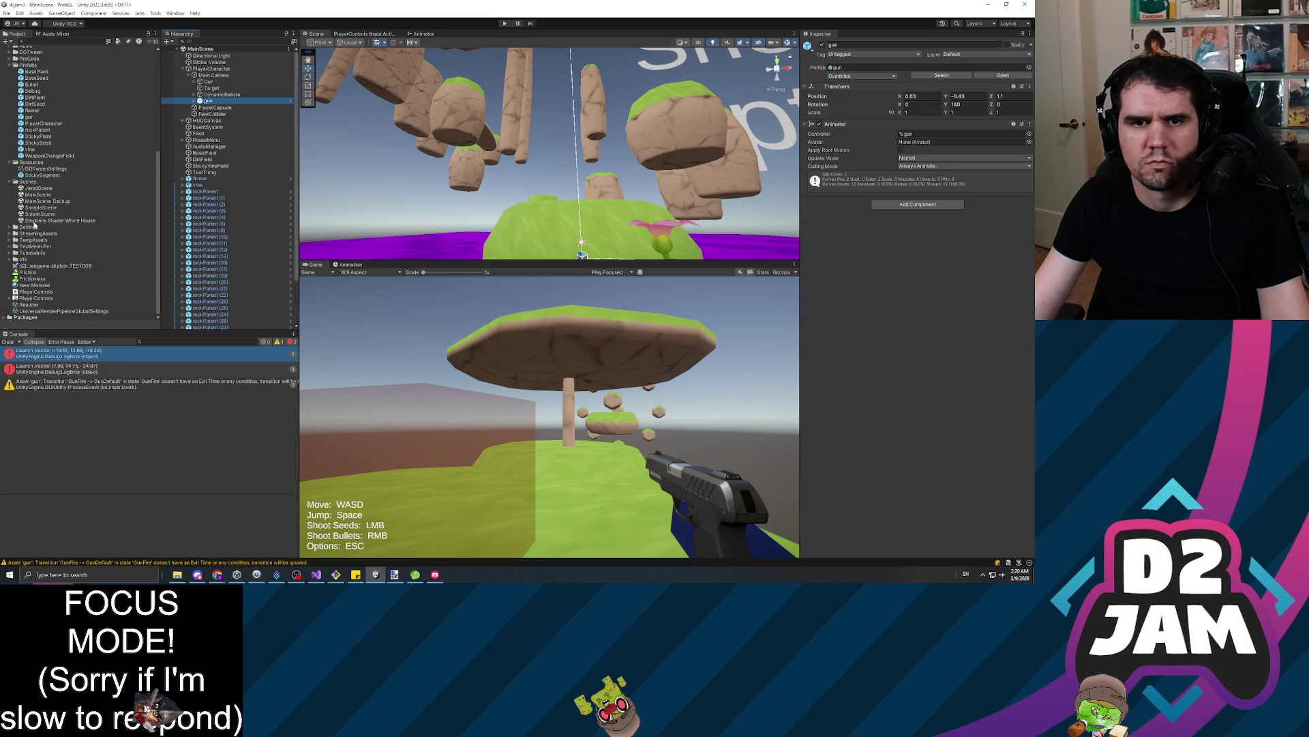
Paste the gun directly under the PlayerCharacter prefab's root, then reopen JaredScene
{"action": "left_click", "coordinate": [38, 130]}
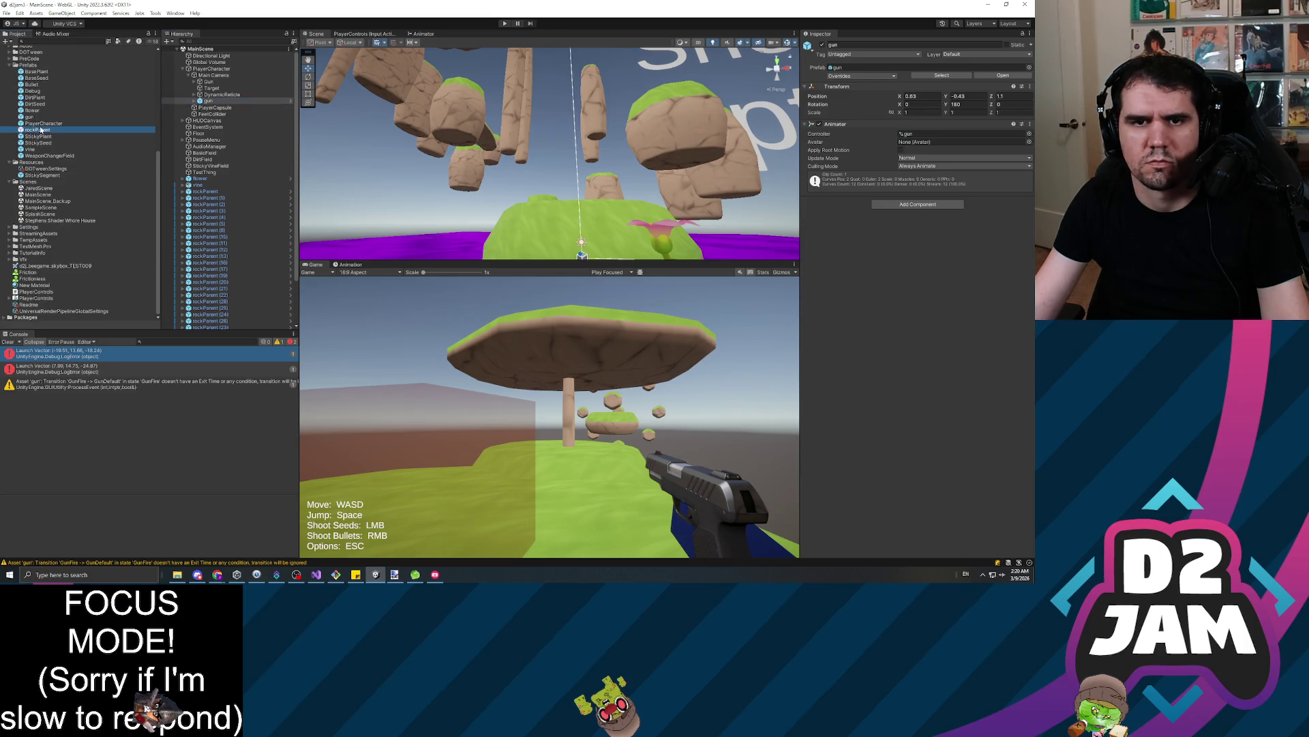
{"action": "double_click", "coordinate": [44, 123]}
{"action": "right_click", "coordinate": [220, 59]}
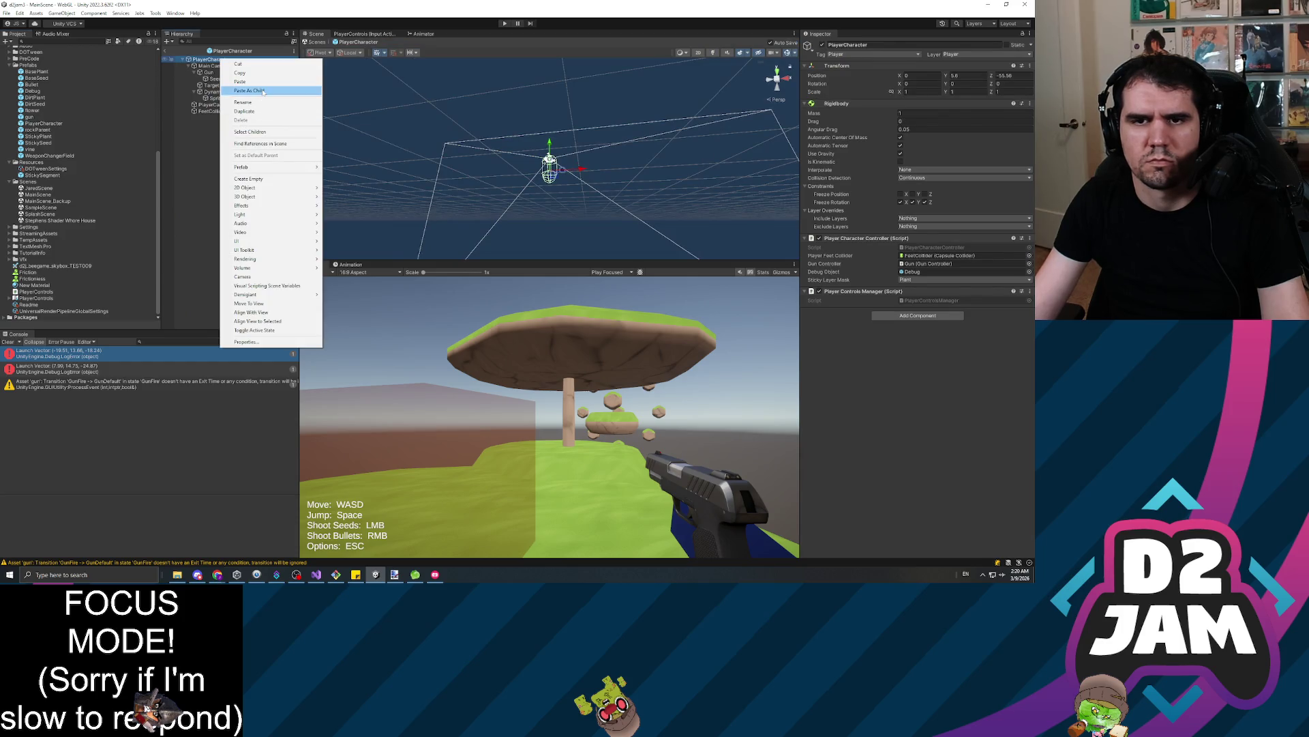
{"action": "left_click", "coordinate": [263, 91]}
{"action": "left_click", "coordinate": [215, 118]}
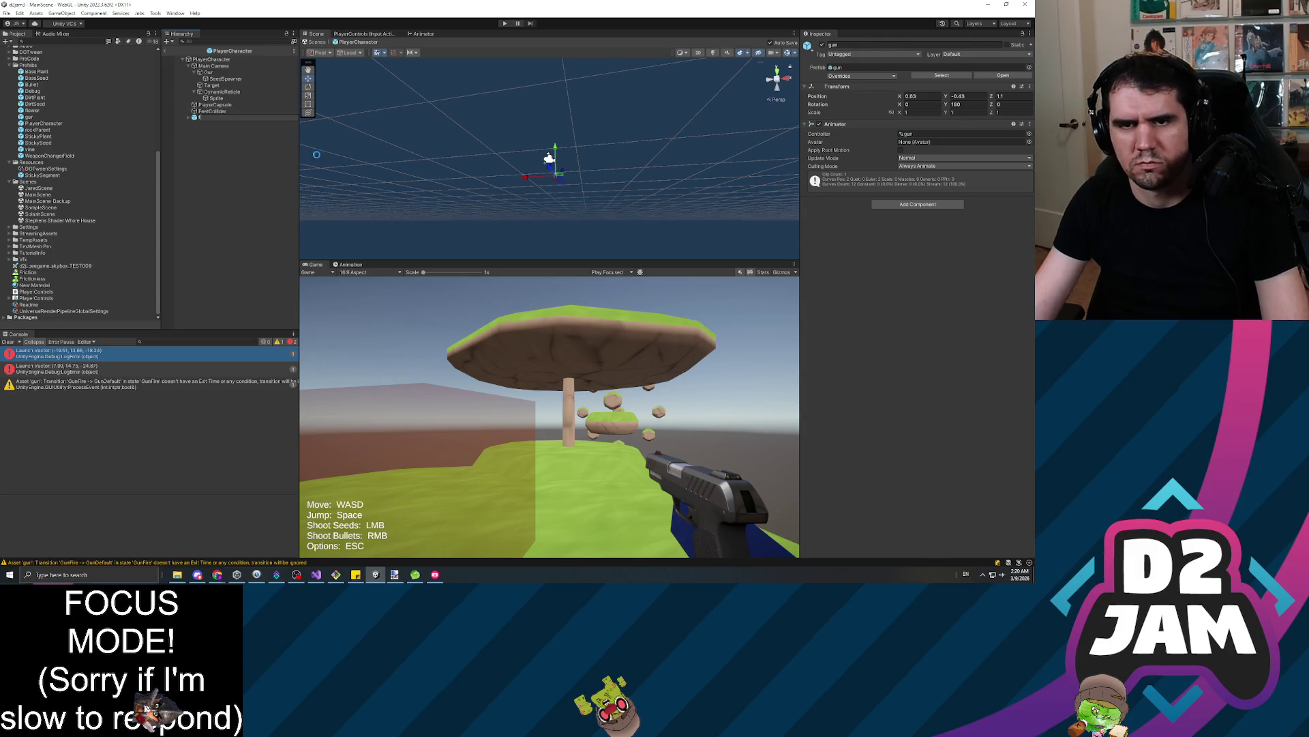
{"action": "key", "text": "ctrl+z"}
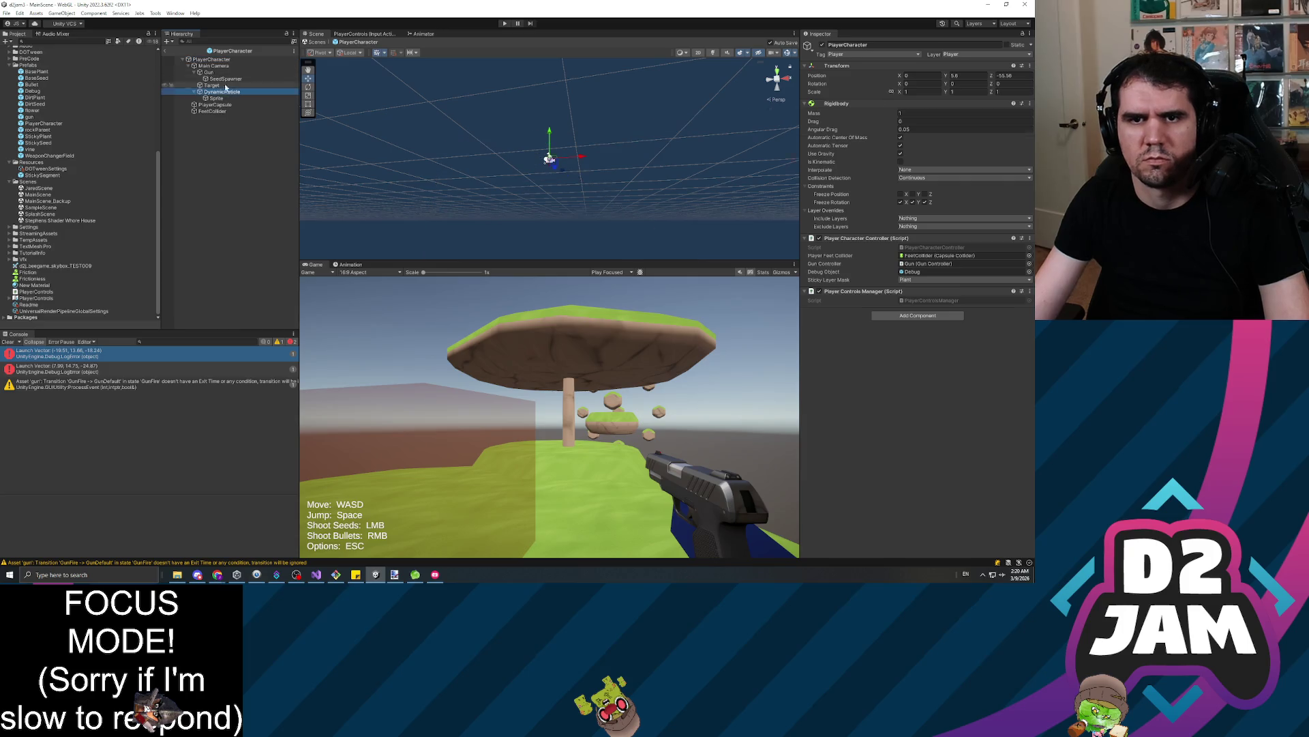
{"action": "right_click", "coordinate": [216, 60]}
{"action": "left_click", "coordinate": [245, 92]}
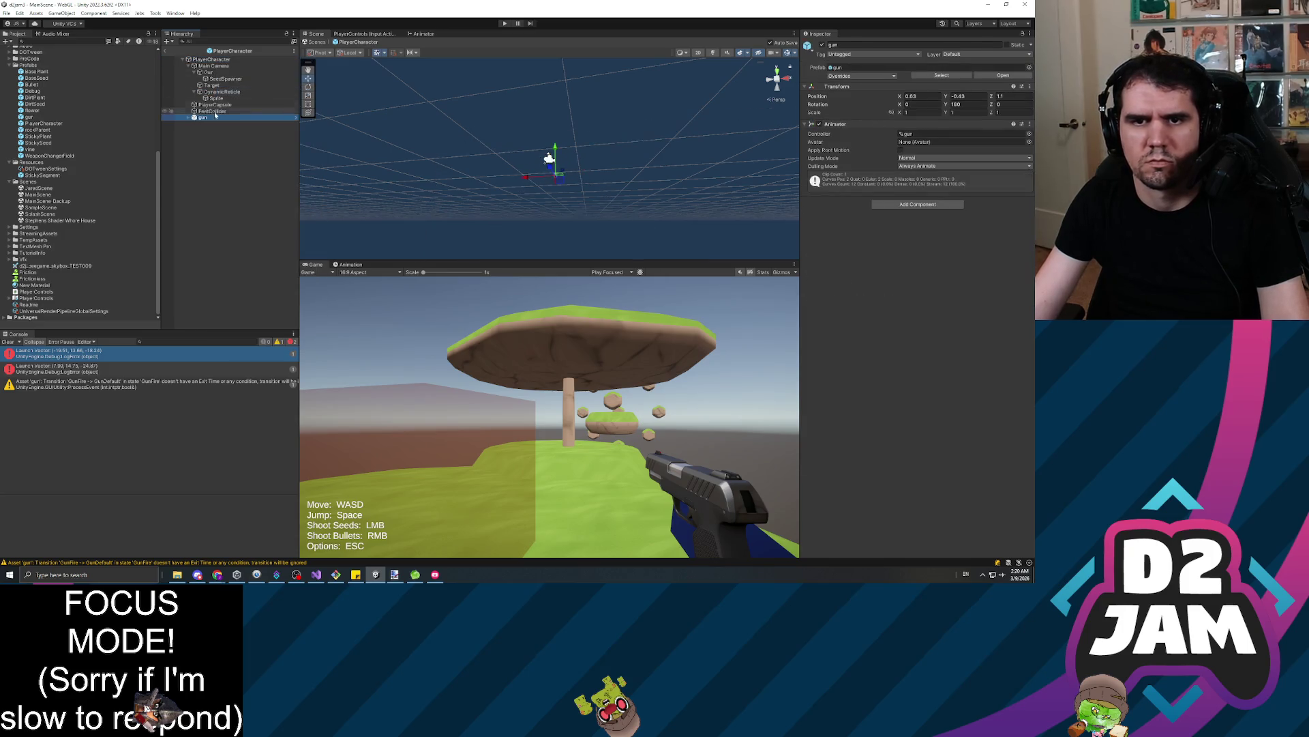
{"action": "double_click", "coordinate": [41, 189]}
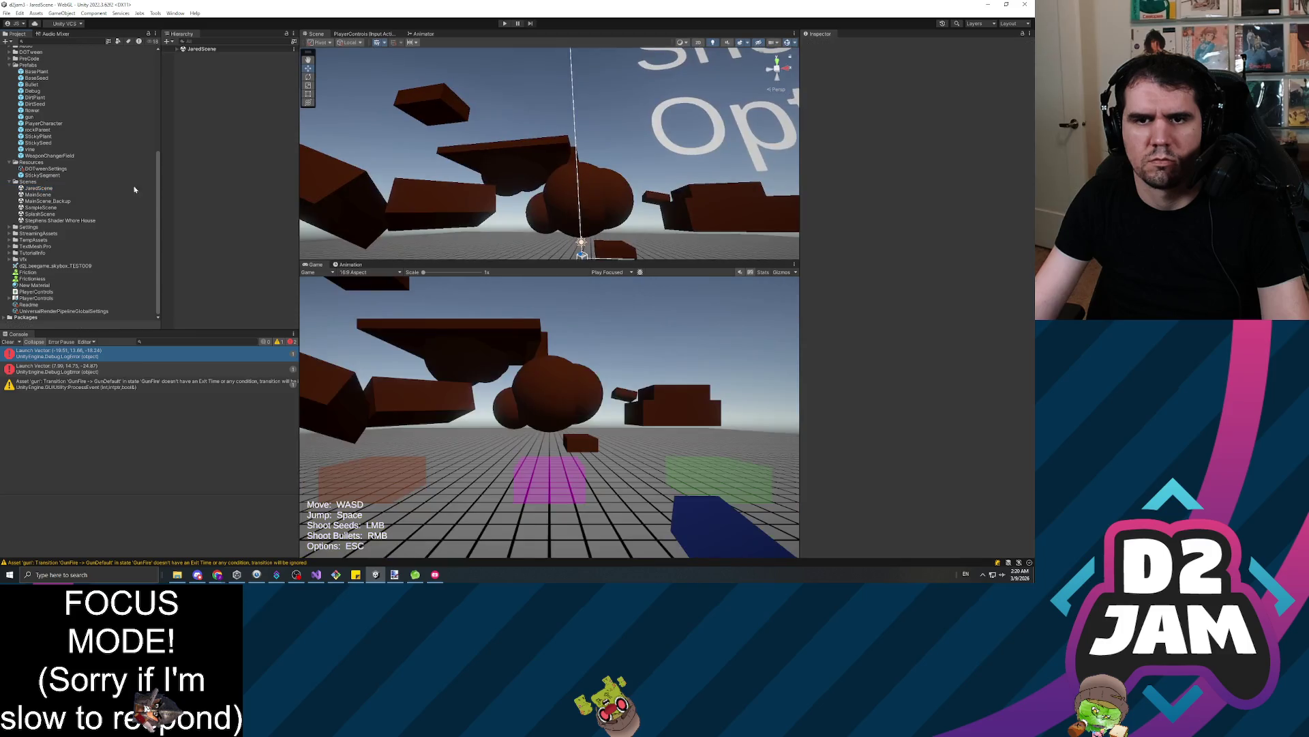
Frame PlayerCharacter and its new gun child in JaredScene, then reopen MainScene
{"action": "left_click", "coordinate": [178, 49]}
{"action": "left_click", "coordinate": [211, 69]}
{"action": "key", "text": "f"}
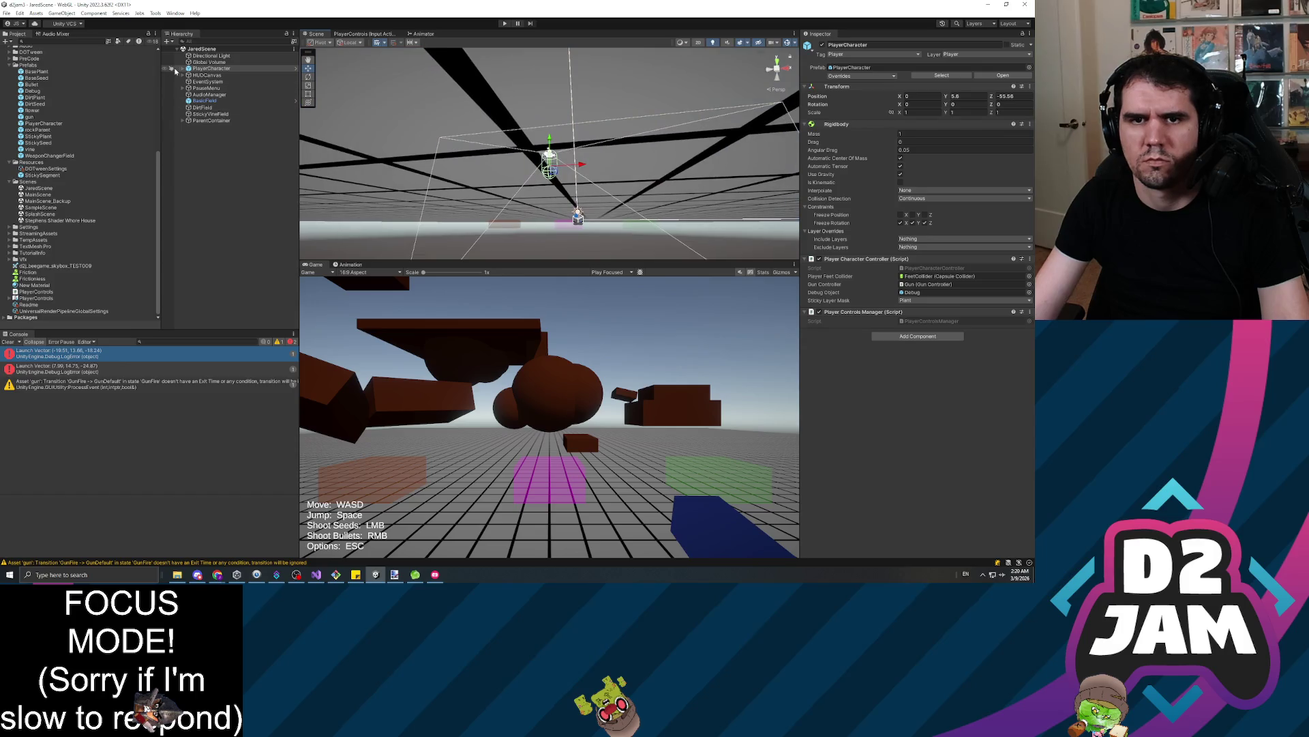
{"action": "left_click", "coordinate": [183, 69]}
{"action": "left_click", "coordinate": [202, 94]}
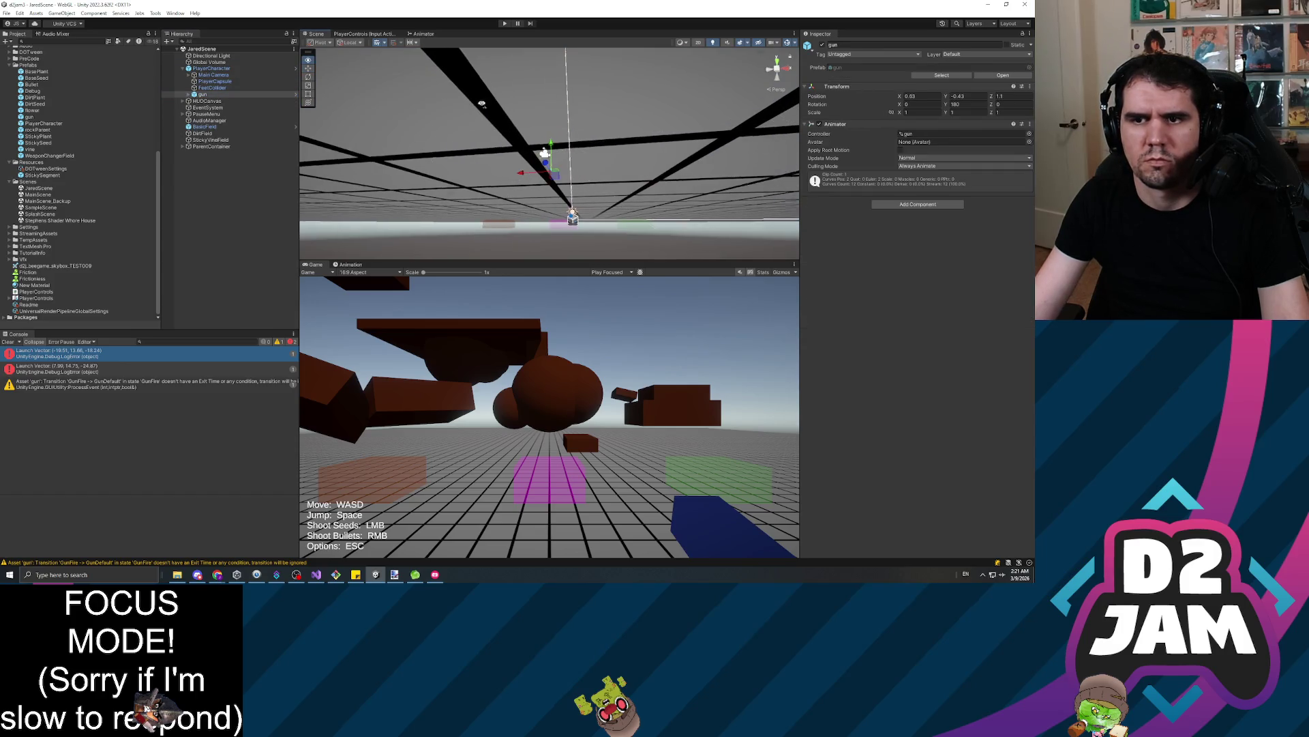
{"action": "key", "text": "f"}
{"action": "mouse_move", "coordinate": [568, 86]}
{"action": "left_mouse_down"}
{"action": "mouse_move", "coordinate": [485, 127]}
{"action": "mouse_move", "coordinate": [493, 39]}
{"action": "mouse_move", "coordinate": [467, 186]}
{"action": "left_mouse_up"}
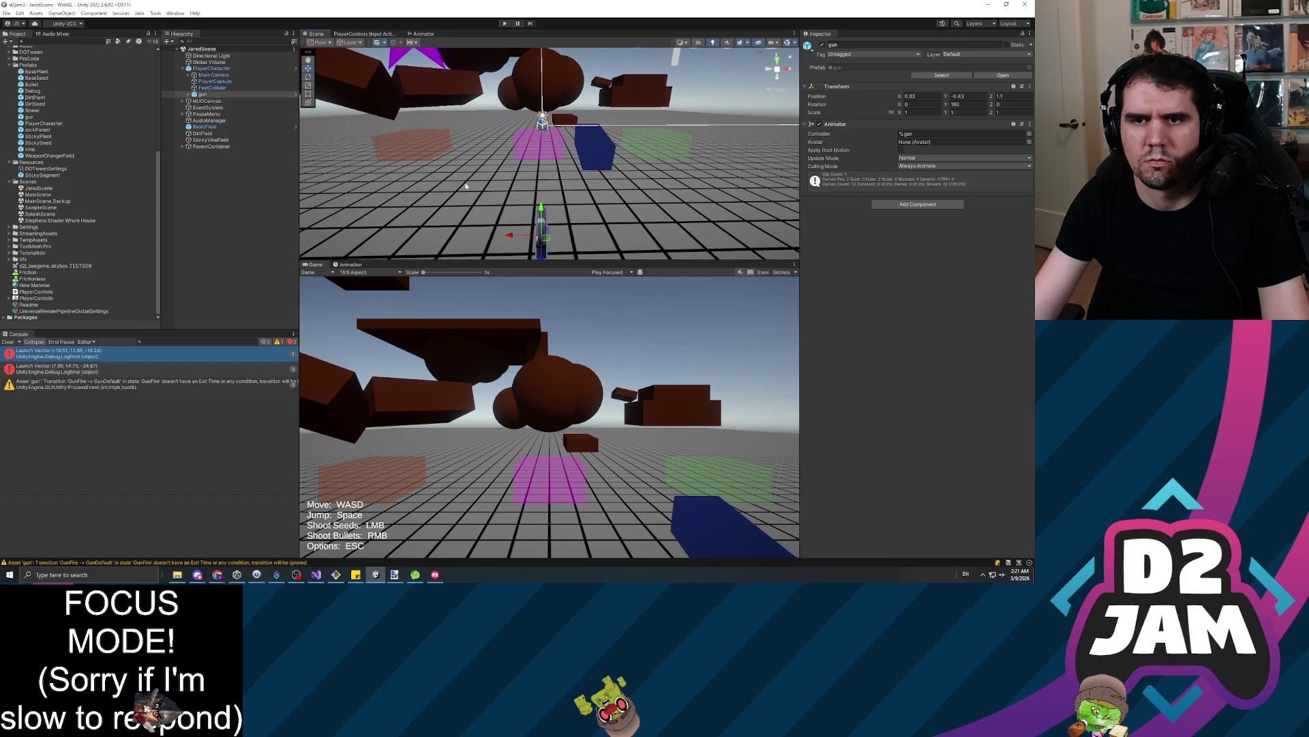
{"action": "double_click", "coordinate": [40, 195]}
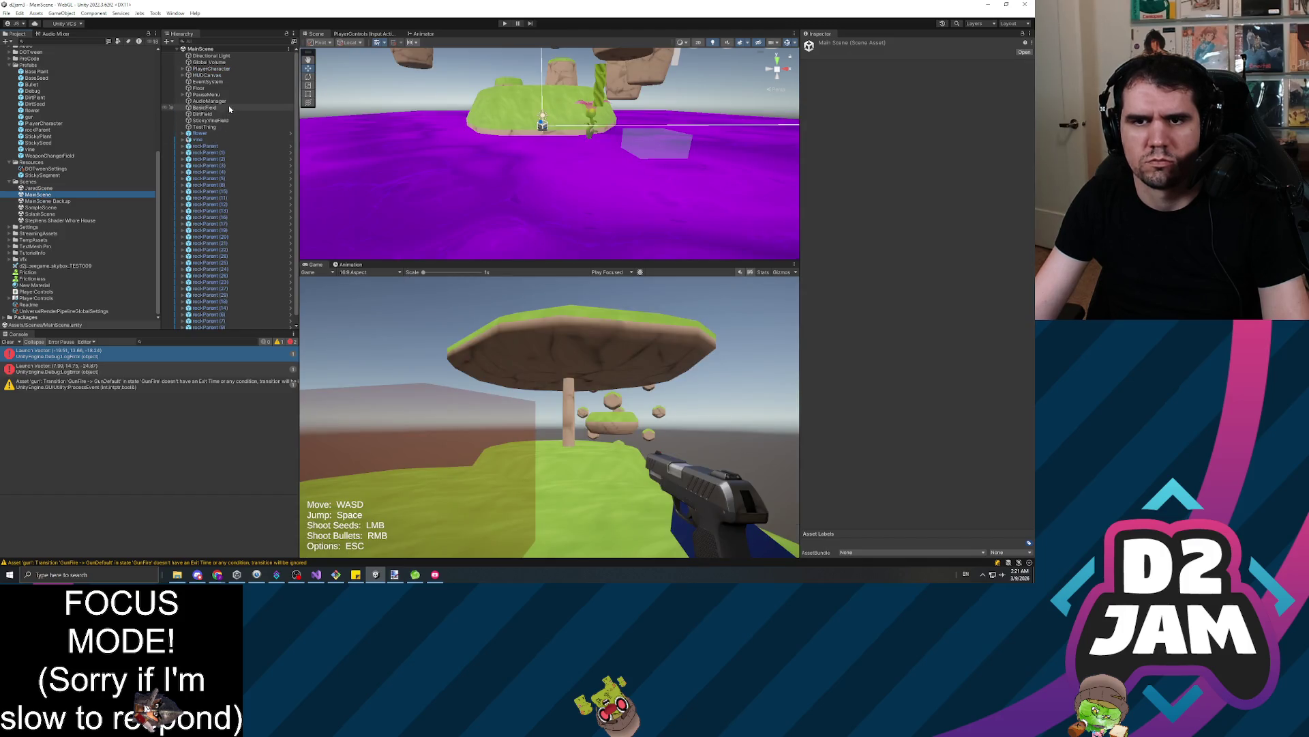
Select the animated gun under PlayerCharacter's Main Camera in MainScene
{"action": "left_click", "coordinate": [206, 69]}
{"action": "key", "text": "Right"}
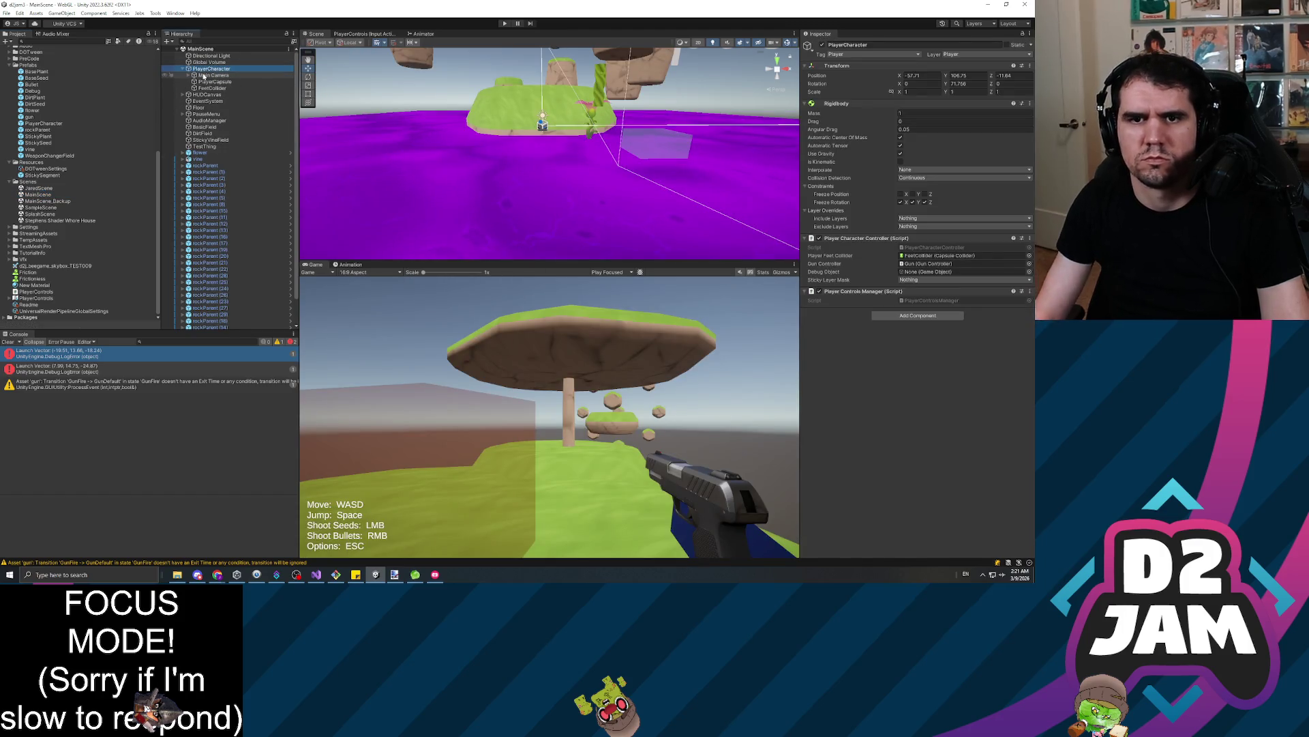
{"action": "left_click", "coordinate": [203, 76]}
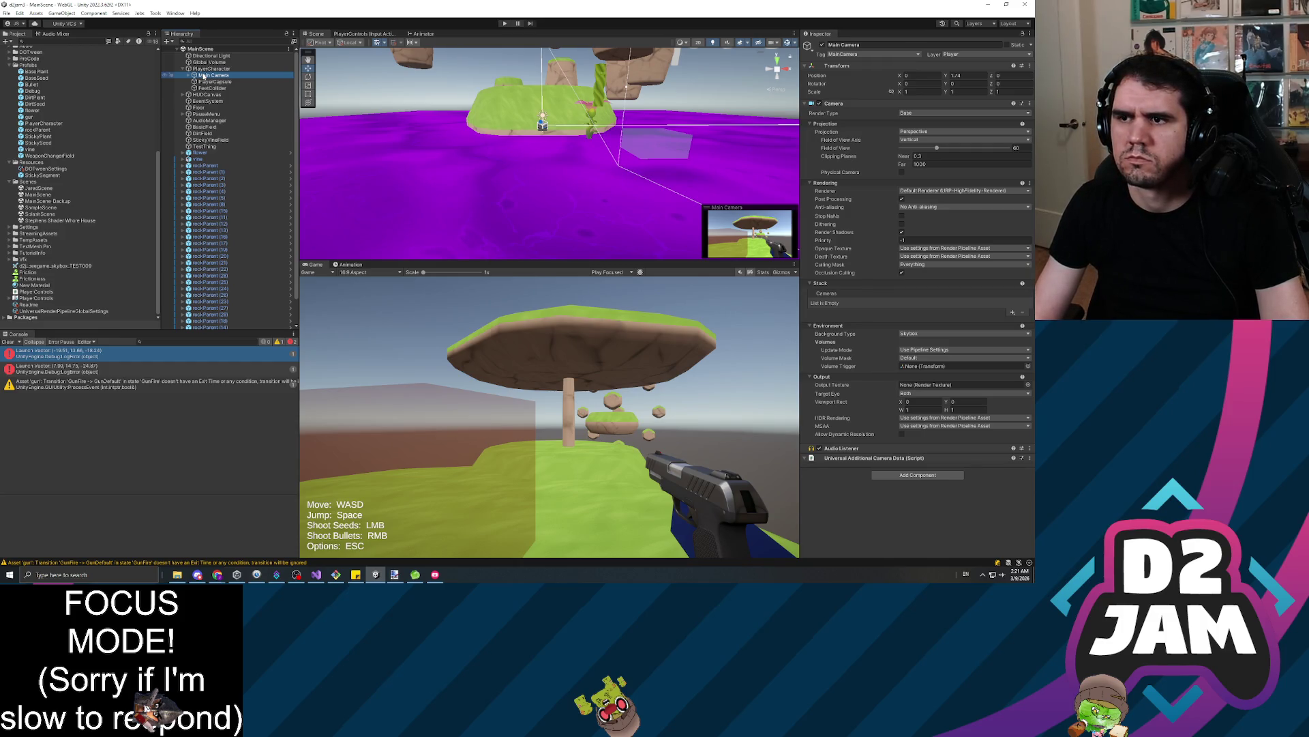
{"action": "key", "text": "Right"}
{"action": "key", "text": "Down"}
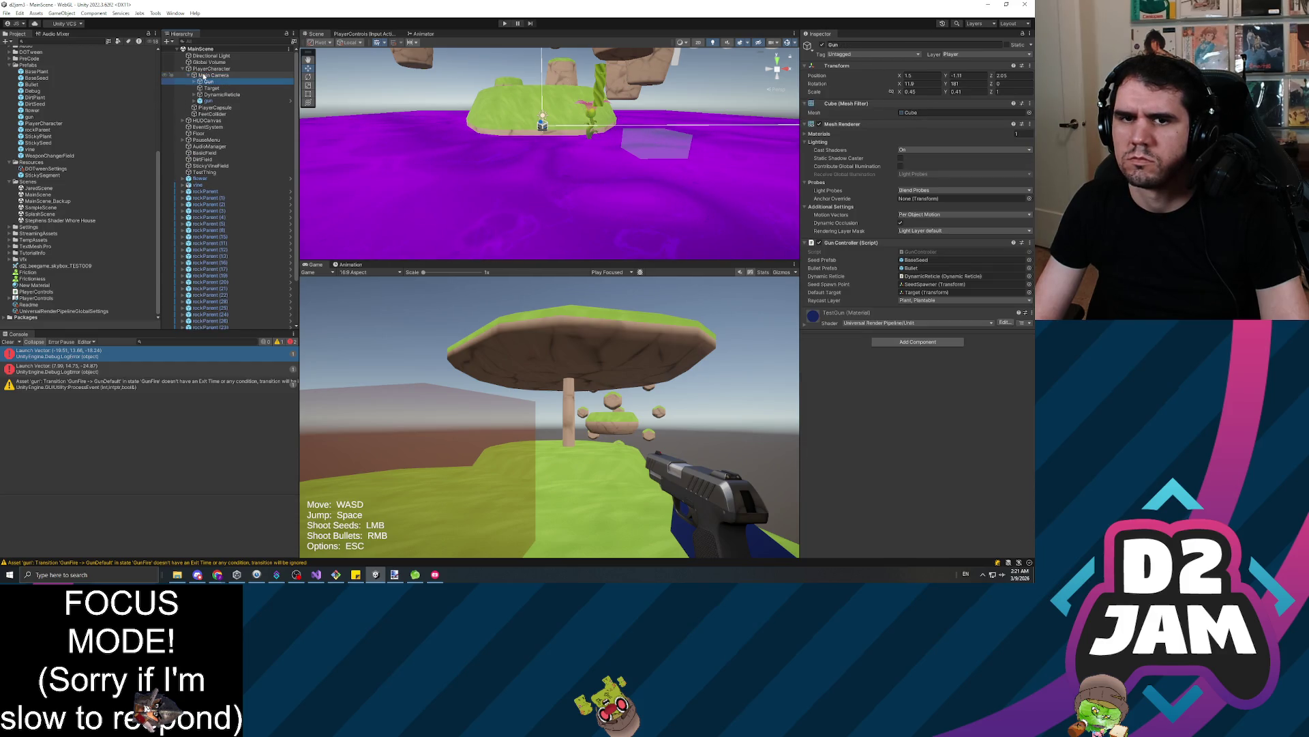
{"action": "key", "text": "Down"}
{"action": "key", "text": "Down"}
{"action": "key", "text": "Down"}
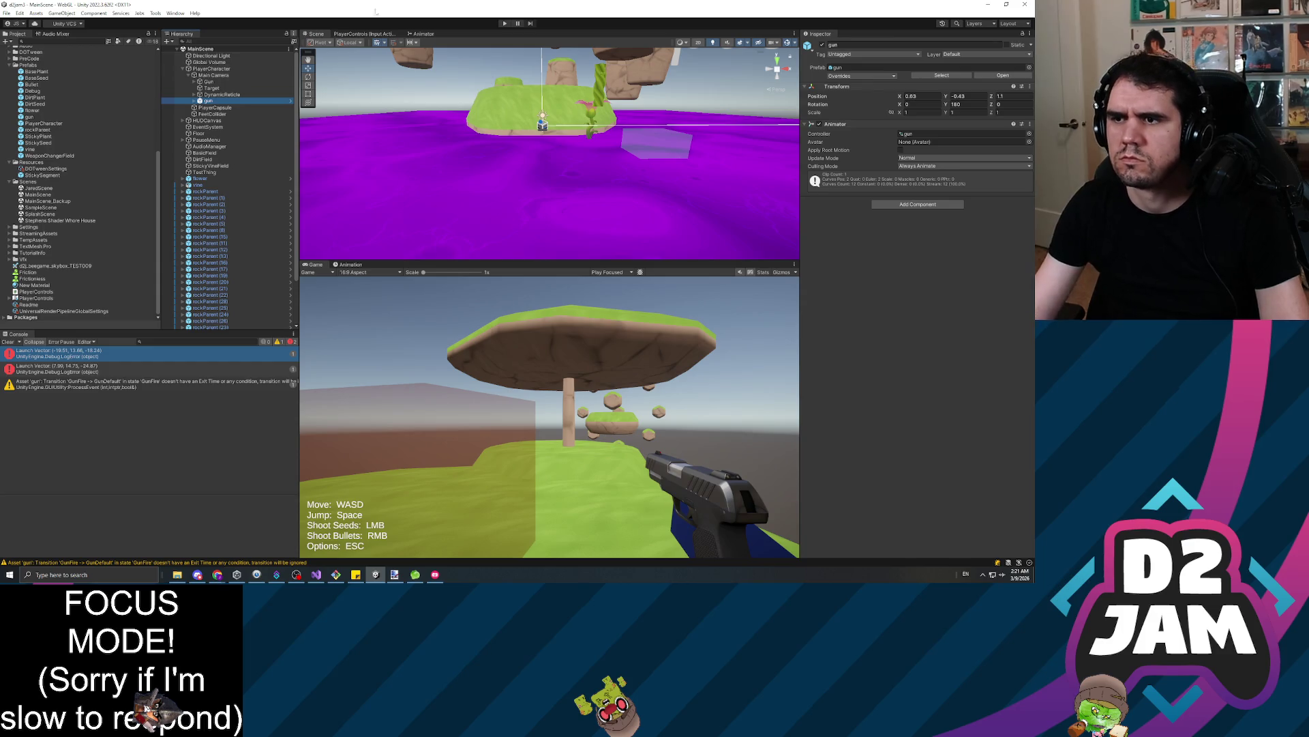
Copy the gun's Transform (0.68, -0.43, 1.1, rotation Y 180) and reopen JaredScene
{"action": "left_click", "coordinate": [1031, 87]}
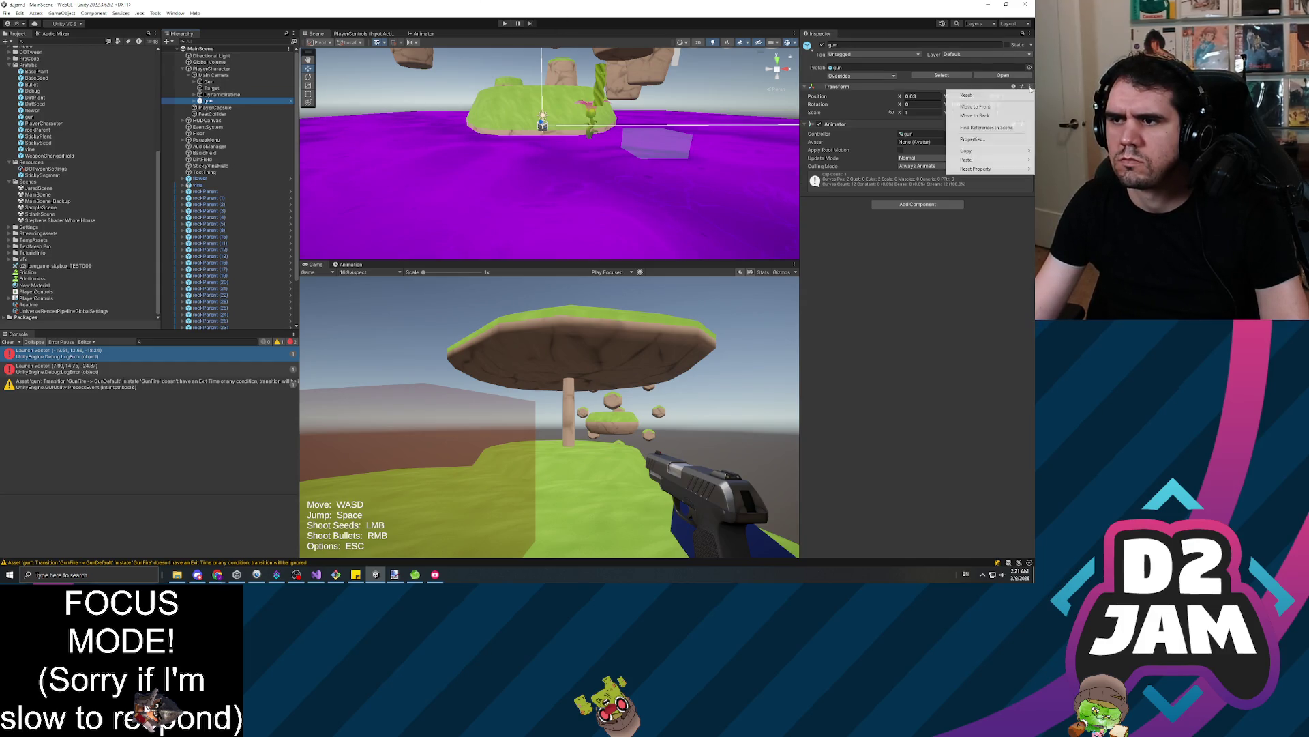
{"action": "mouse_move", "coordinate": [981, 154]}
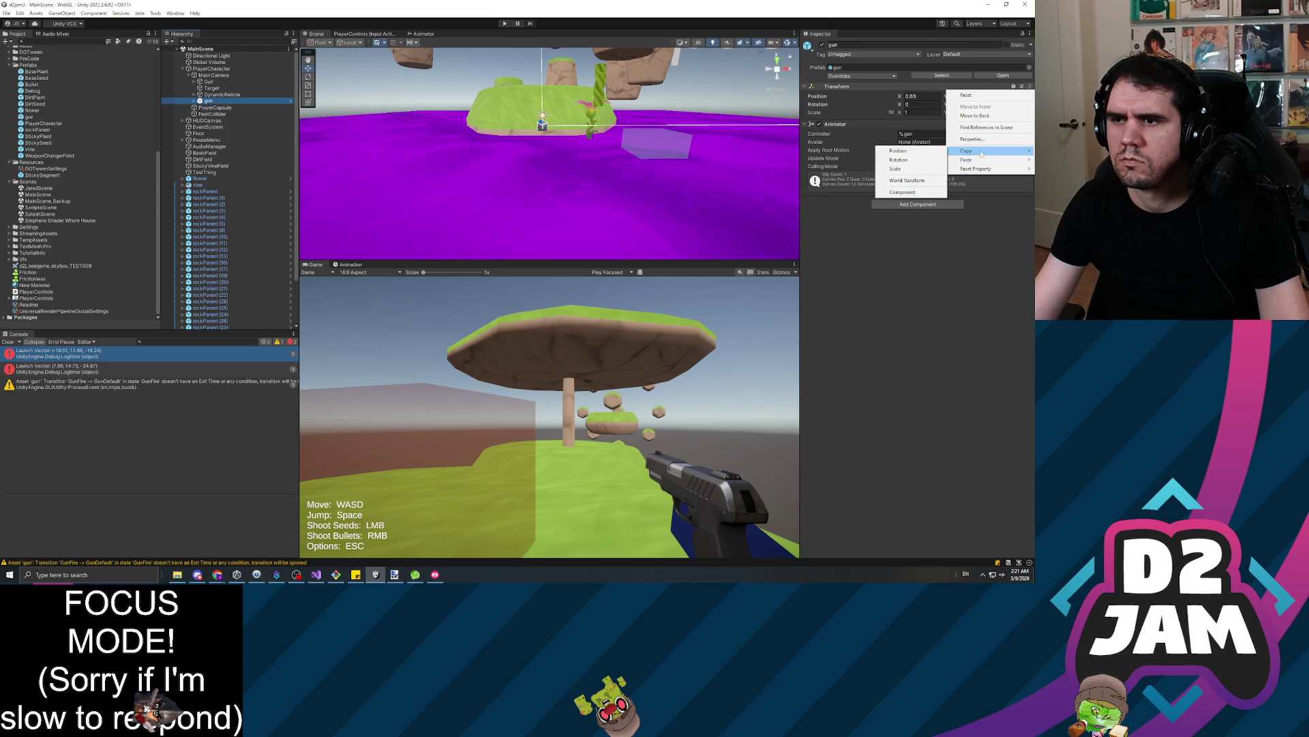
{"action": "left_click", "coordinate": [902, 192]}
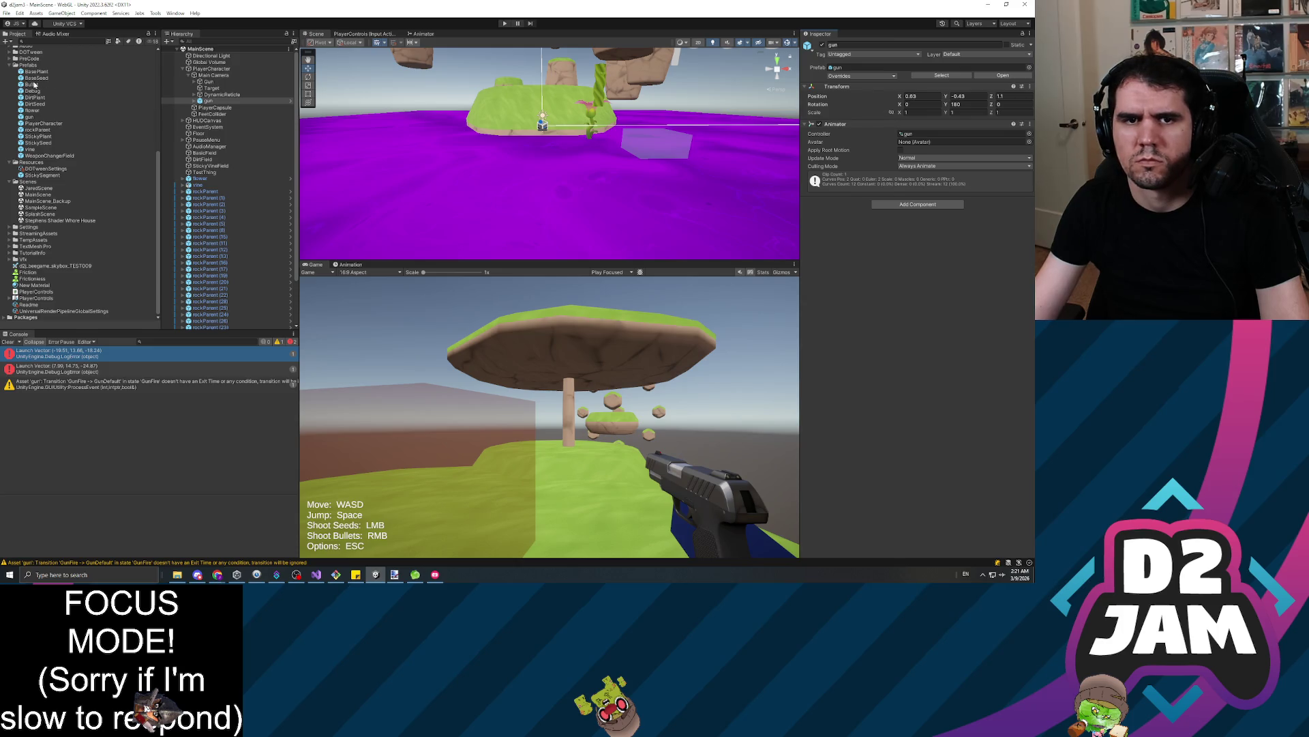
{"action": "left_click", "coordinate": [41, 97]}
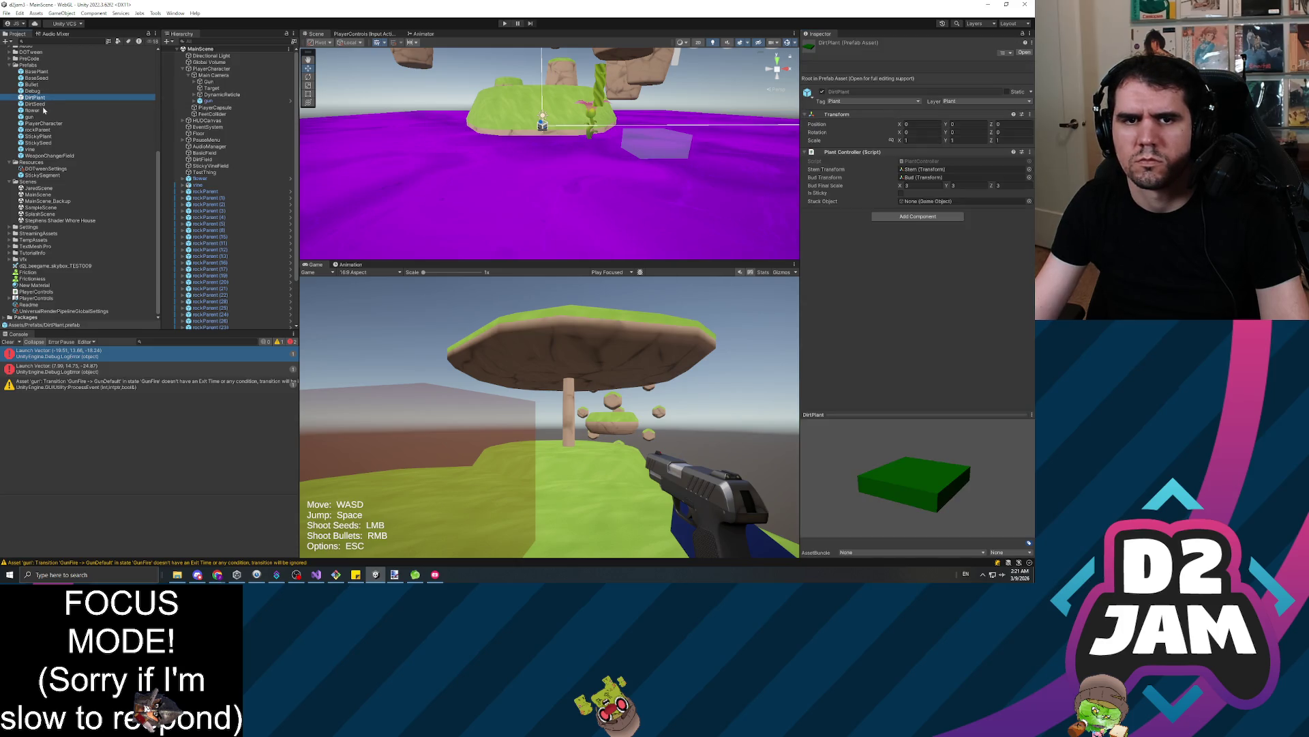
{"action": "double_click", "coordinate": [38, 188]}
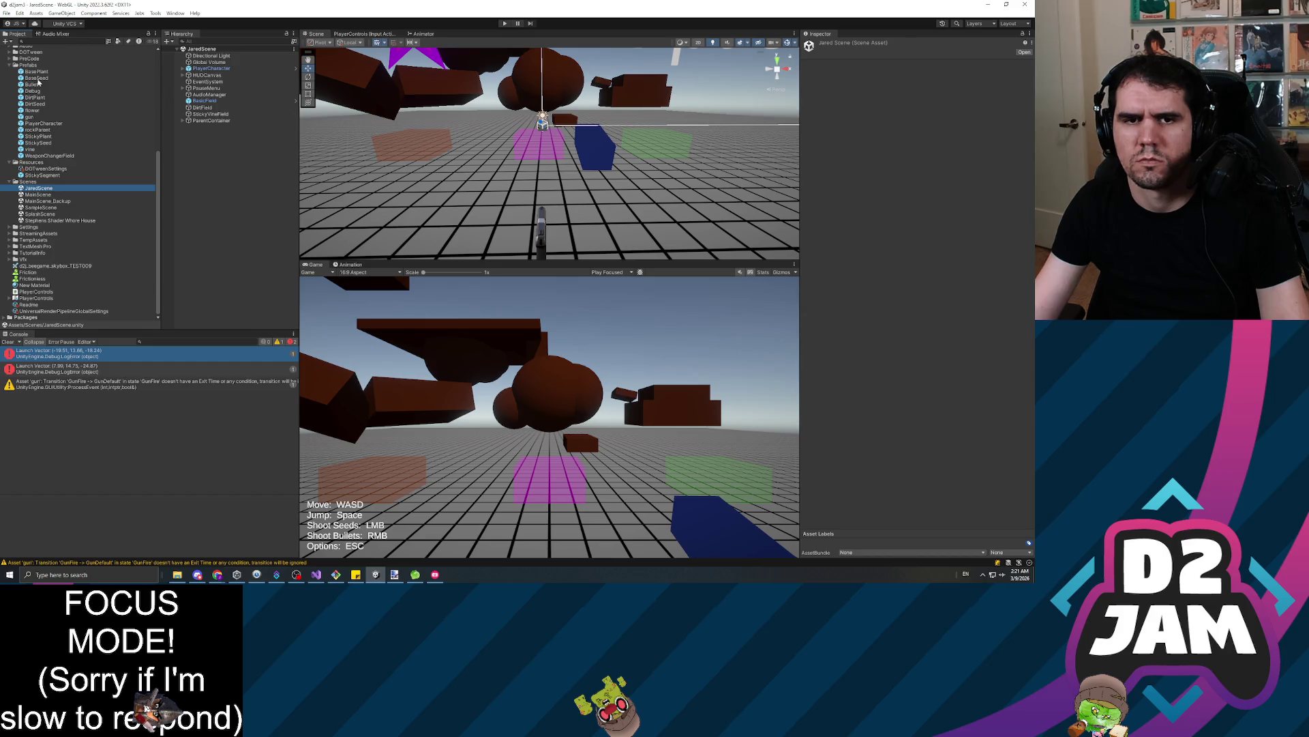
Add the gun prefab to PlayerCharacter and paste Transform values 0.68, -0.43, 1.1, rotation Y 180
{"action": "left_click", "coordinate": [30, 118]}
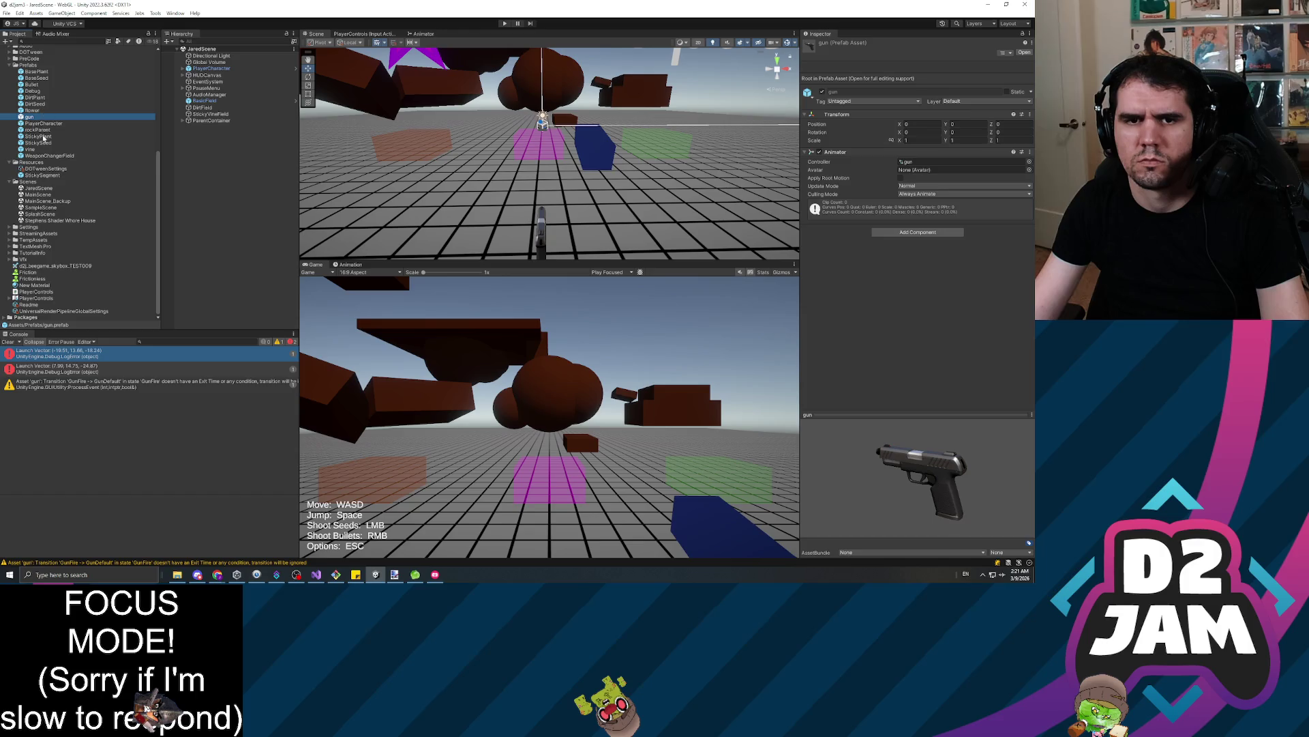
{"action": "double_click", "coordinate": [42, 124]}
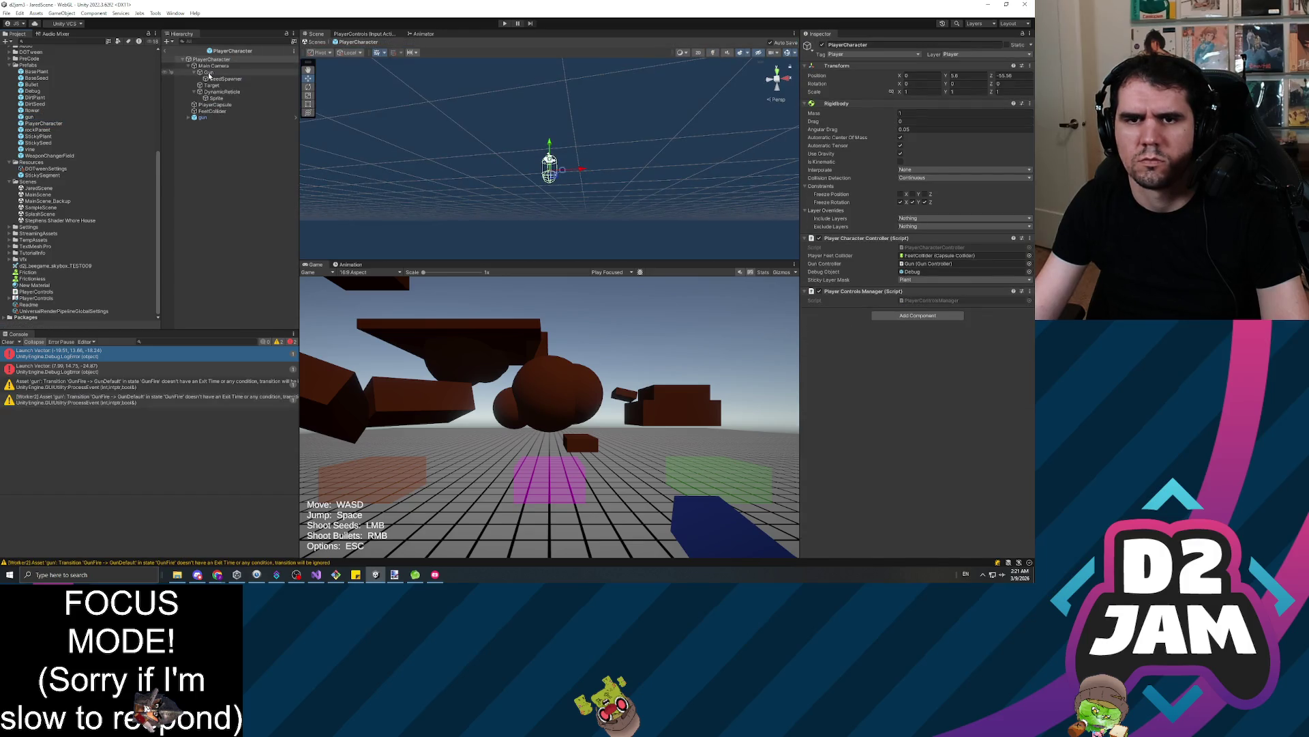
{"action": "left_click_drag", "start_coordinate": [194, 117], "coordinate": [198, 118]}
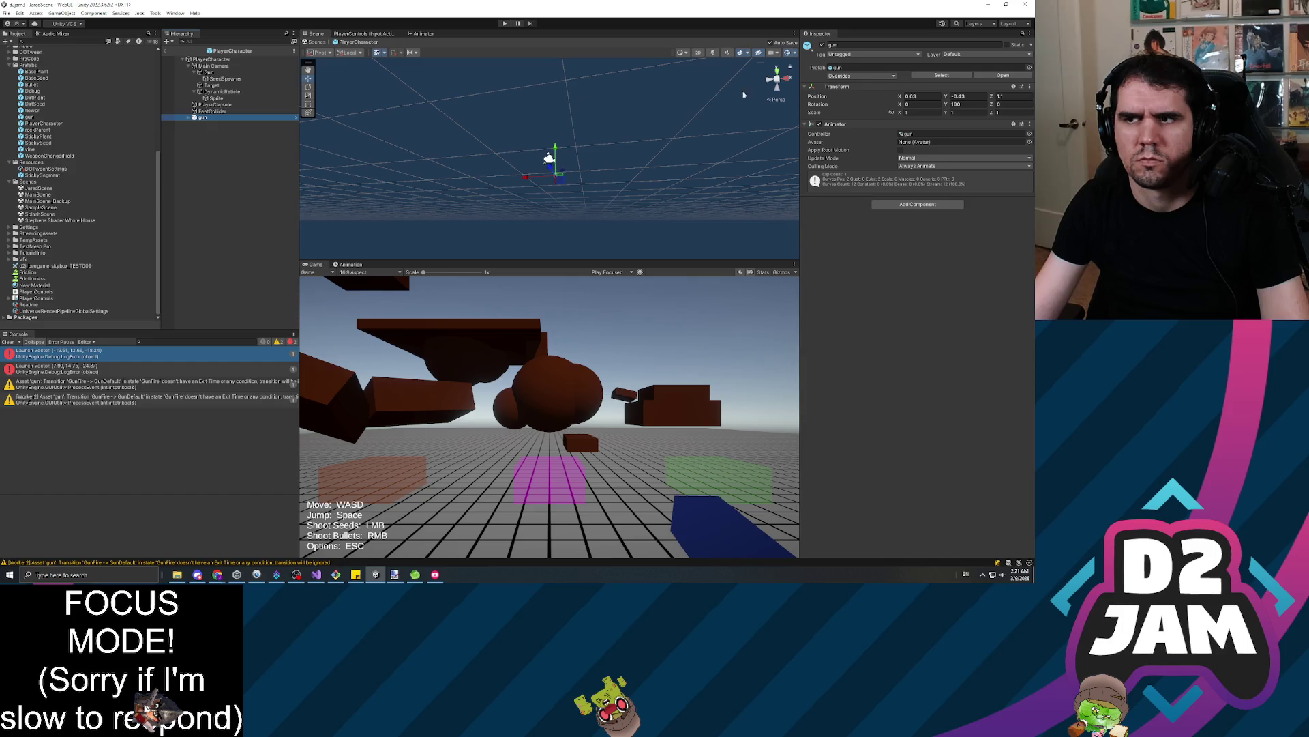
{"action": "left_click", "coordinate": [1030, 87]}
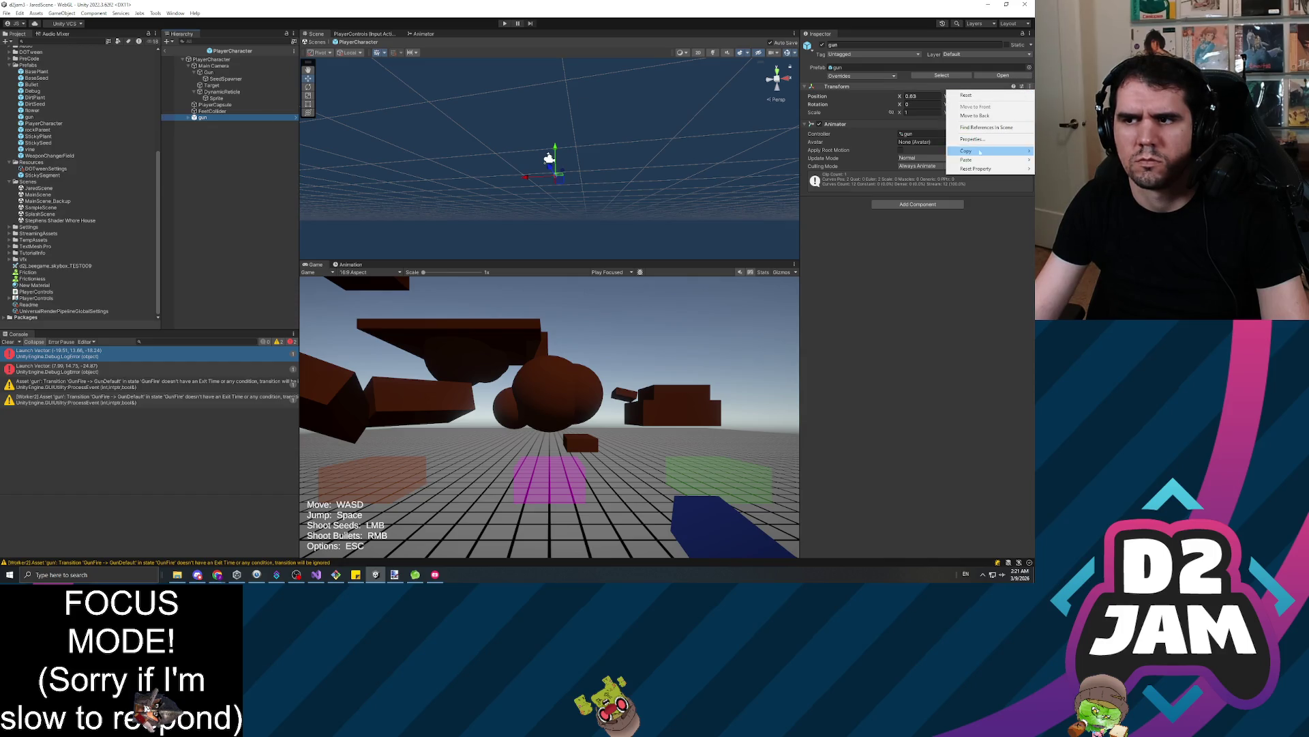
{"action": "mouse_move", "coordinate": [955, 161]}
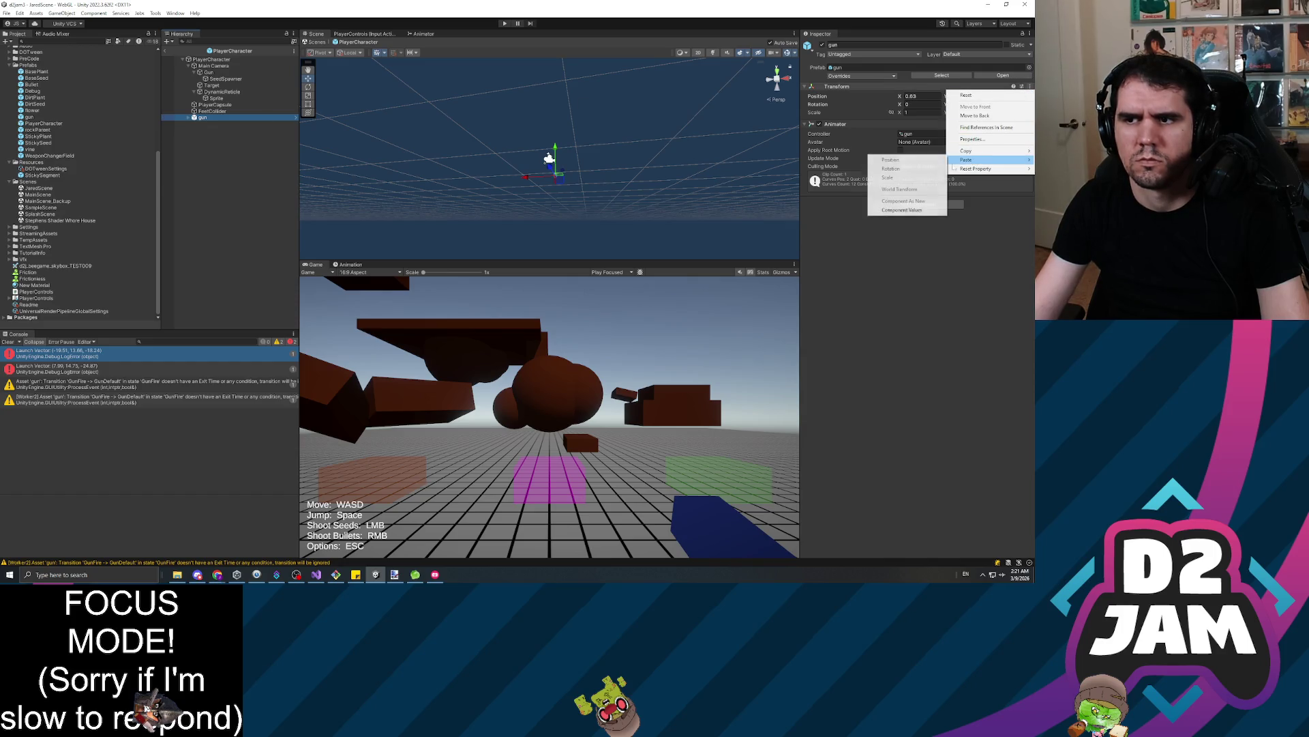
{"action": "left_click", "coordinate": [901, 210]}
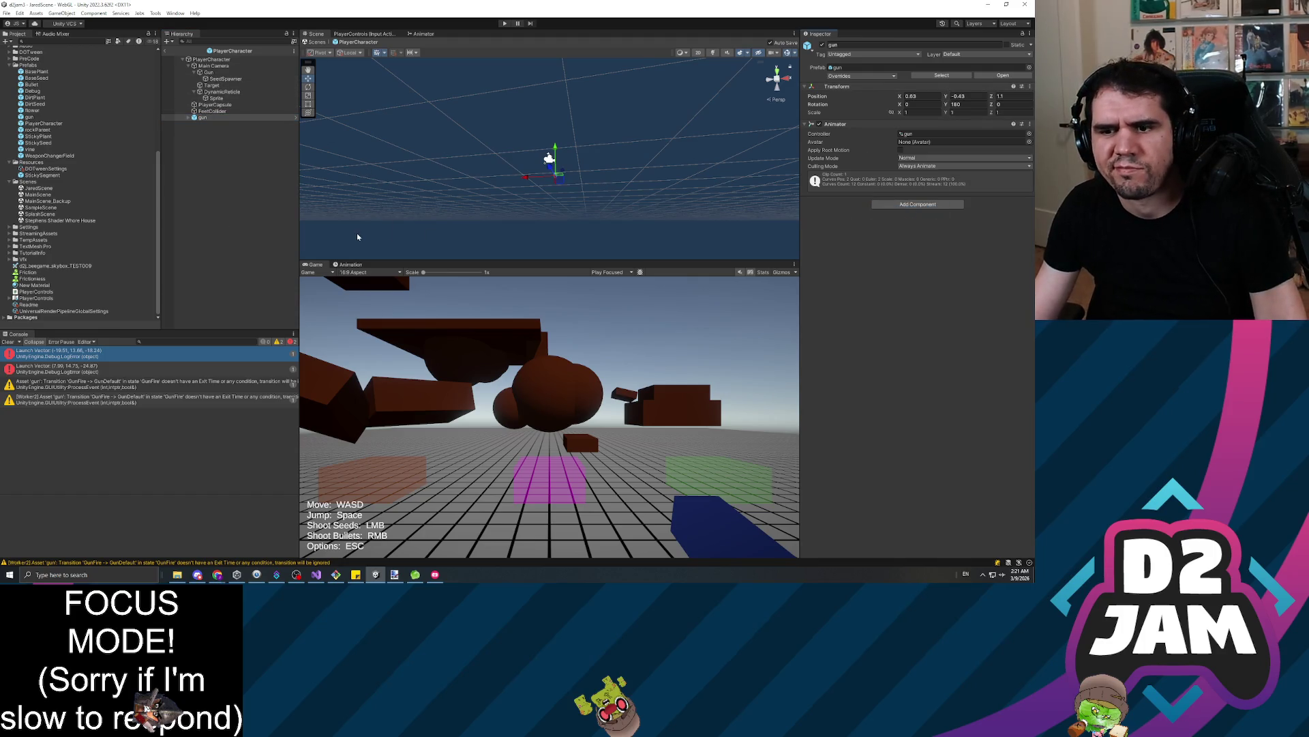
{"action": "mouse_move", "coordinate": [449, 169]}
{"action": "left_mouse_down"}
{"action": "mouse_move", "coordinate": [500, 219]}
{"action": "mouse_move", "coordinate": [468, 215]}
{"action": "mouse_move", "coordinate": [504, 215]}
{"action": "left_mouse_up"}
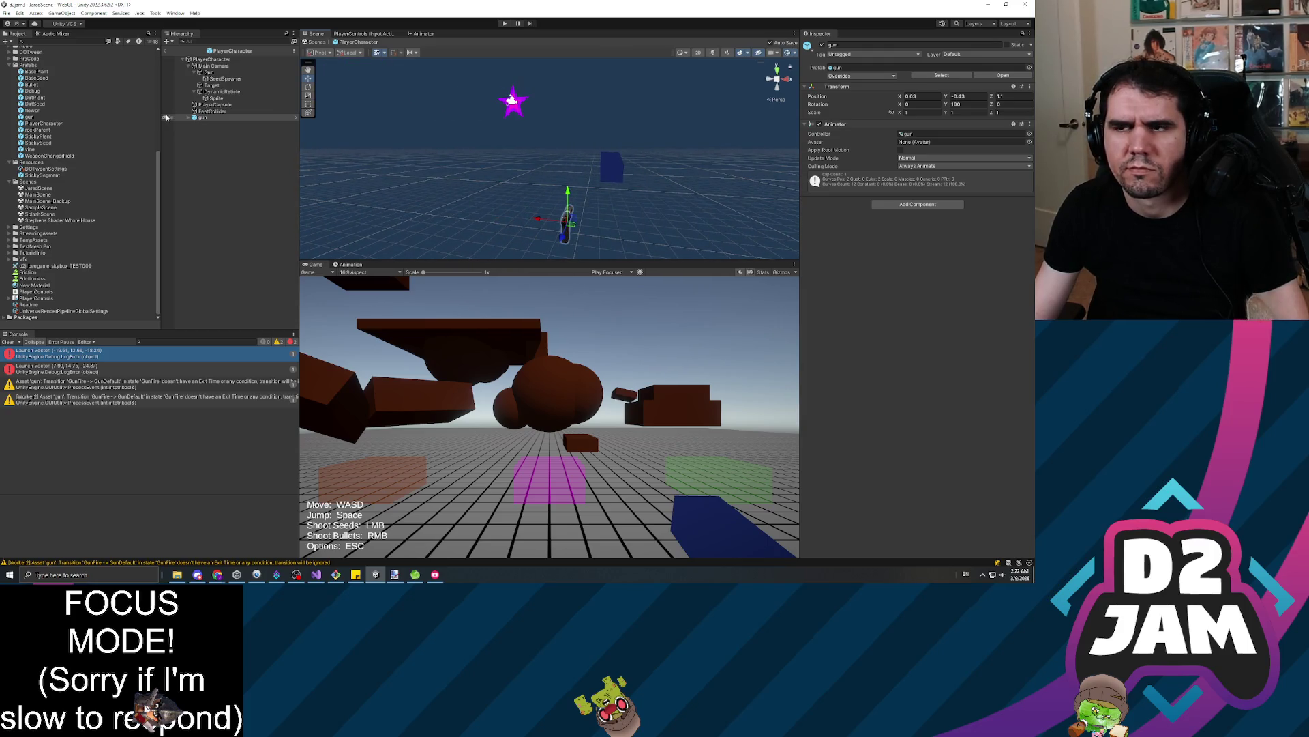
Expand Main Camera in the PlayerCharacter prefab to show its children
{"action": "left_click", "coordinate": [213, 66]}
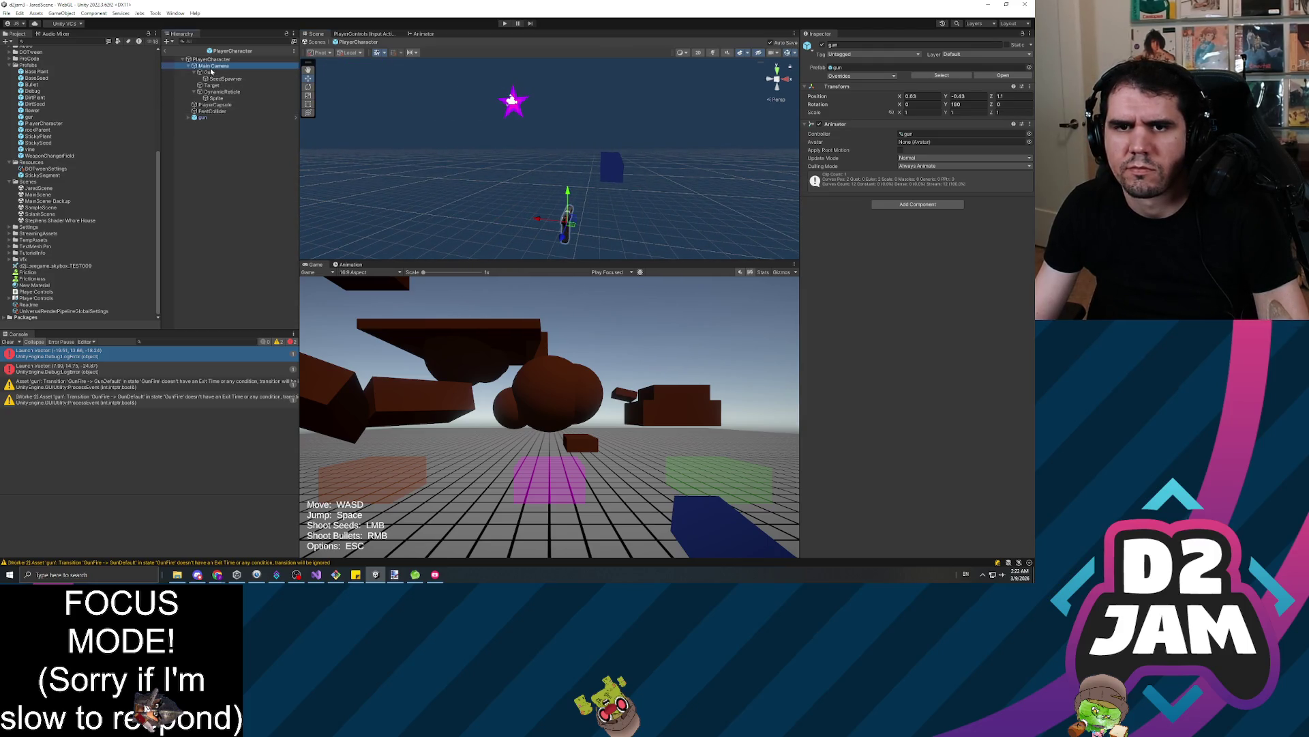
{"action": "left_click", "coordinate": [223, 74]}
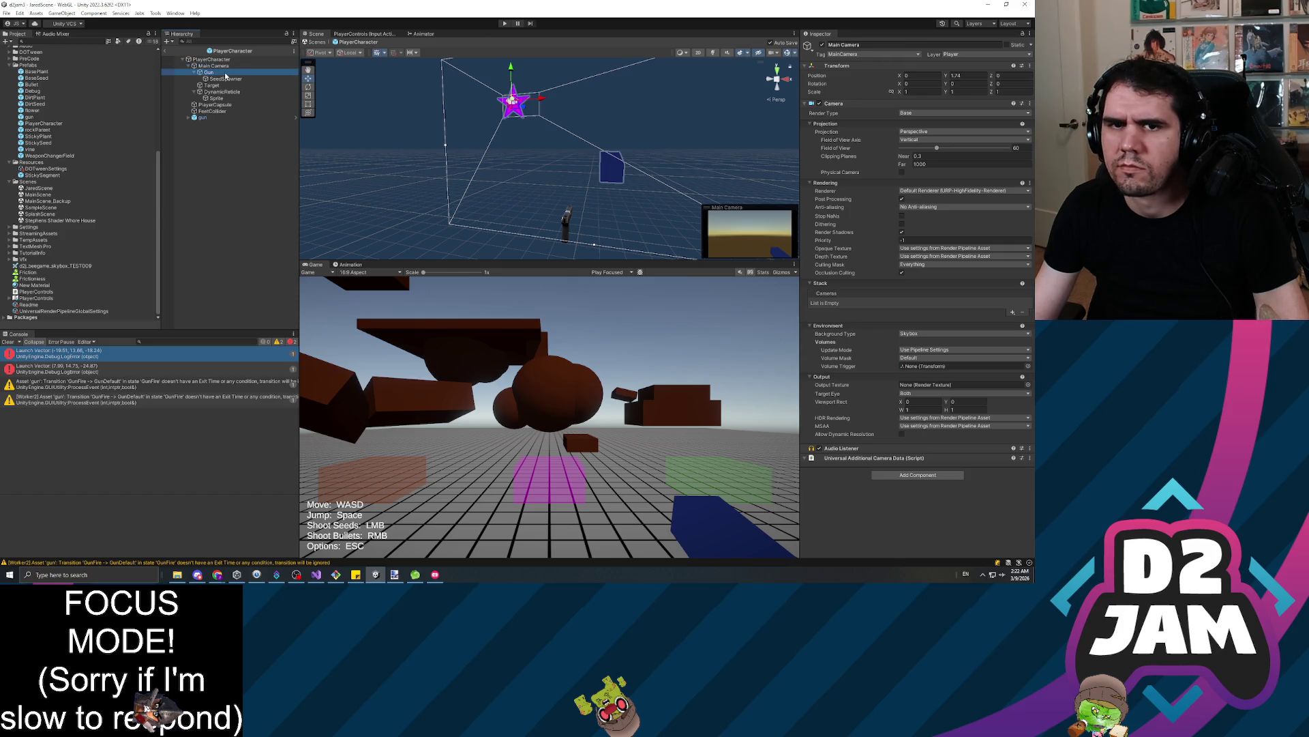
{"action": "key", "text": "Left"}
{"action": "key", "text": "Down"}
{"action": "key", "text": "Down"}
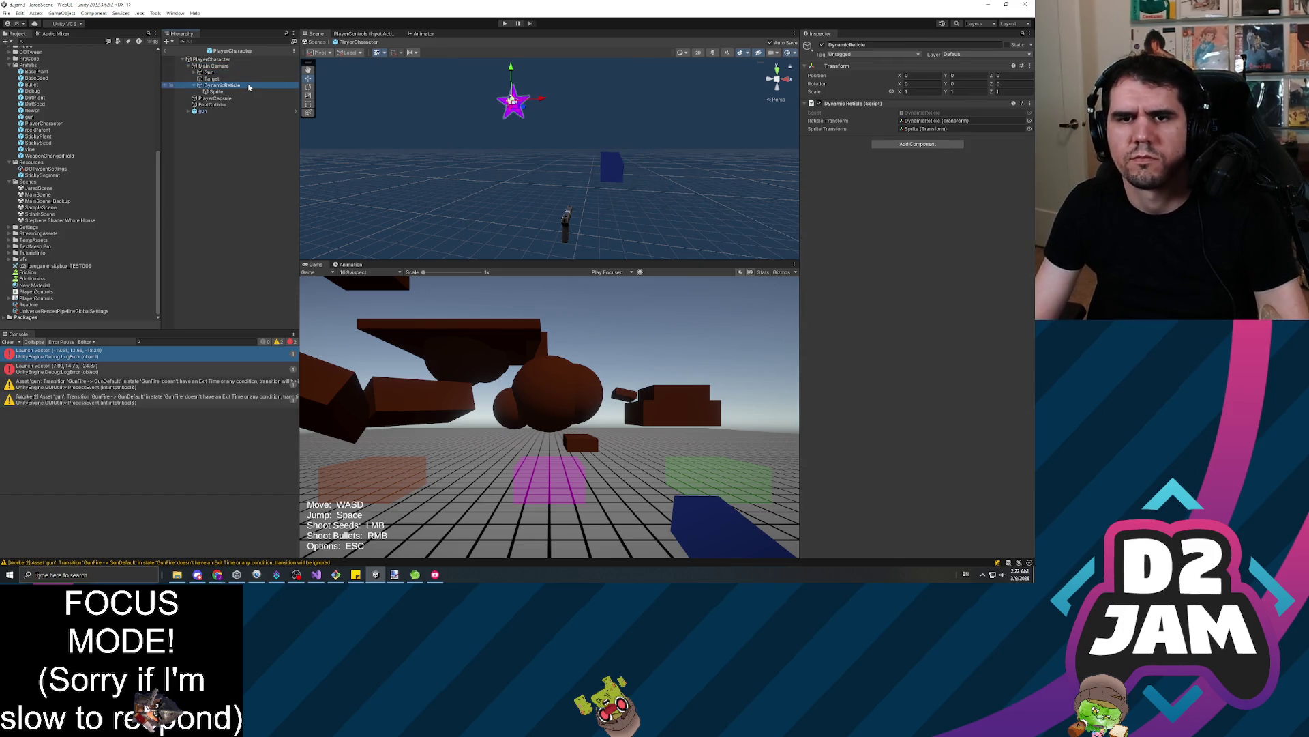
{"action": "key", "text": "Left"}
{"action": "key", "text": "Down"}
{"action": "key", "text": "Down"}
{"action": "key", "text": "Down"}
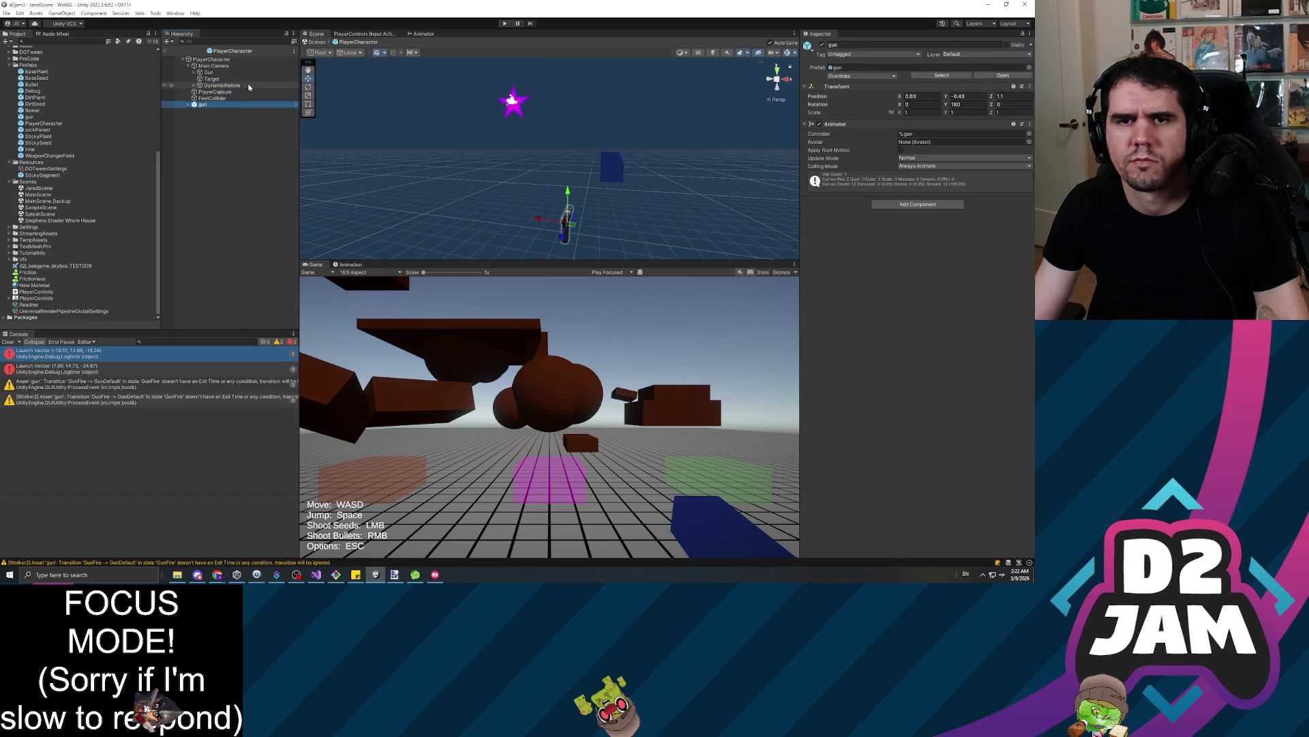
{"action": "key", "text": "Up"}
{"action": "key", "text": "Up"}
{"action": "key", "text": "Up"}
{"action": "key", "text": "Left"}
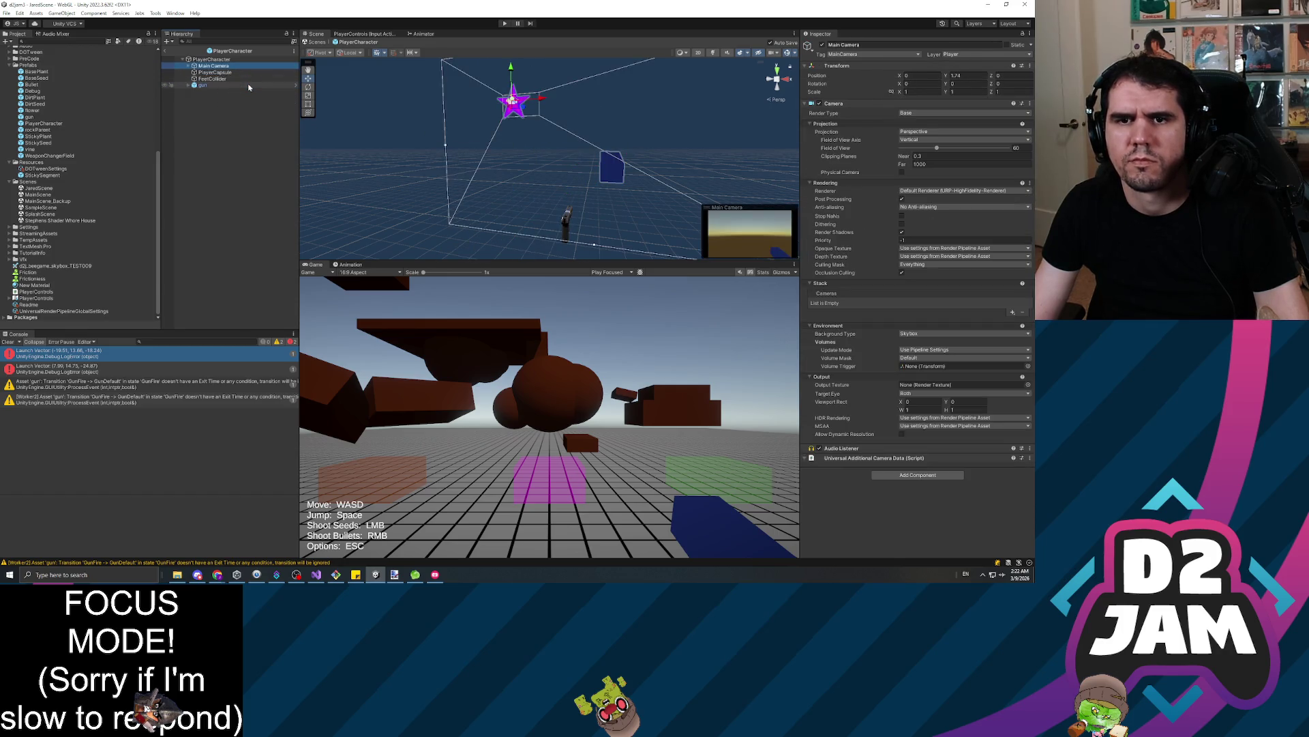
{"action": "key", "text": "Right"}
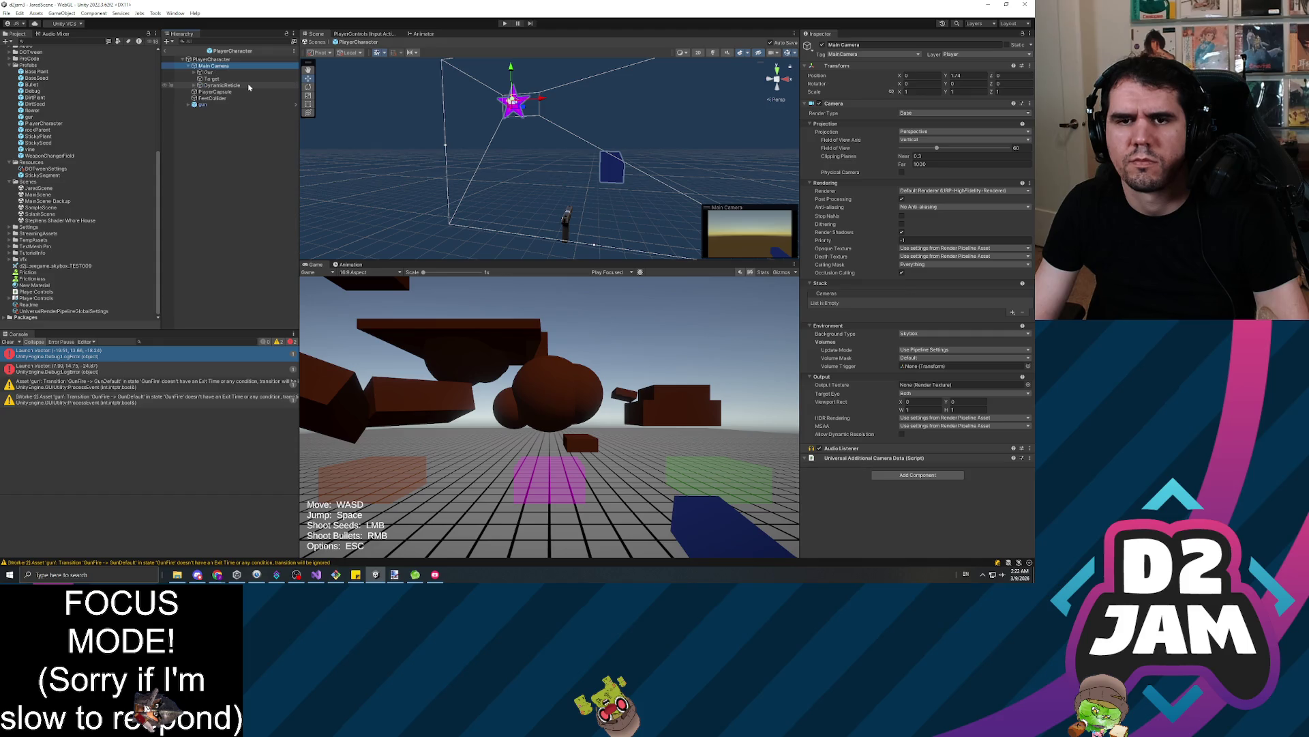
Move the gun under Main Camera, now at 0.68, -3.17, 1.09 with rotation Y 180
{"action": "left_click_drag", "start_coordinate": [200, 107], "coordinate": [220, 64]}
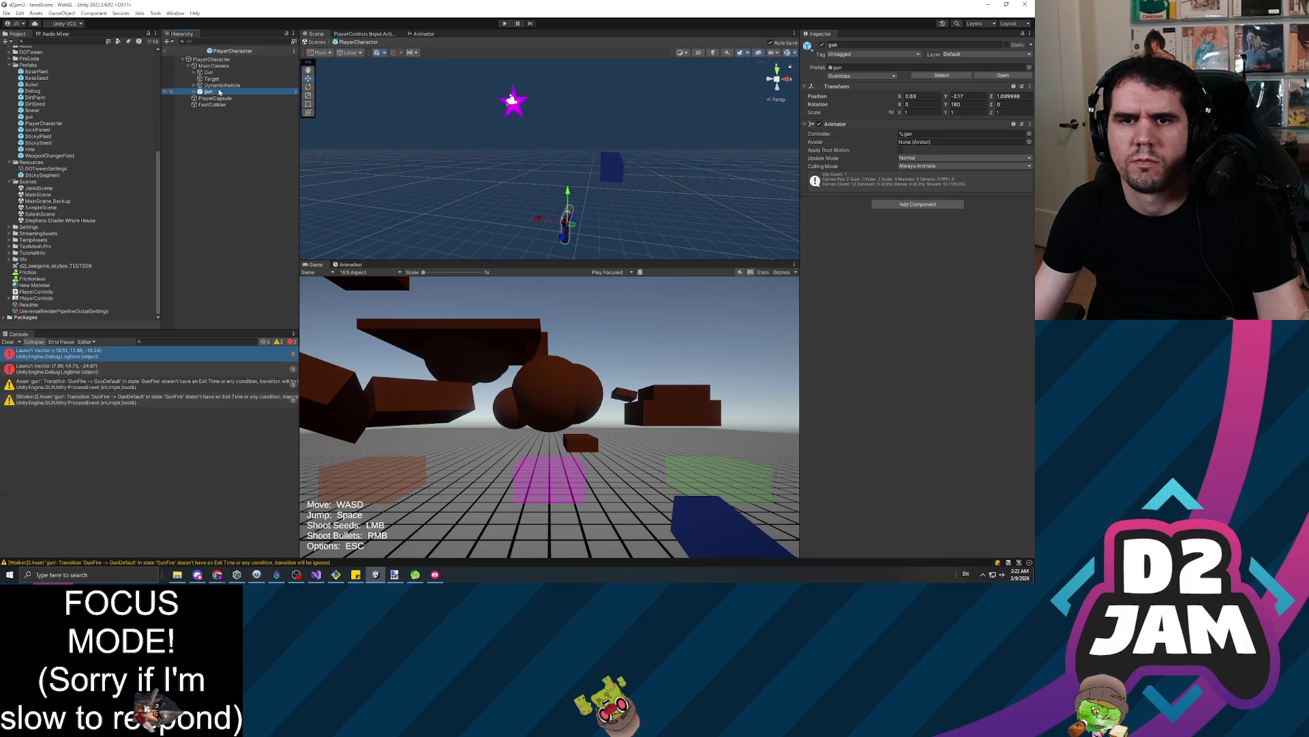
{"action": "left_click", "coordinate": [212, 79]}
{"action": "left_click", "coordinate": [208, 91]}
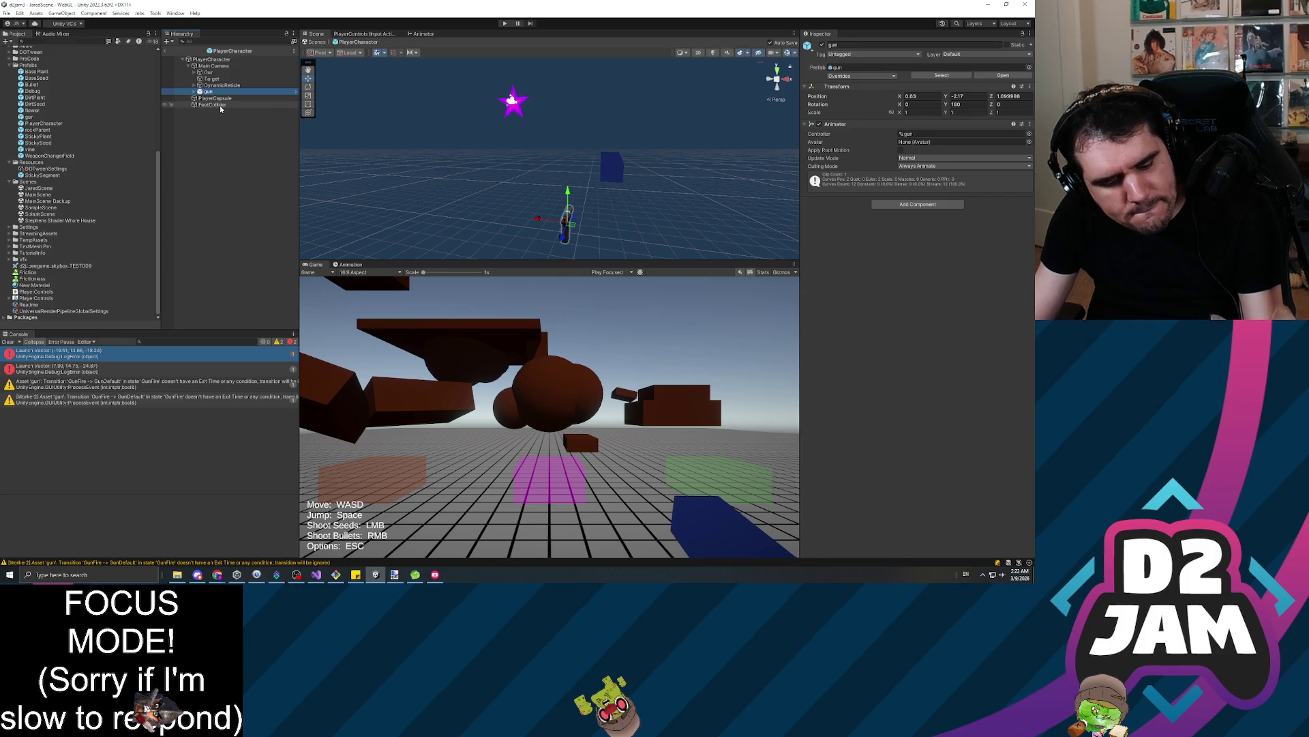
{"action": "left_click", "coordinate": [612, 165]}
{"action": "left_click", "coordinate": [612, 165]}
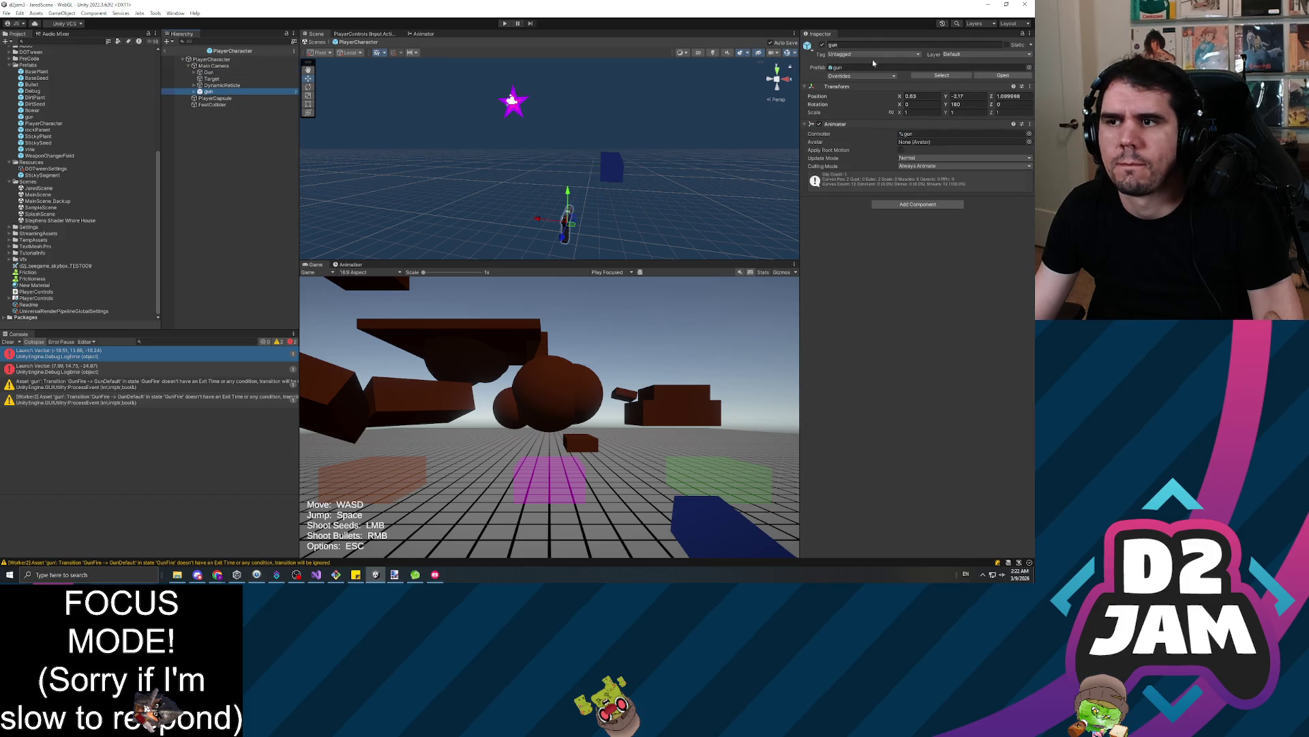
{"action": "left_click", "coordinate": [1028, 88]}
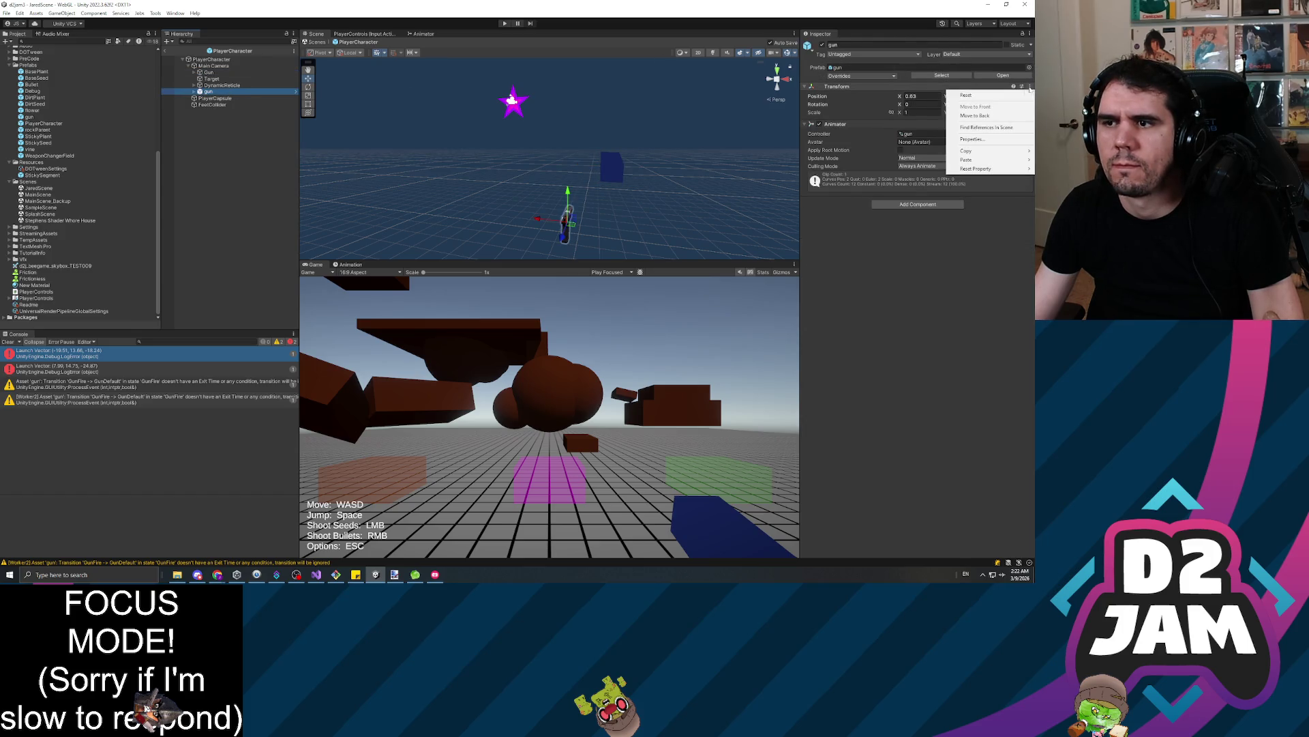
Reset the gun's transform and copy the Gun Controller from Gun onto it as a new component
{"action": "mouse_move", "coordinate": [980, 168]}
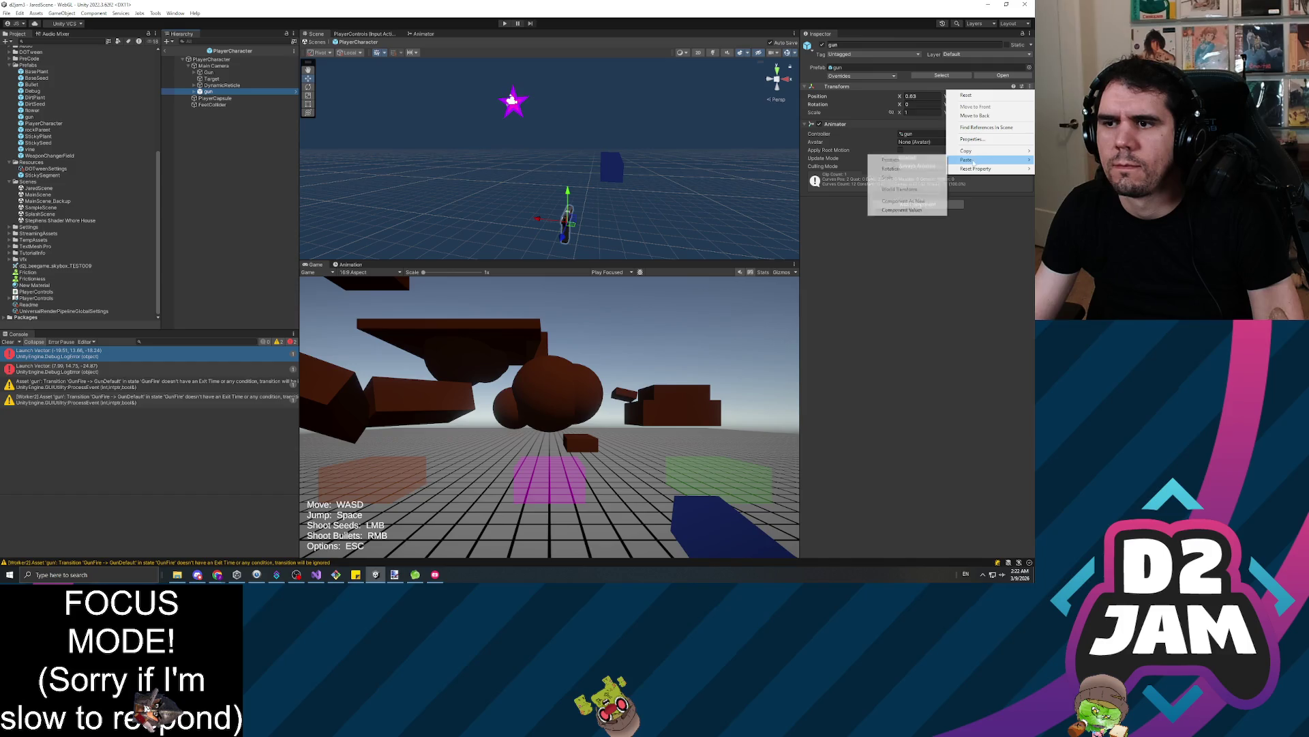
{"action": "left_click", "coordinate": [911, 205]}
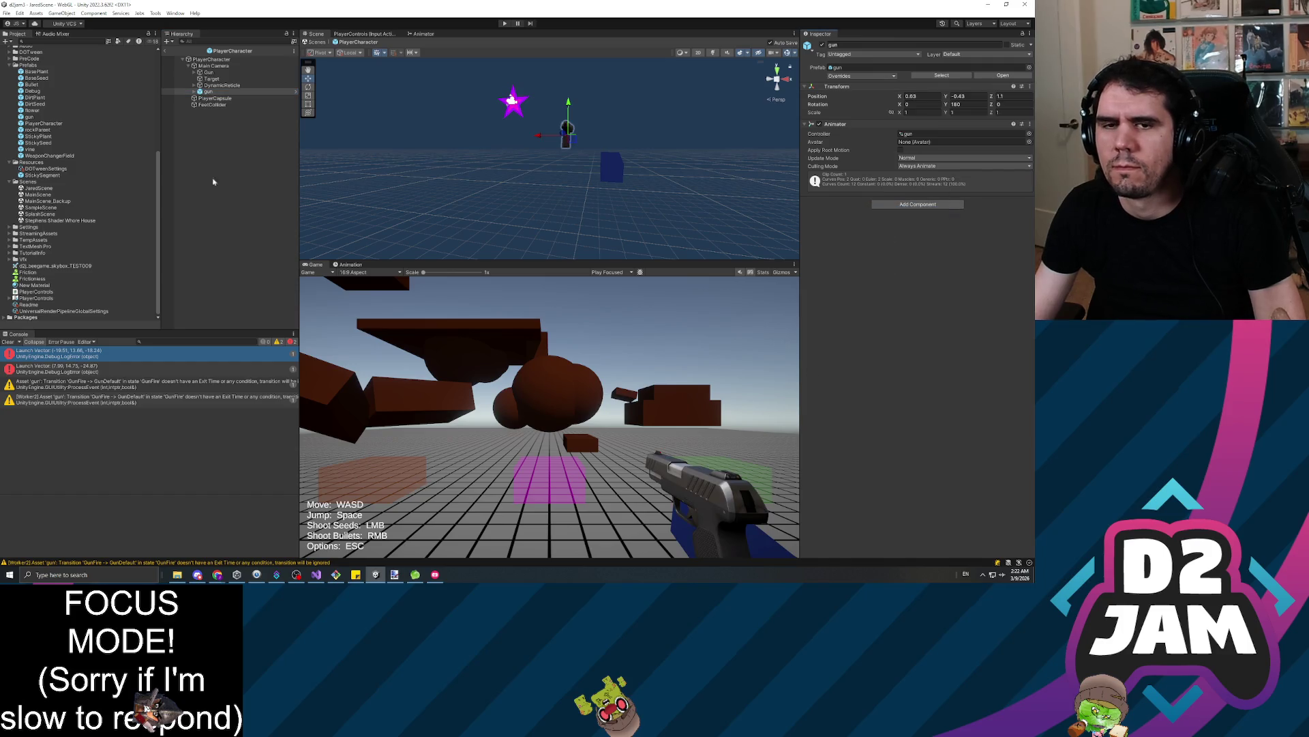
{"action": "left_click", "coordinate": [213, 73]}
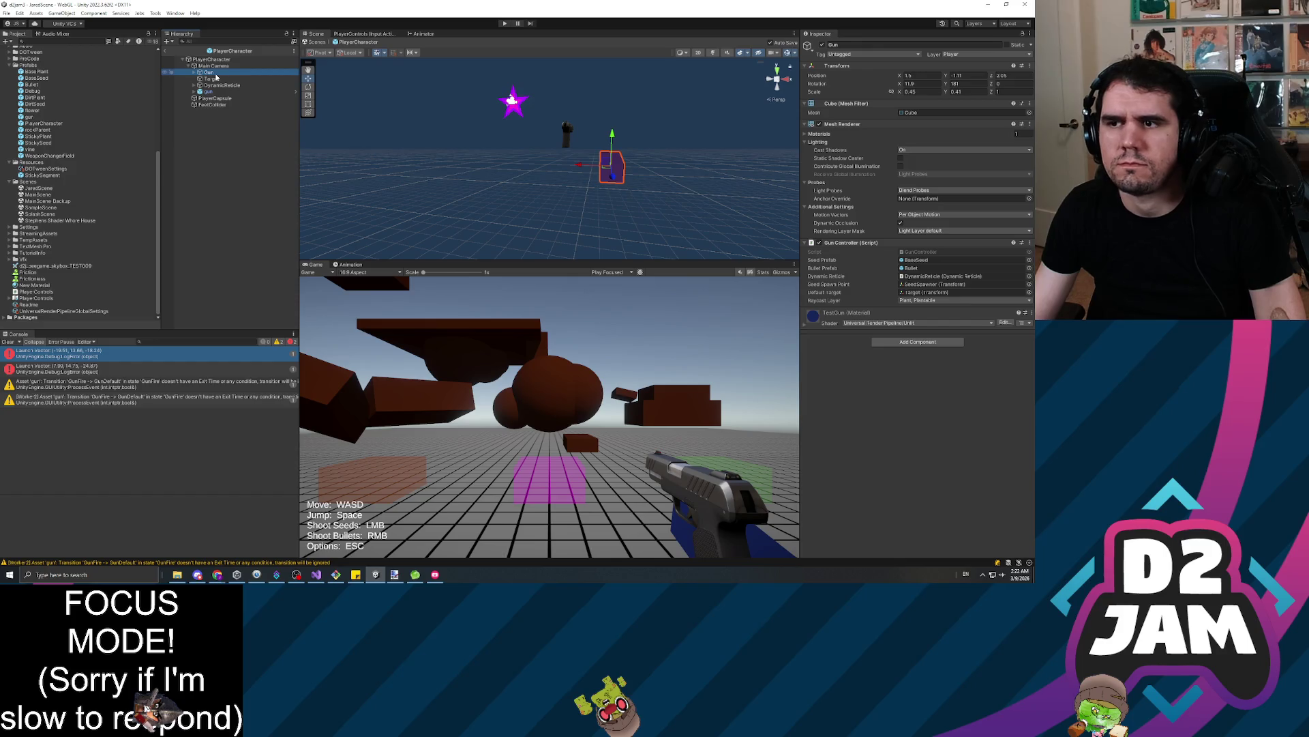
{"action": "left_click", "coordinate": [1029, 244]}
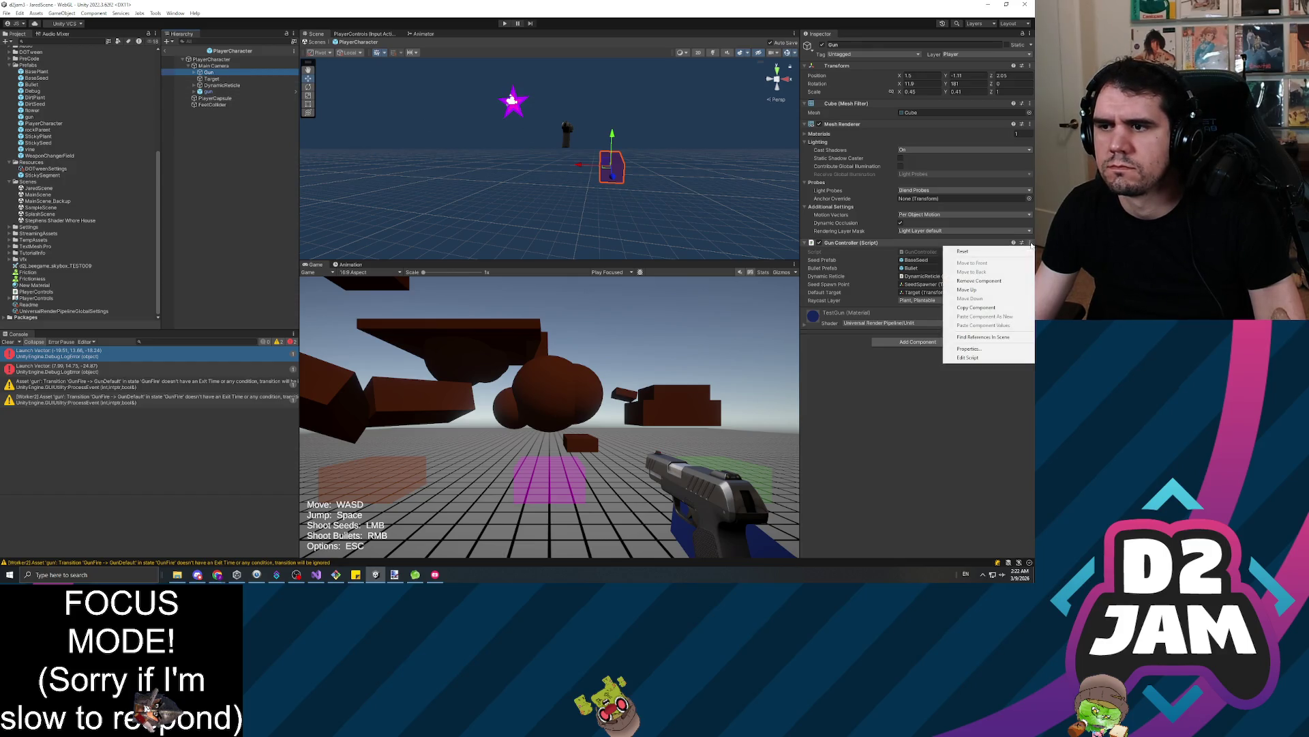
{"action": "left_click", "coordinate": [978, 309]}
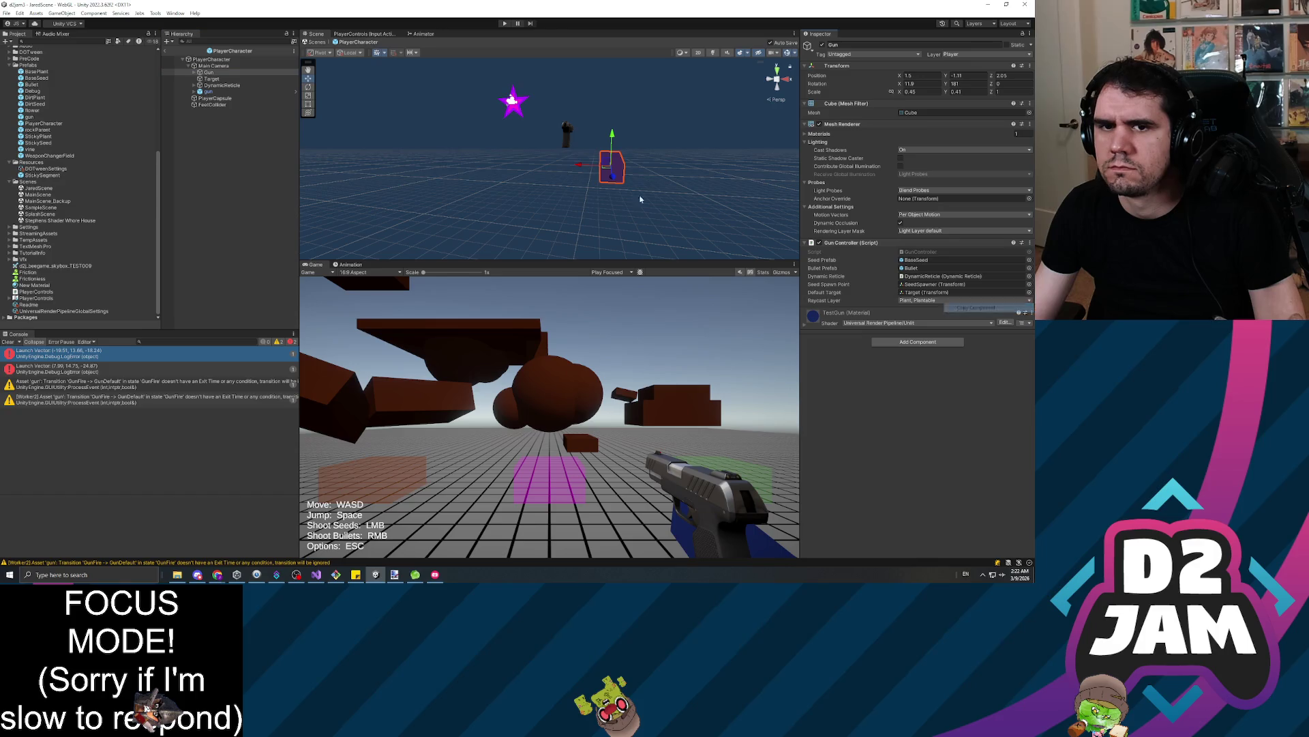
{"action": "left_click", "coordinate": [209, 91]}
{"action": "left_click", "coordinate": [886, 204]}
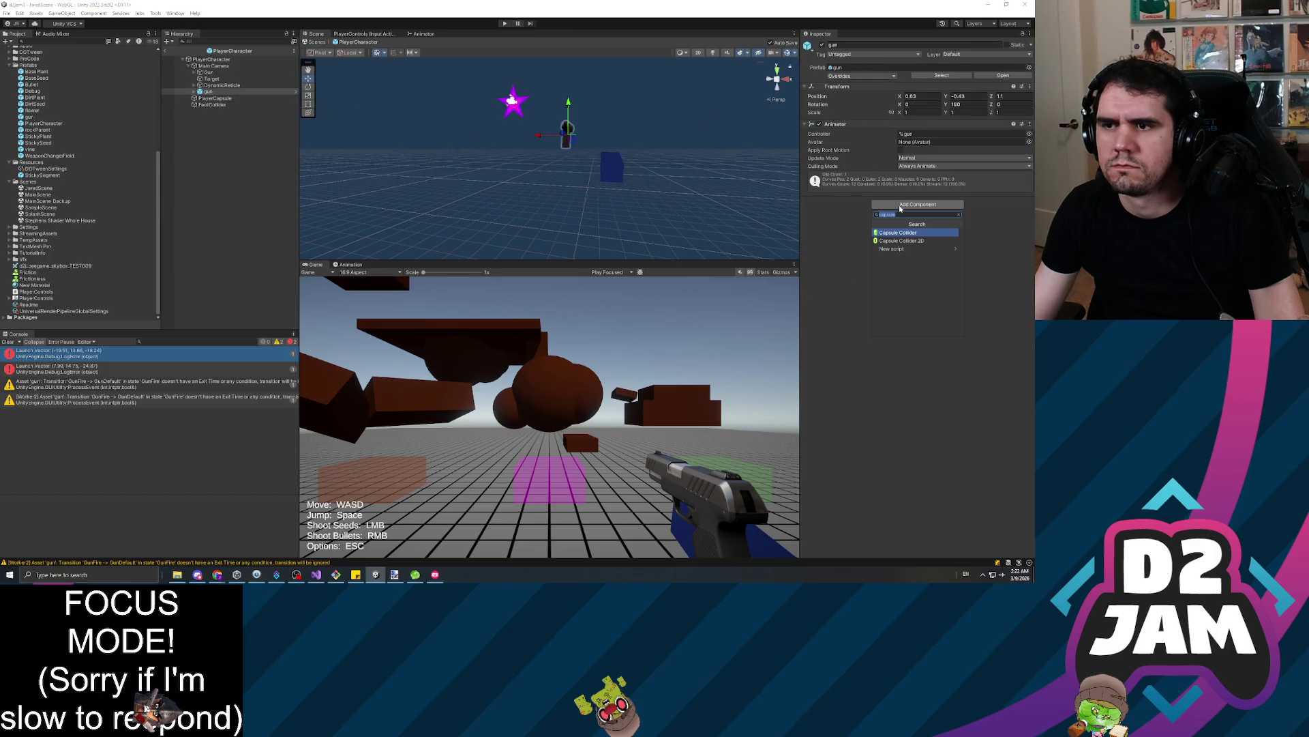
{"action": "left_click", "coordinate": [1029, 123]}
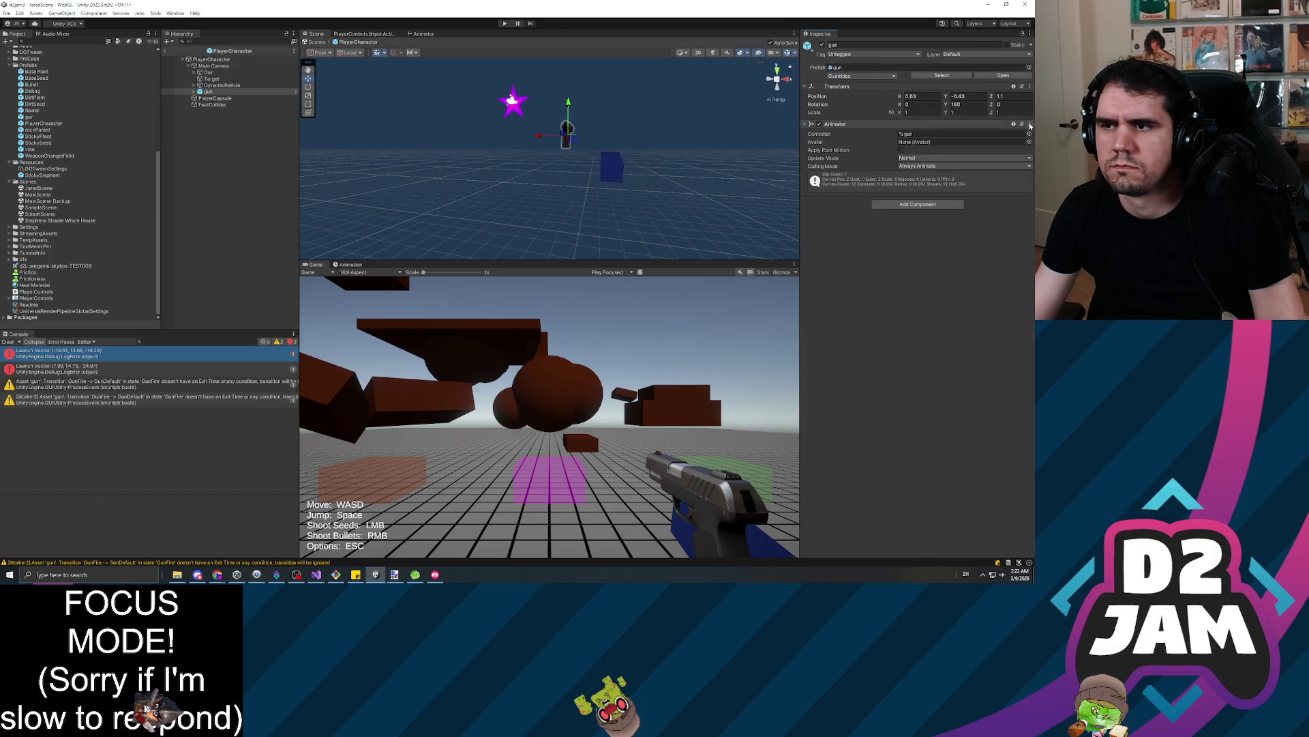
{"action": "left_click", "coordinate": [1030, 124]}
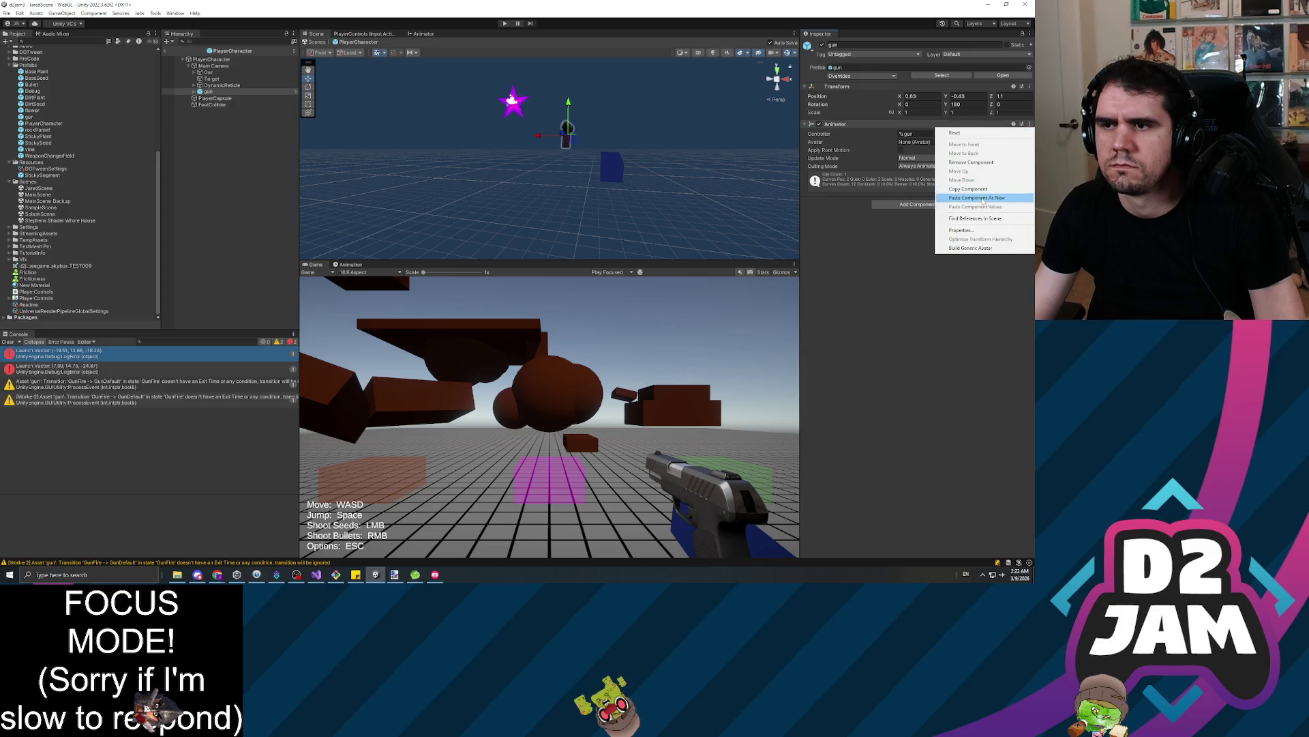
{"action": "left_click", "coordinate": [976, 198]}
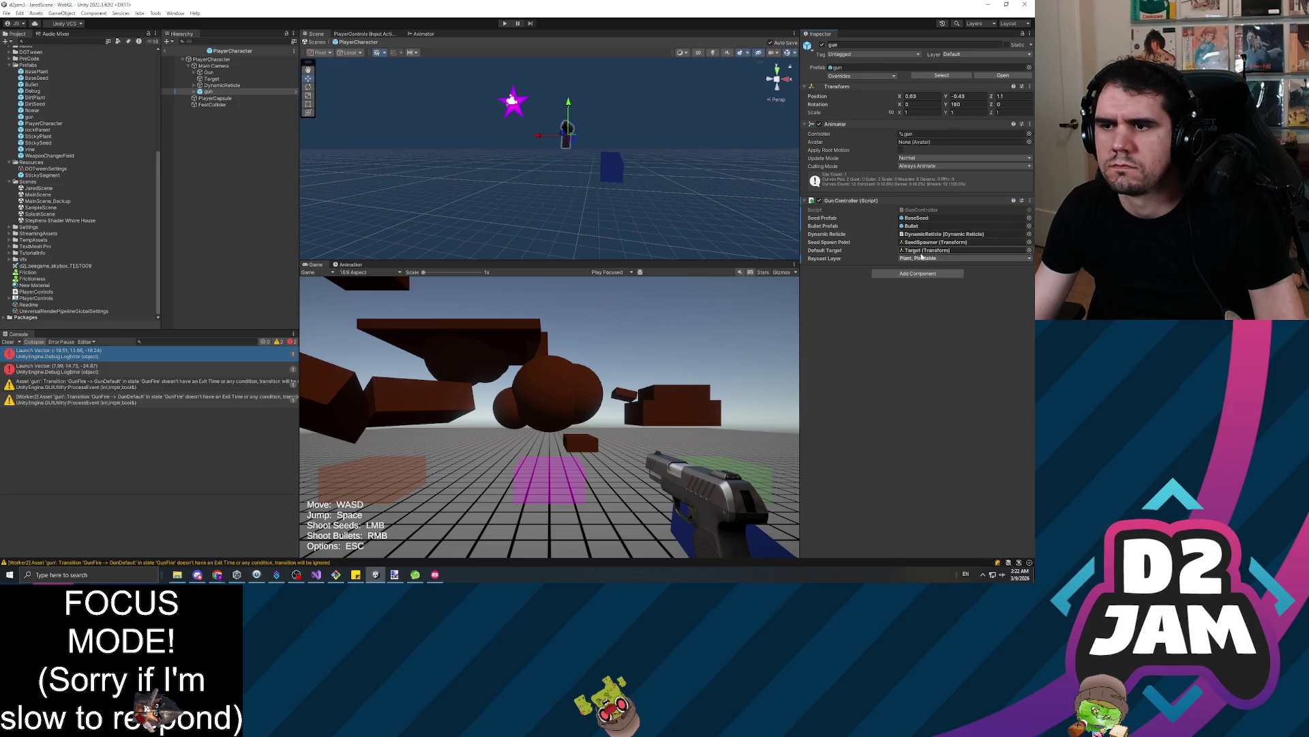
Deactivate the placeholder Gun cube and show the gun's GunFire animation keyframes
{"action": "left_click", "coordinate": [211, 72]}
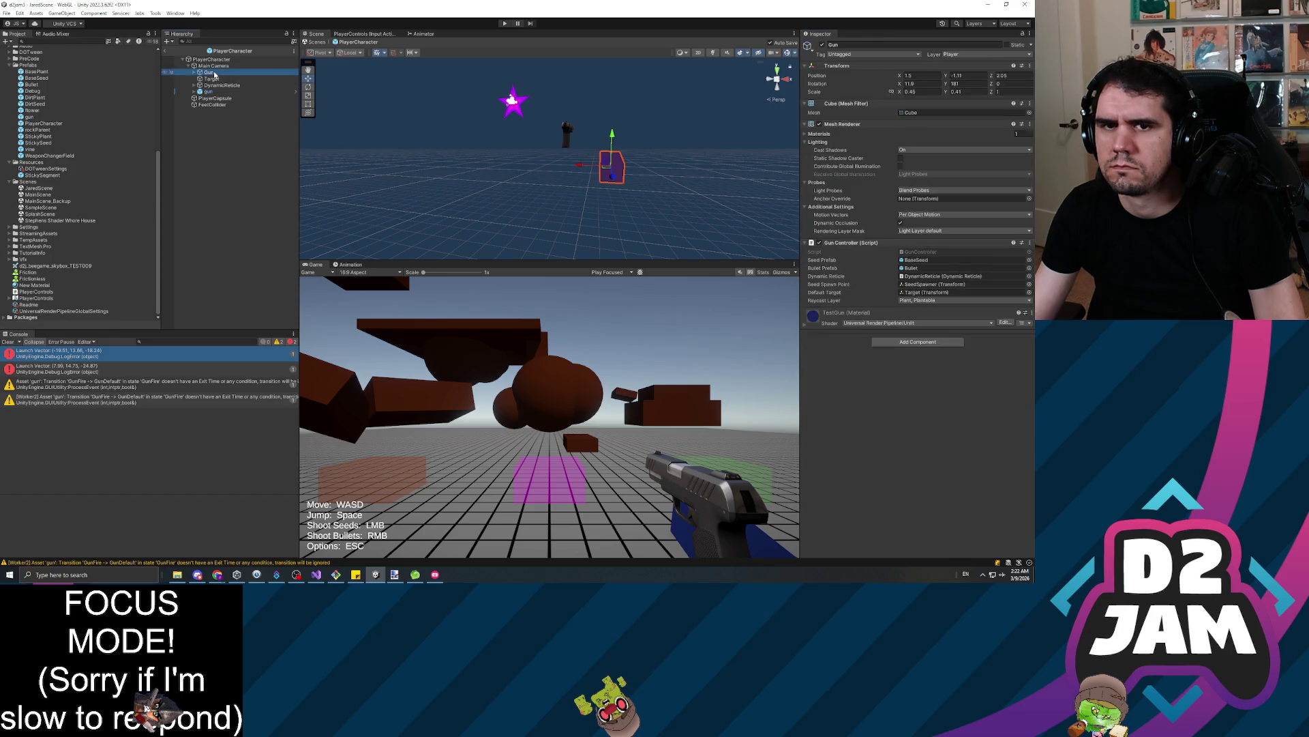
{"action": "left_click", "coordinate": [822, 45]}
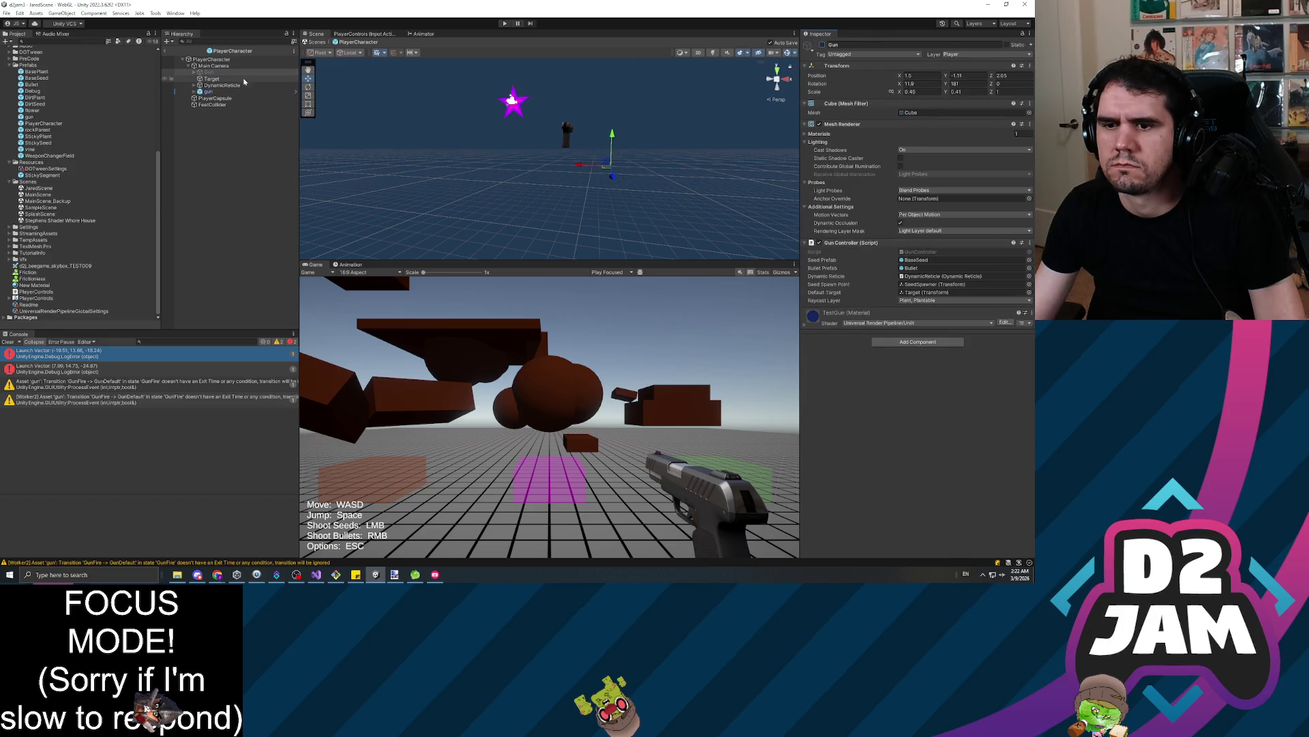
{"action": "left_click", "coordinate": [219, 92]}
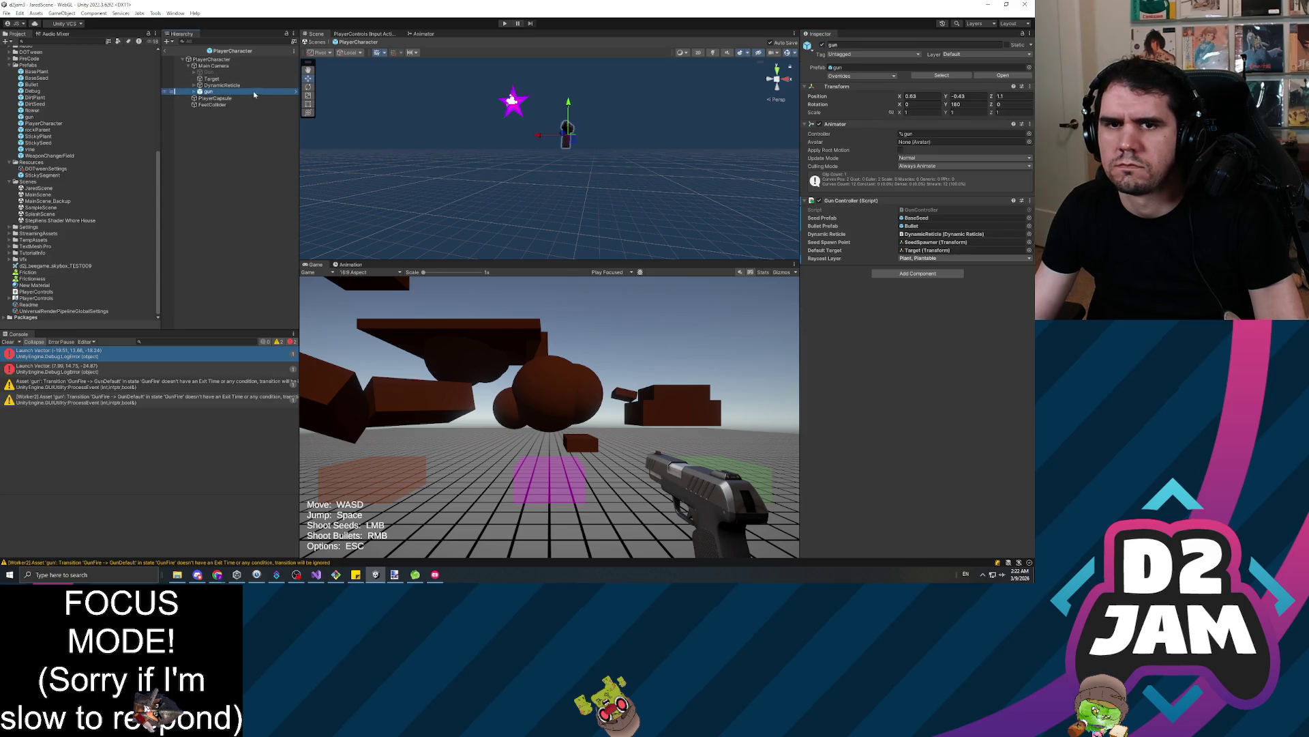
{"action": "left_click", "coordinate": [350, 265]}
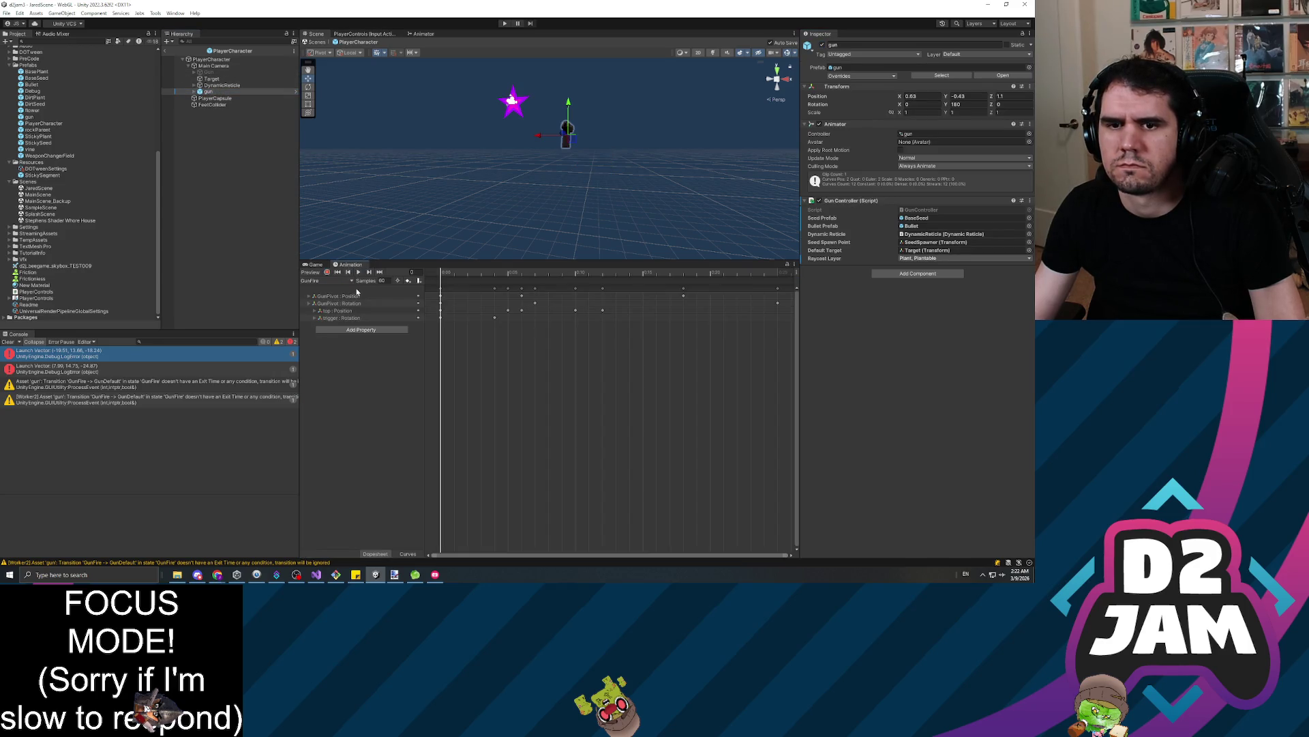
Inspect the gun's Animator: GunDefault, the Any State→GunFire transition and the Fire parameter
{"action": "left_click", "coordinate": [421, 34]}
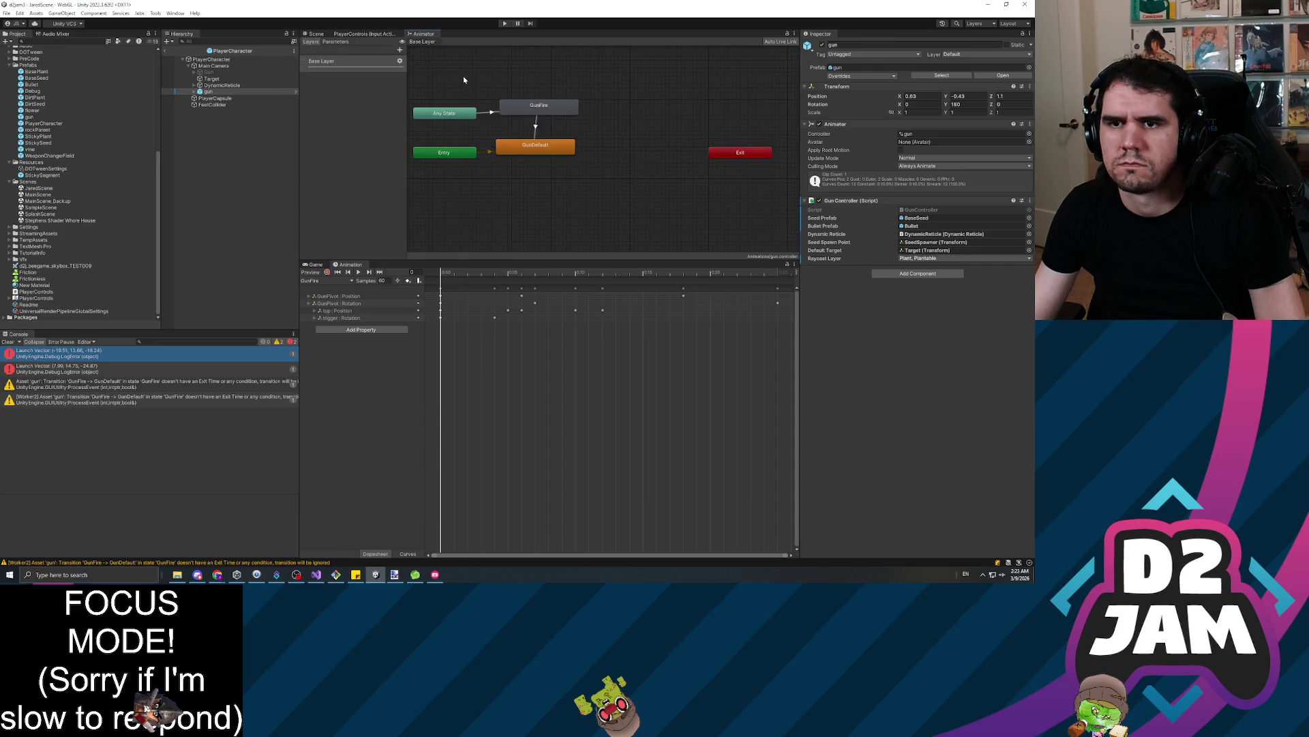
{"action": "left_click", "coordinate": [541, 148]}
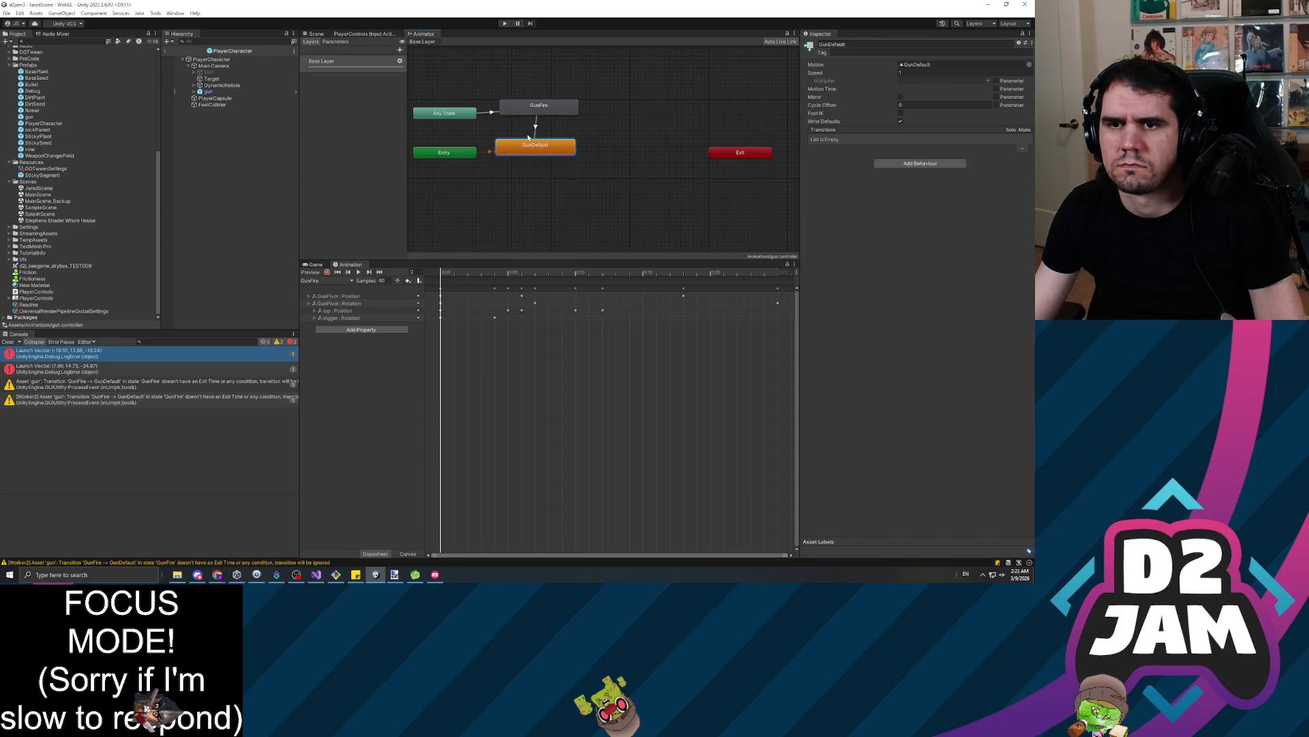
{"action": "left_click", "coordinate": [490, 113]}
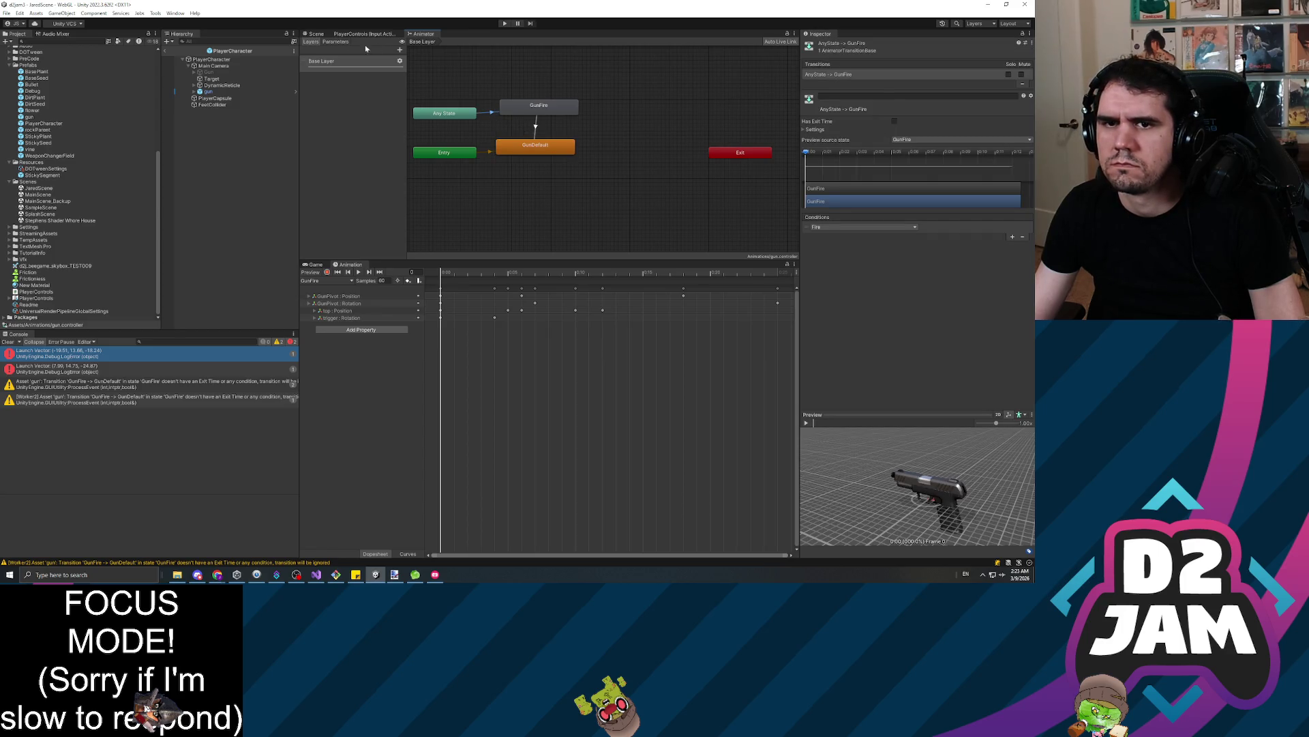
{"action": "left_click", "coordinate": [336, 42]}
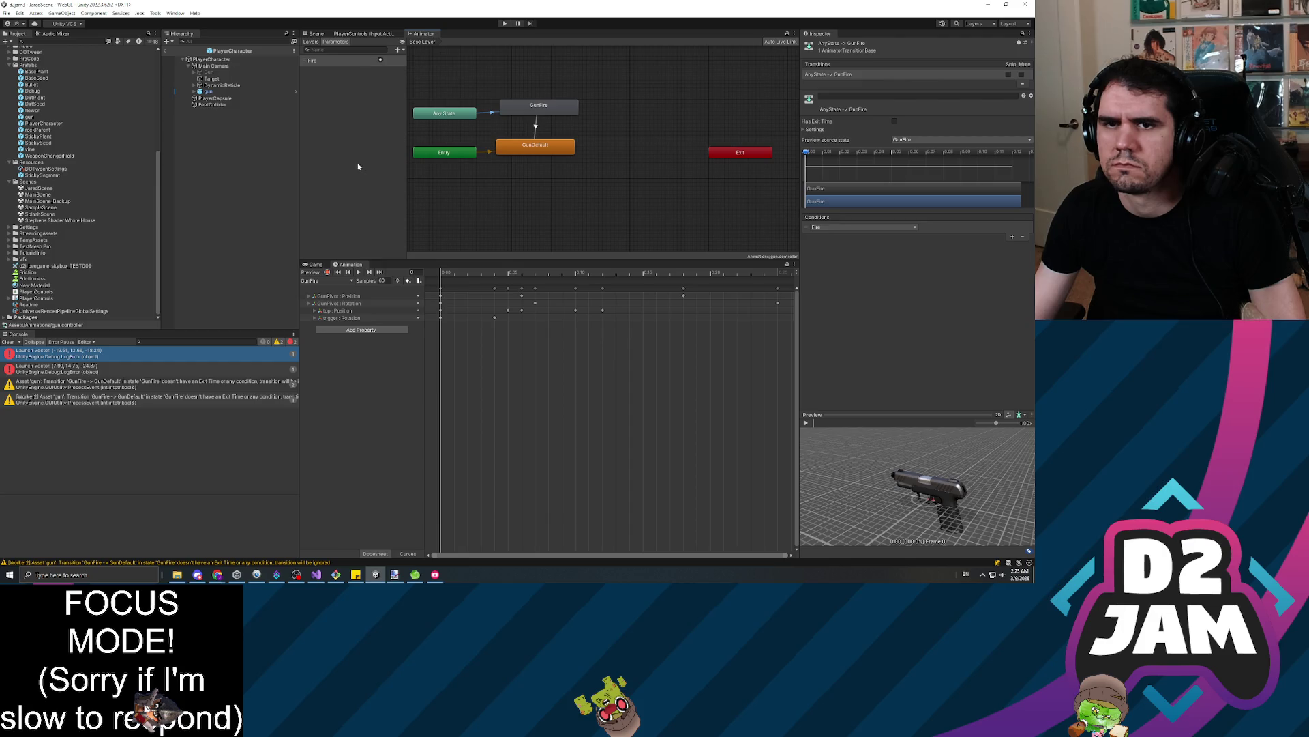
{"action": "left_click", "coordinate": [310, 41]}
{"action": "left_click", "coordinate": [334, 43]}
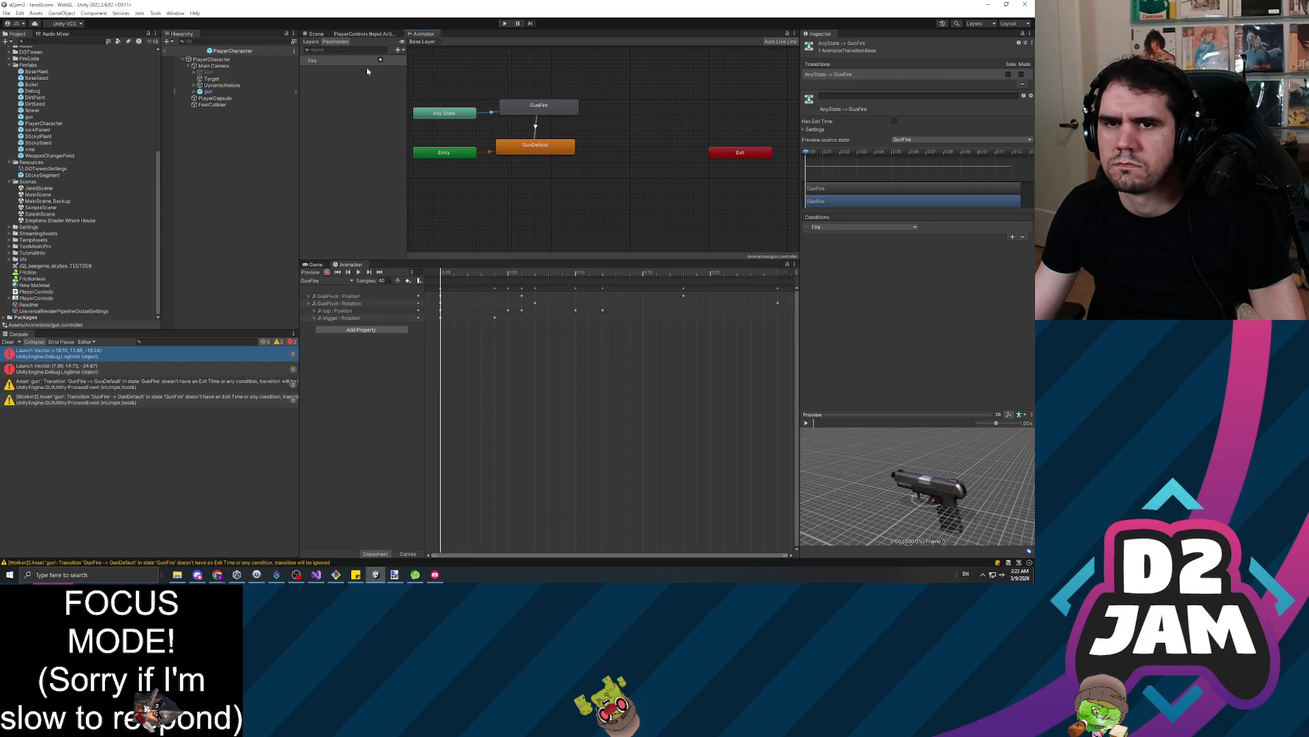
{"action": "left_click", "coordinate": [384, 119]}
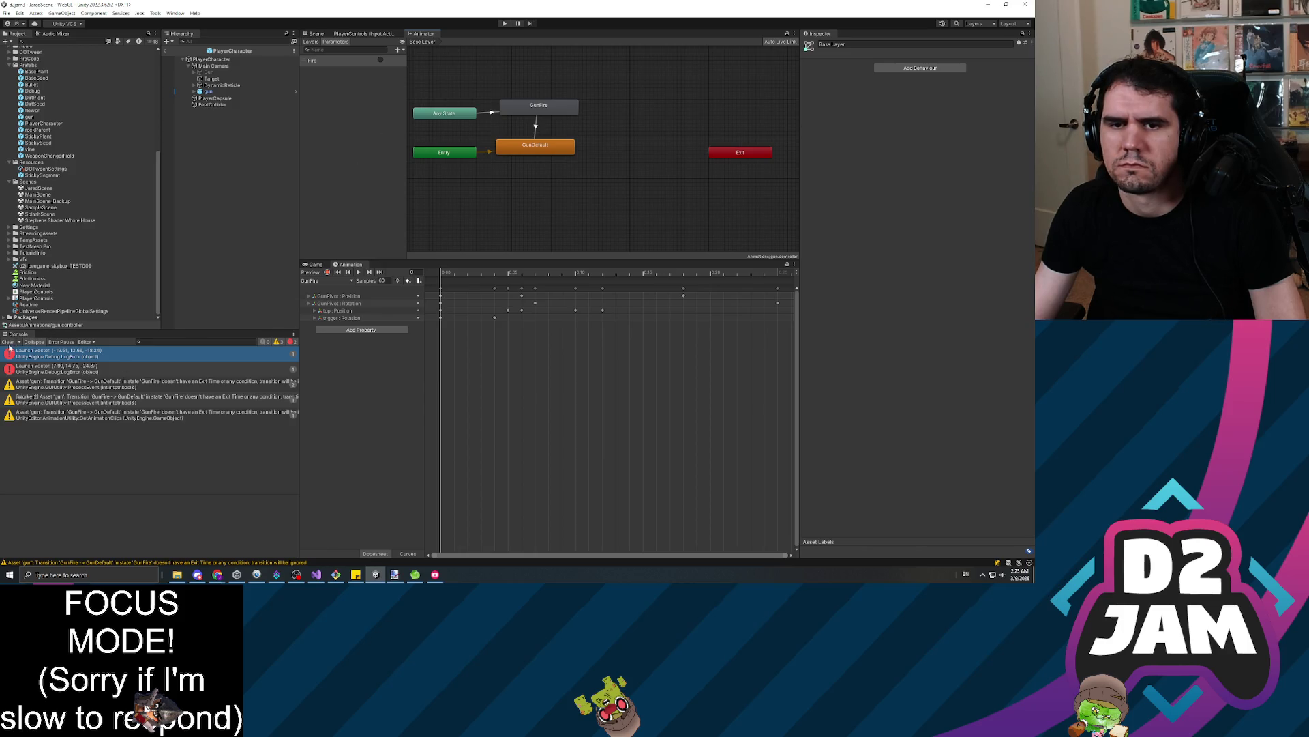
Clear the console's errors and warnings and select PlayerCharacter
{"action": "left_click", "coordinate": [9, 343]}
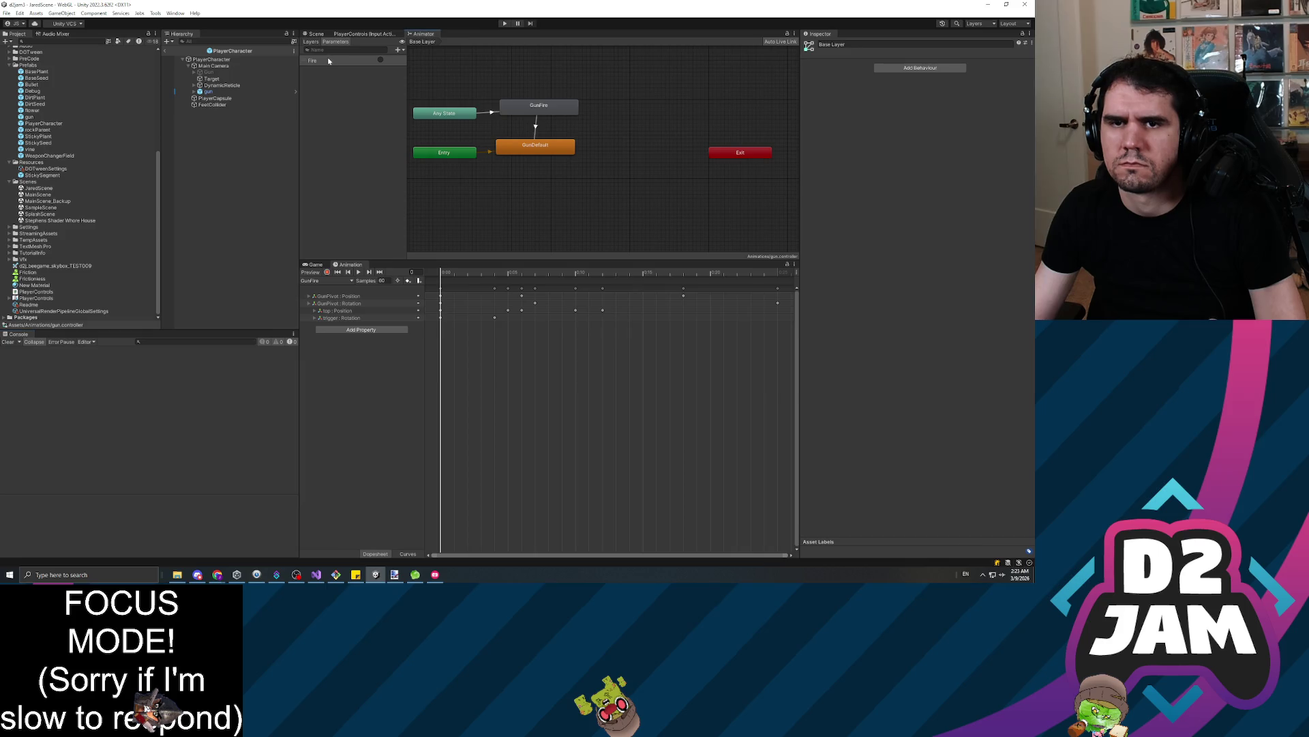
{"action": "left_click", "coordinate": [213, 66]}
{"action": "left_click", "coordinate": [214, 60]}
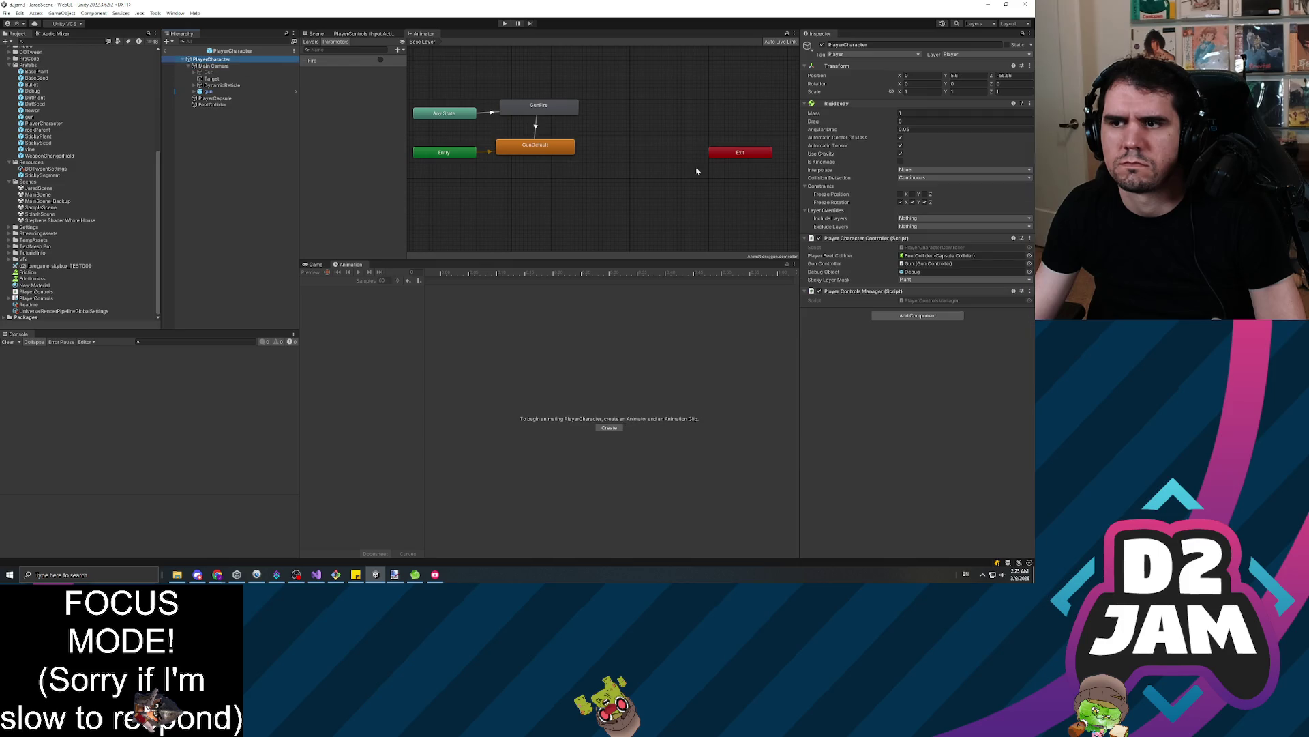
Open the scripts in Visual Studio and switch to GunController.cs to read its fields
{"action": "double_click", "coordinate": [934, 249]}
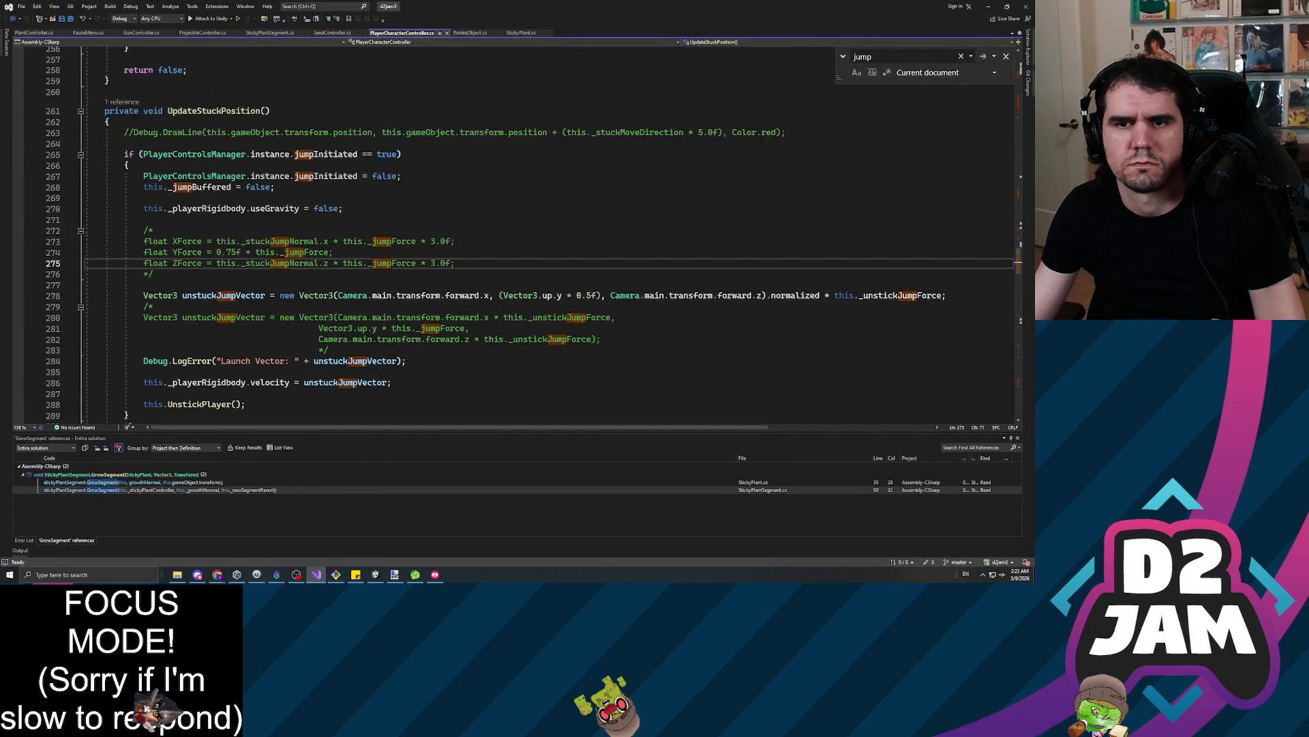
{"action": "scroll", "coordinate": [518, 236], "scroll_direction": "up", "scroll_amount": 3}
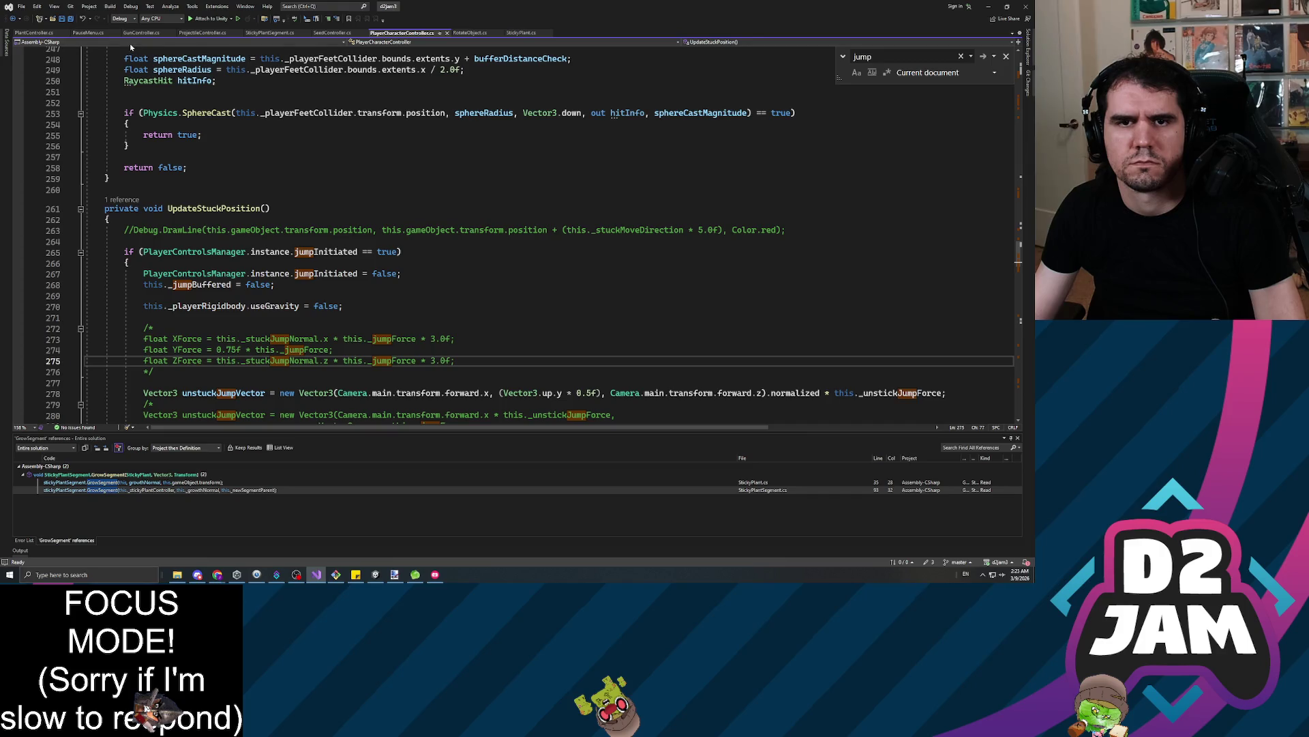
{"action": "left_click", "coordinate": [144, 34]}
{"action": "scroll", "coordinate": [477, 232], "scroll_direction": "down", "scroll_amount": 3}
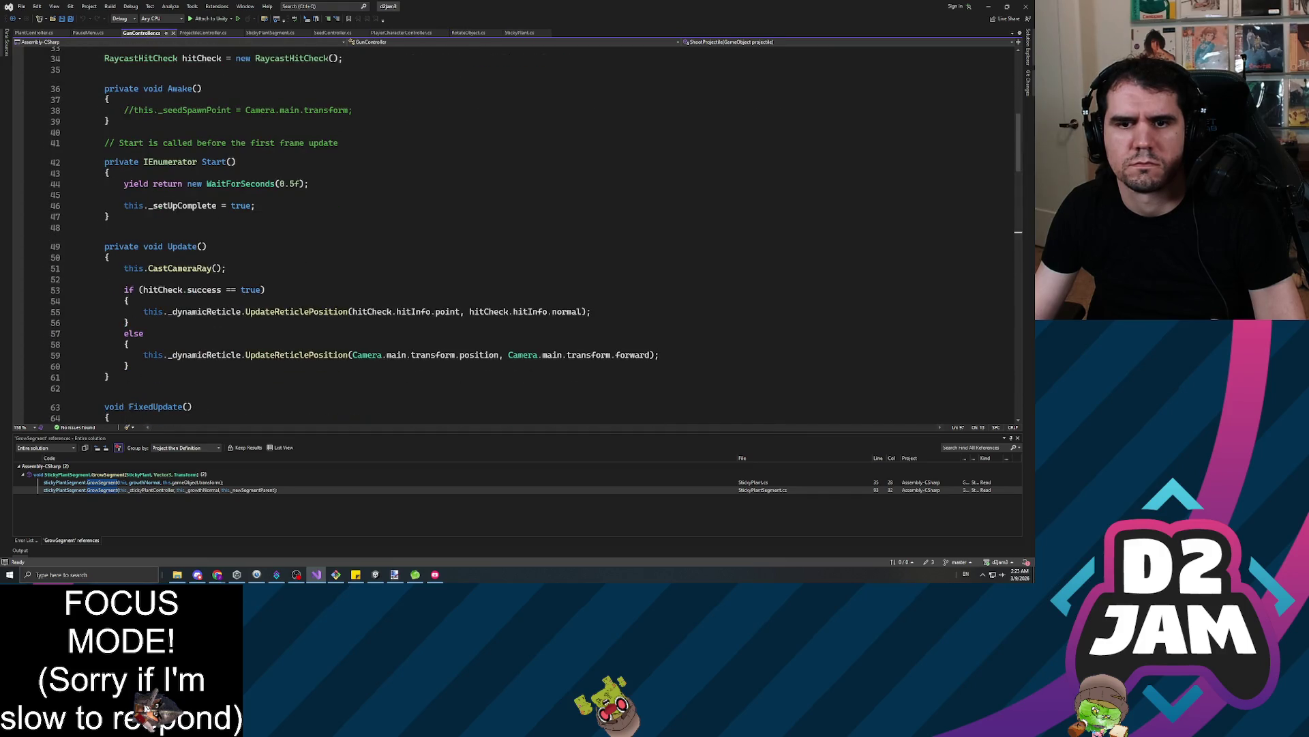
{"action": "scroll", "coordinate": [518, 231], "scroll_direction": "down", "scroll_amount": 5}
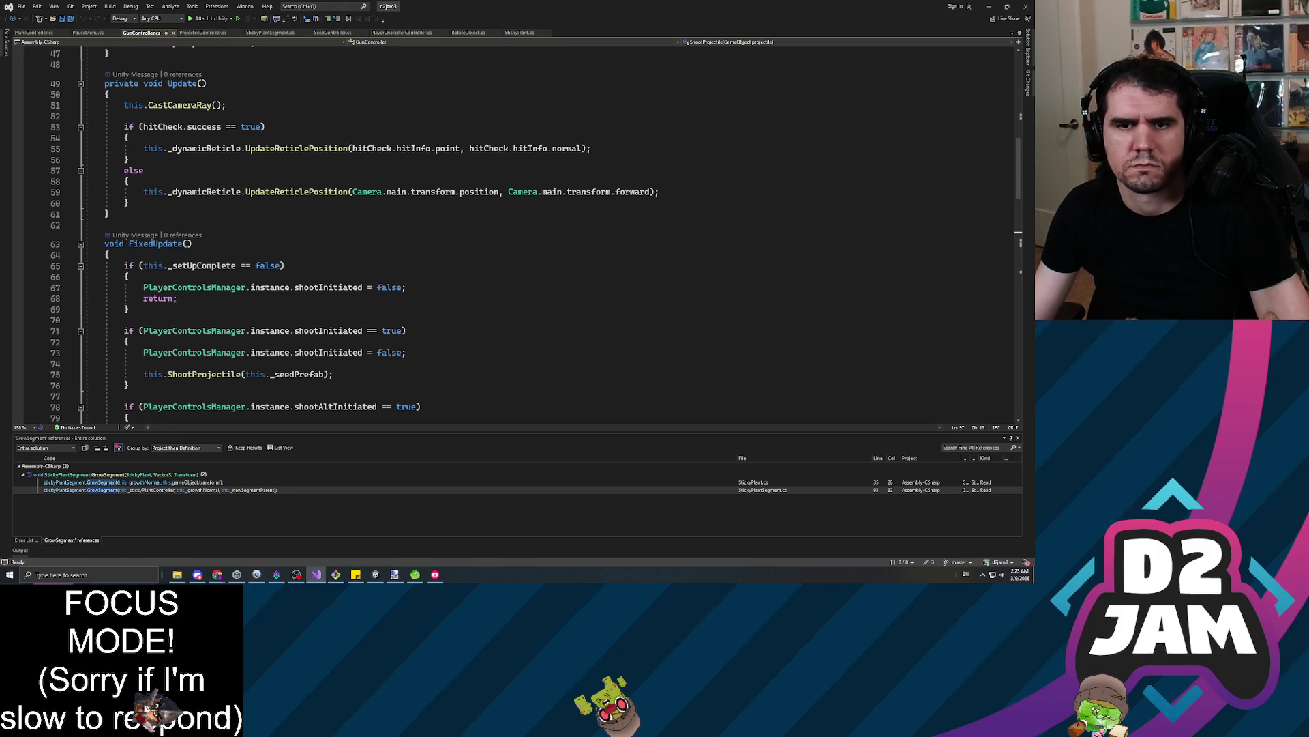
{"action": "scroll", "coordinate": [511, 232], "scroll_direction": "down", "scroll_amount": 4}
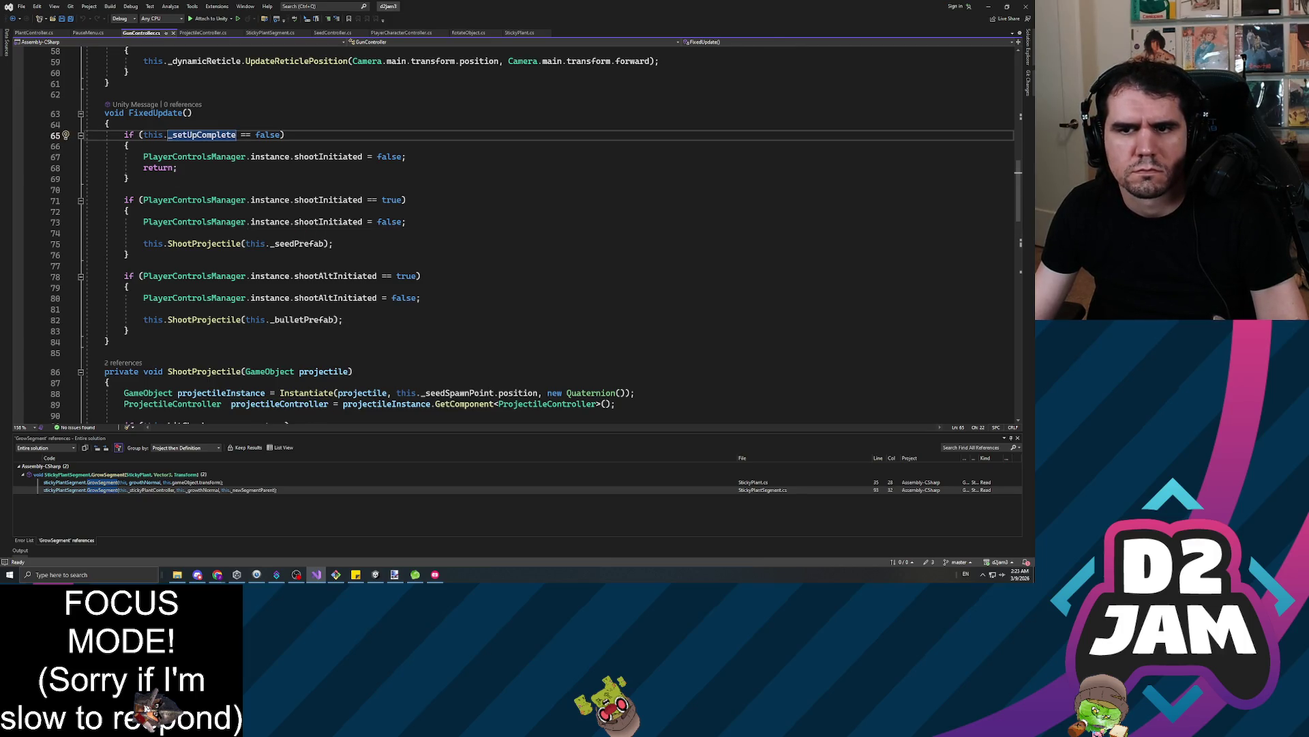
Review FixedUpdate's shooting block, go to the ShootProjectile definition, and place the cursor after hitCheck
{"action": "left_click", "coordinate": [144, 233]}
{"action": "left_click", "coordinate": [402, 222]}
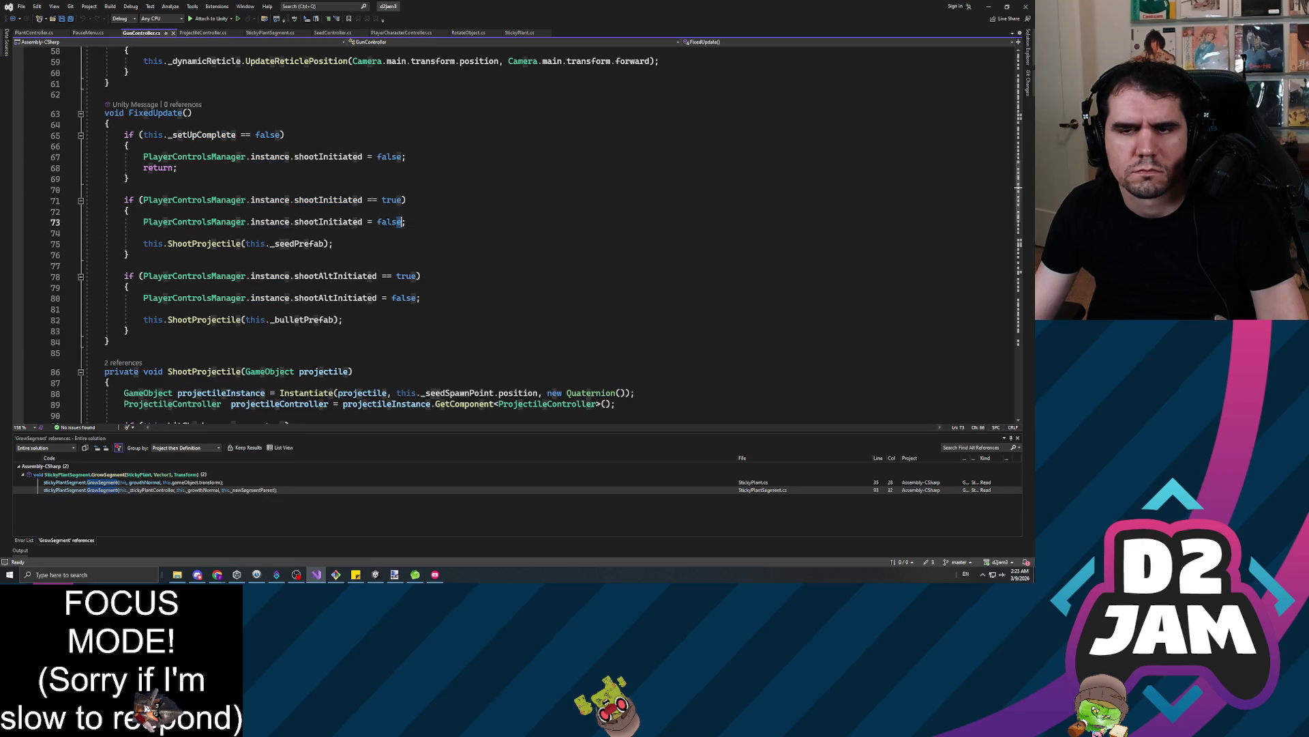
{"action": "right_click", "coordinate": [204, 243]}
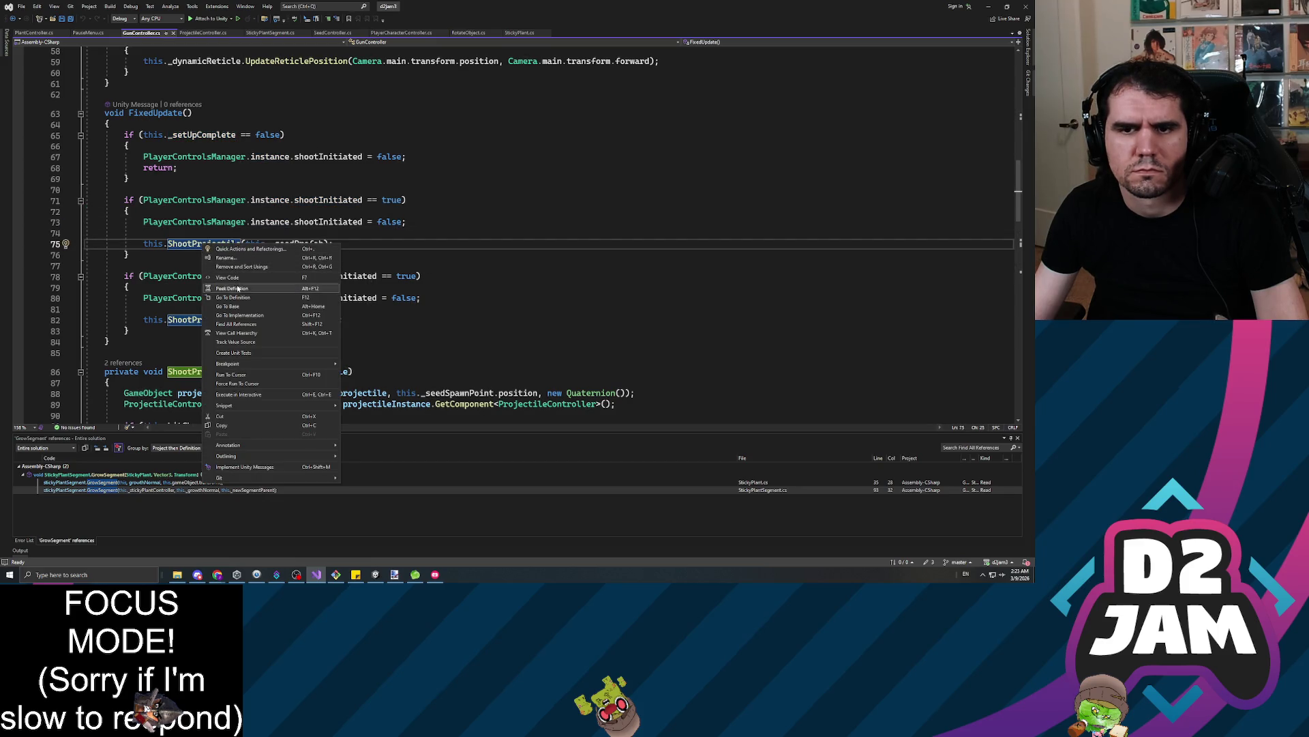
{"action": "left_click", "coordinate": [232, 290]}
{"action": "scroll", "coordinate": [225, 242], "scroll_direction": "up", "scroll_amount": 20}
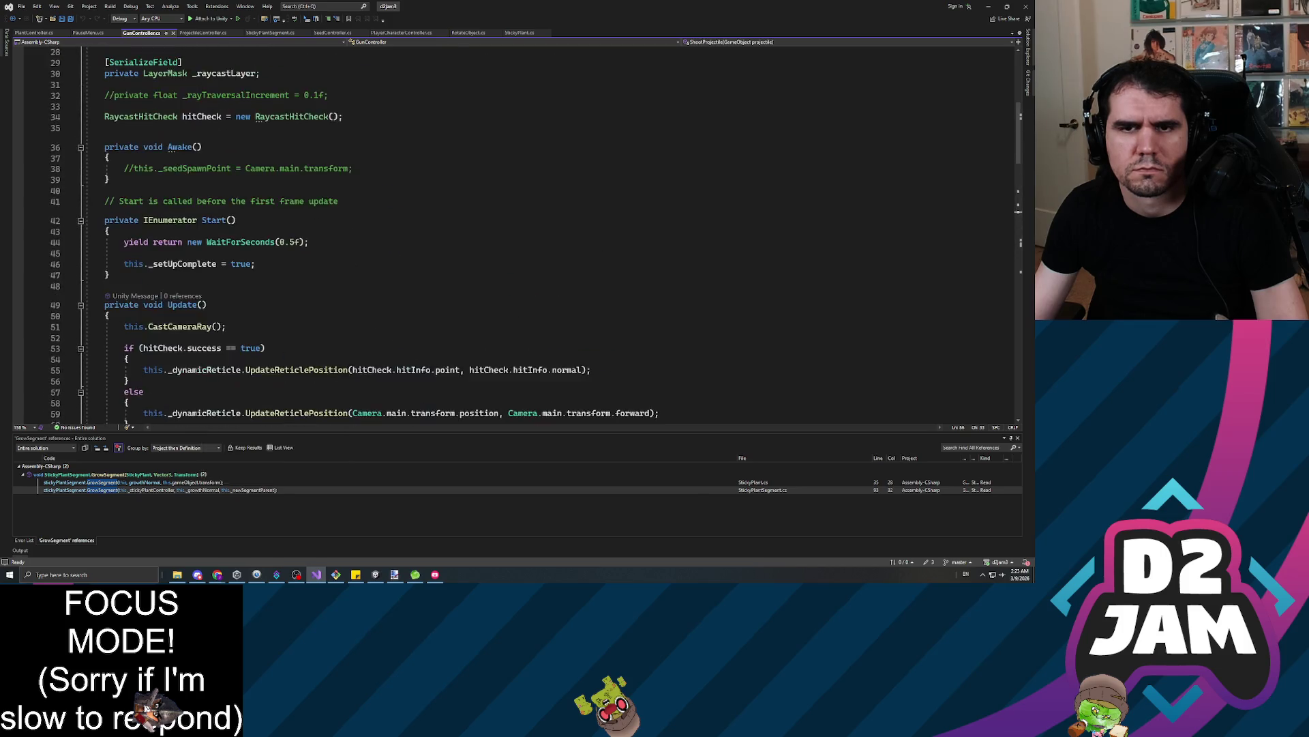
{"action": "left_click", "coordinate": [293, 312]}
{"action": "left_click", "coordinate": [293, 356]}
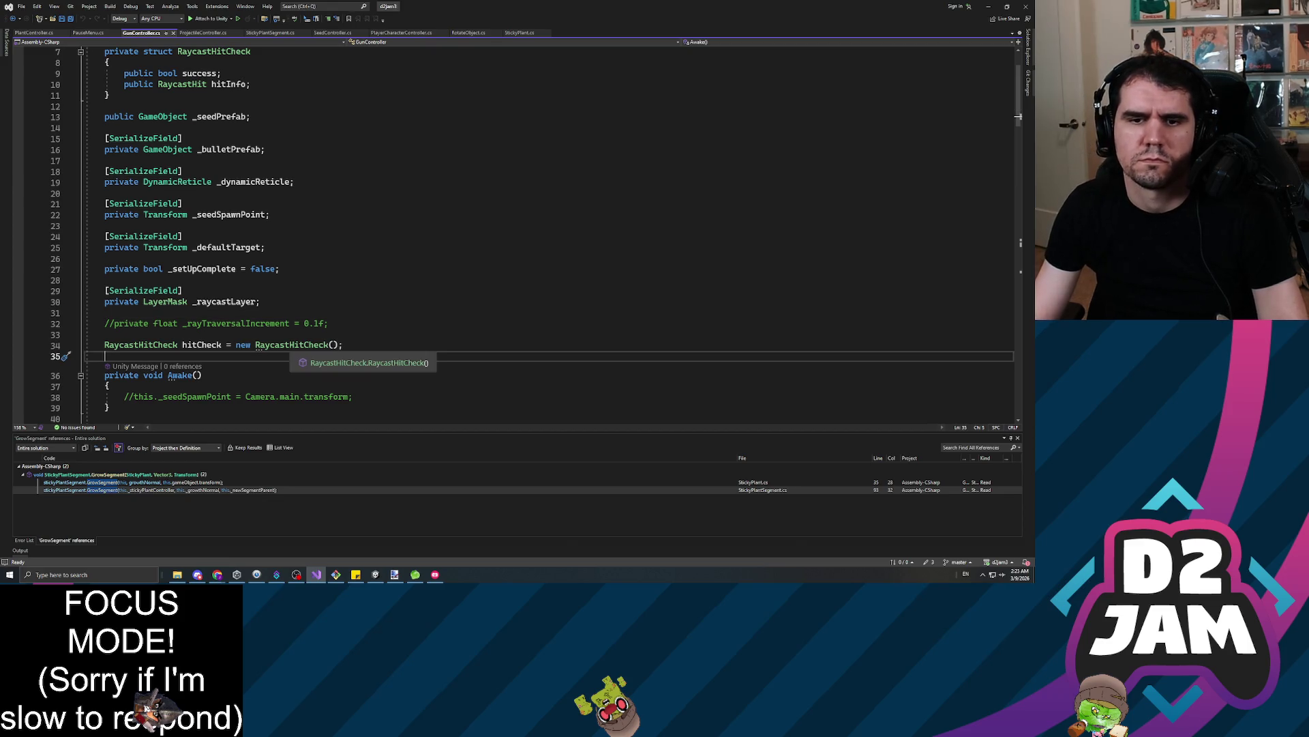
Declare '[SerializeField] private Animator _gunAnimator;' below the hitCheck field
{"action": "key", "text": "Return"}
{"action": "key", "text": "Return"}
{"action": "key", "text": "Up"}
{"action": "type", "text": "ivate Animator _gunAnimator"}
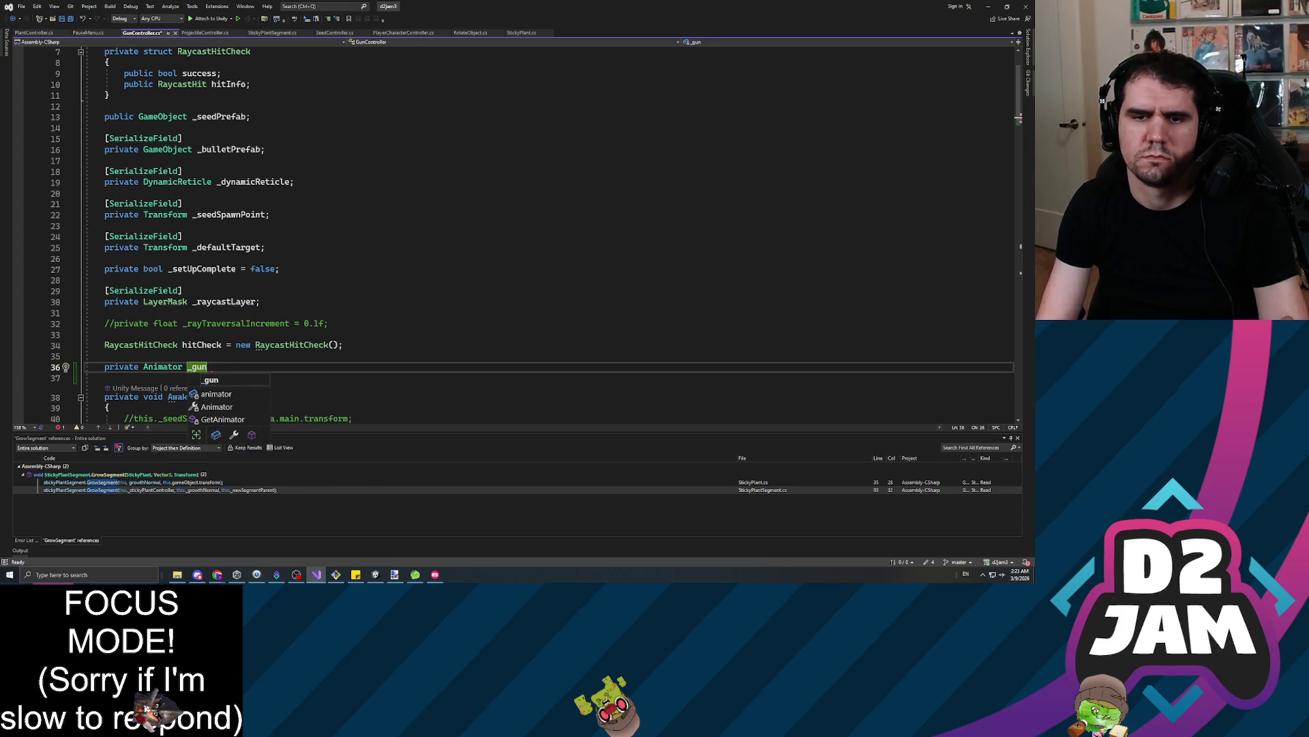
{"action": "type", "text": ";"}
{"action": "key", "text": "ctrl+Return"}
{"action": "type", "text": "["}
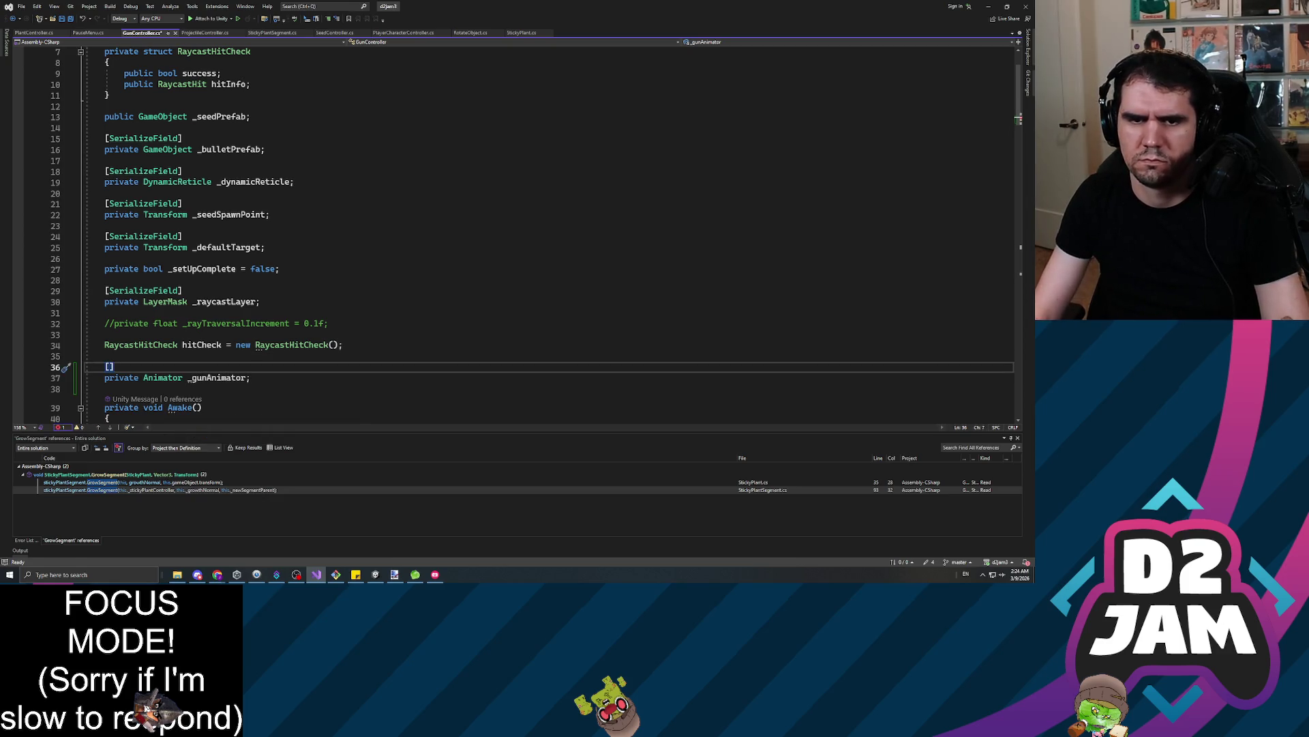
{"action": "type", "text": "Ser"}
{"action": "key", "text": "Tab"}
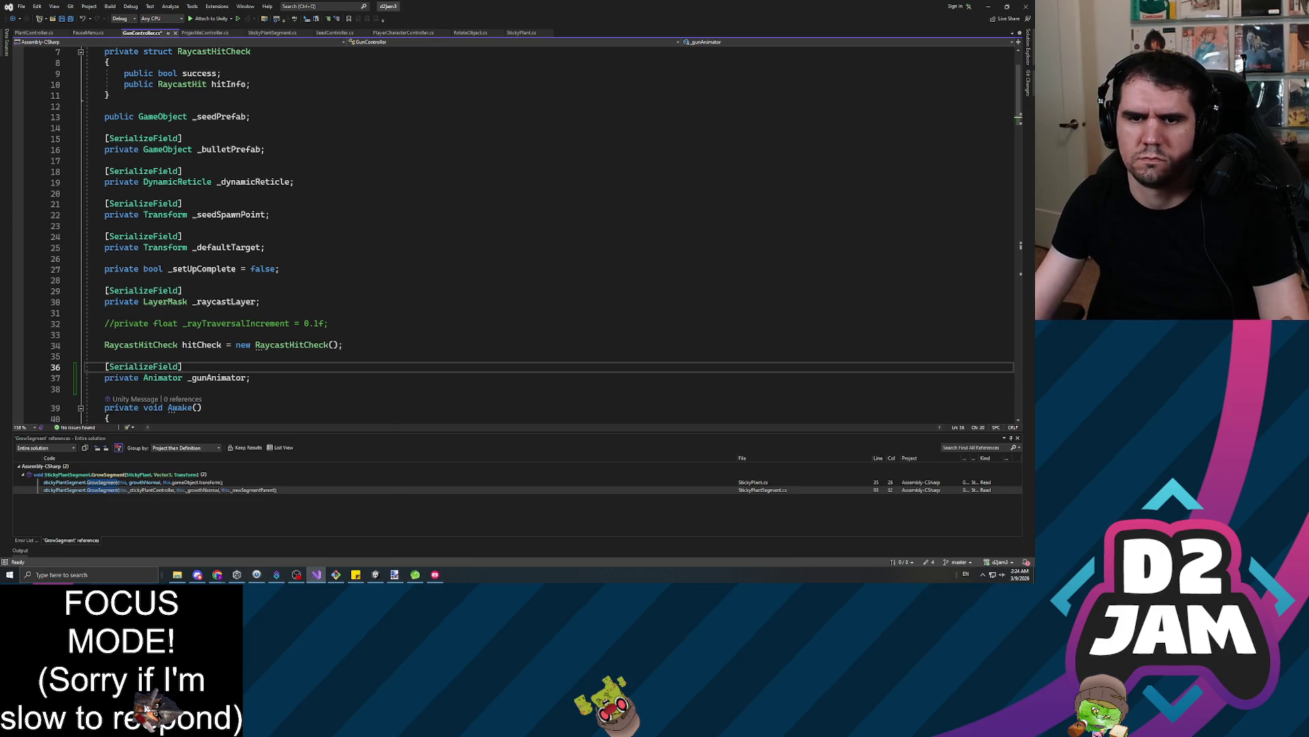
Insert blank lines above the projectile Instantiate line in ShootProjectile
{"action": "scroll", "coordinate": [341, 204], "scroll_direction": "down", "scroll_amount": 20}
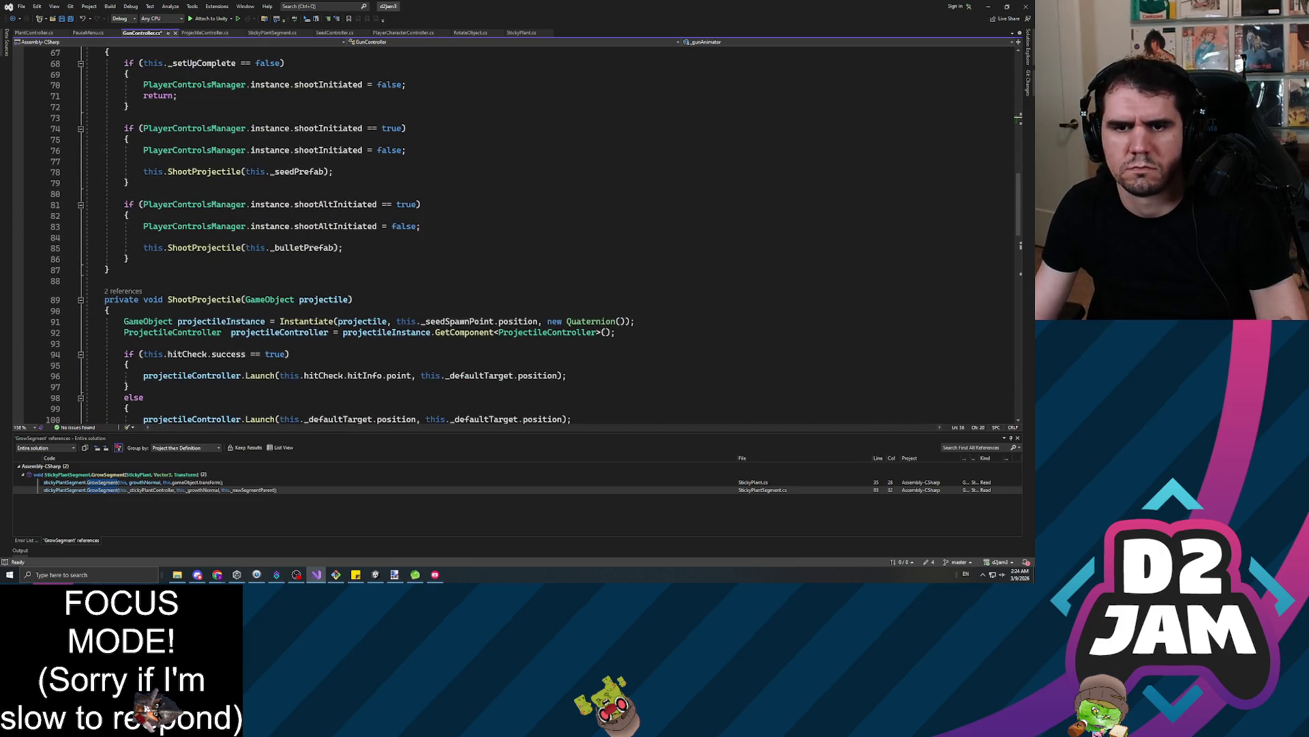
{"action": "scroll", "coordinate": [334, 208], "scroll_direction": "down", "scroll_amount": 3}
{"action": "left_click", "coordinate": [123, 223]}
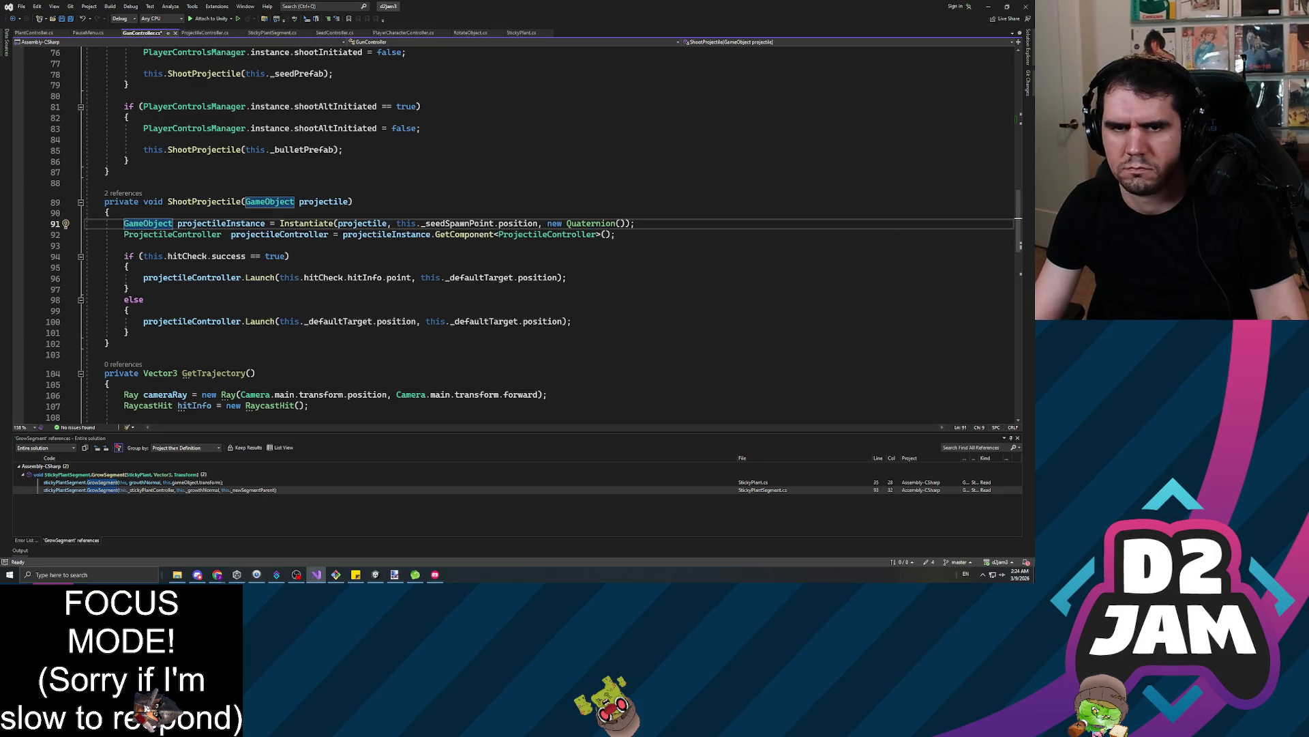
{"action": "key", "text": "Return"}
{"action": "key", "text": "Return"}
Add this._gunAnimator.SetTrigger("Fire"); as ShootProjectile's first line, save, and return to Unity
{"action": "key", "text": "BackSpace"}
{"action": "key", "text": "BackSpace"}
{"action": "key", "text": "BackSpace"}
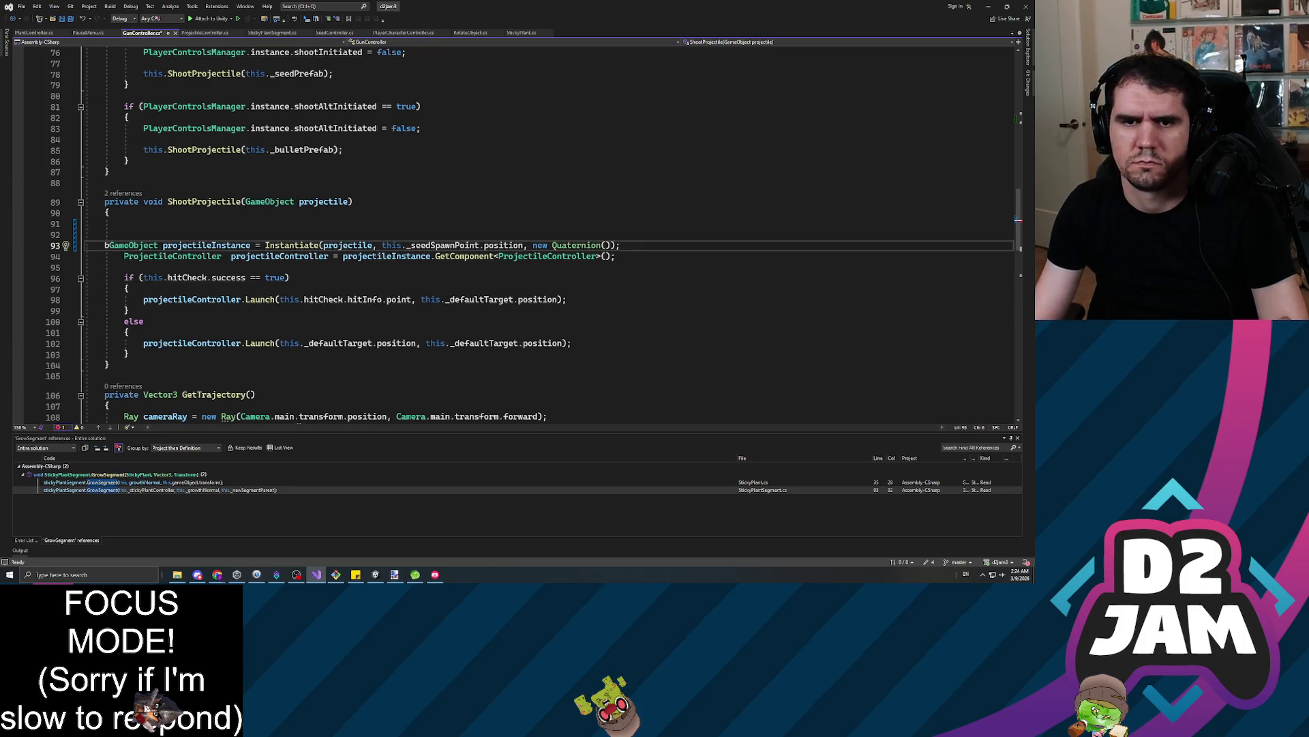
{"action": "key", "text": "Tab"}
{"action": "key", "text": "Up"}
{"action": "key", "text": "Up"}
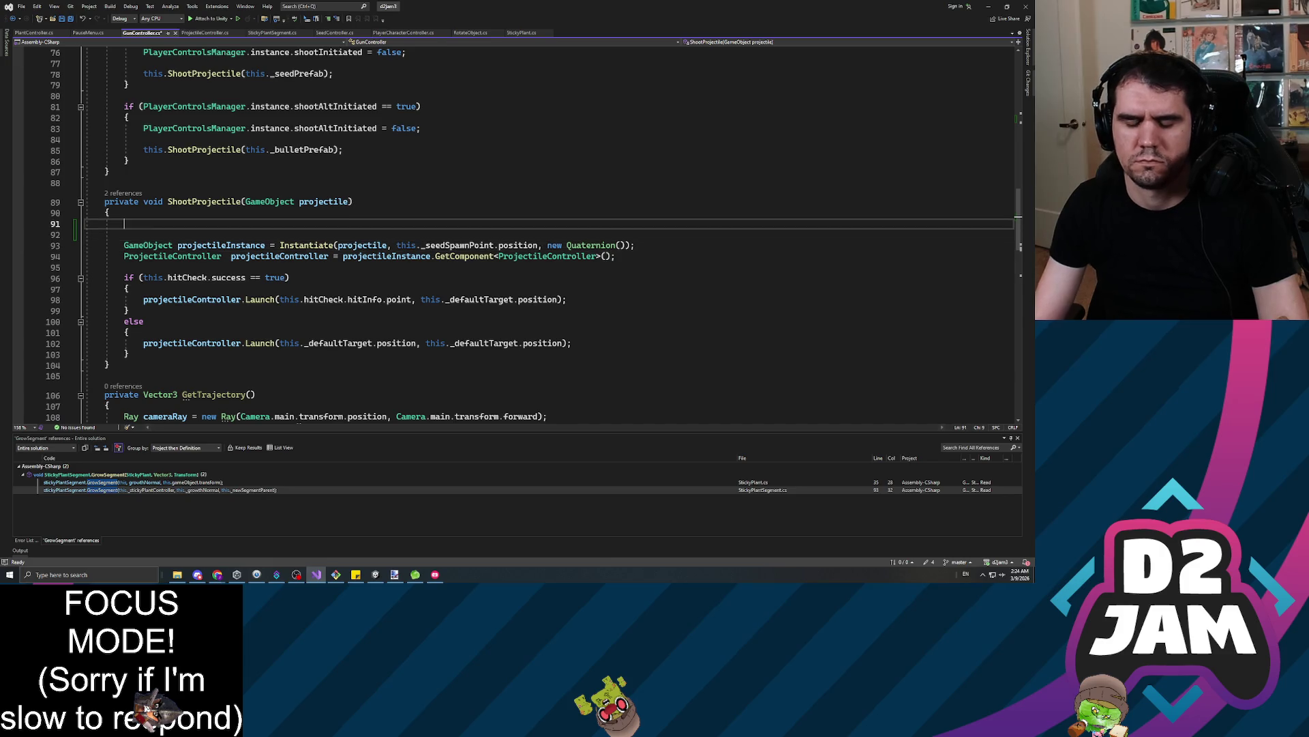
{"action": "type", "text": "this._gunAnimator."}
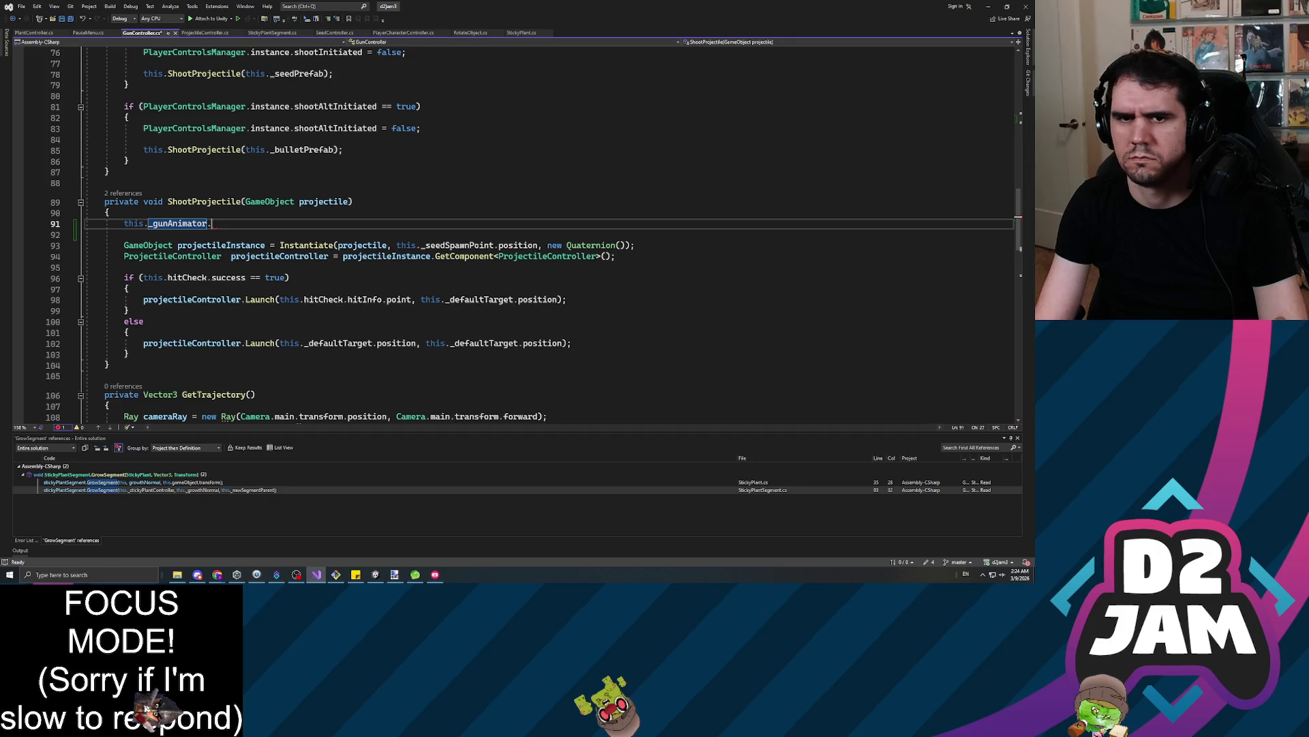
{"action": "type", "text": "s"}
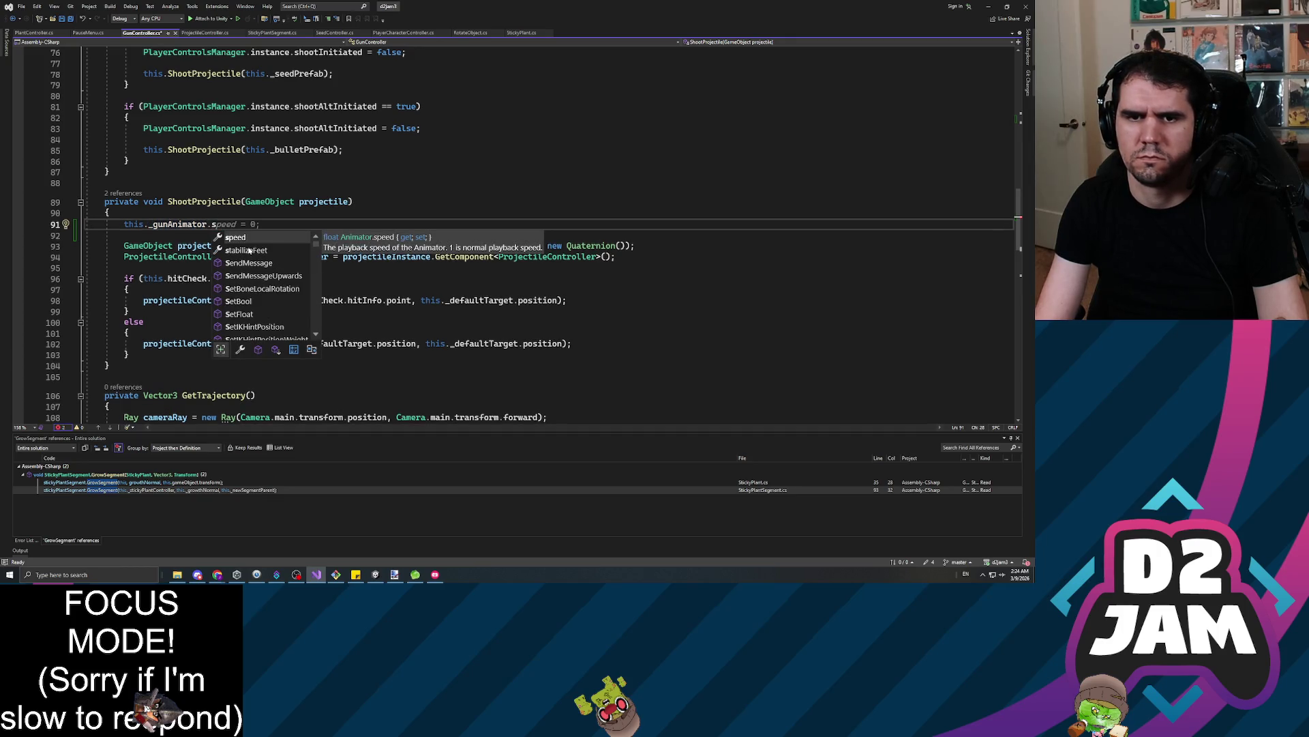
{"action": "type", "text": "ettrigger"}
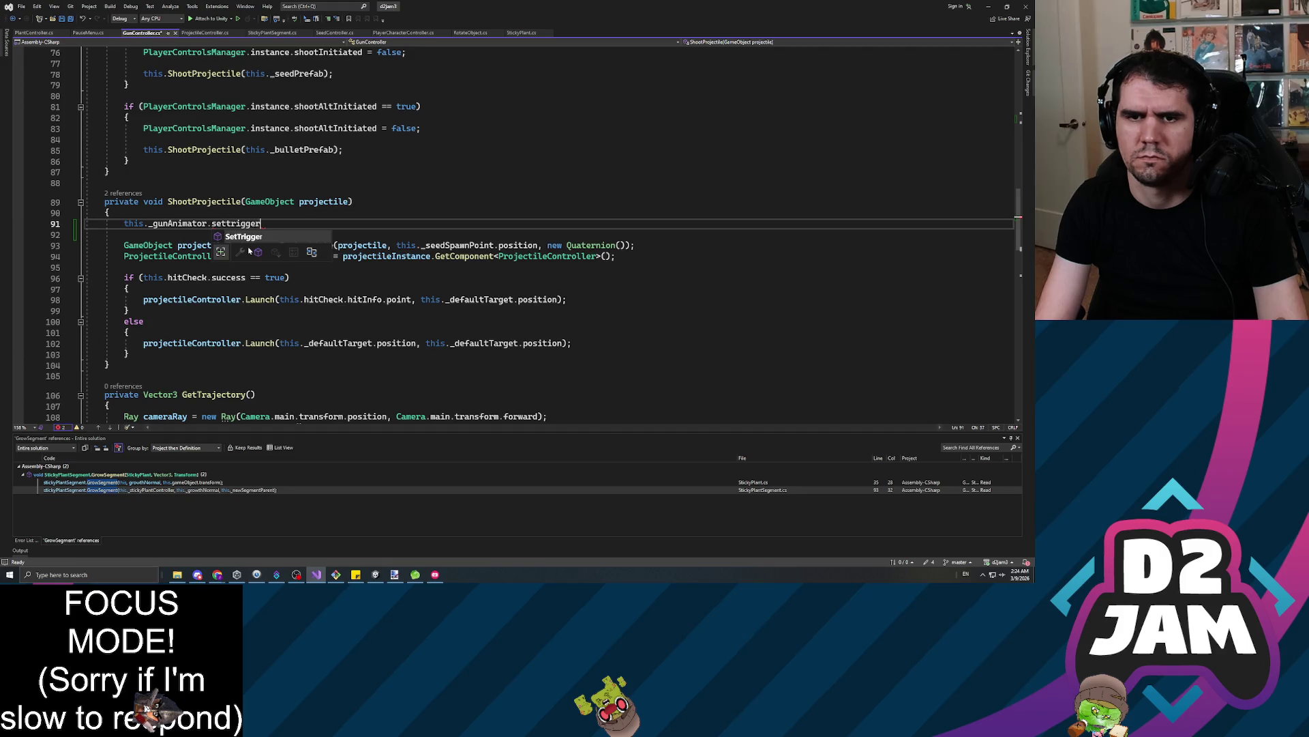
{"action": "type", "text": "("}
{"action": "key", "text": "super+Down"}
{"action": "left_click_drag", "start_coordinate": [590, 148], "coordinate": [603, 289]}
{"action": "key", "text": "super+Up"}
{"action": "type", "text": "\"Fire"}
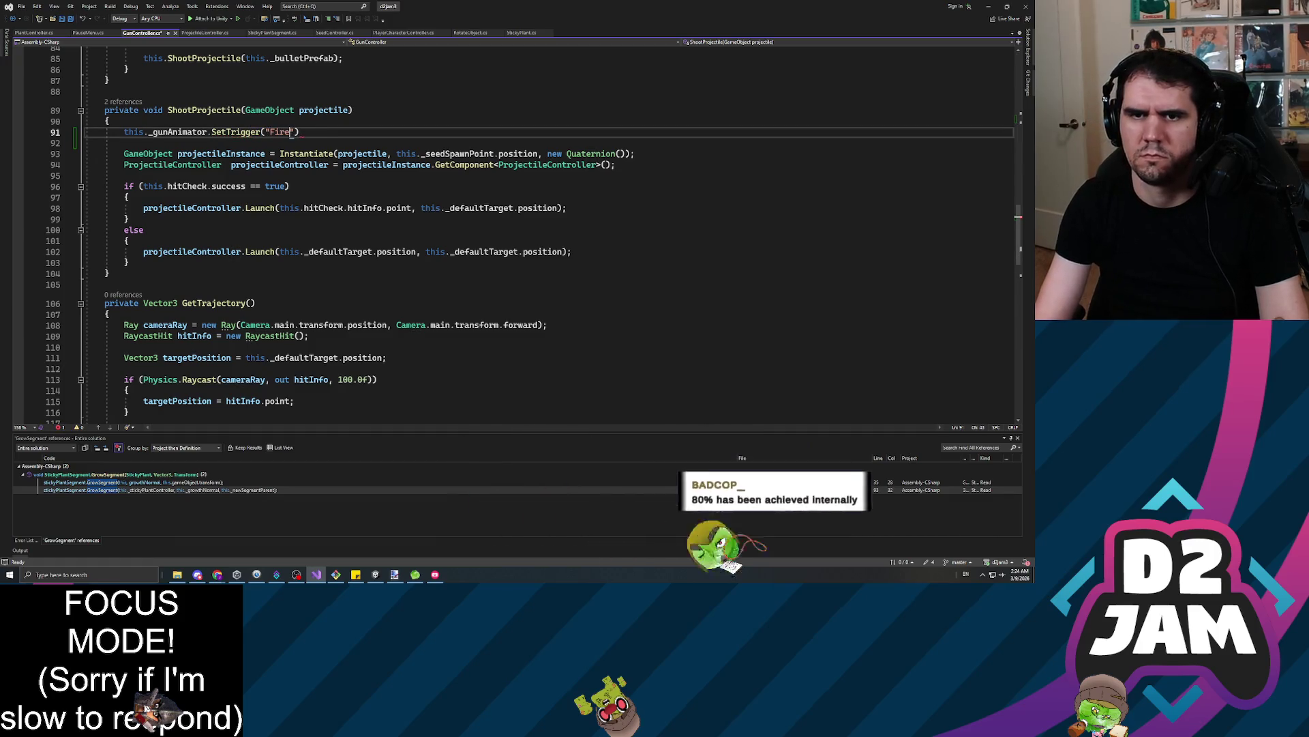
{"action": "type", "text": "\");"}
{"action": "key", "text": "ctrl+s"}
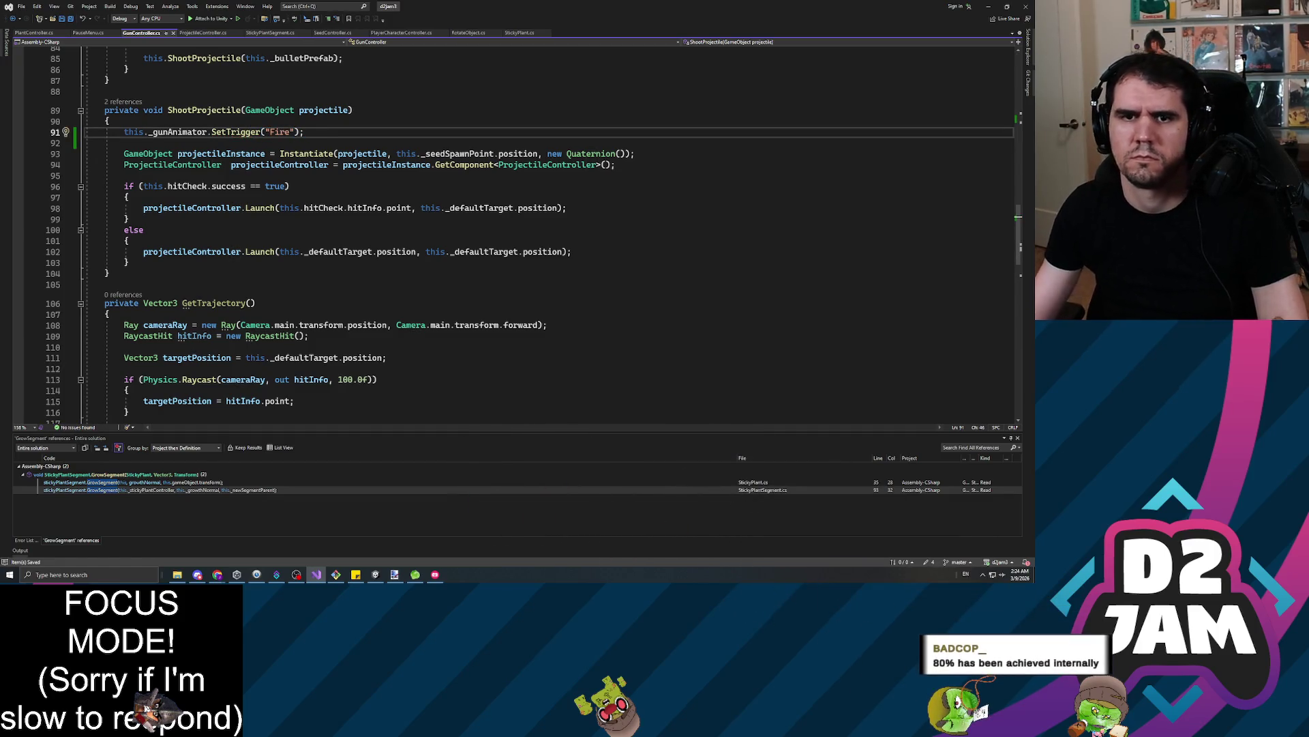
{"action": "key", "text": "alt+Tab"}
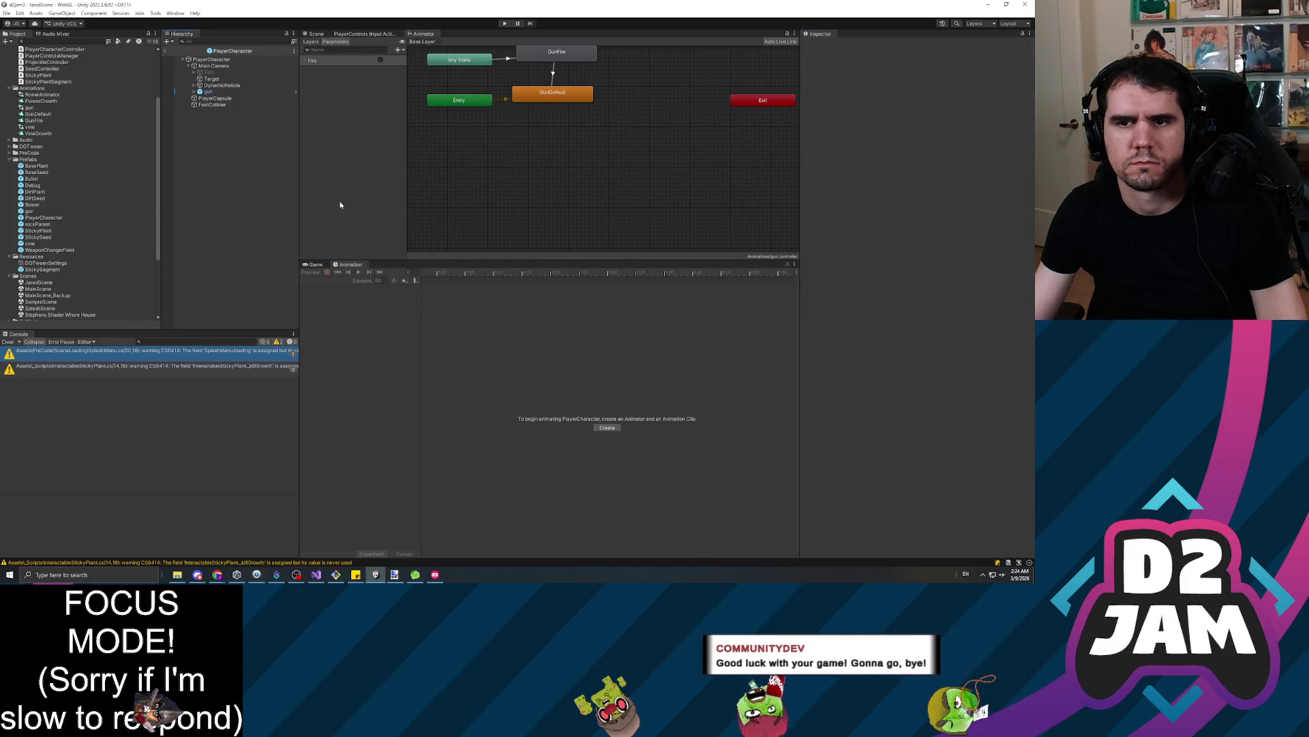
Play-test JaredScene in the Game view, which reports the unassigned _gunAnimator reference, then stop
{"action": "left_click", "coordinate": [312, 266]}
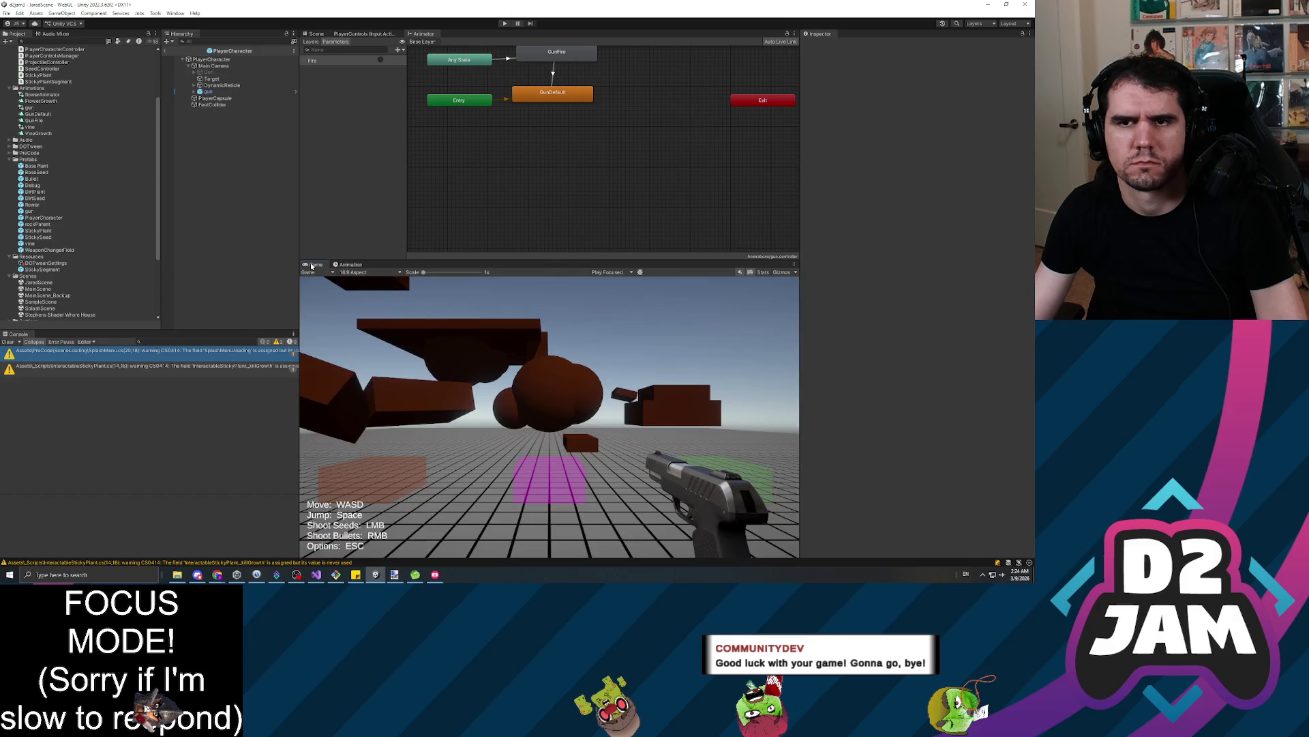
{"action": "left_click", "coordinate": [505, 25]}
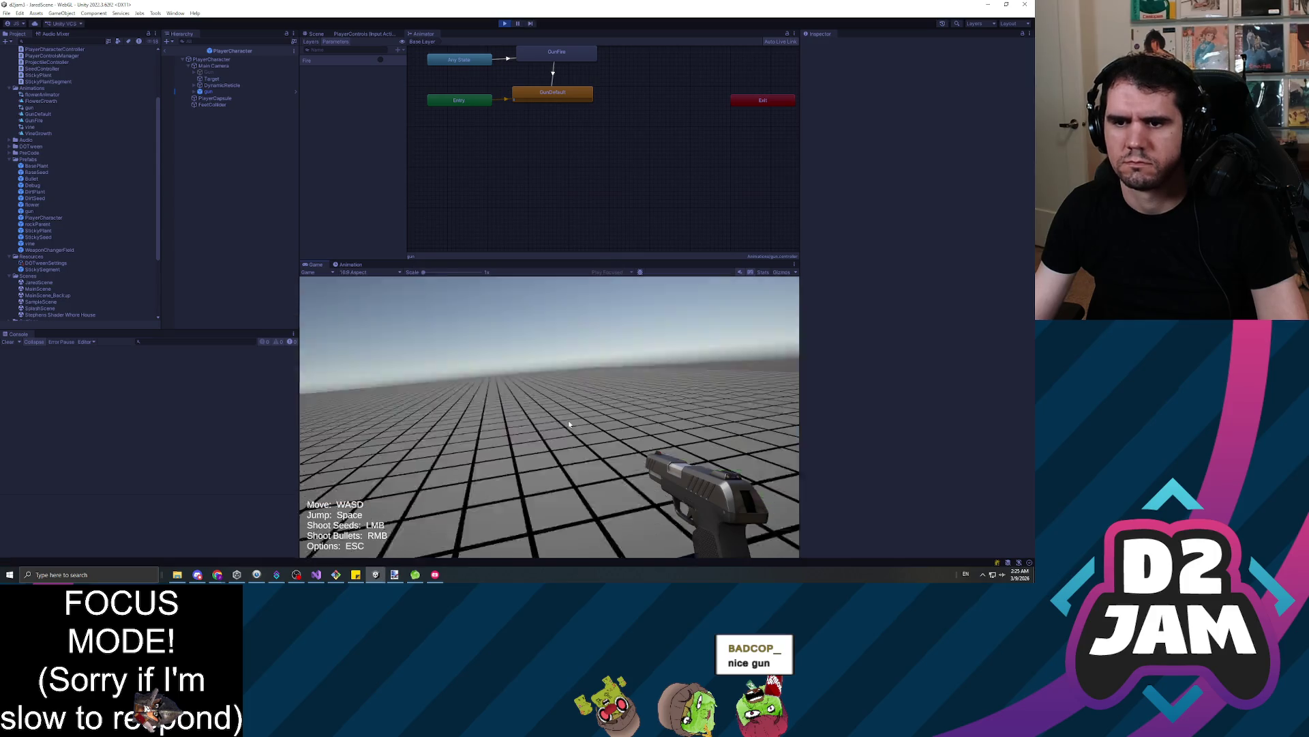
{"action": "left_click", "coordinate": [569, 424]}
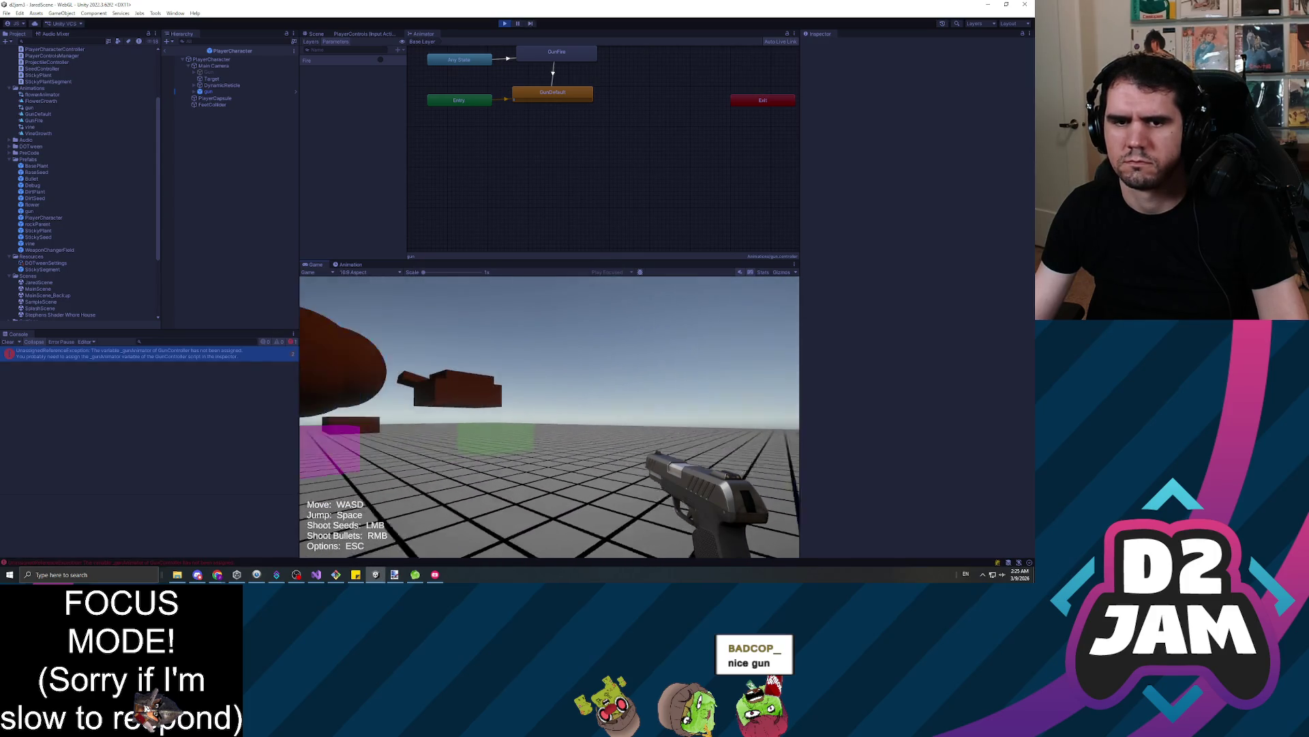
{"action": "key", "text": "Escape"}
{"action": "left_click", "coordinate": [504, 23]}
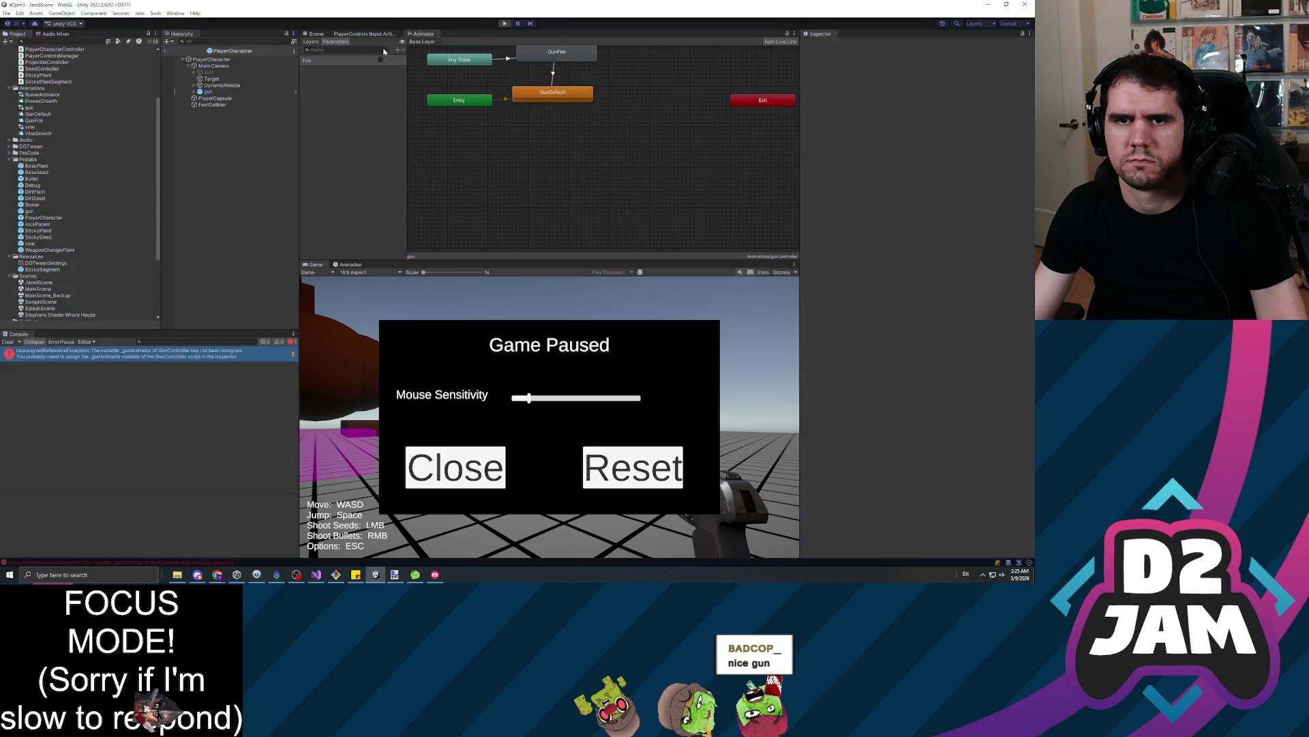
{"action": "left_click", "coordinate": [212, 60]}
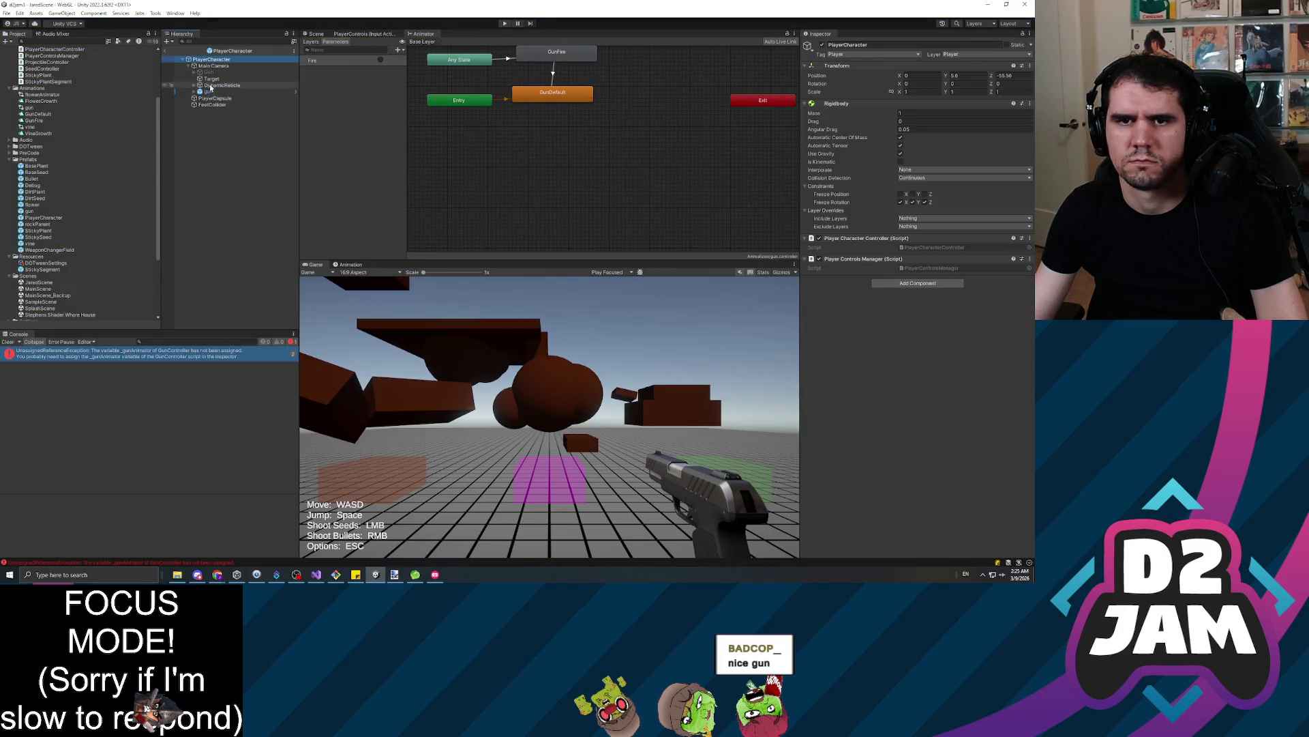
Select the gun and drag its Animator into the Gun Controller's Gun Animator field
{"action": "left_click", "coordinate": [216, 92]}
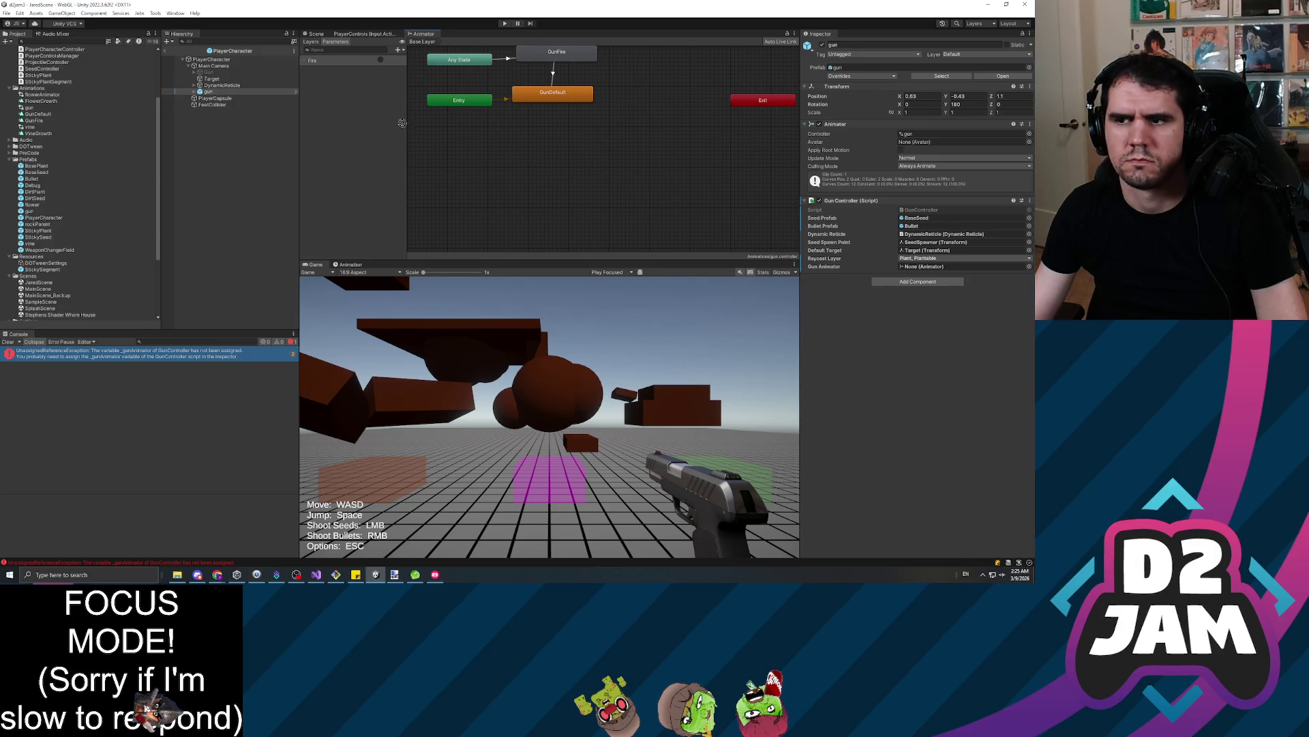
{"action": "left_click_drag", "start_coordinate": [939, 259], "coordinate": [942, 266]}
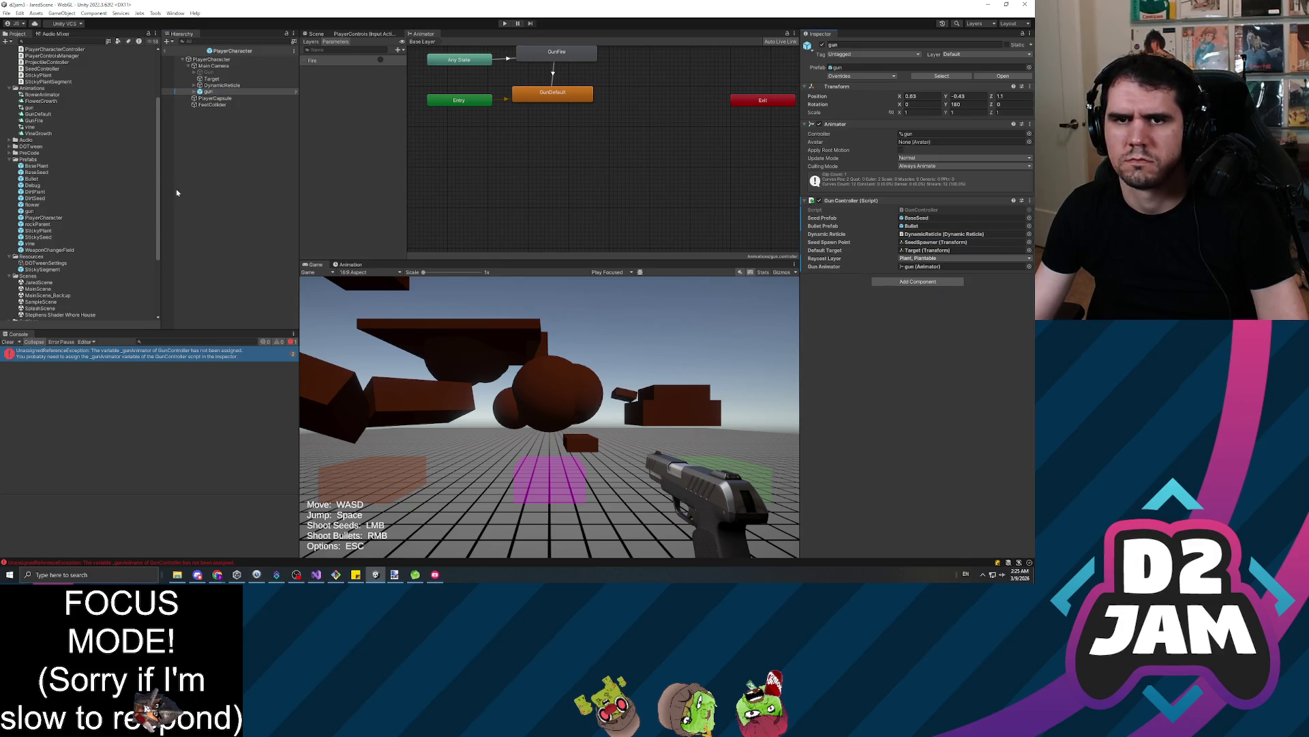
{"action": "left_click", "coordinate": [503, 24]}
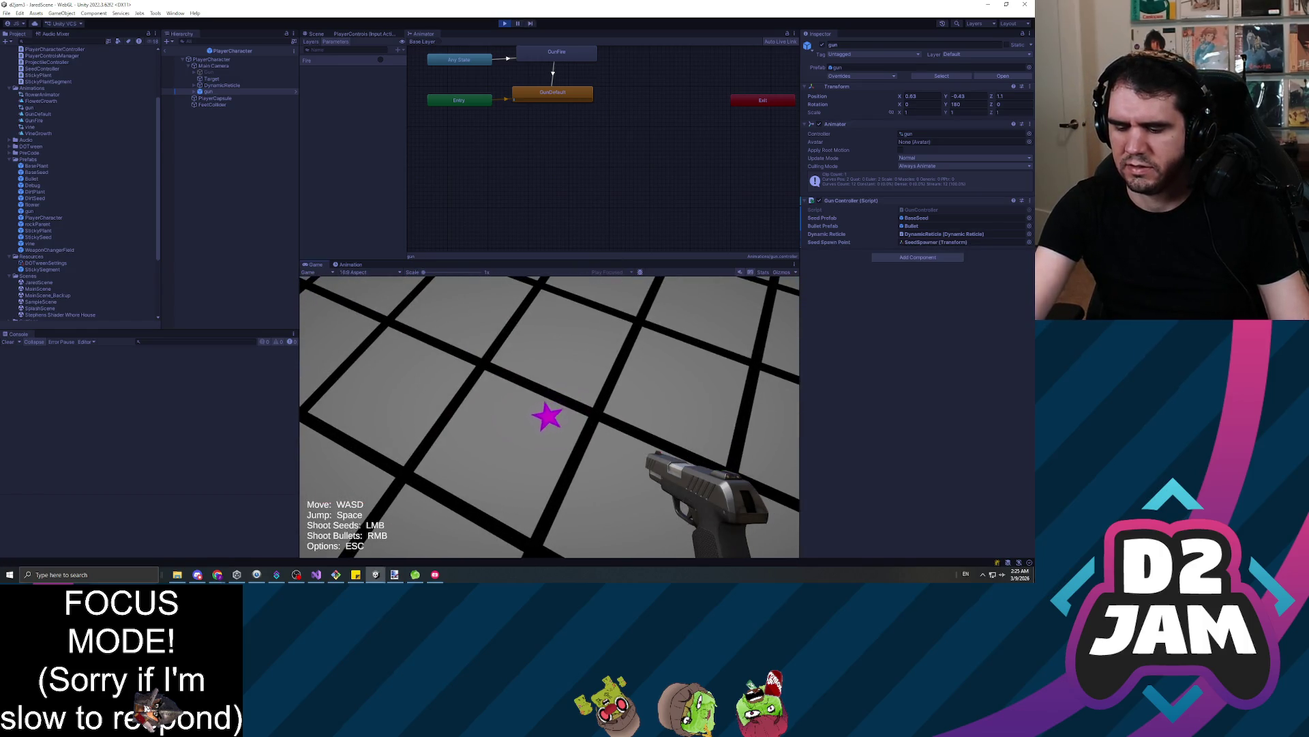
{"action": "mouse_move", "coordinate": [549, 417]}
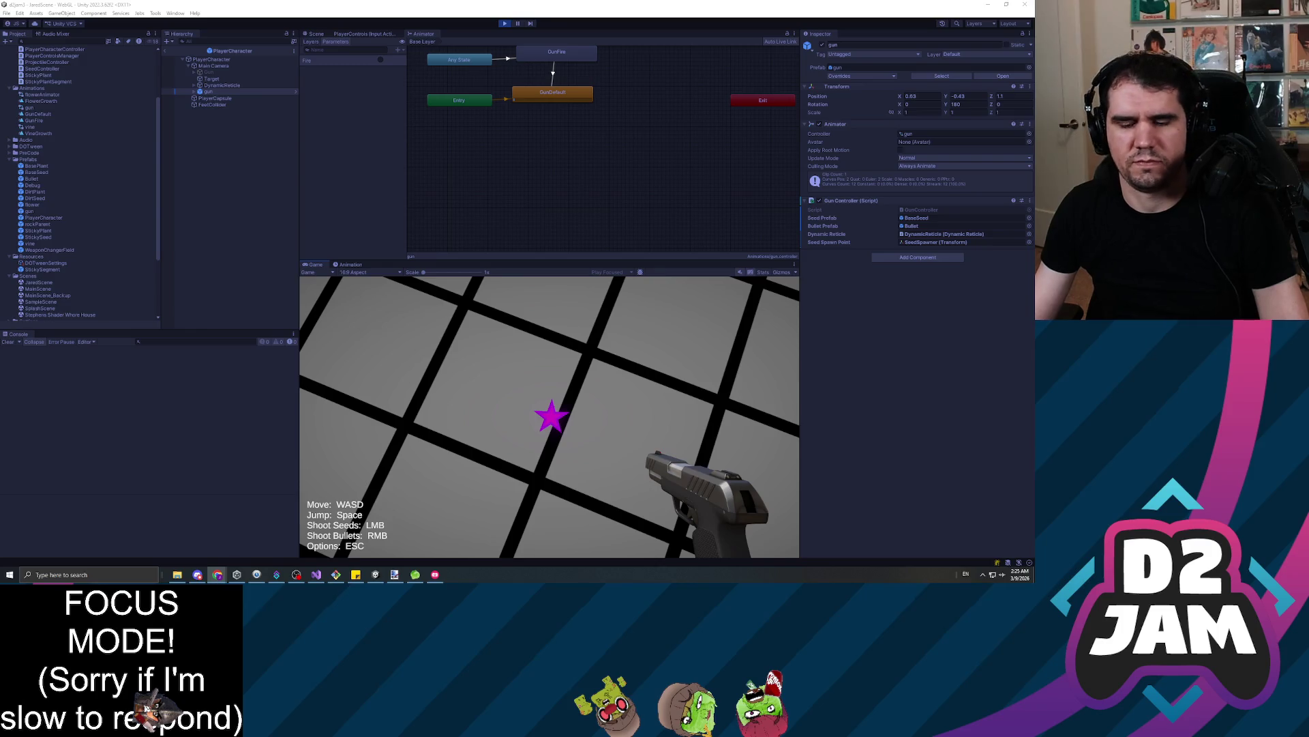
{"action": "left_click", "coordinate": [609, 419]}
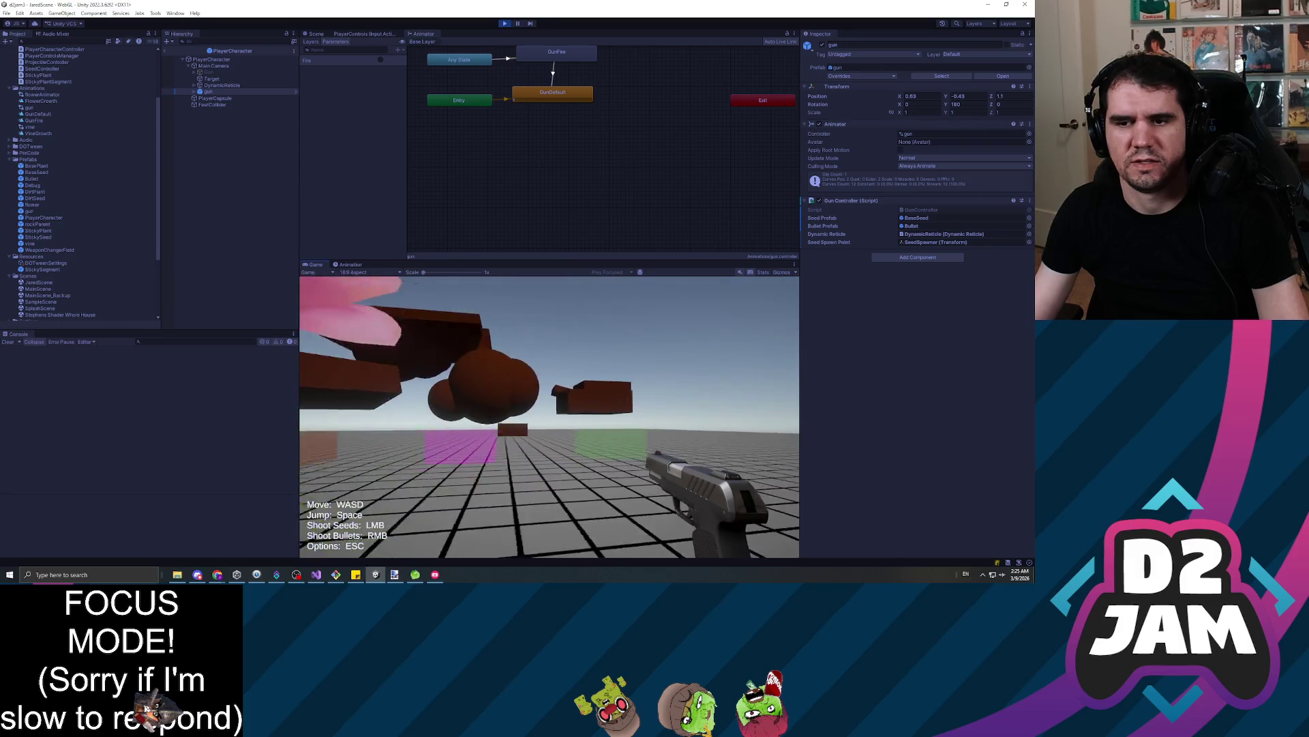
{"action": "left_click", "coordinate": [549, 417]}
{"action": "left_click", "coordinate": [549, 416]}
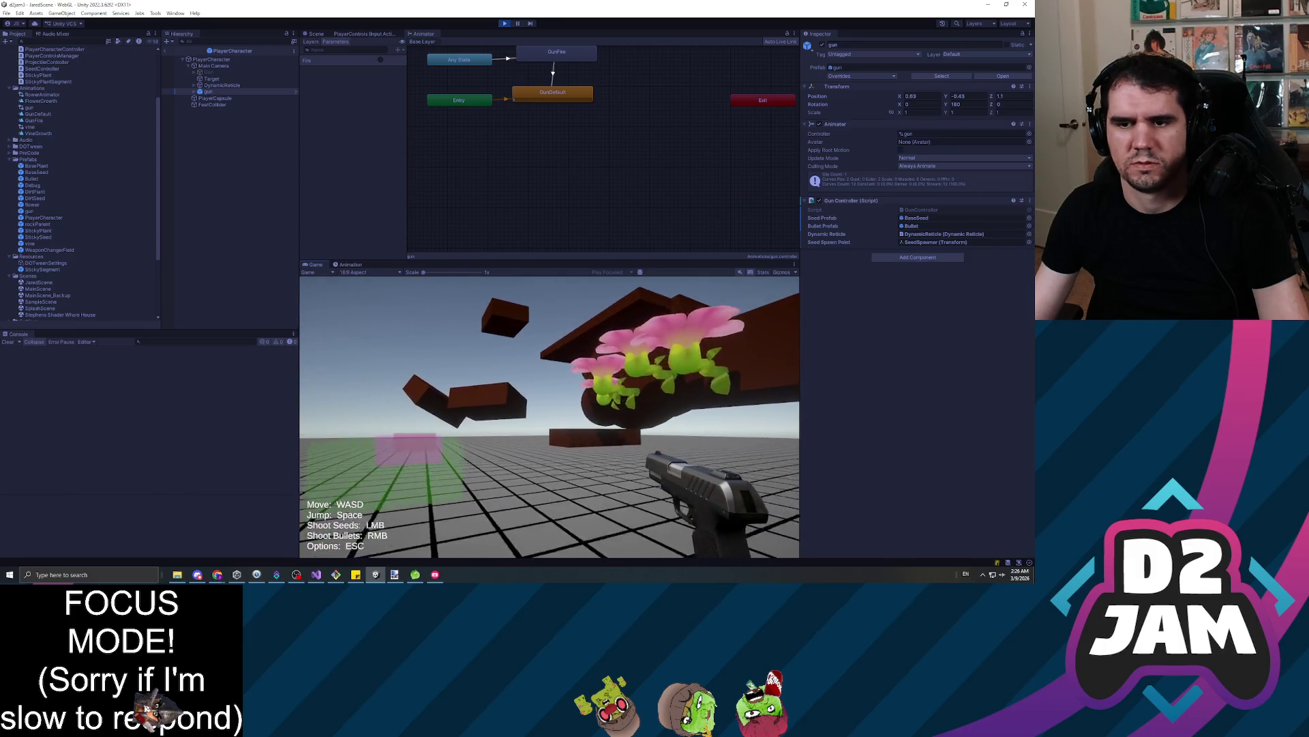
{"action": "left_click", "coordinate": [549, 417]}
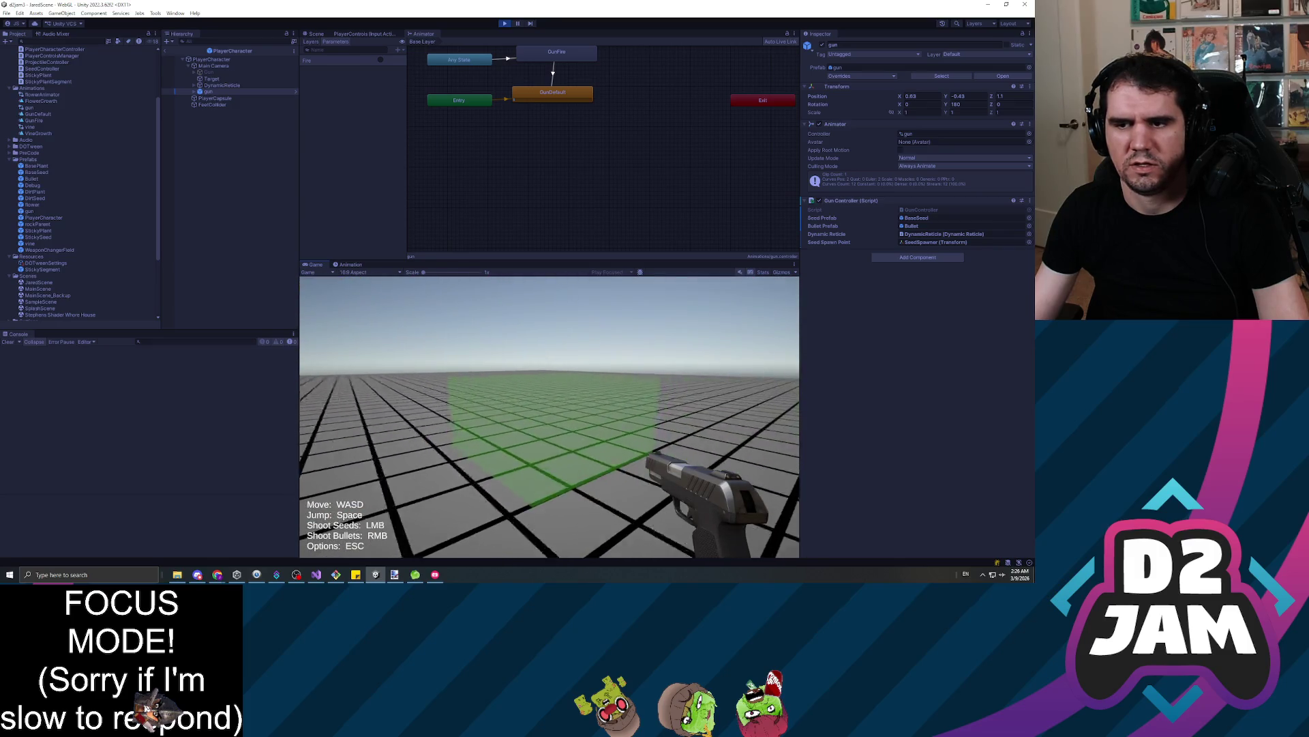
{"action": "key", "text": "Escape"}
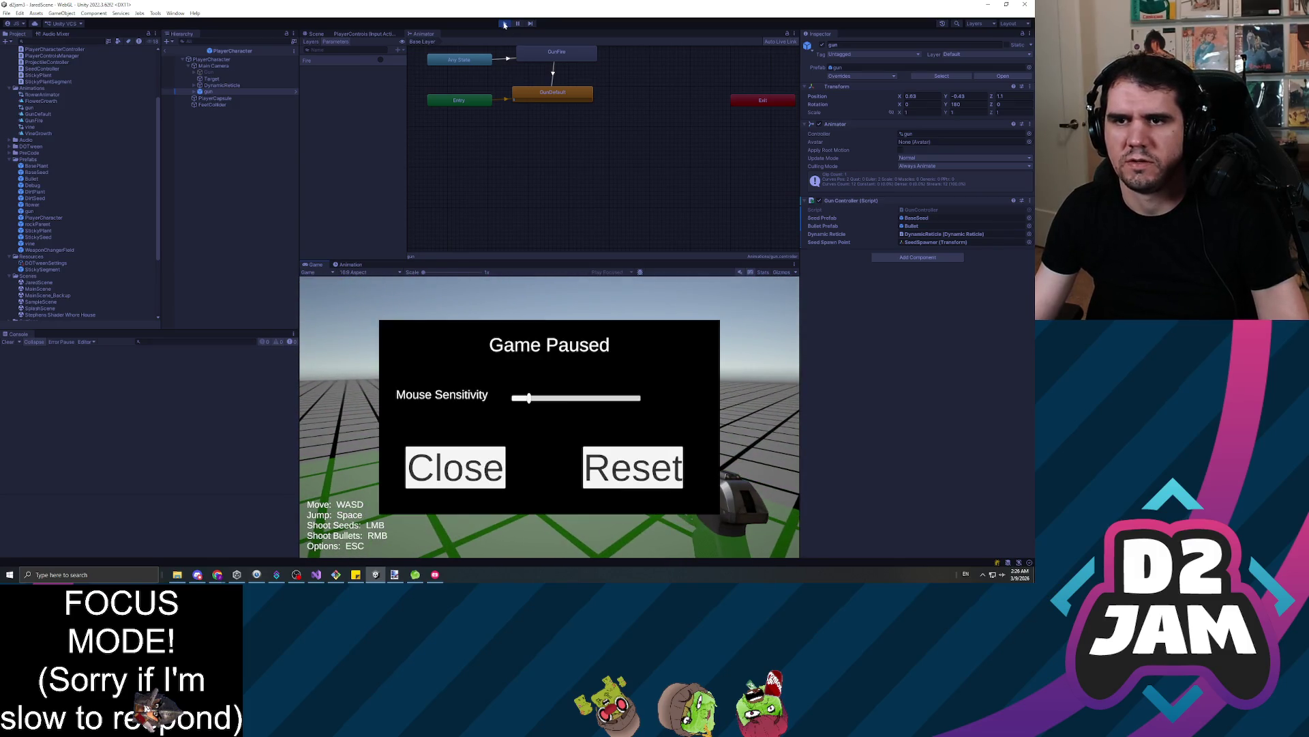
{"action": "left_click", "coordinate": [505, 24]}
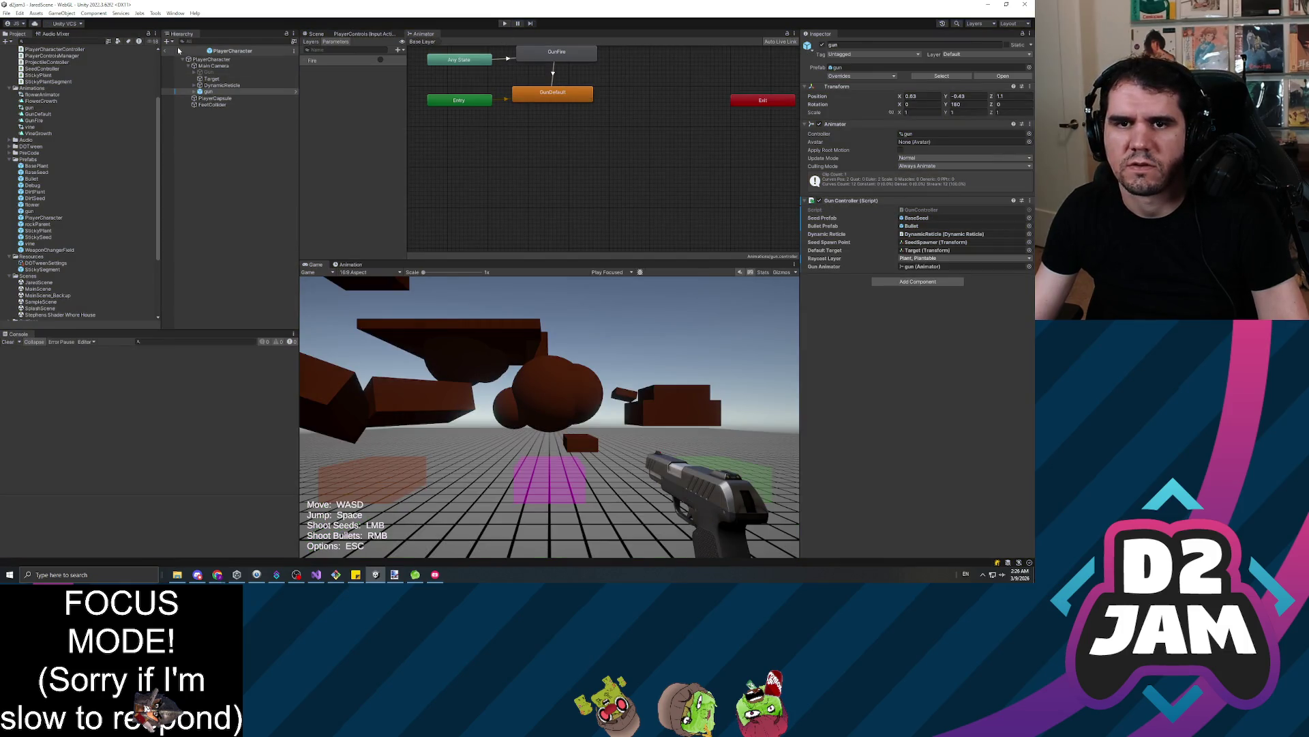
Return from the prefab view to the scene, then open the PlayerCharacter prefab for editing
{"action": "left_click", "coordinate": [165, 52]}
{"action": "left_click", "coordinate": [213, 102]}
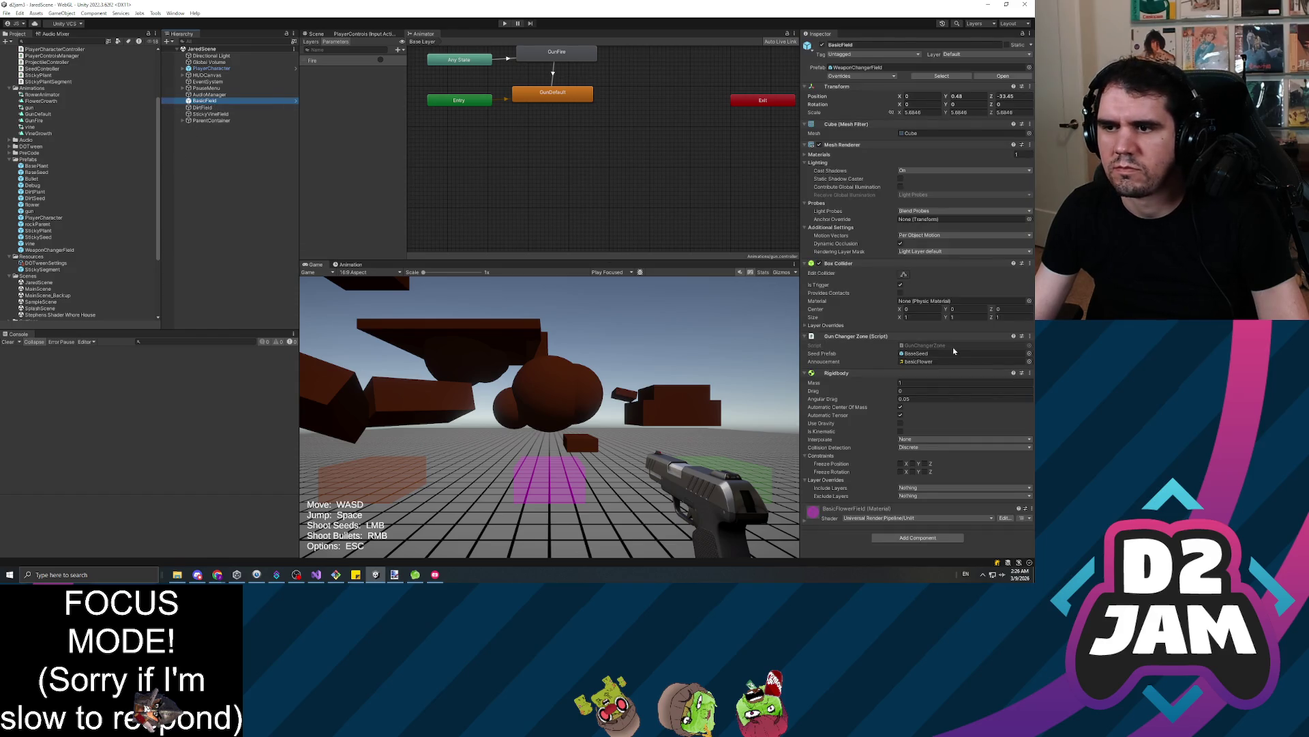
{"action": "left_click", "coordinate": [931, 346]}
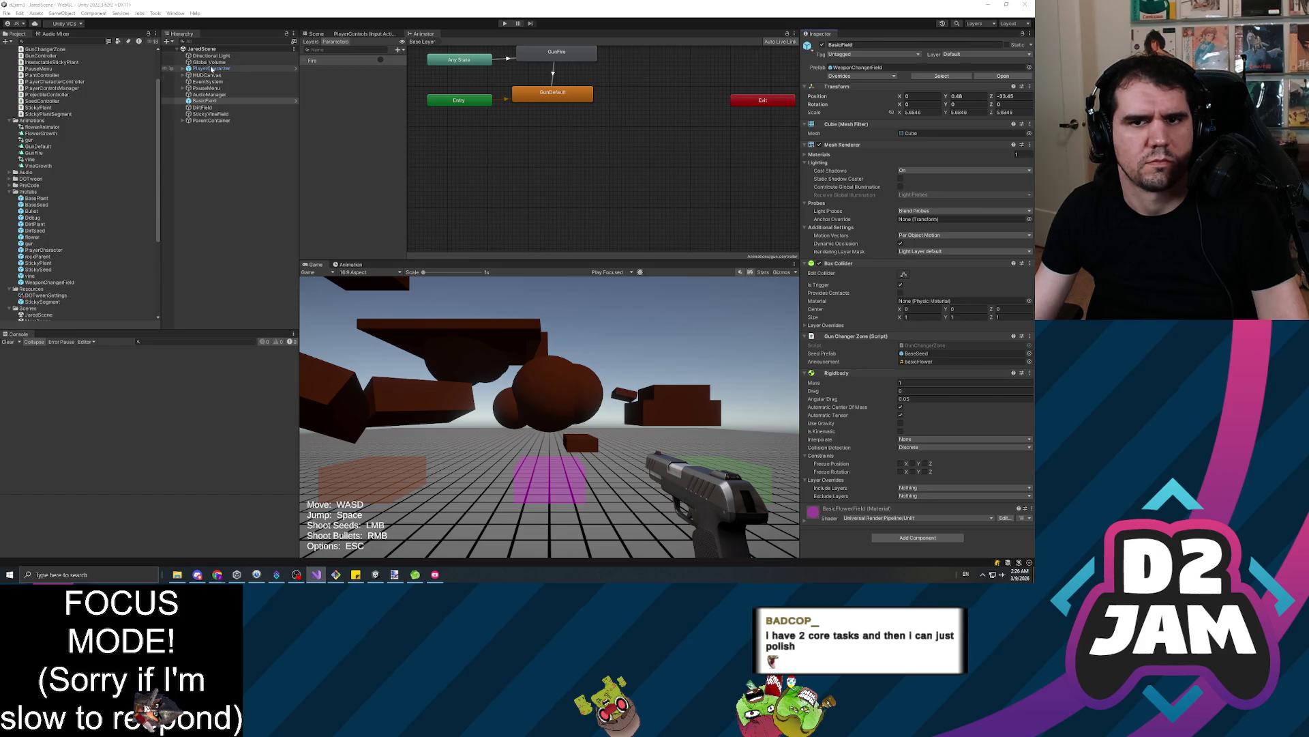
{"action": "double_click", "coordinate": [43, 249]}
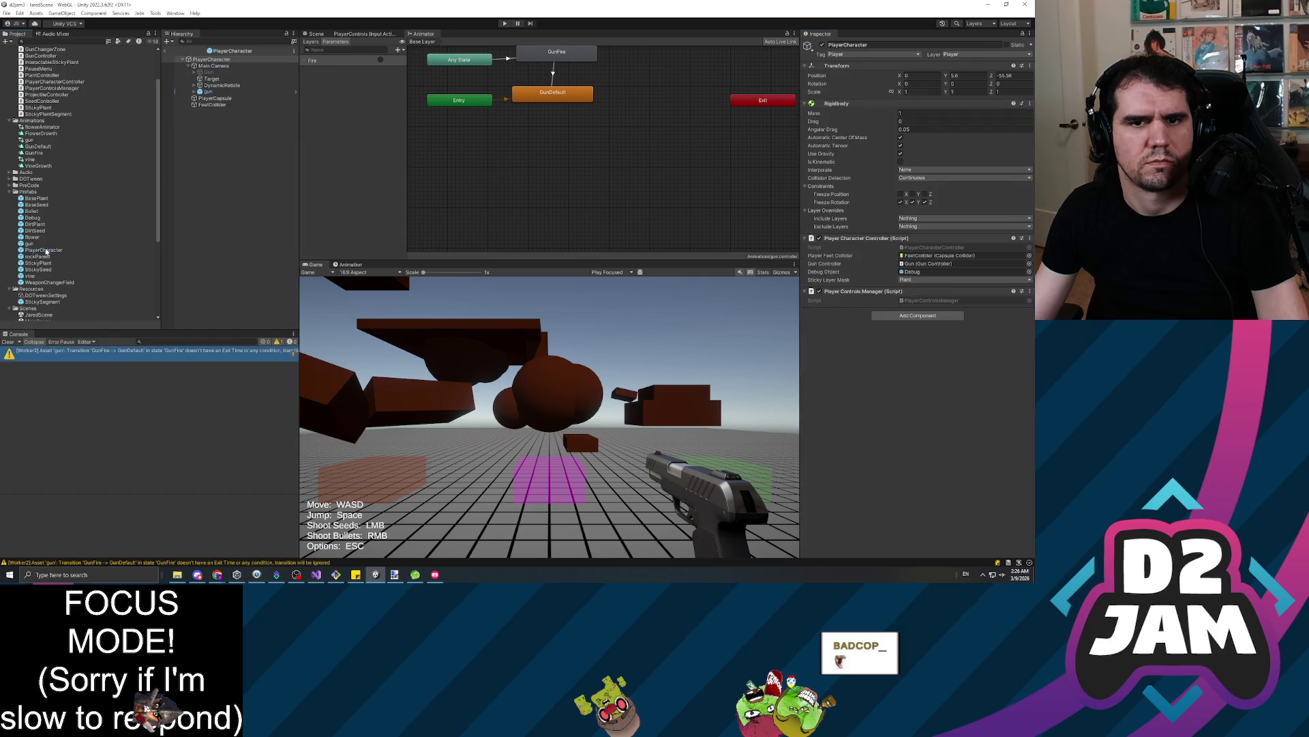
Drag the gun object into Player Character Controller's Gun Controller slot, then start play mode
{"action": "left_click", "coordinate": [938, 264]}
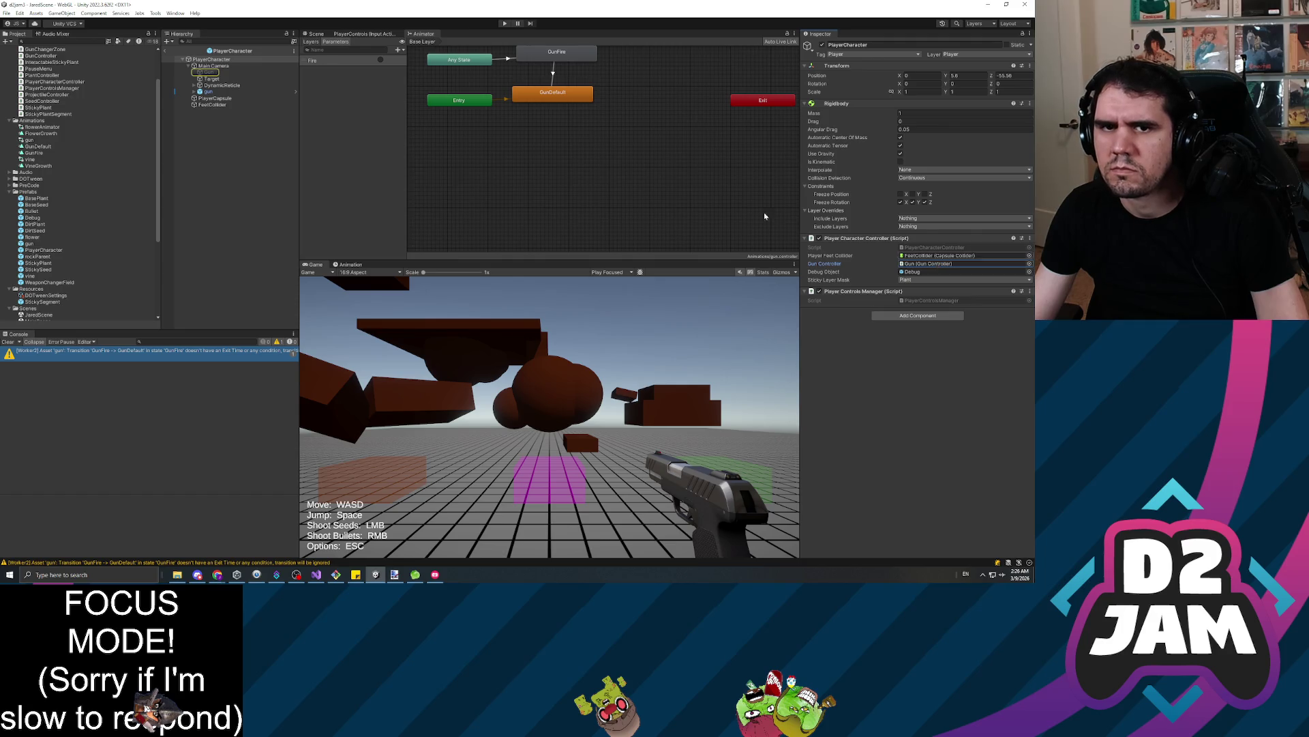
{"action": "left_click", "coordinate": [208, 91]}
{"action": "key", "text": "ctrl+z"}
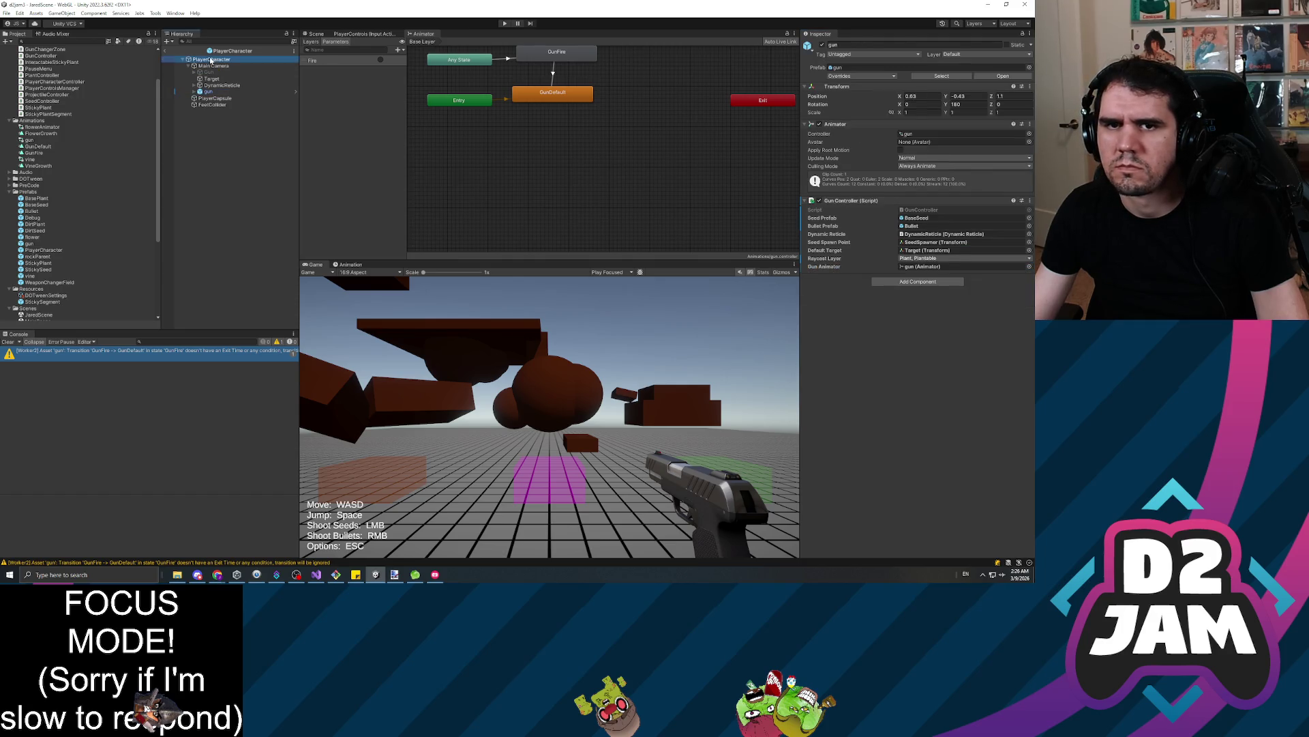
{"action": "left_click", "coordinate": [933, 264]}
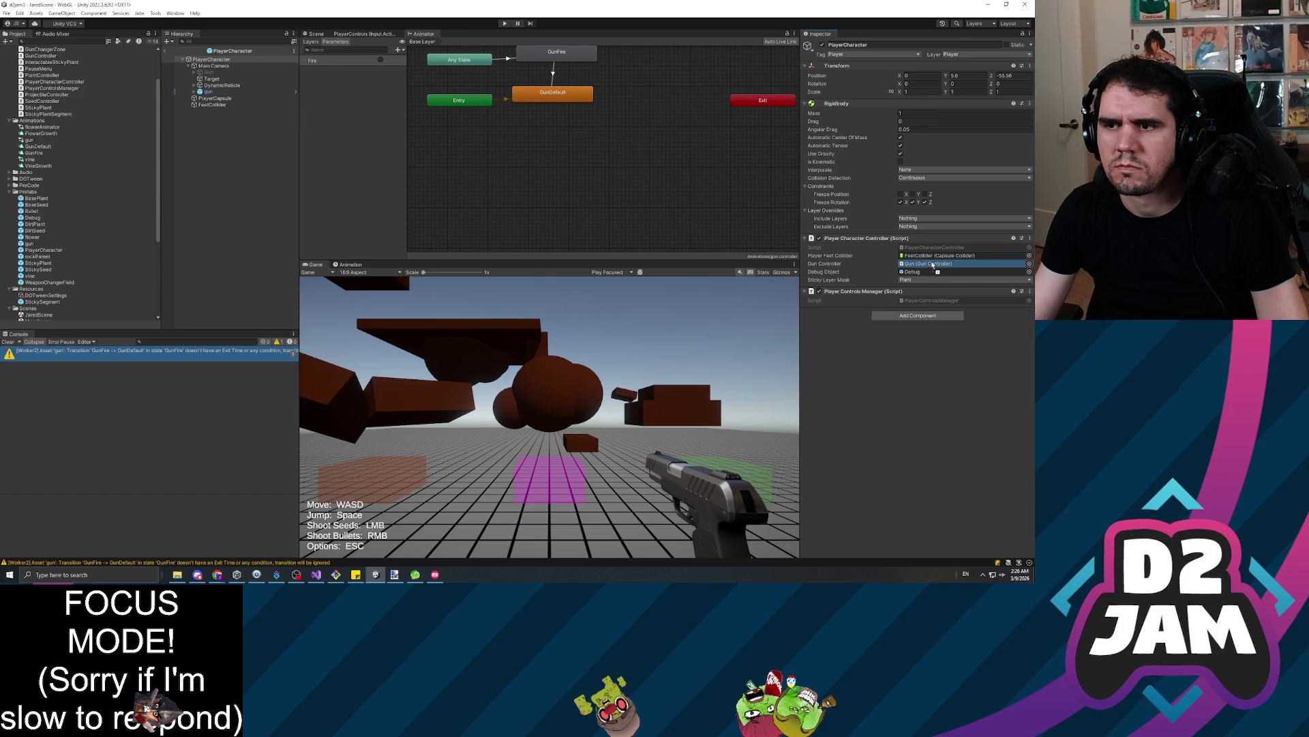
{"action": "left_click_drag", "start_coordinate": [933, 267], "coordinate": [933, 266]}
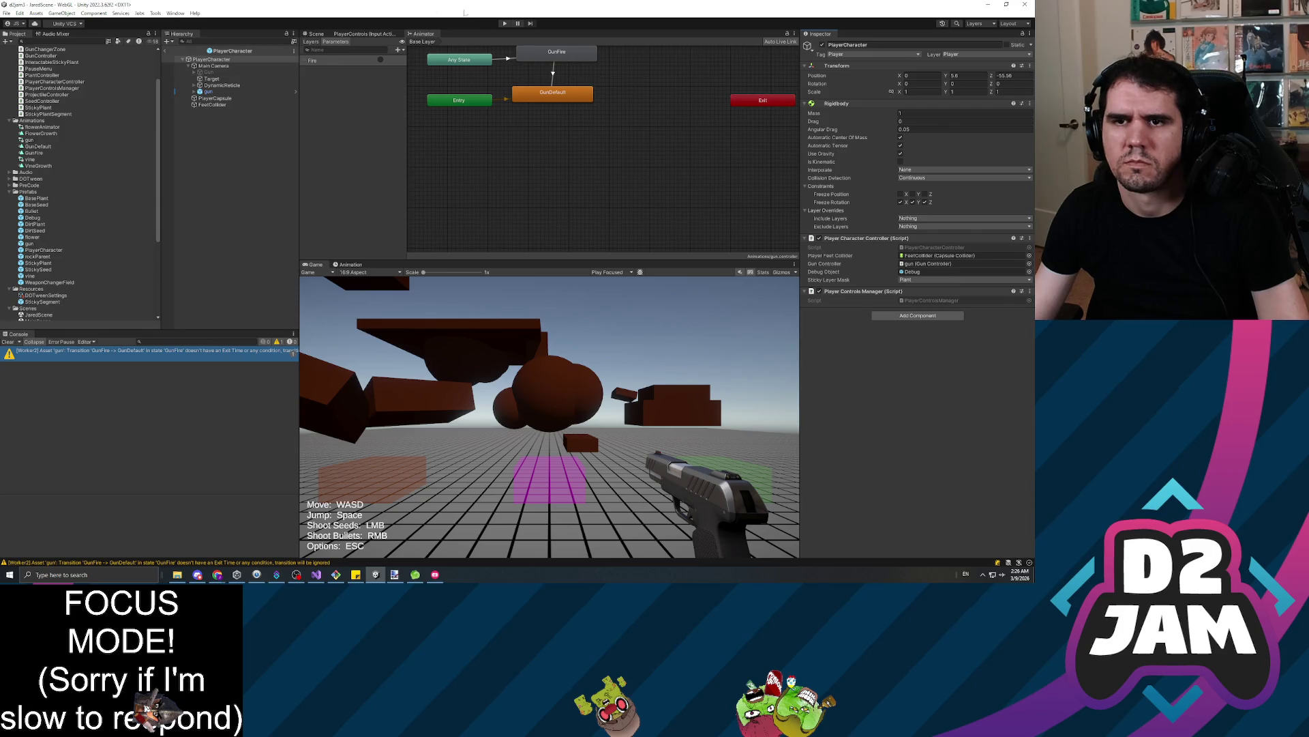
{"action": "left_click", "coordinate": [505, 24]}
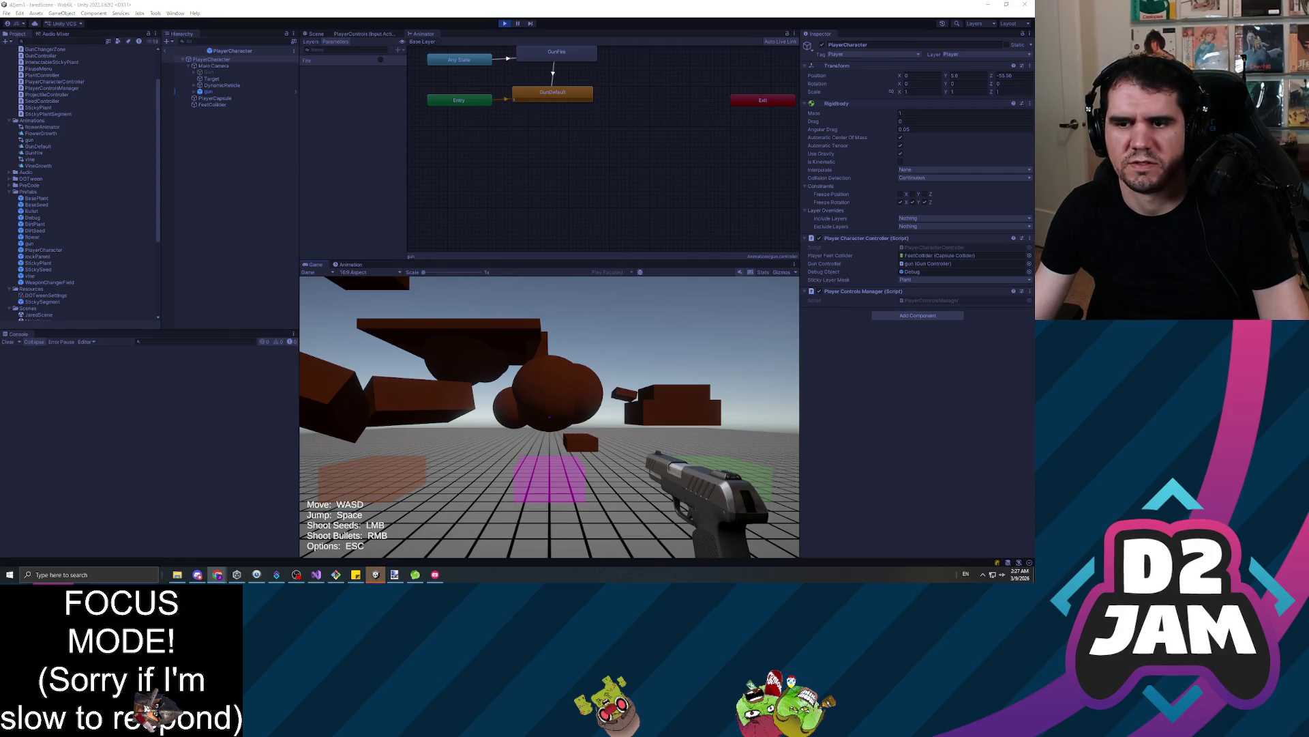
{"action": "left_click", "coordinate": [452, 365]}
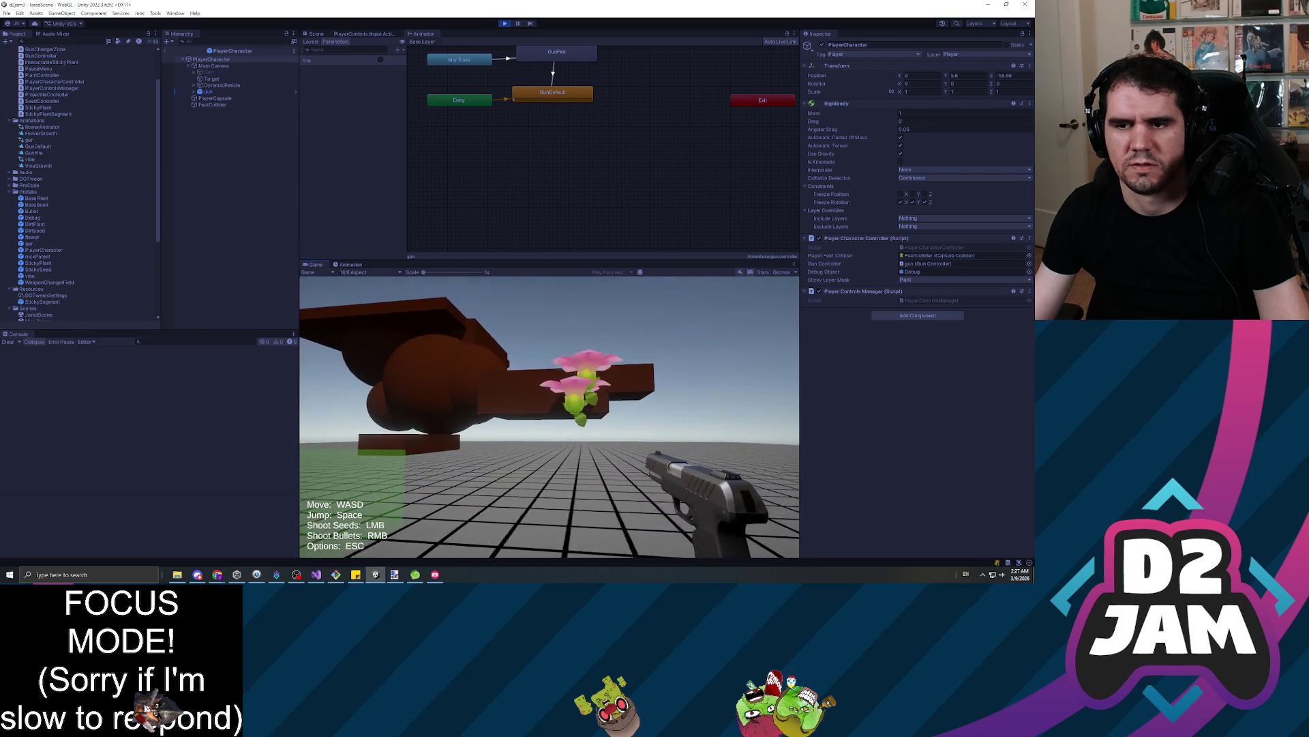
{"action": "left_click", "coordinate": [549, 416]}
{"action": "key", "text": "s"}
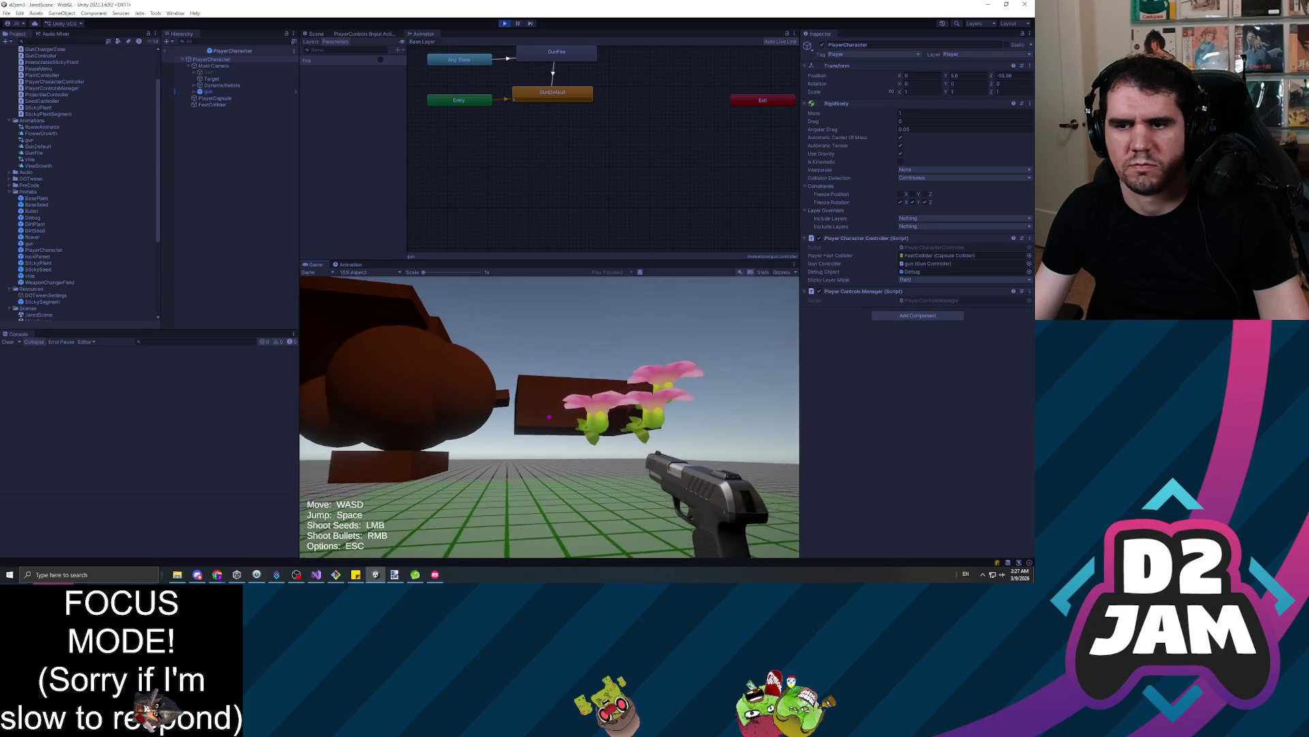
{"action": "key", "text": "w"}
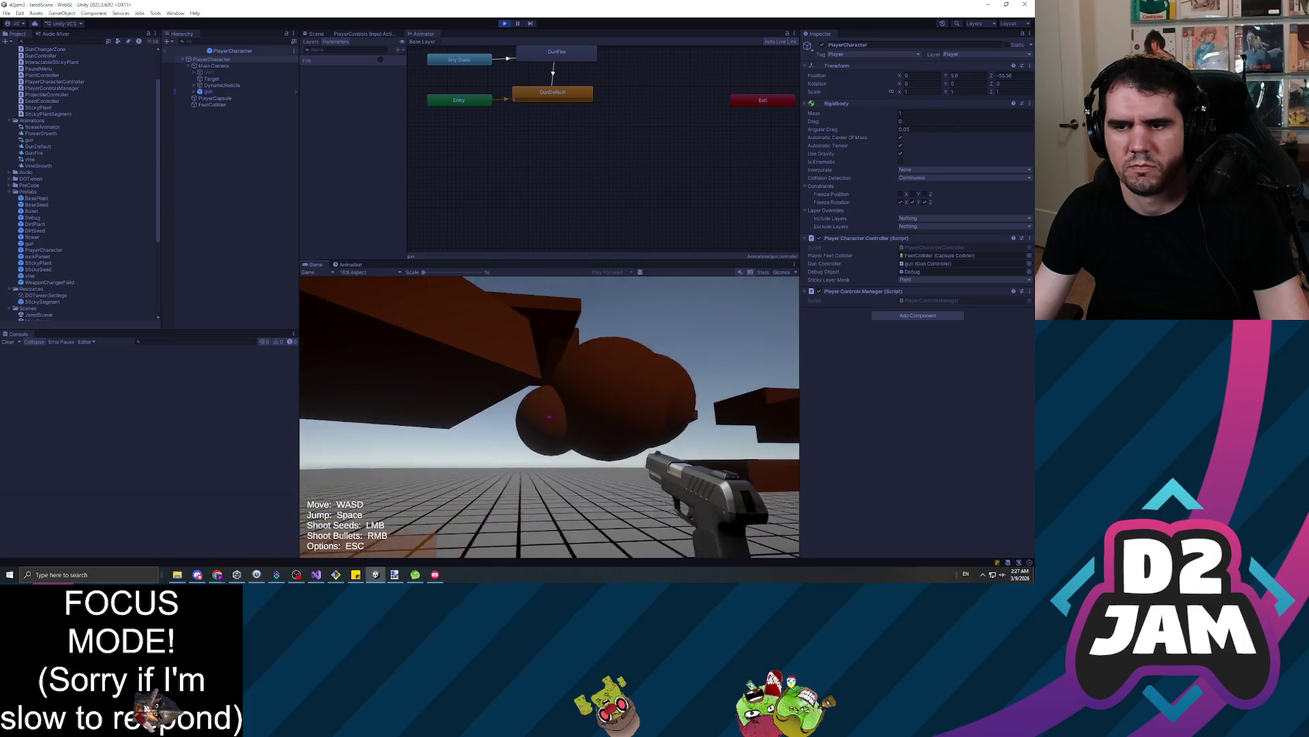
{"action": "left_click", "coordinate": [549, 416]}
{"action": "key", "text": "w"}
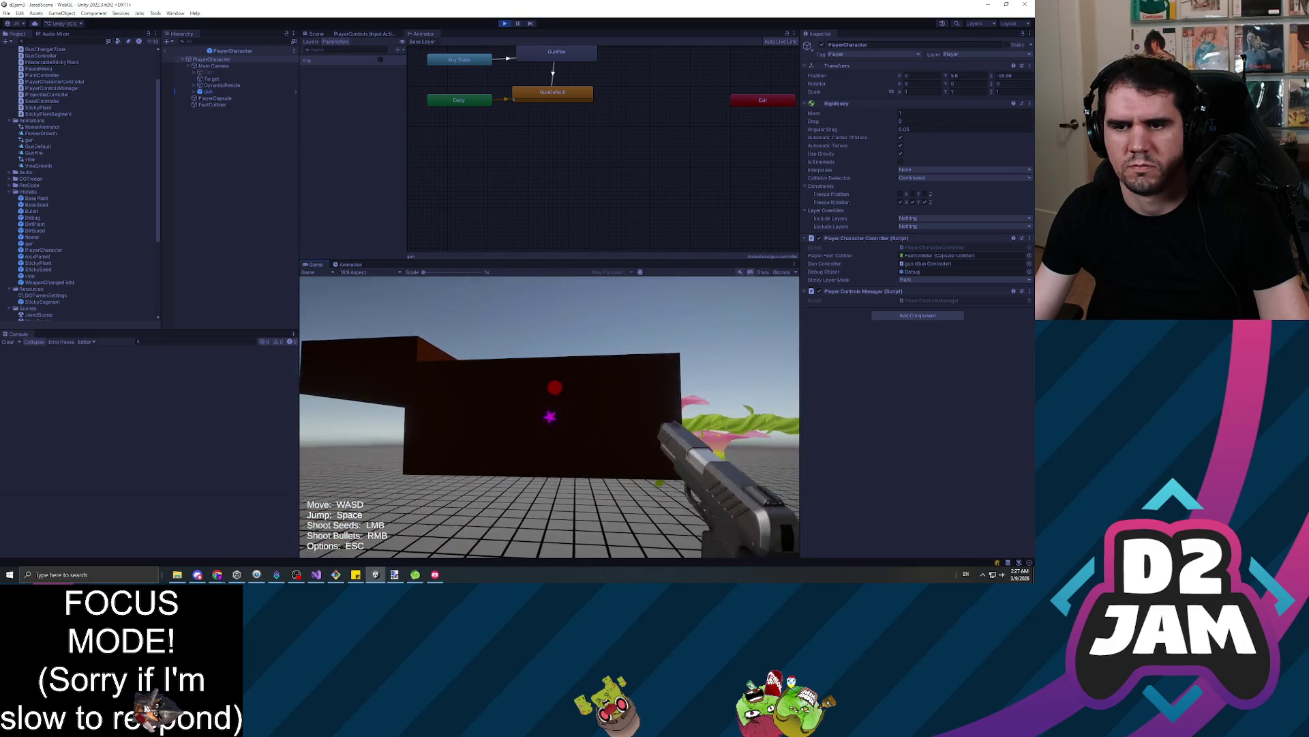
{"action": "key", "text": "w"}
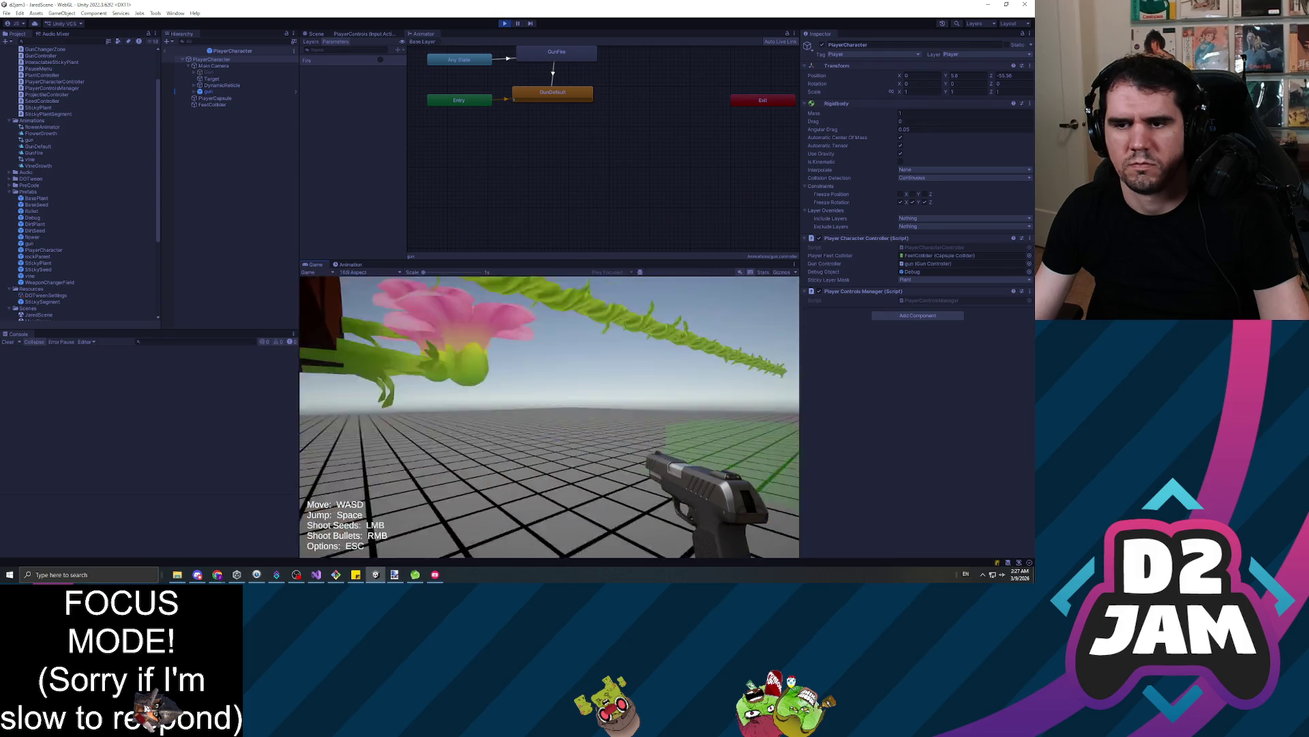
{"action": "left_click", "coordinate": [549, 417]}
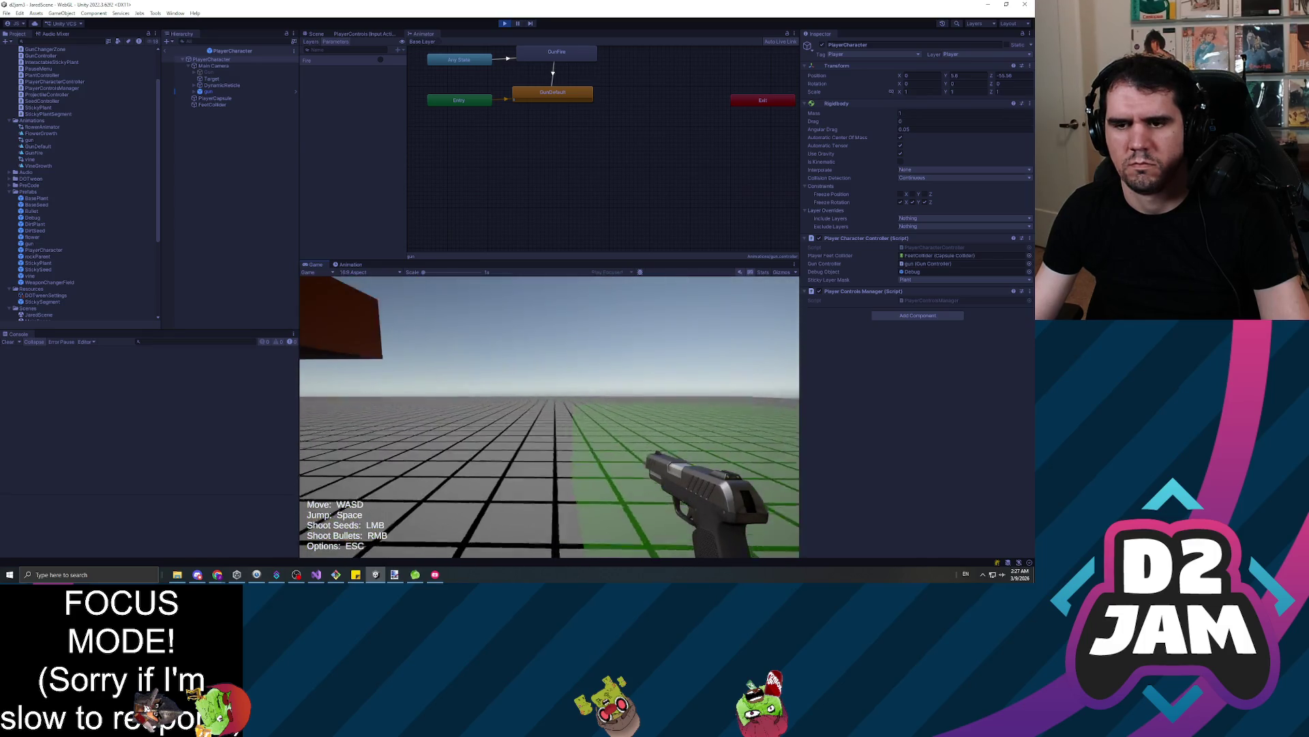
{"action": "left_click", "coordinate": [550, 417]}
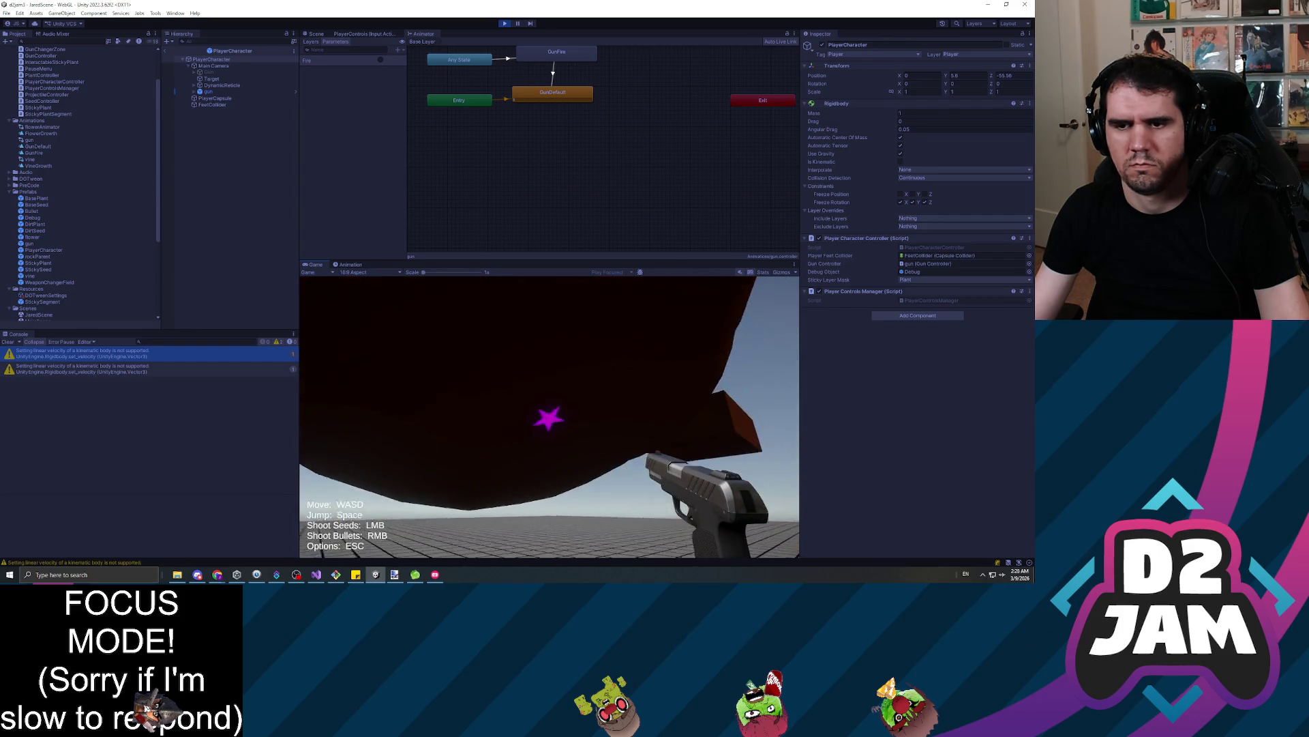
{"action": "left_click", "coordinate": [551, 418]}
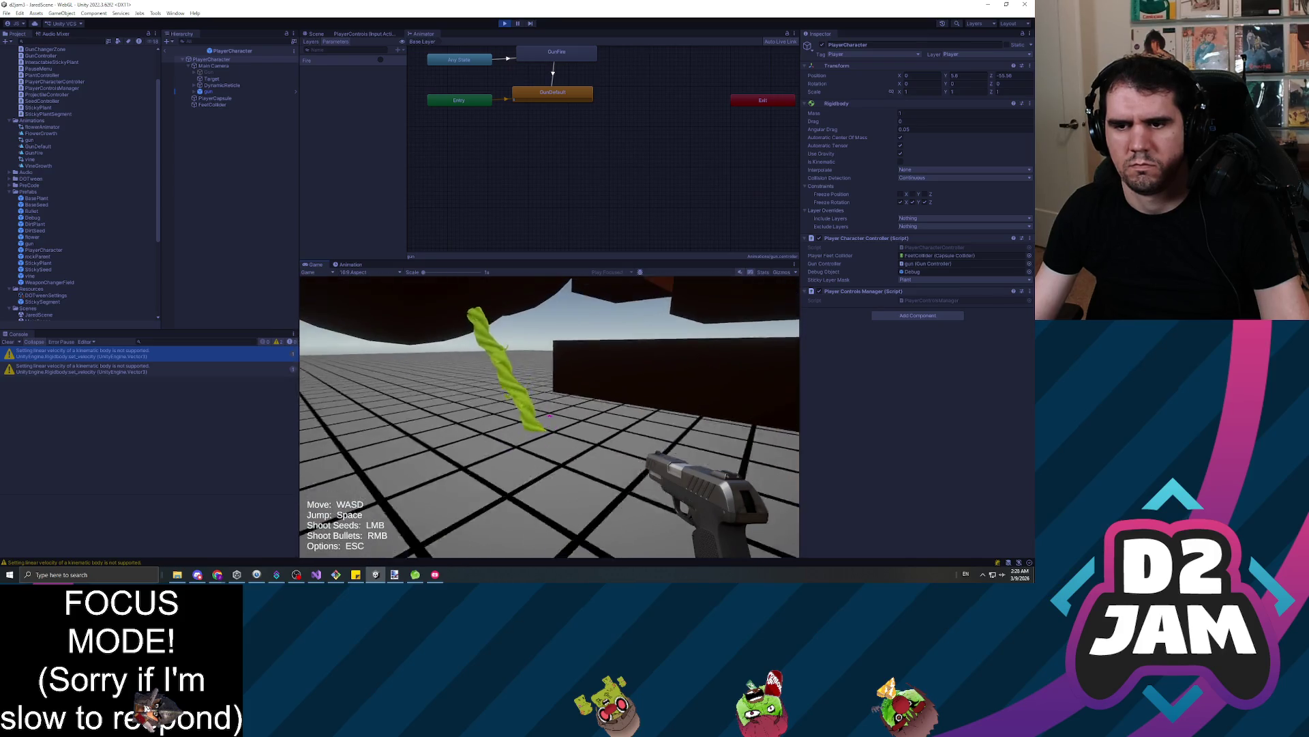
{"action": "left_click", "coordinate": [551, 418]}
{"action": "key", "text": "Escape"}
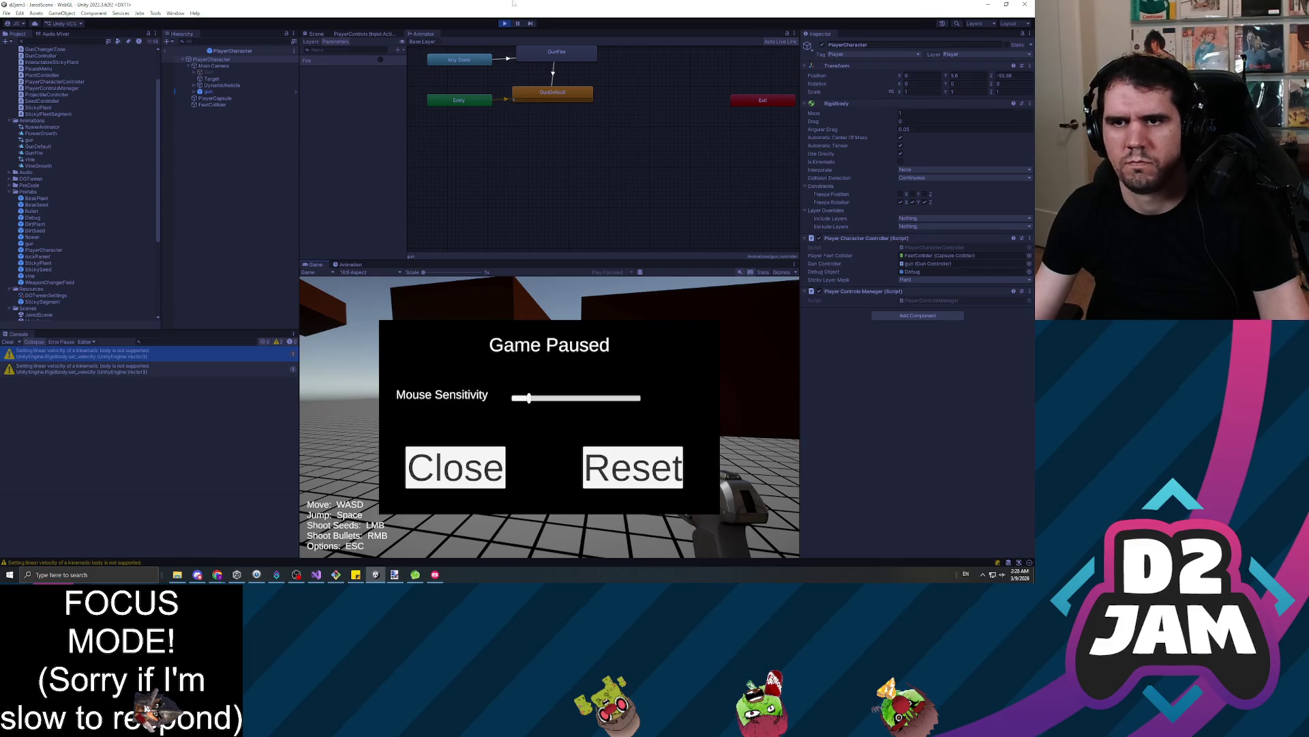
{"action": "left_click", "coordinate": [504, 24]}
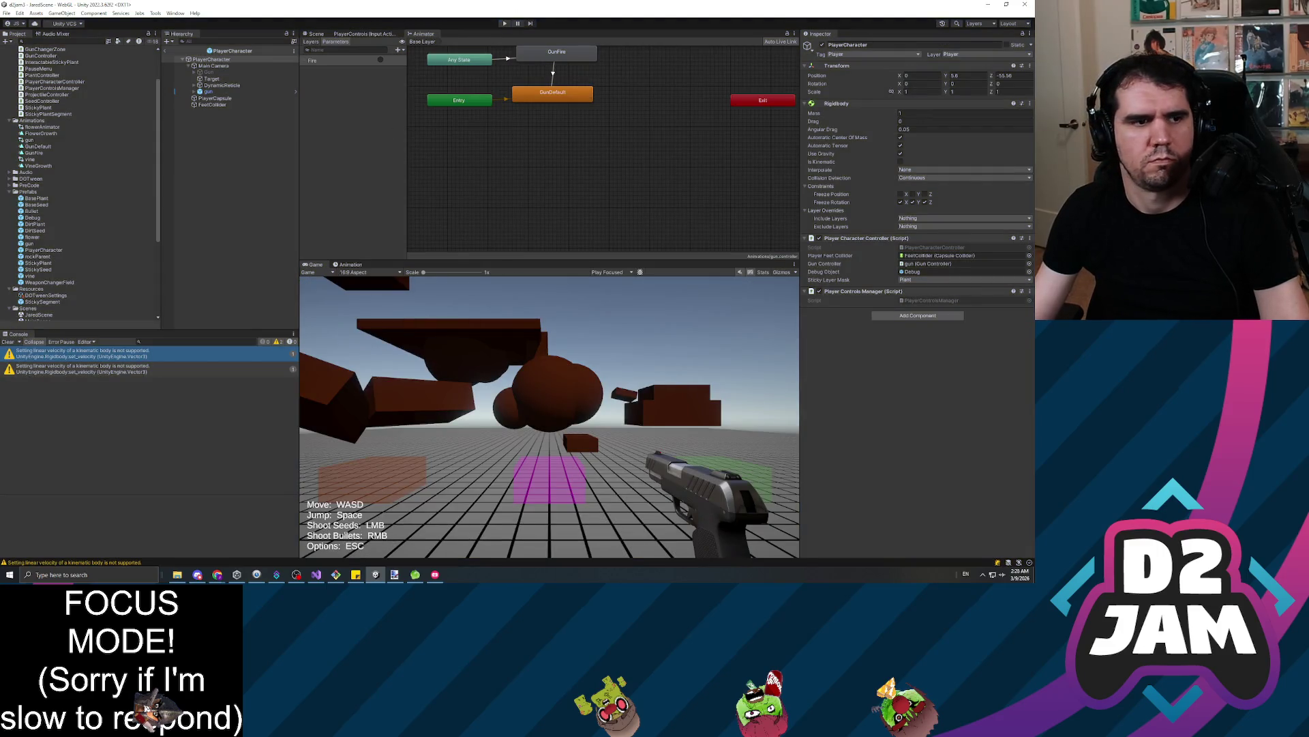
Focus the Unity editor and start a fresh play test of JaredScene
{"action": "left_click", "coordinate": [336, 574]}
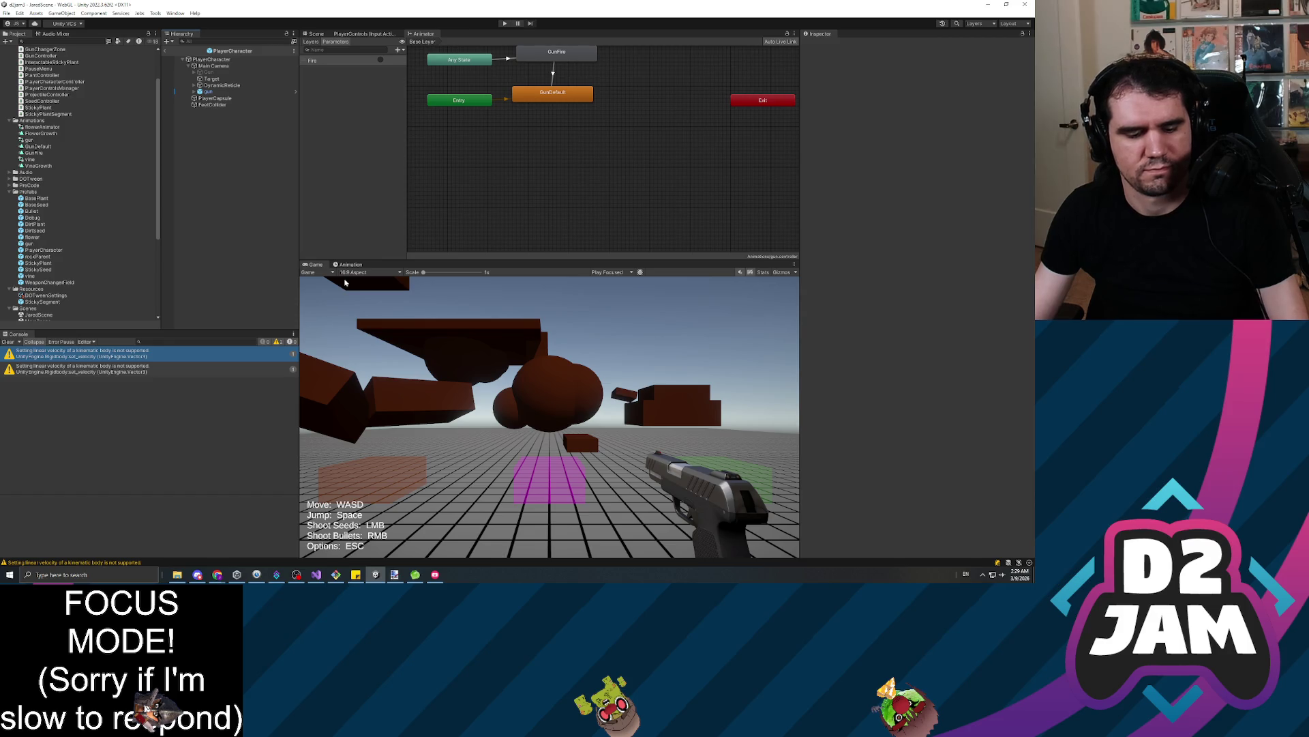
{"action": "left_click", "coordinate": [506, 23]}
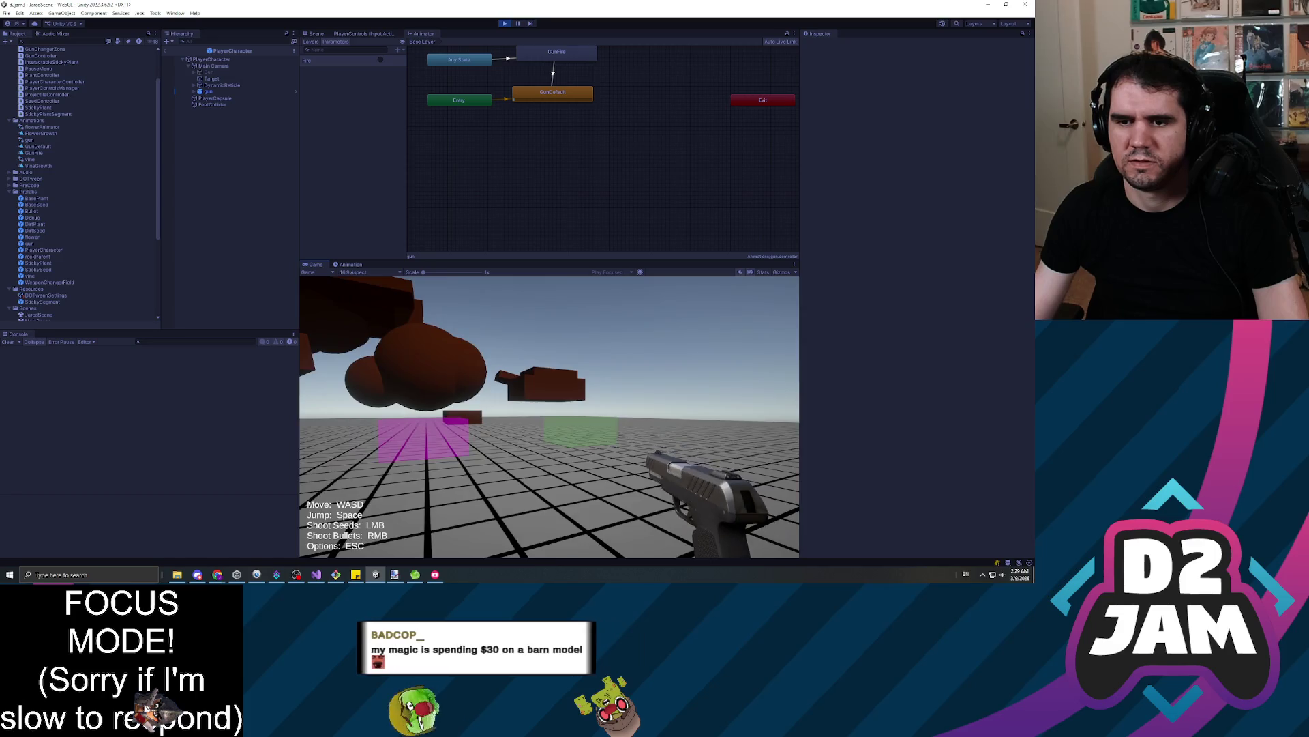
Walk to the brown blocks, plant a seed, shoot the vine, and climb over the brown sphere
{"action": "key", "text": "w"}
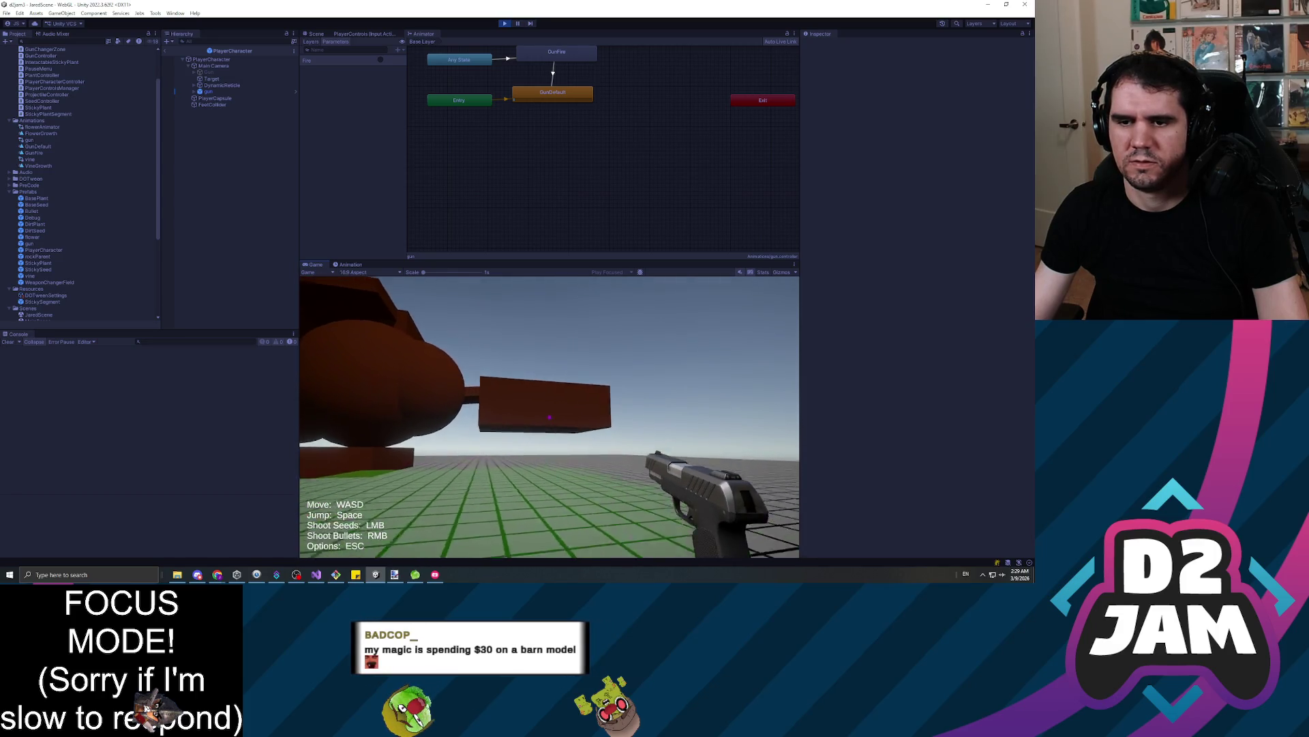
{"action": "left_click", "coordinate": [549, 417]}
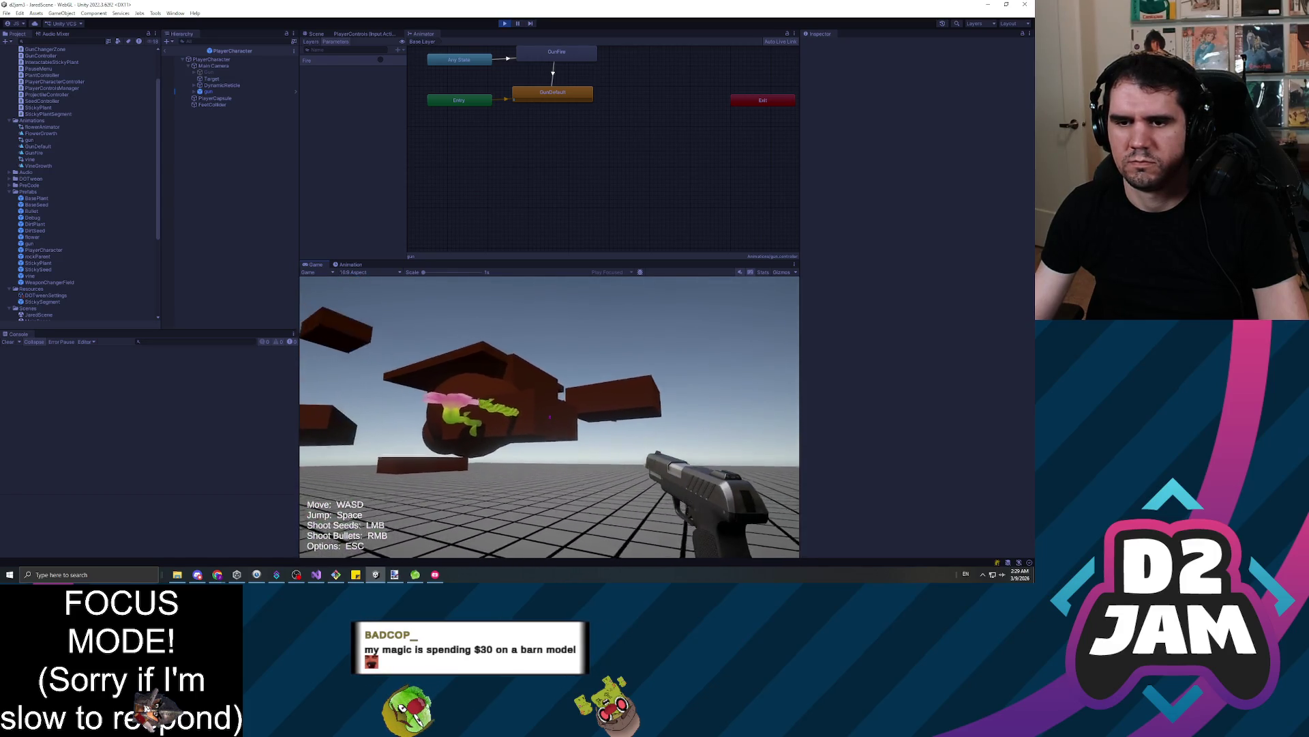
{"action": "right_click", "coordinate": [549, 416]}
{"action": "key", "text": "w"}
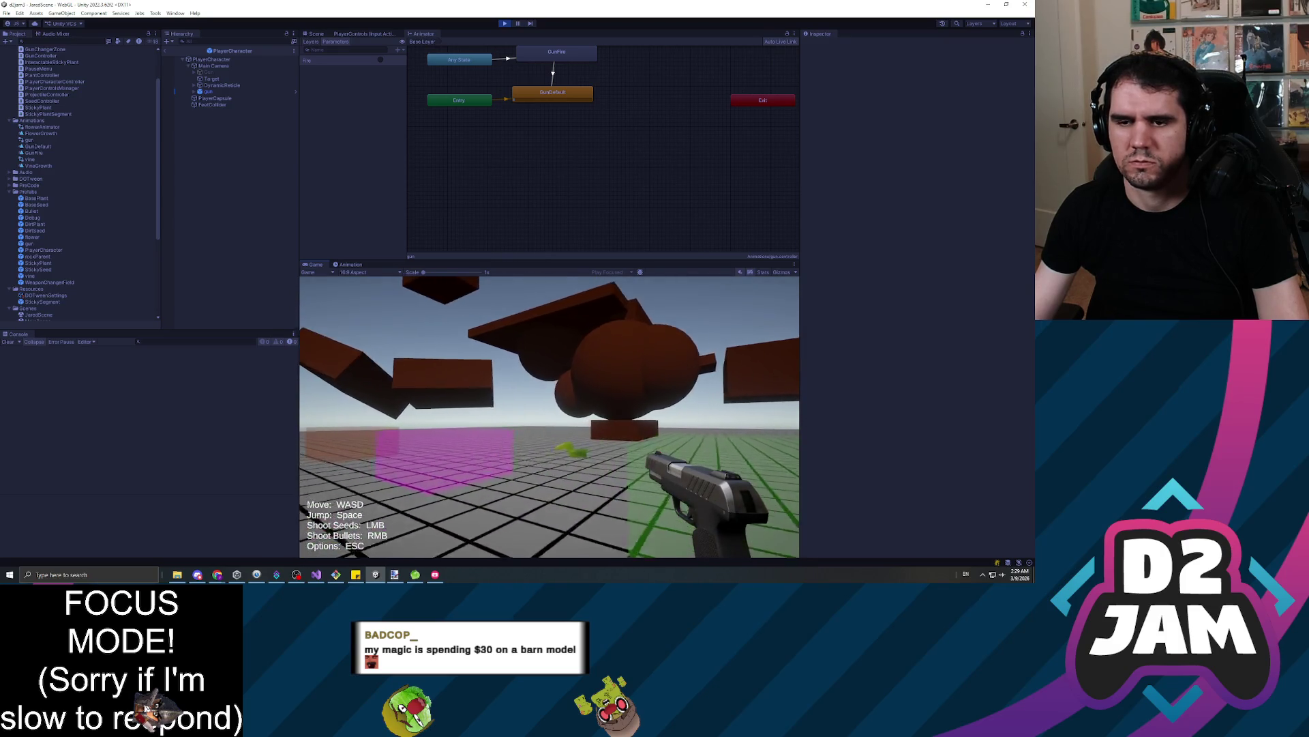
{"action": "key", "text": "w"}
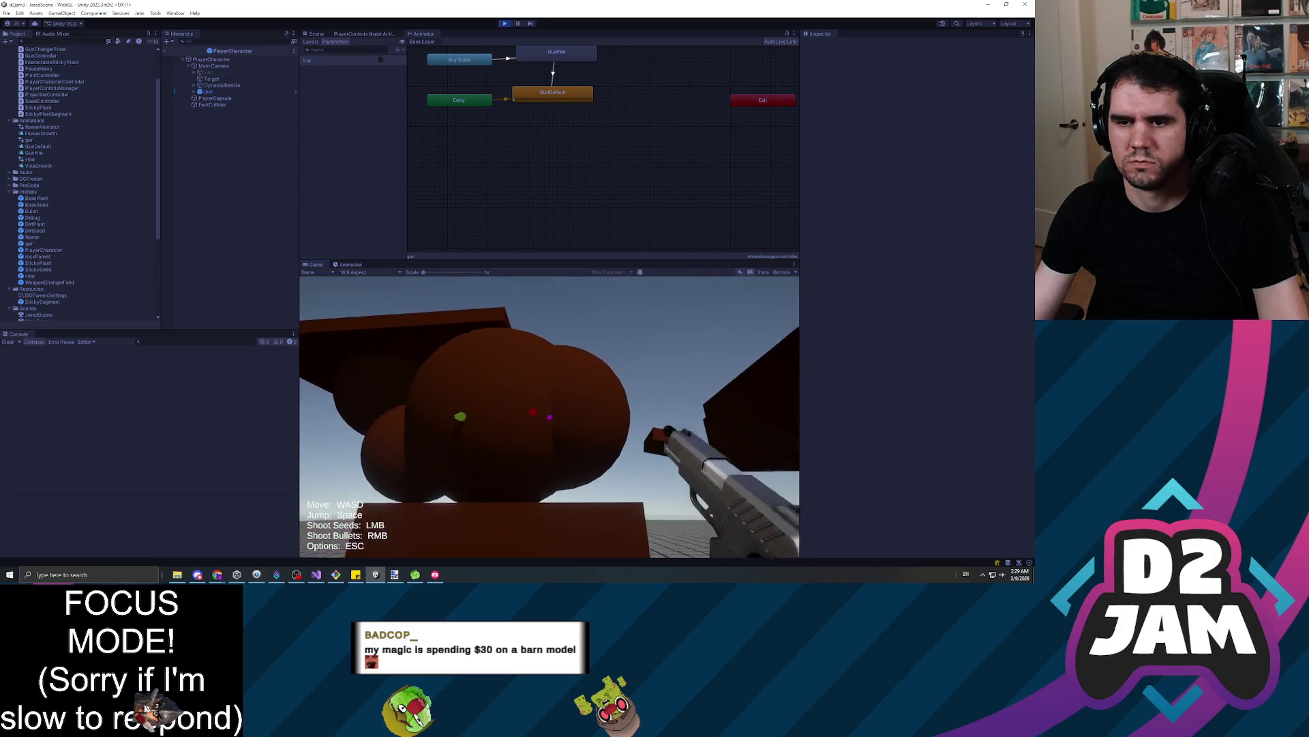
{"action": "key", "text": "w"}
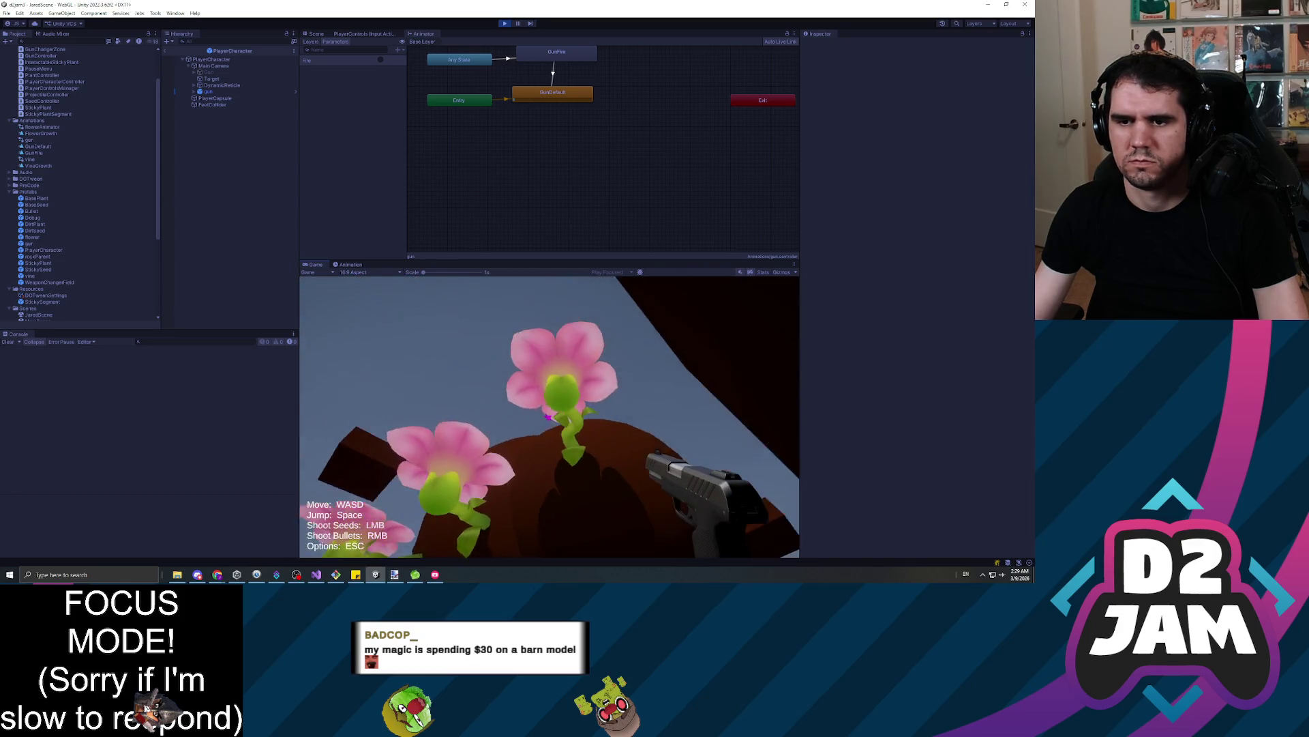
{"action": "key", "text": "w"}
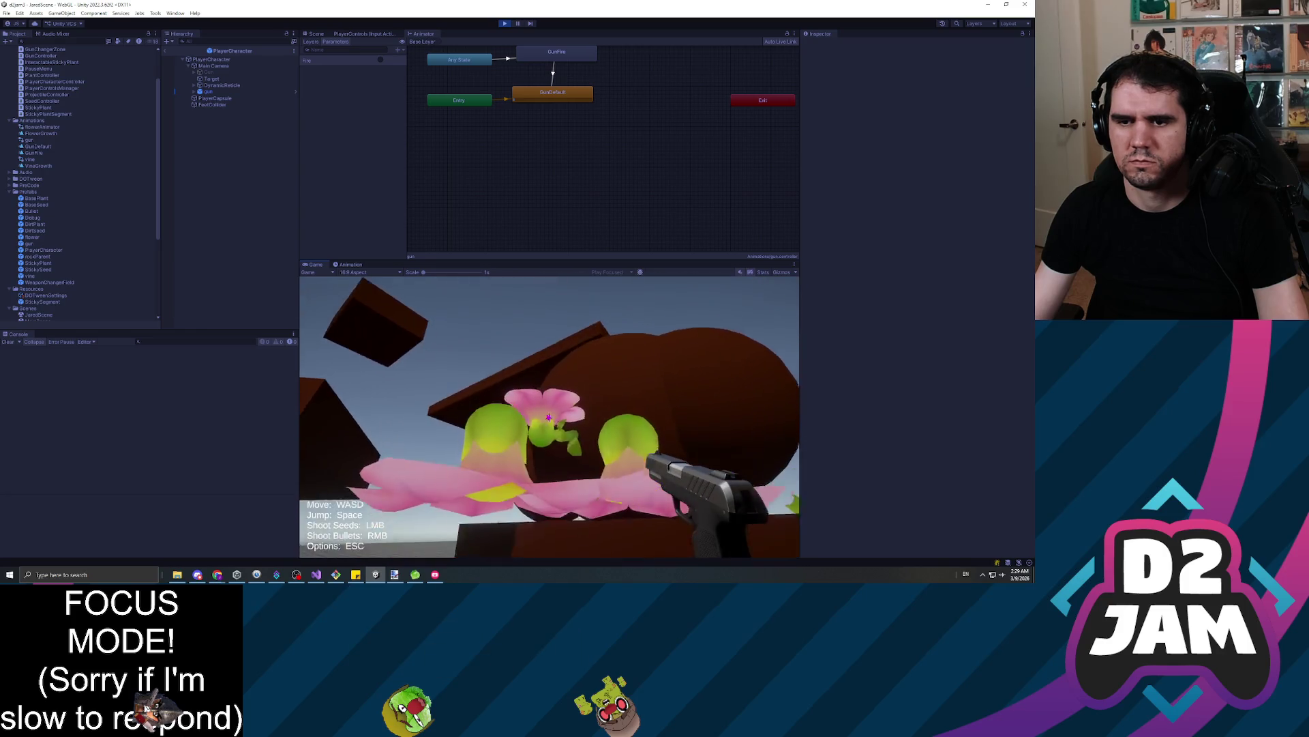
Shoot bullets at the flowers on the brown sphere, then pause and exit play mode
{"action": "right_click", "coordinate": [549, 417]}
{"action": "right_click", "coordinate": [550, 416]}
{"action": "key", "text": "s"}
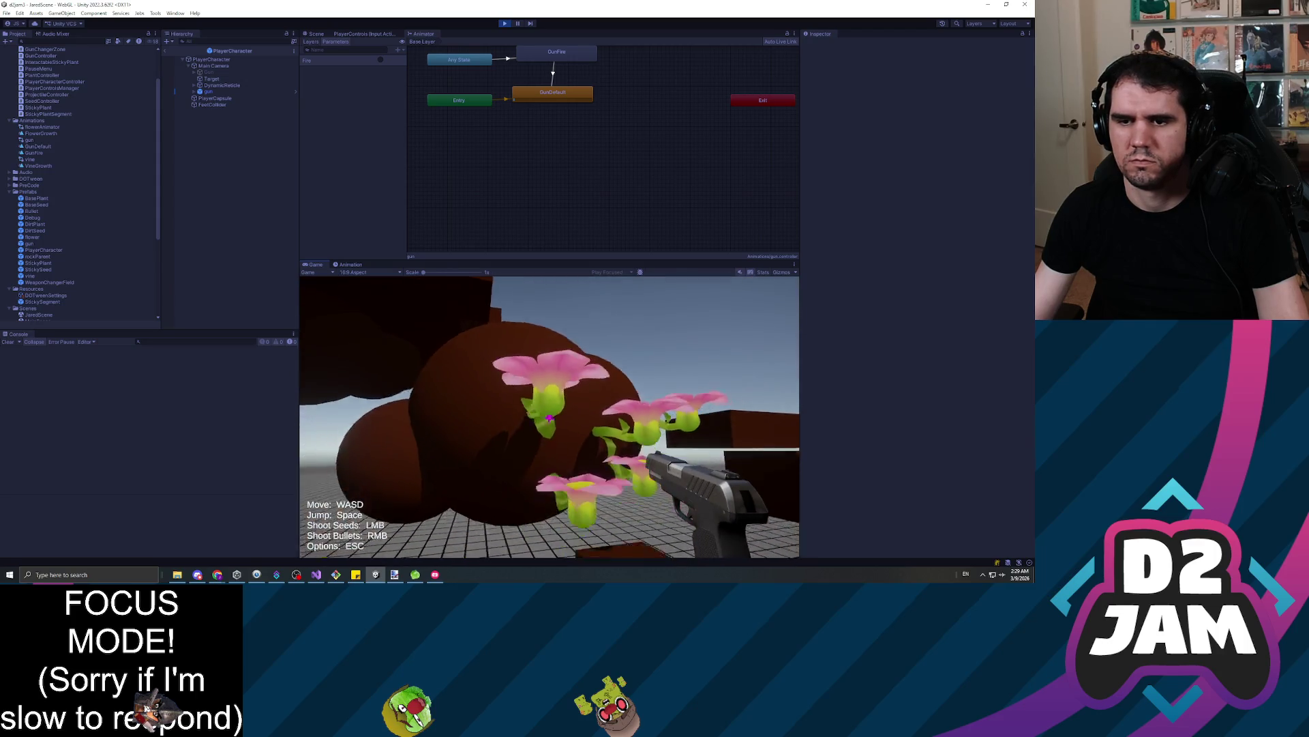
{"action": "right_click", "coordinate": [549, 417]}
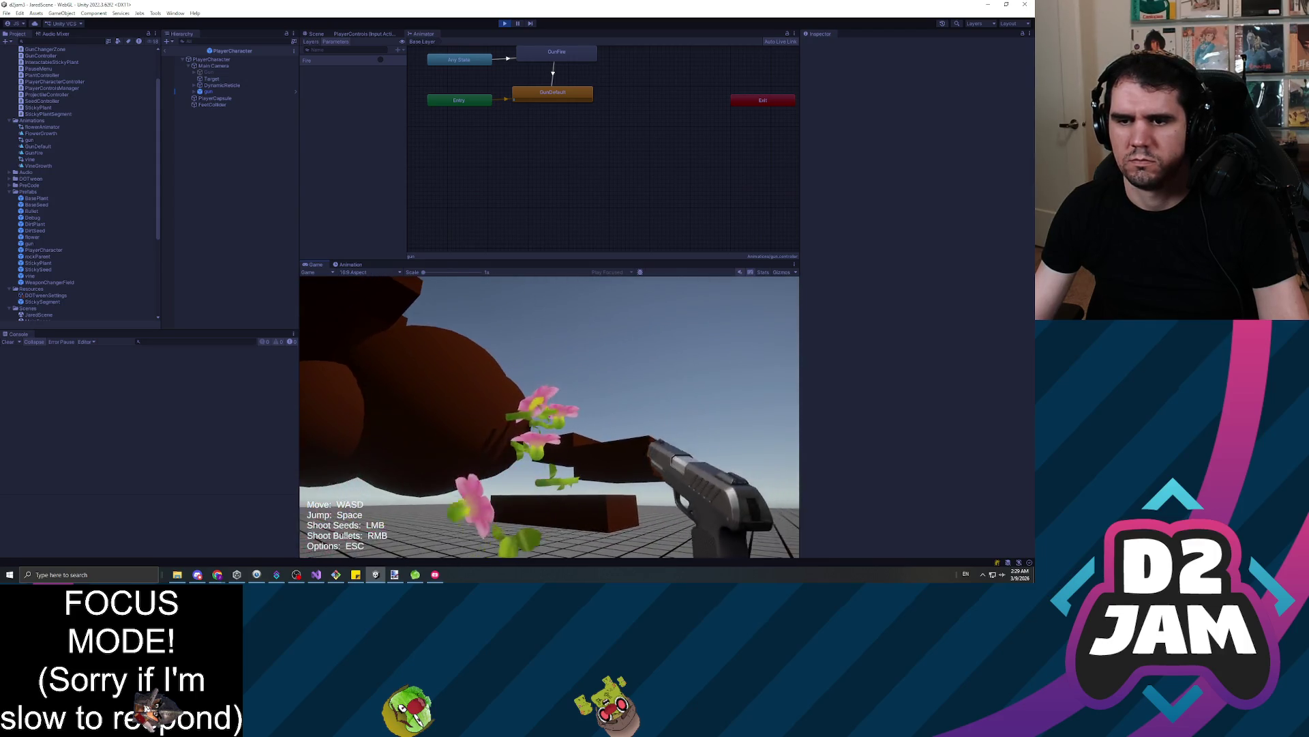
{"action": "key", "text": "w"}
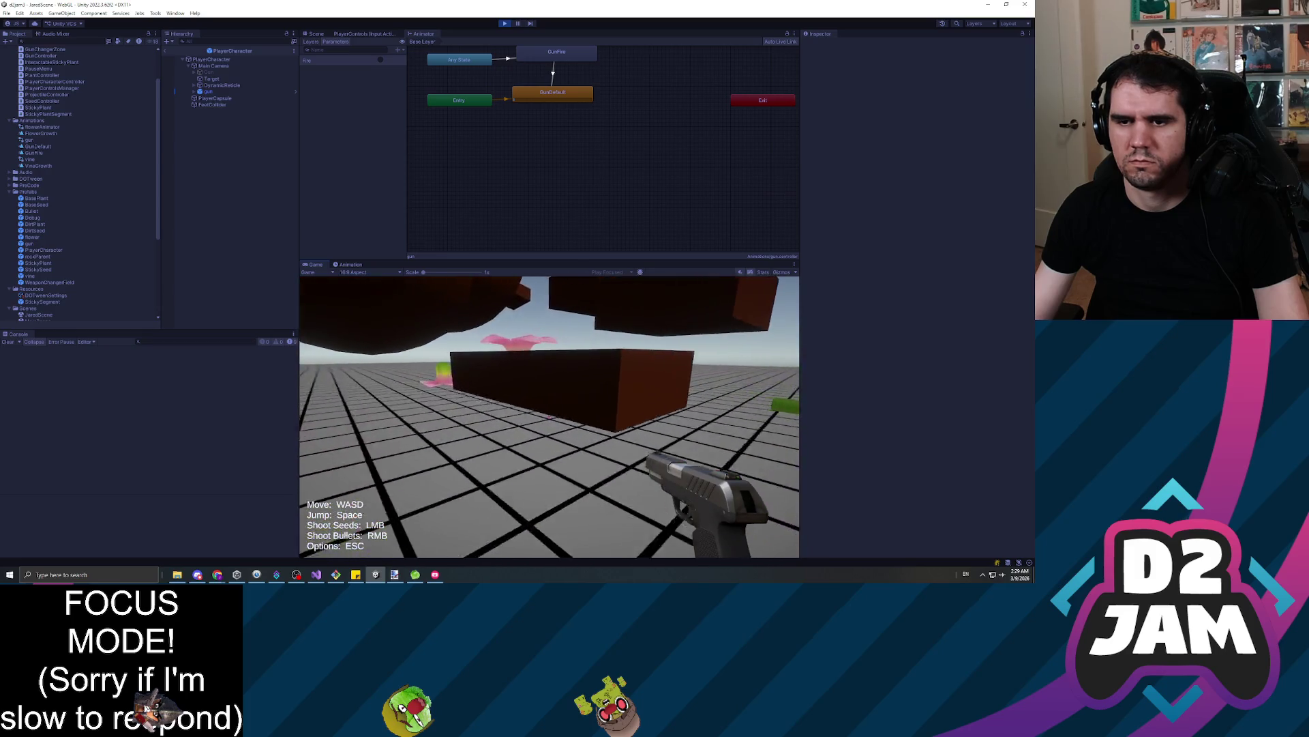
{"action": "key", "text": "Escape"}
{"action": "left_click", "coordinate": [541, 424]}
{"action": "left_click", "coordinate": [456, 467]}
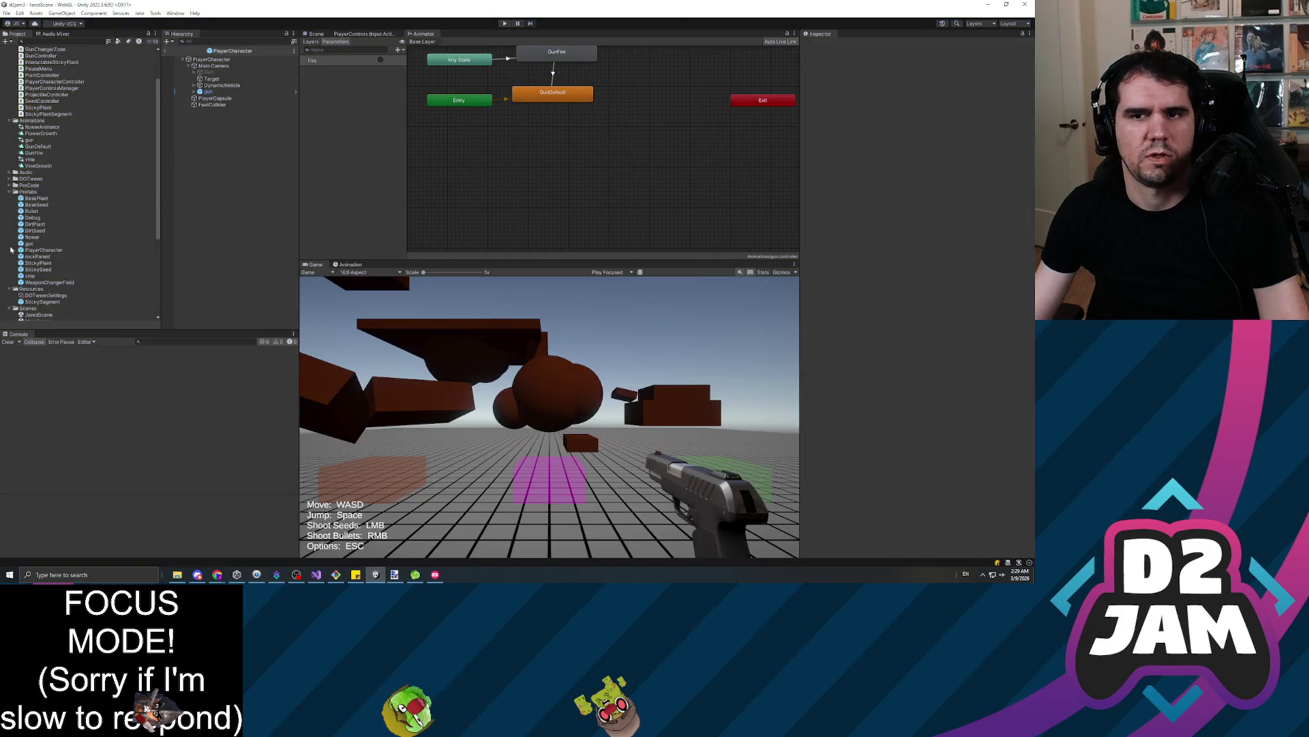